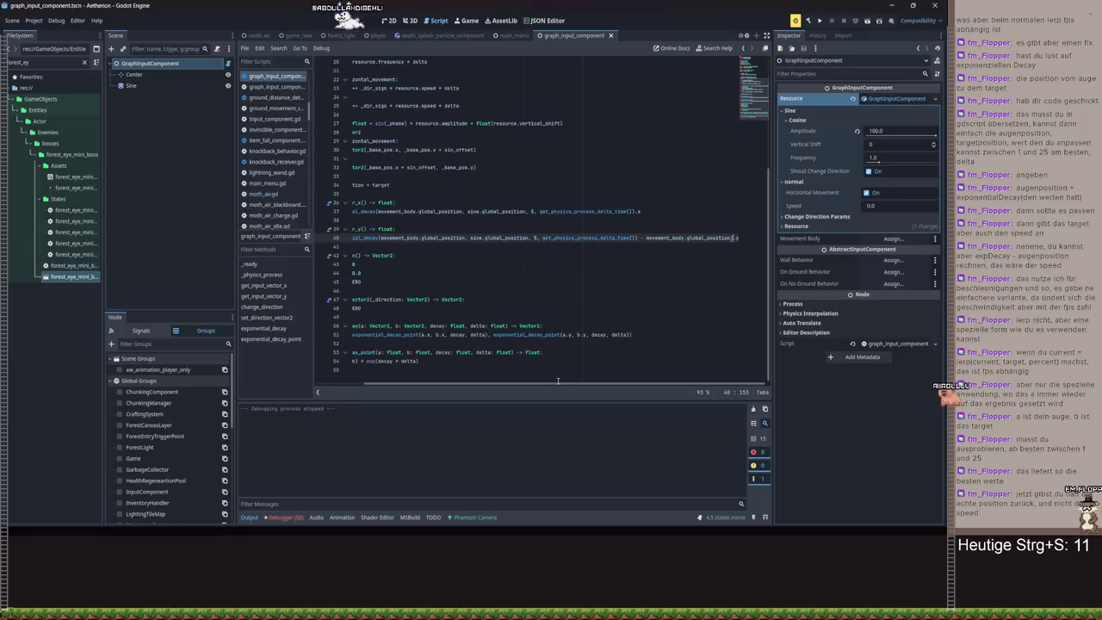
- Make line 37 subtract movement_body.global_position before taking .x, then save and run the game
click(637, 211)
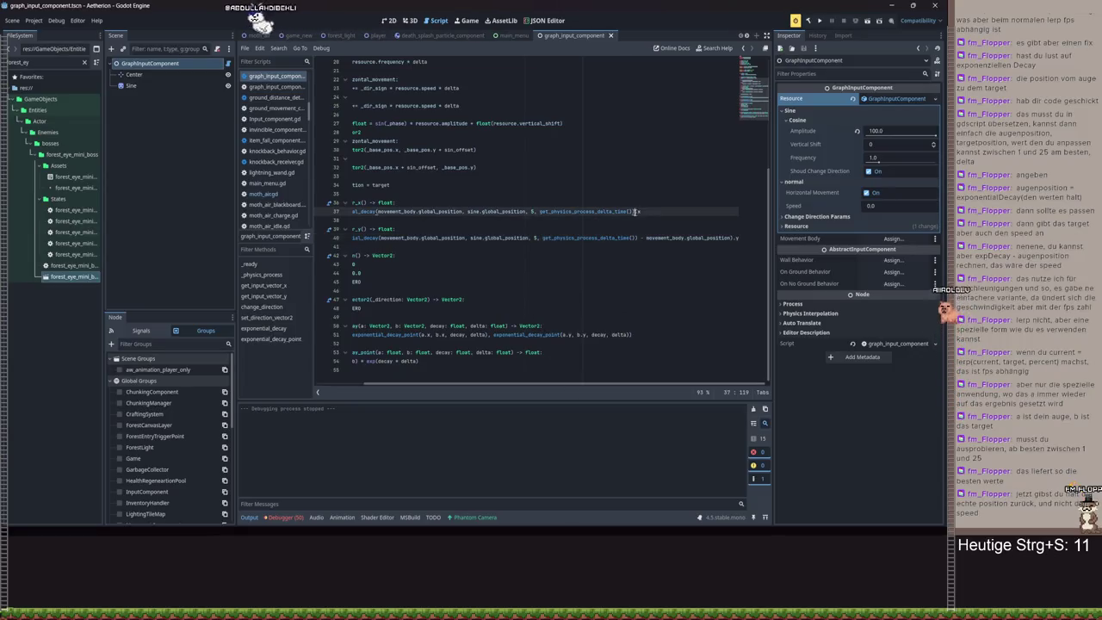
scroll(419, 265, left, 5)
text(()
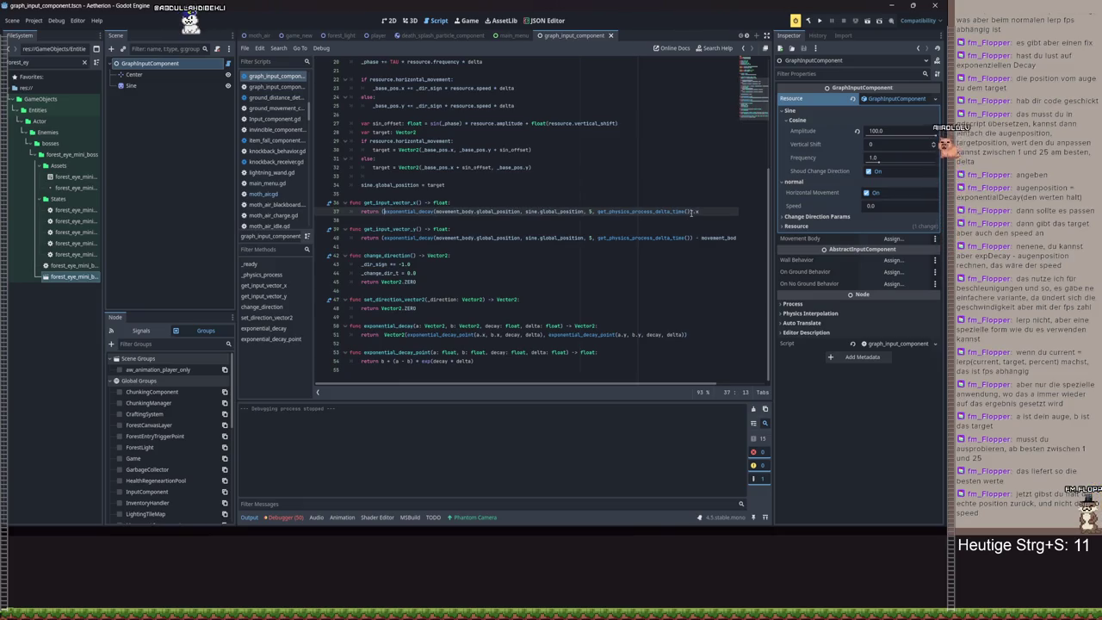
text() - mov)
key(Return)
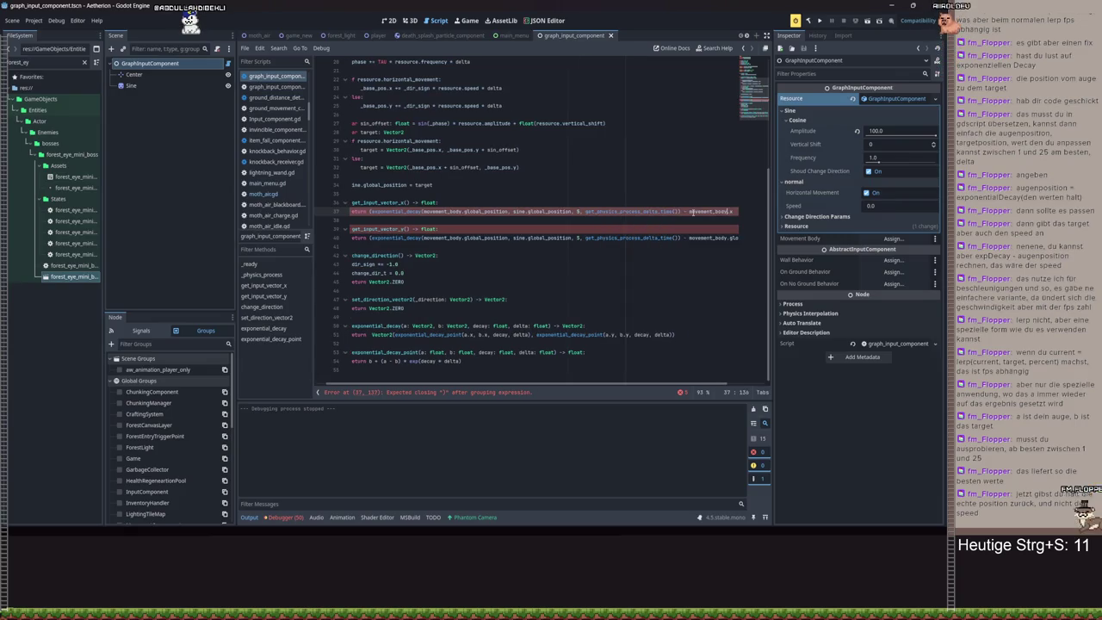
text(.global_position).)
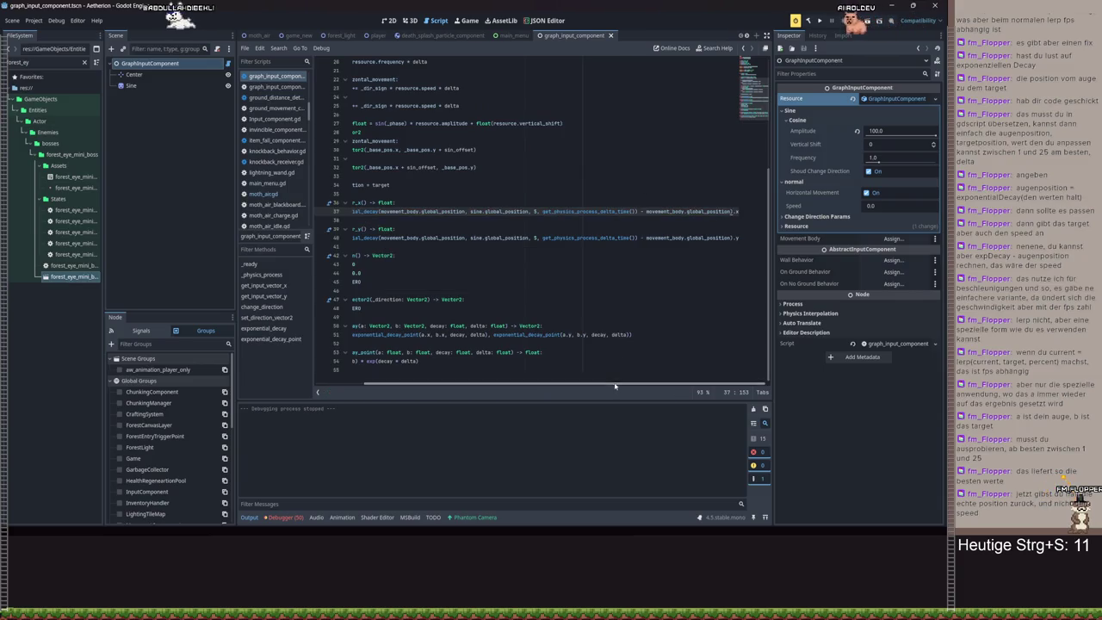
click(615, 299)
key(ctrl+s)
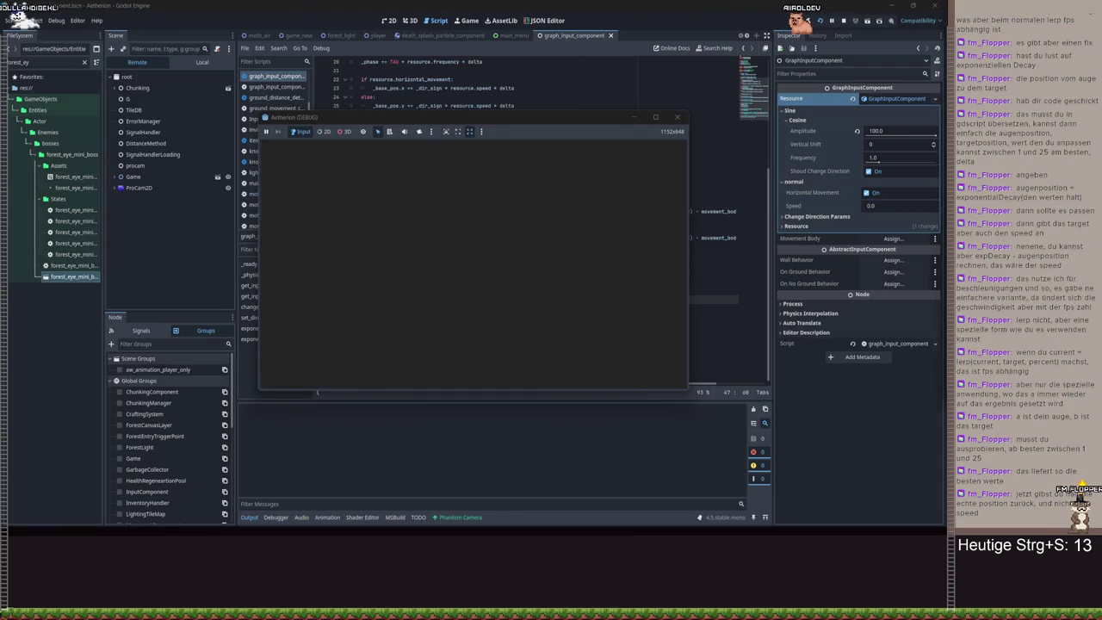
- Start a New Game in a save slot, play briefly, then pause and stop the playtest
click(465, 250)
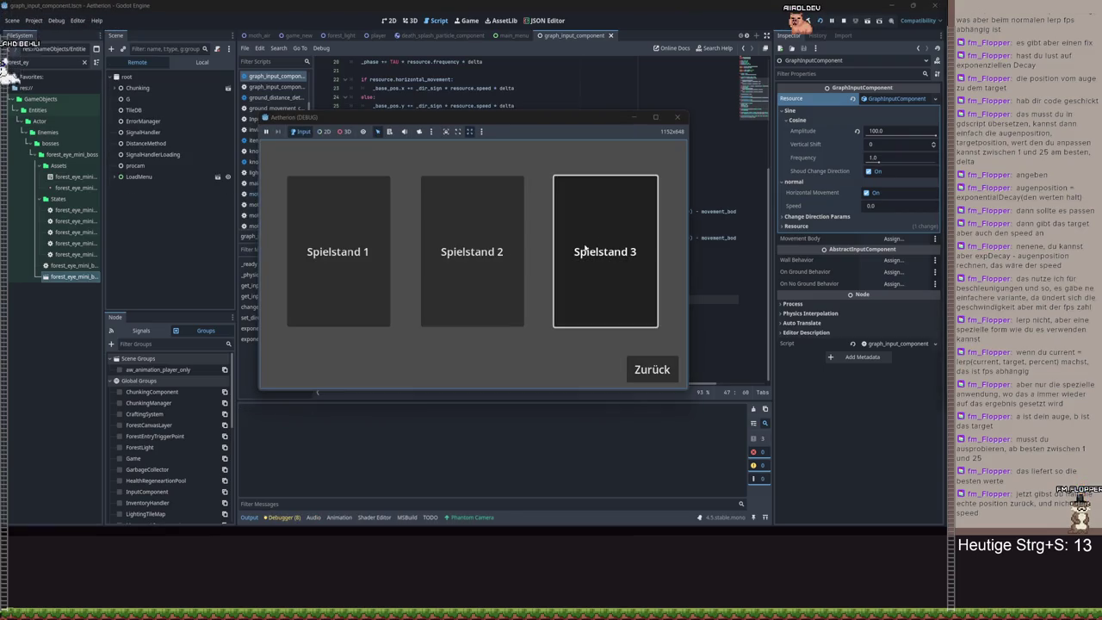
click(585, 249)
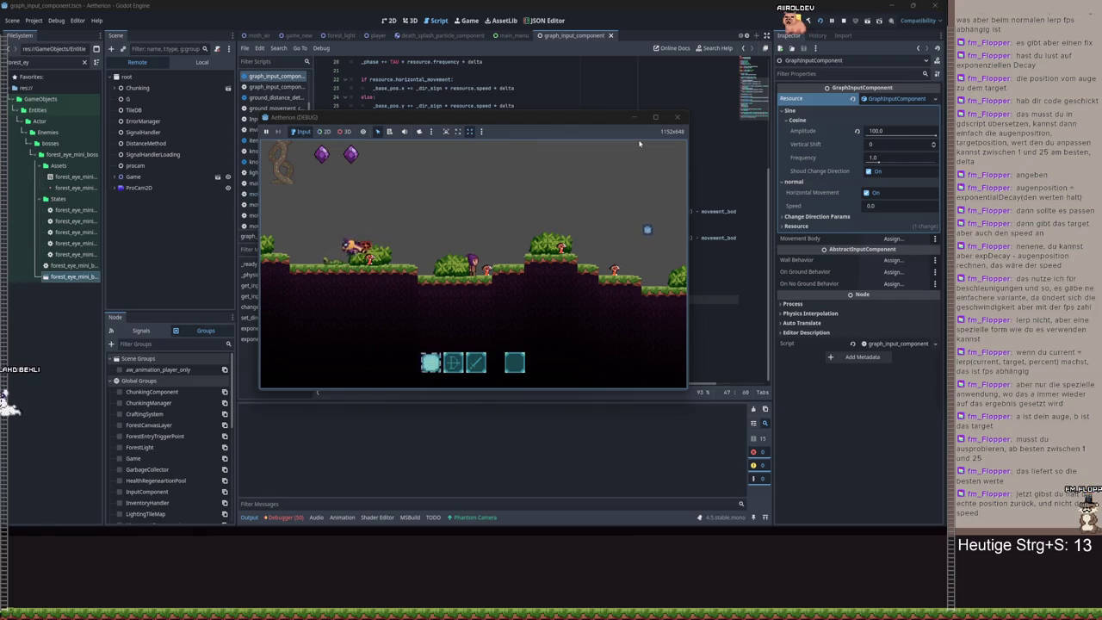
key(Escape)
key(Escape)
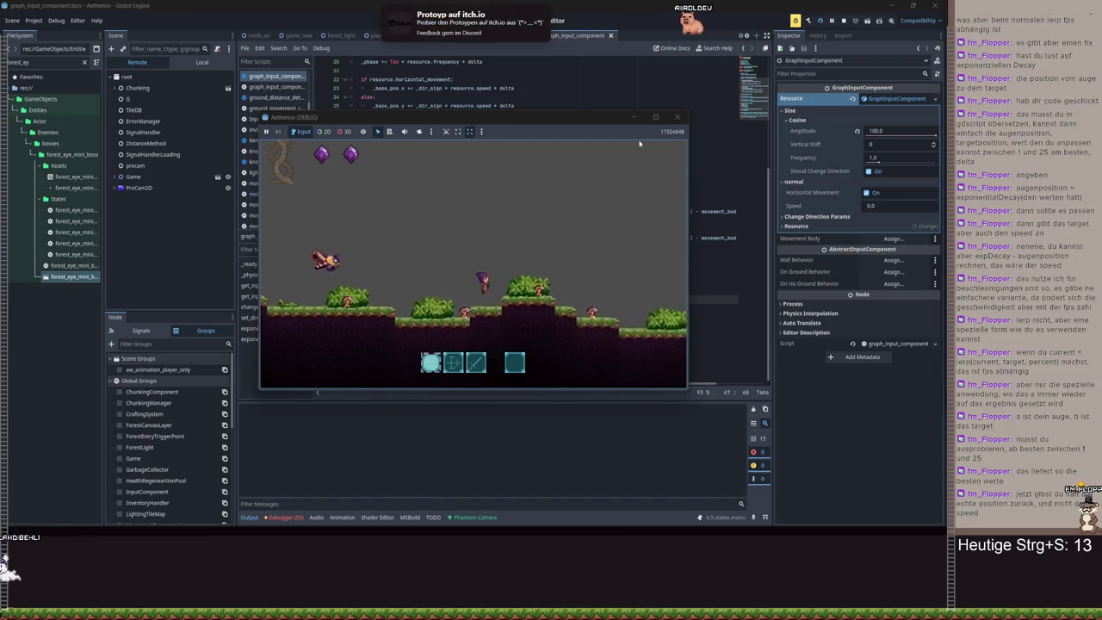
key(Escape)
key(F8)
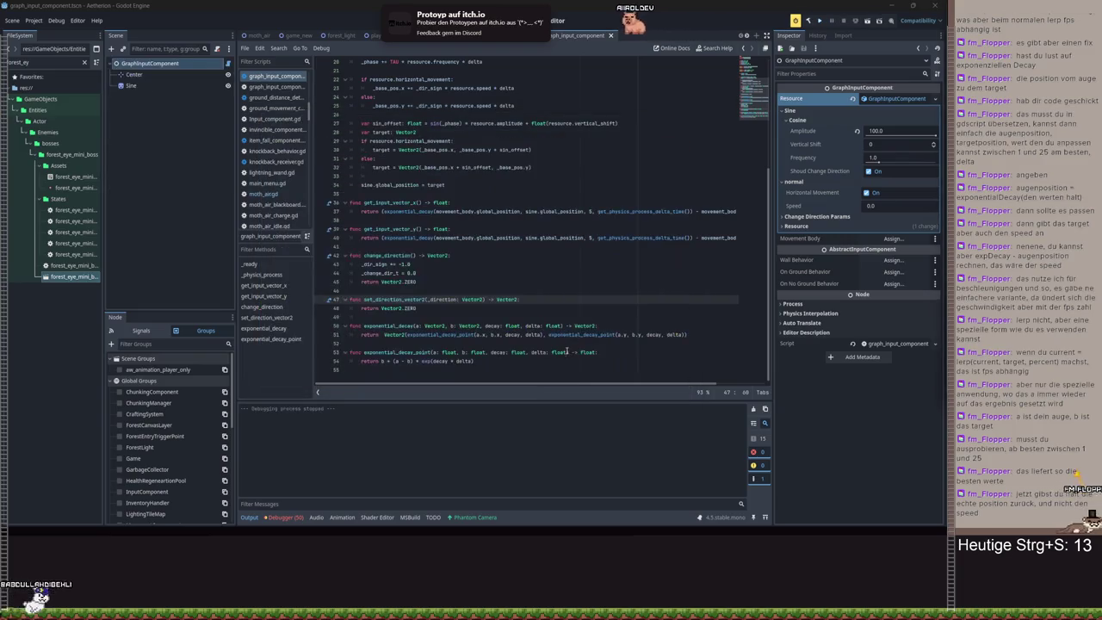
scroll(528, 384, right, 1)
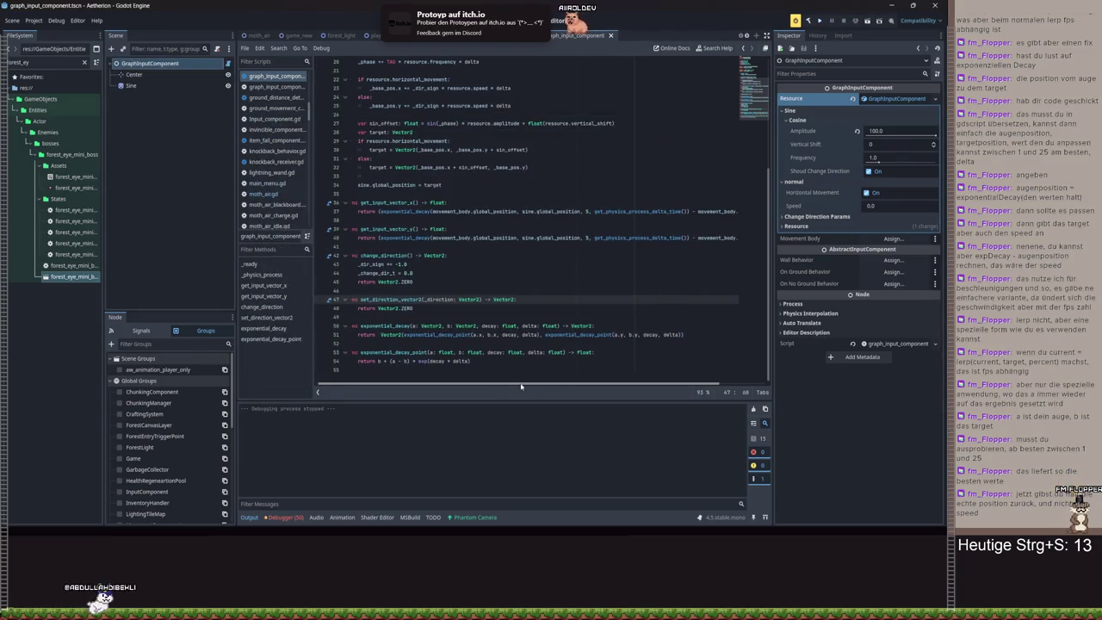
- Replace movement_body with sine on lines 37 and 40, then save and run
scroll(528, 385, left, 1)
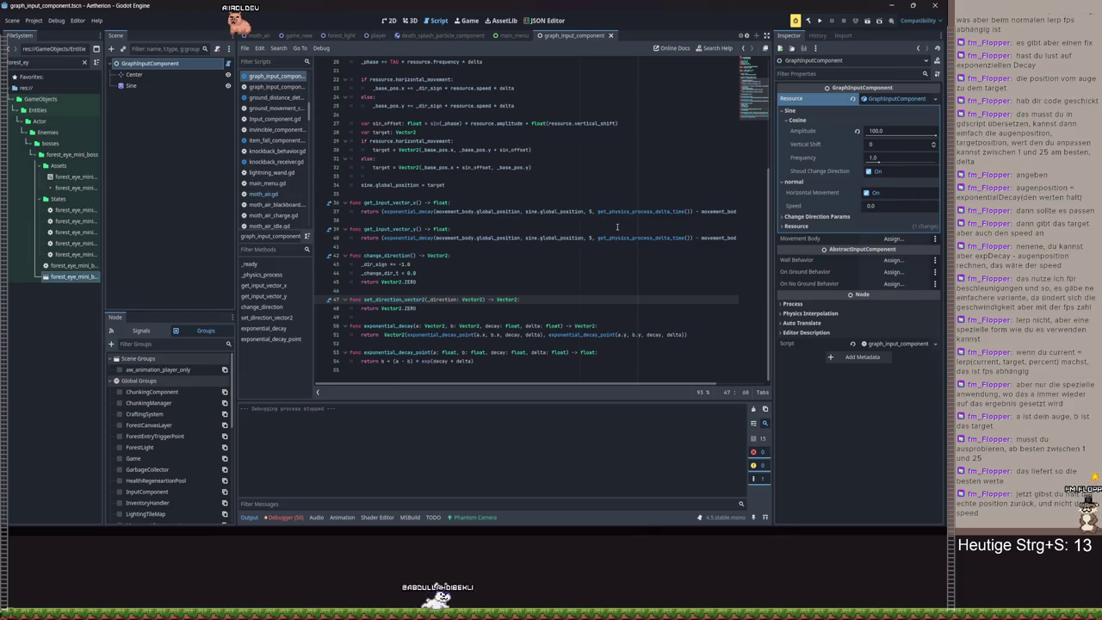
click(459, 209)
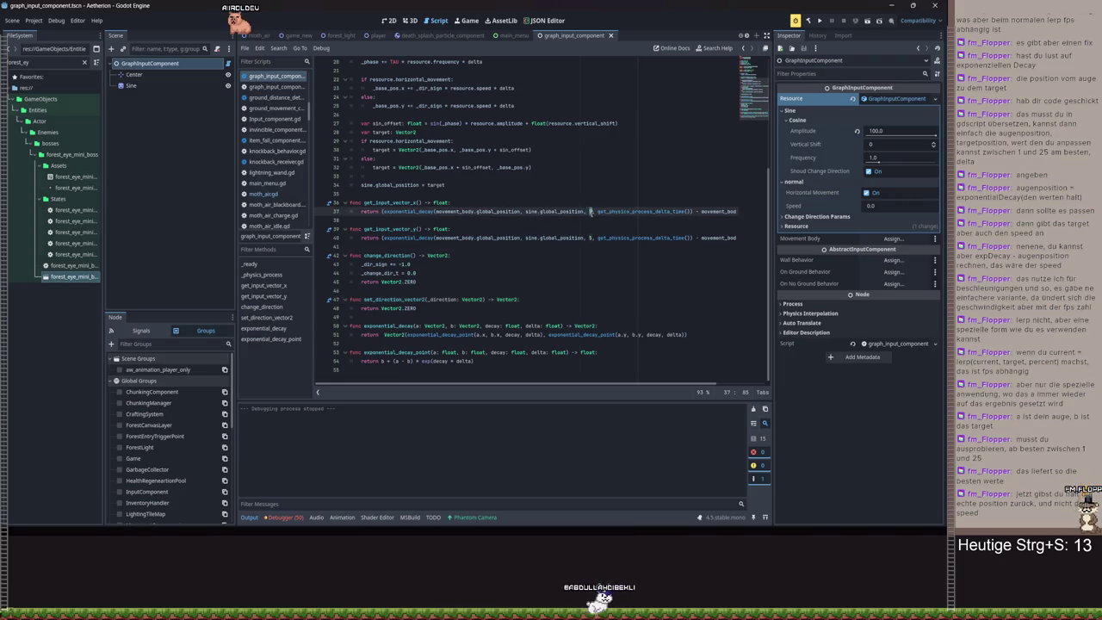
click(711, 212)
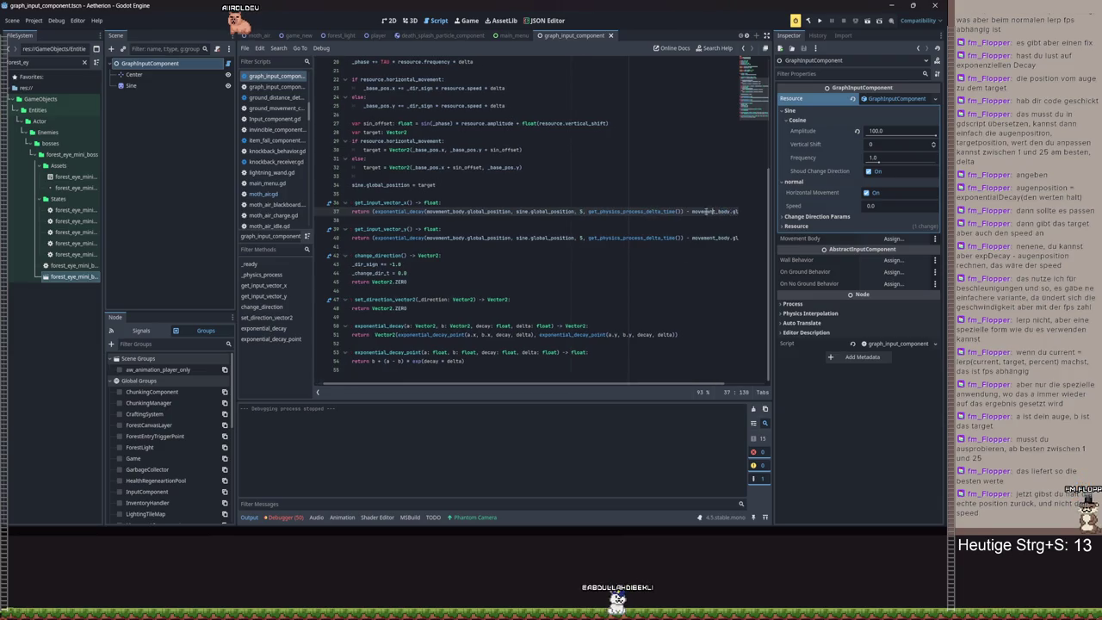
double_click(699, 212)
text(sine)
key(Return)
key(Down)
key(Down)
text(s)
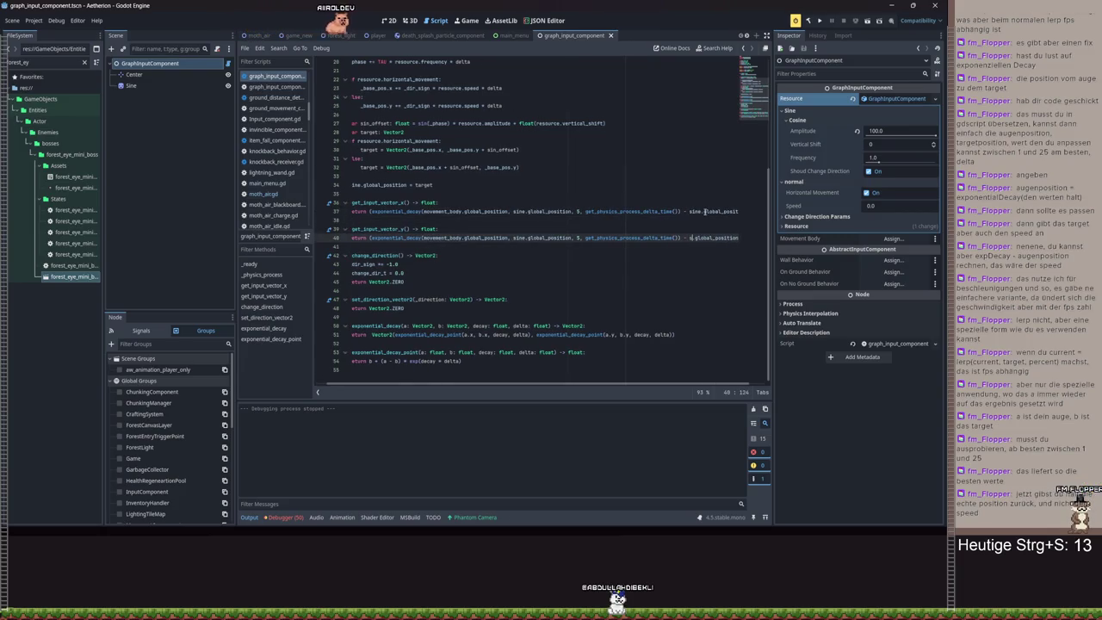
key(ctrl+s)
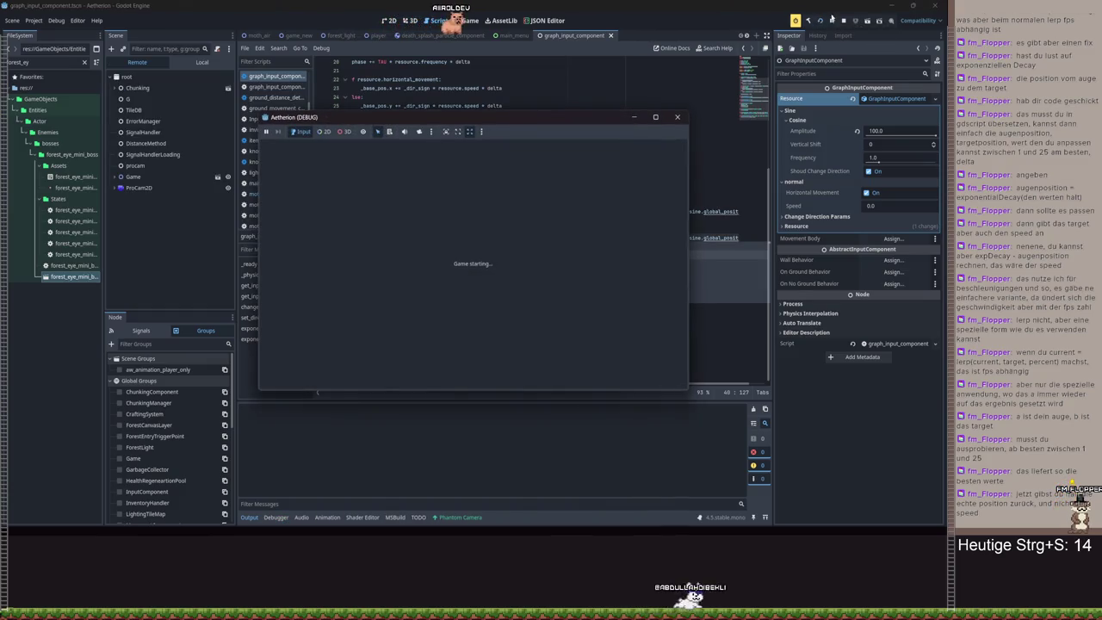
- Start a New Game from a Spielstand slot, test the boss movement, then pause and stop
click(472, 252)
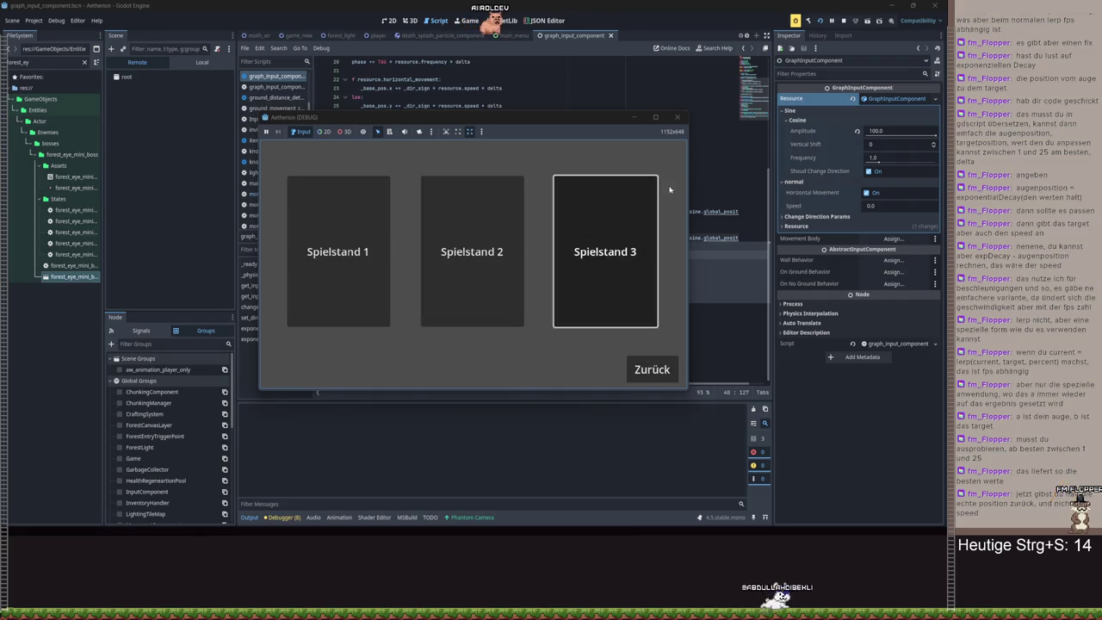
click(476, 306)
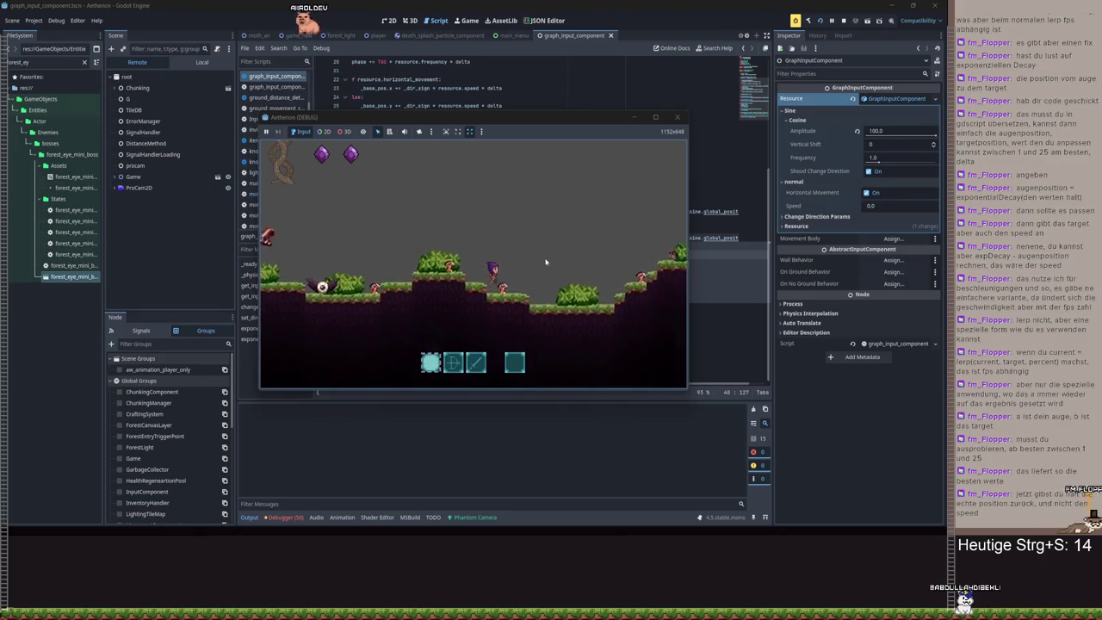
key(Escape)
key(F8)
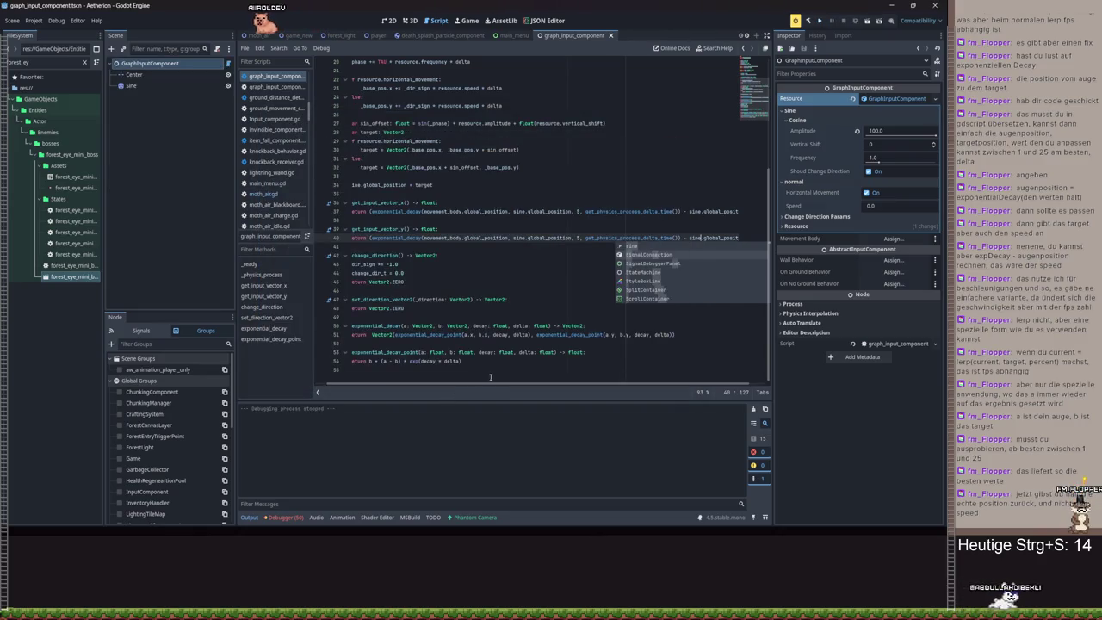
click(589, 303)
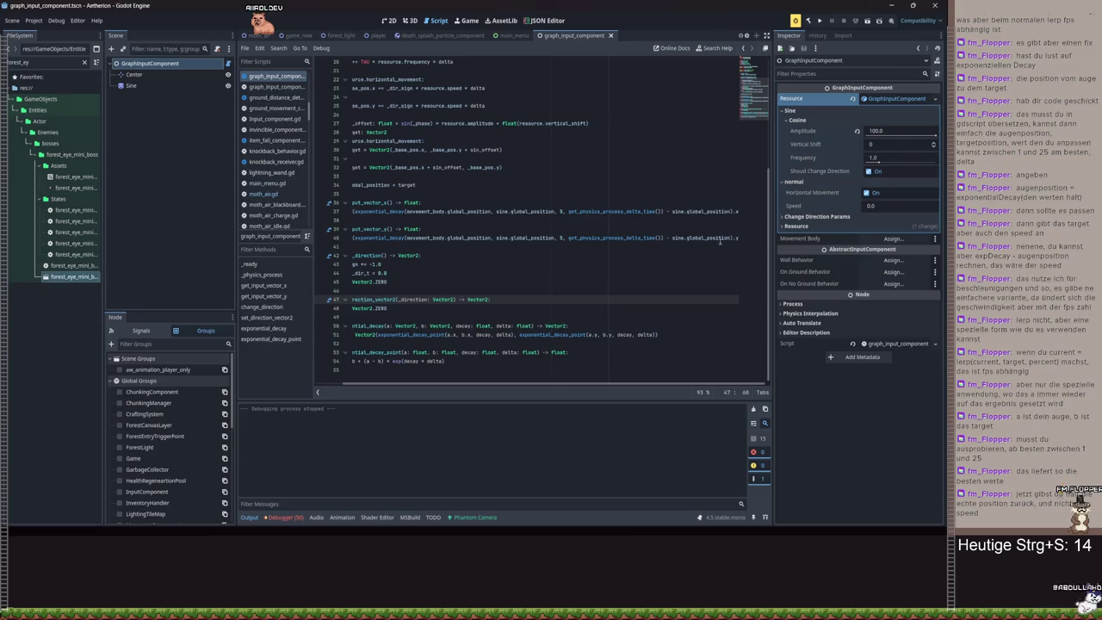
scroll(521, 384, left, 3)
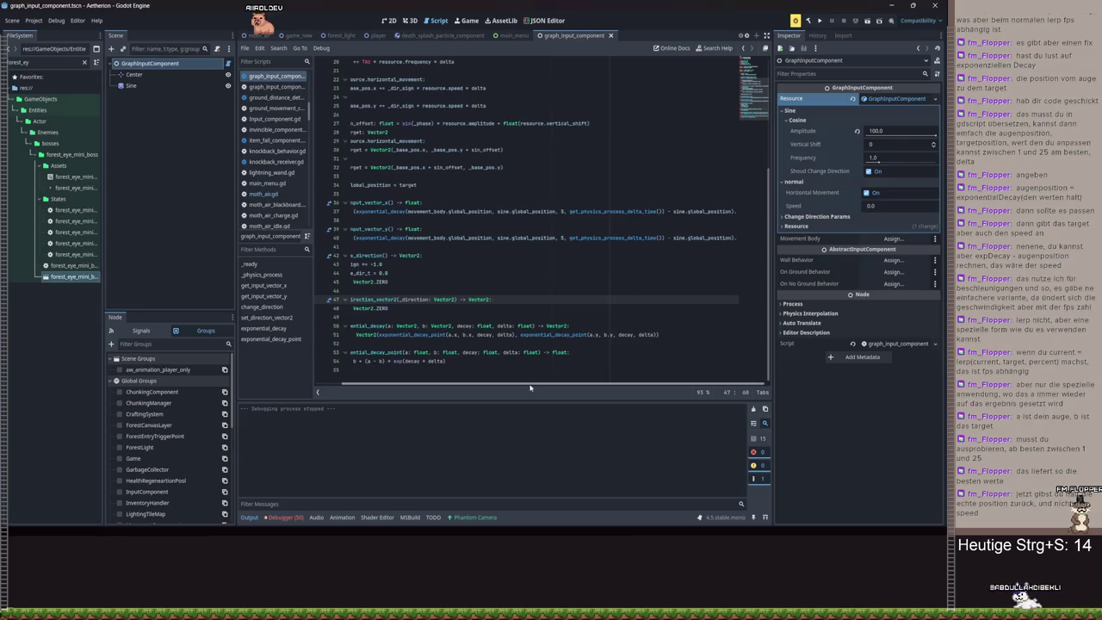
scroll(517, 388, left, 2)
click(381, 237)
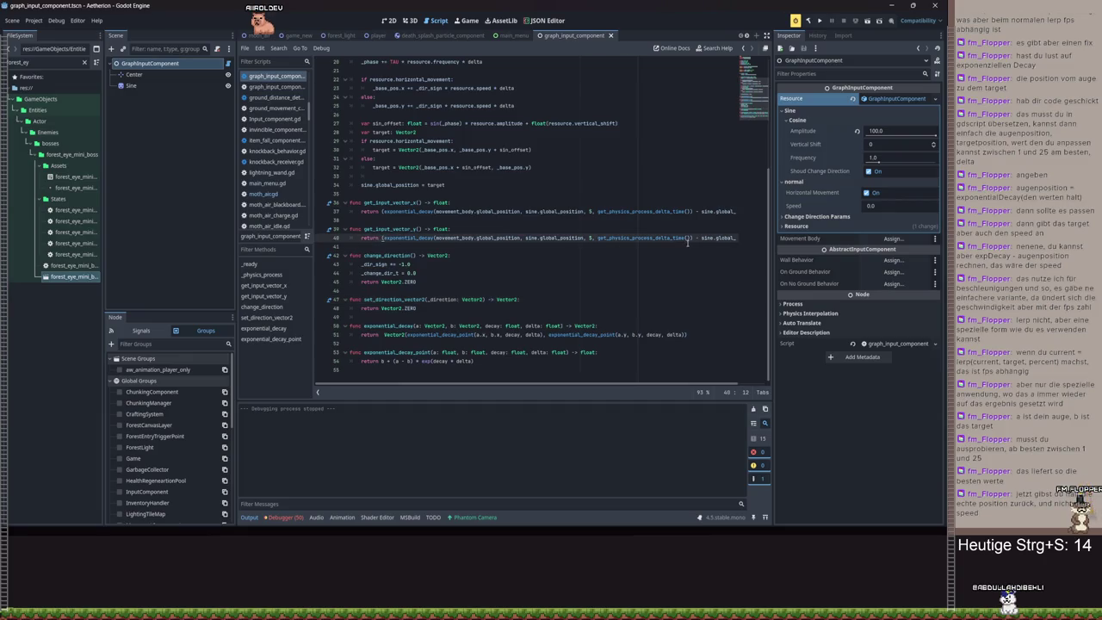
click(547, 247)
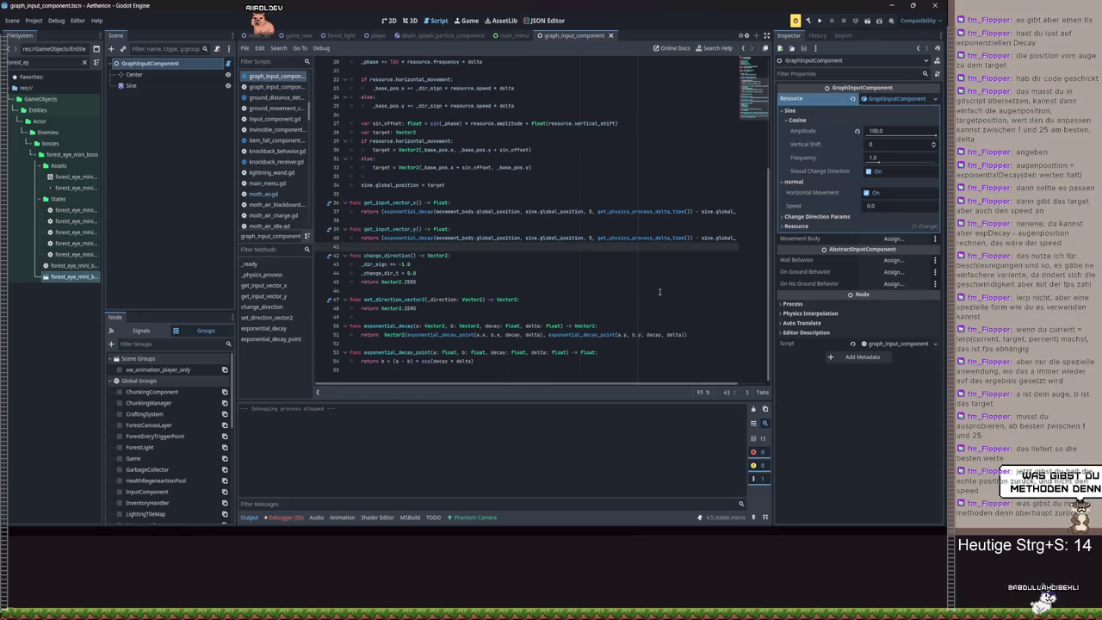
scroll(662, 291, up, 2)
scroll(662, 290, down, 2)
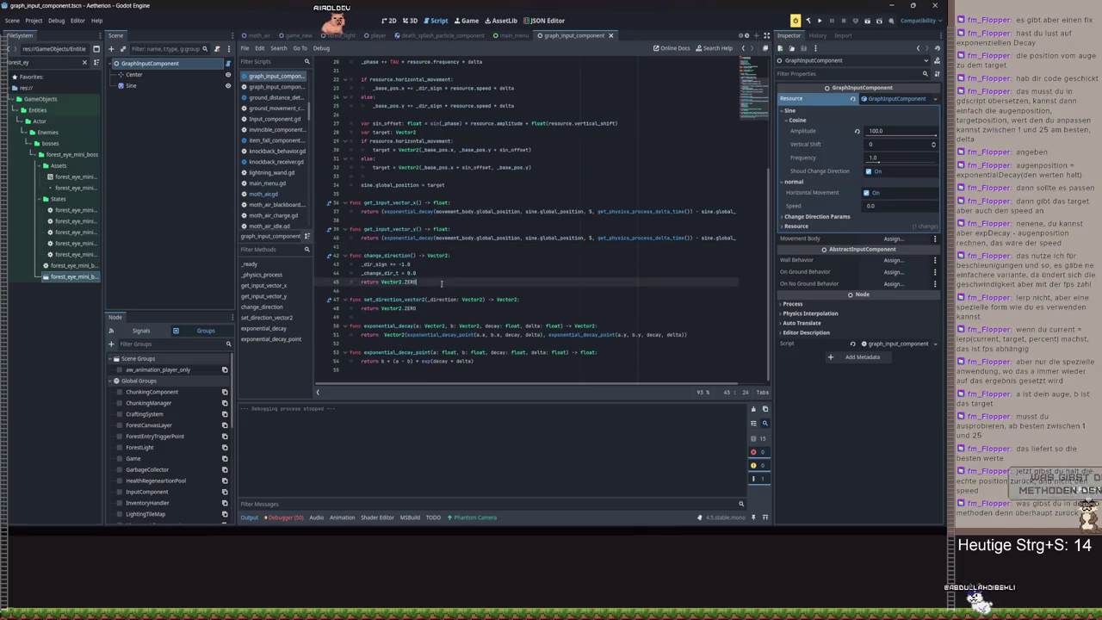
drag(564, 326, 484, 300)
scroll(483, 300, up, 2)
mouse_move(515, 159)
mouse_down()
mouse_move(370, 158)
mouse_move(349, 115)
mouse_up()
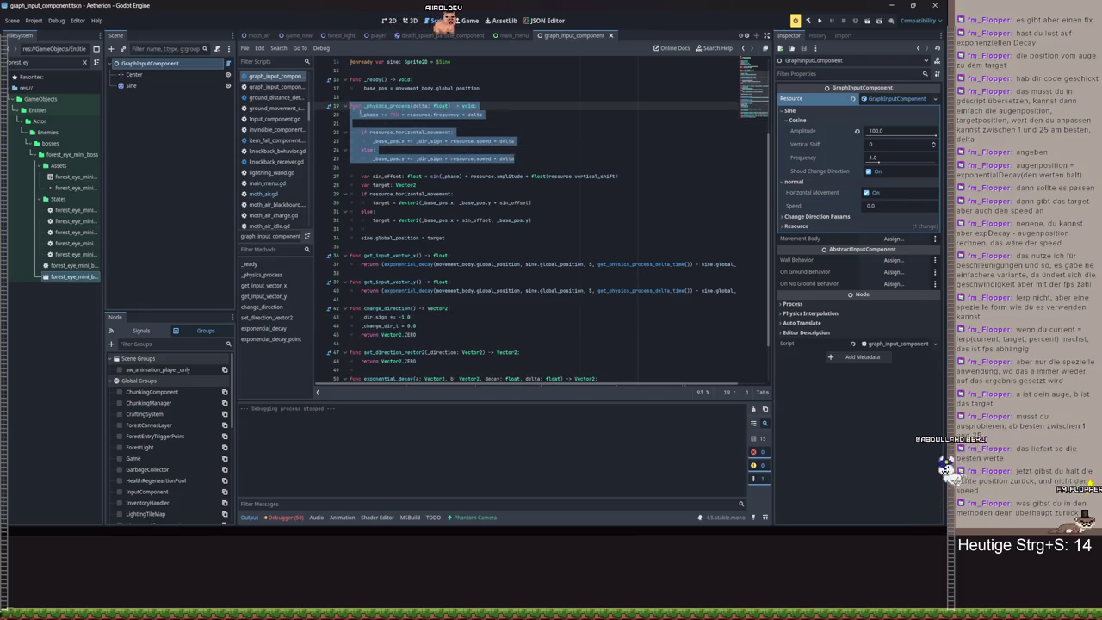
scroll(350, 114, up, 2)
drag(480, 140, 330, 132)
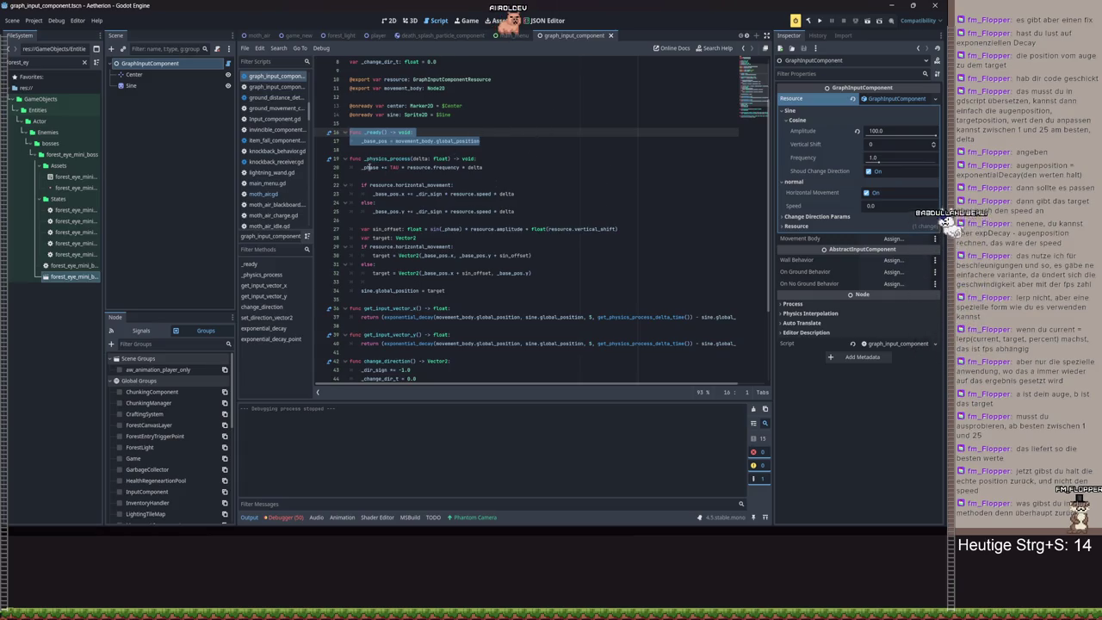
drag(357, 168, 539, 170)
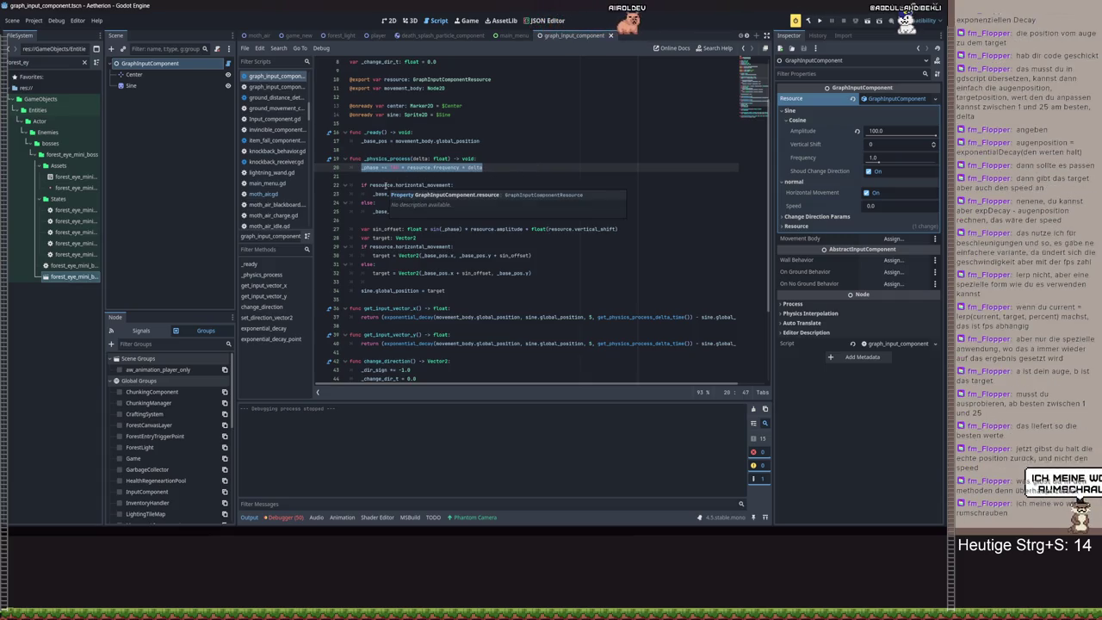
scroll(519, 293, down, 4)
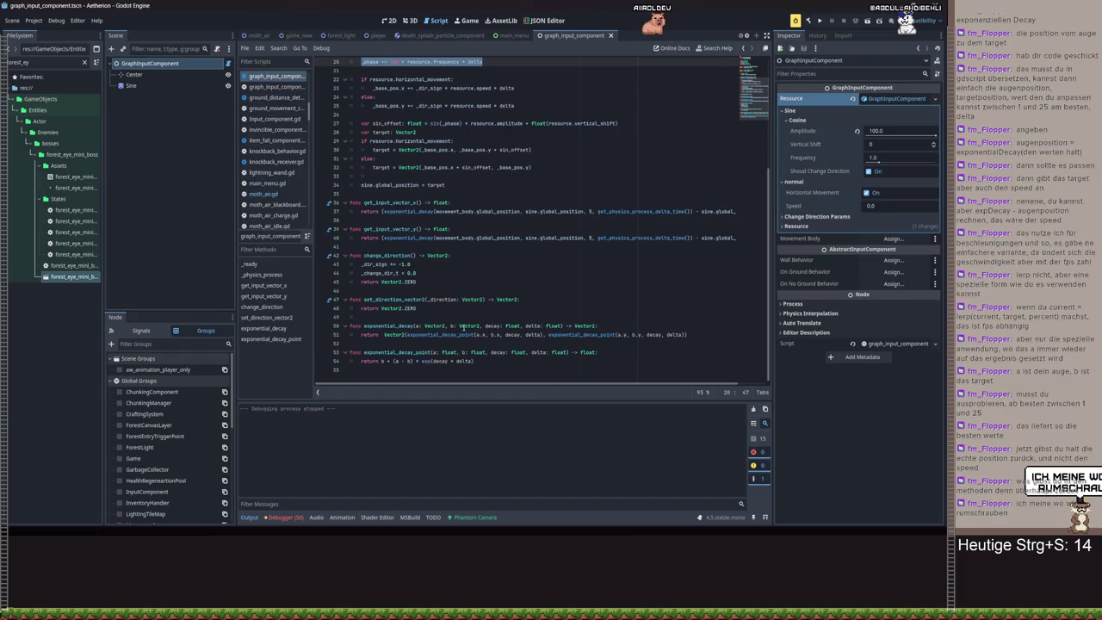
double_click(371, 211)
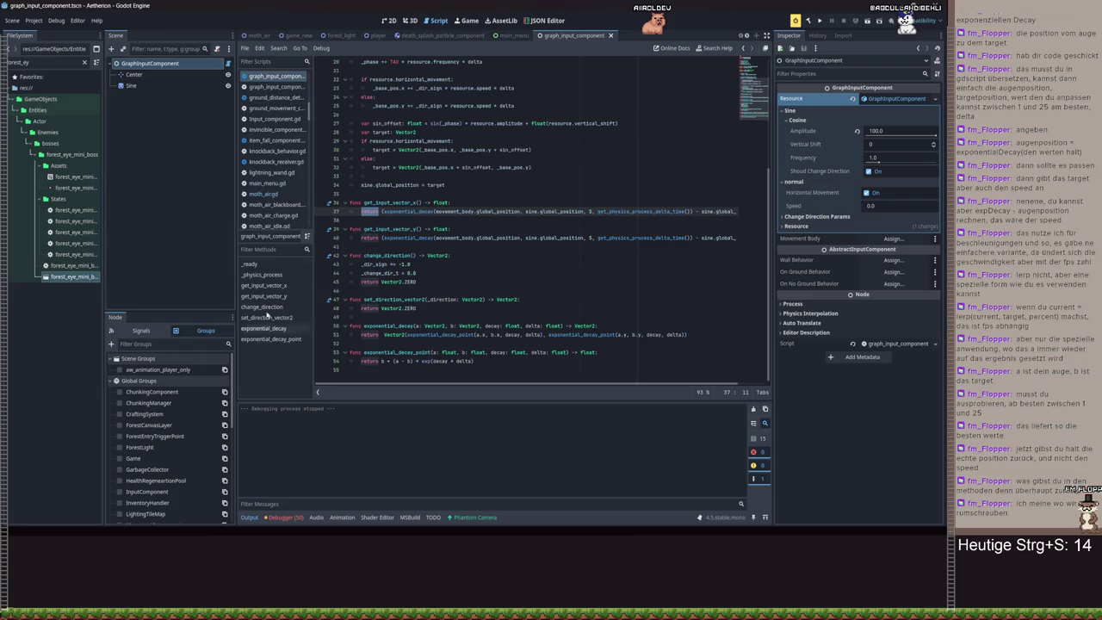
scroll(378, 36, up, 5)
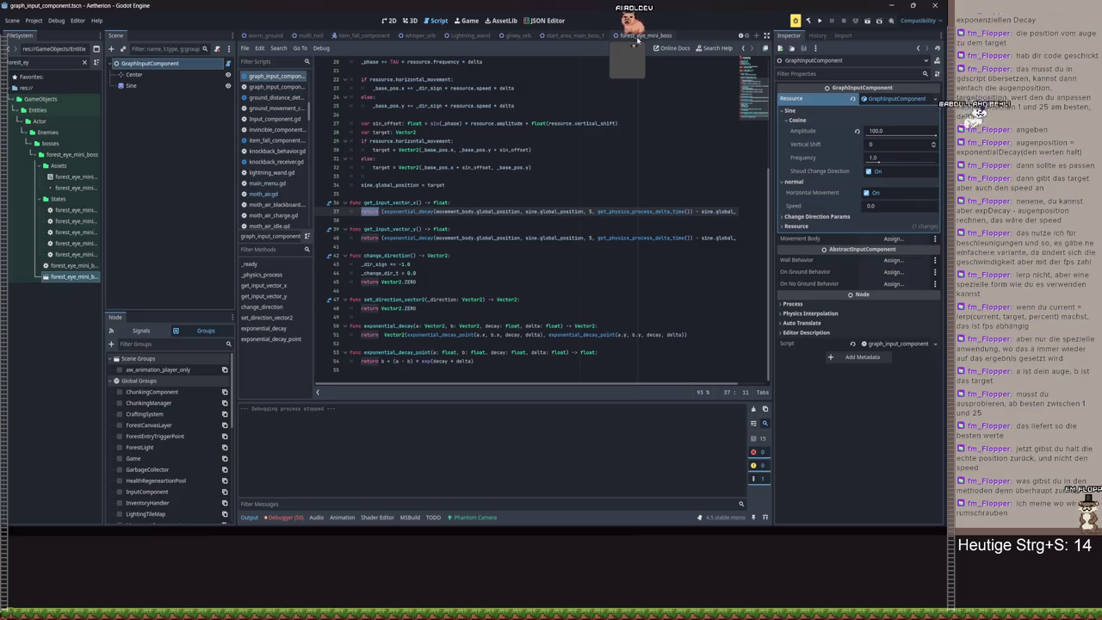
- Open forest_eye_mini_boss_move.gd from the mini boss scene and follow its move call to the definition
click(637, 36)
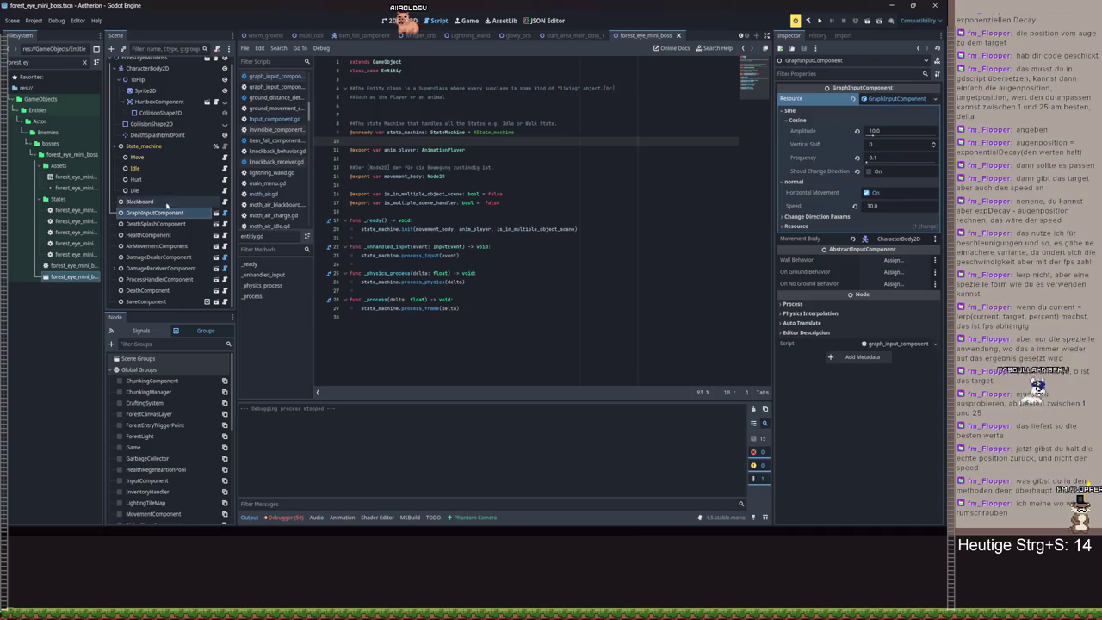
click(225, 157)
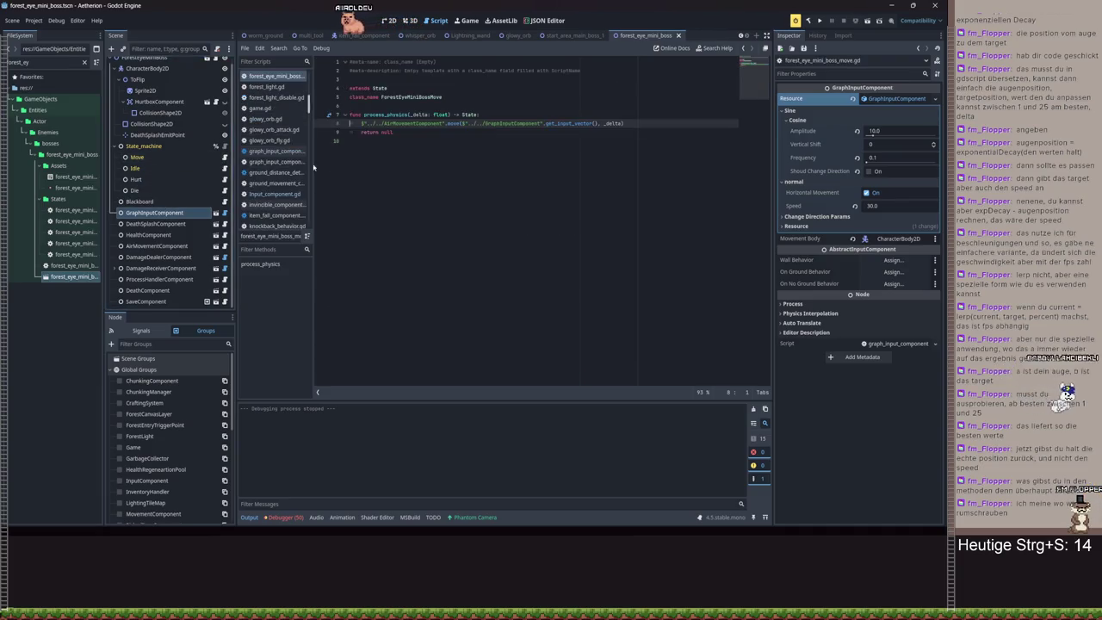
triple_click(360, 127)
click(444, 124)
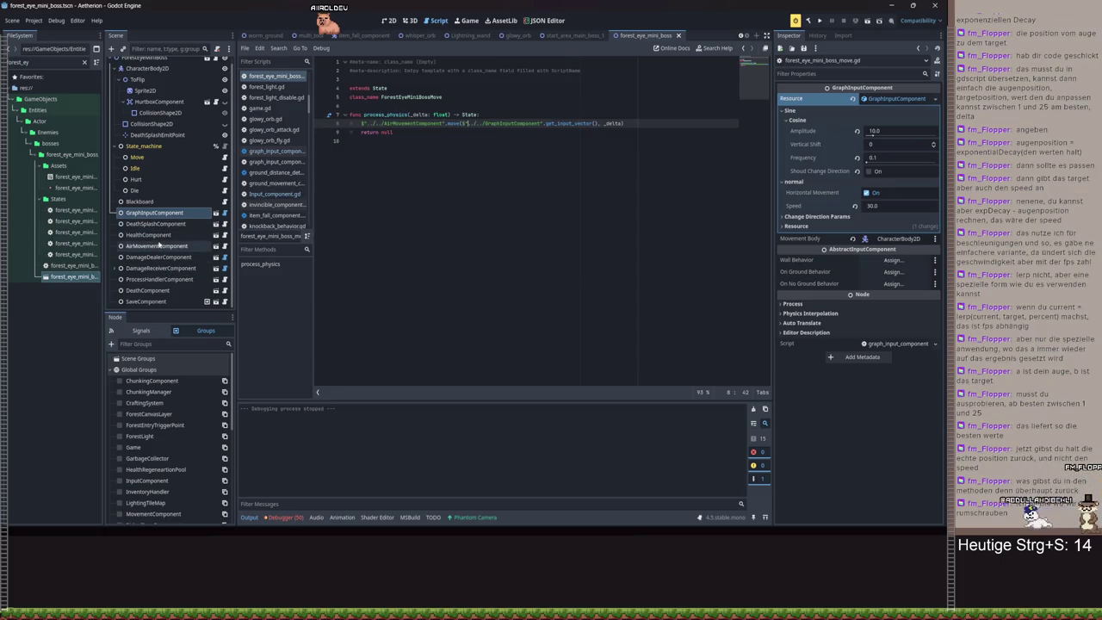
ctrl+click(450, 128)
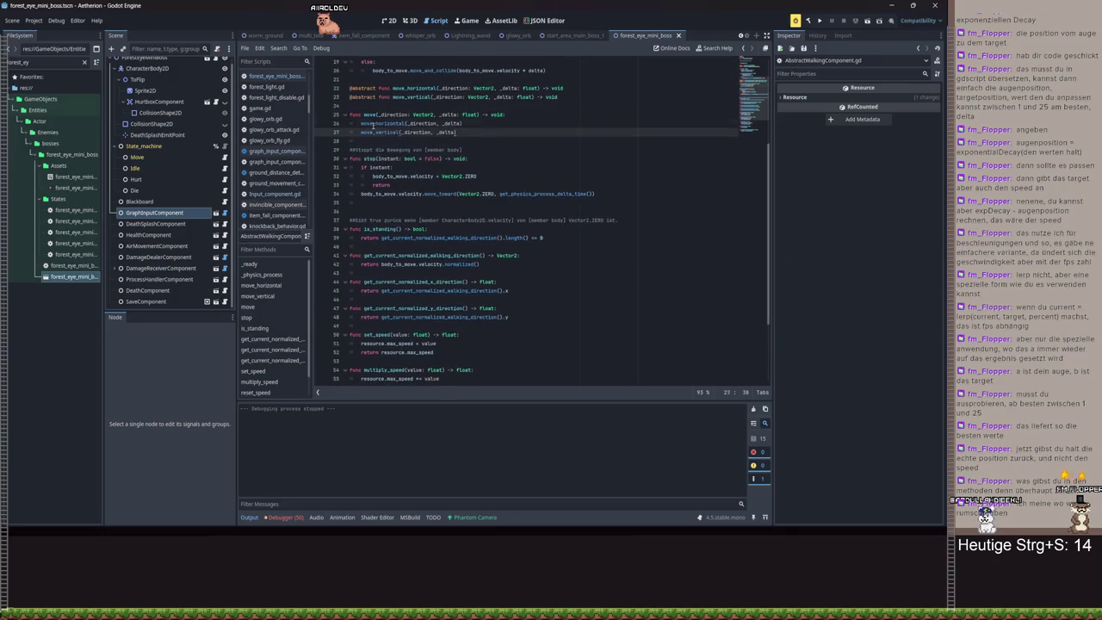
- Inspect the walking component's move and AirMovementComponent's move_horizontal and move_vertical code
click(376, 131)
scroll(460, 150, up, 6)
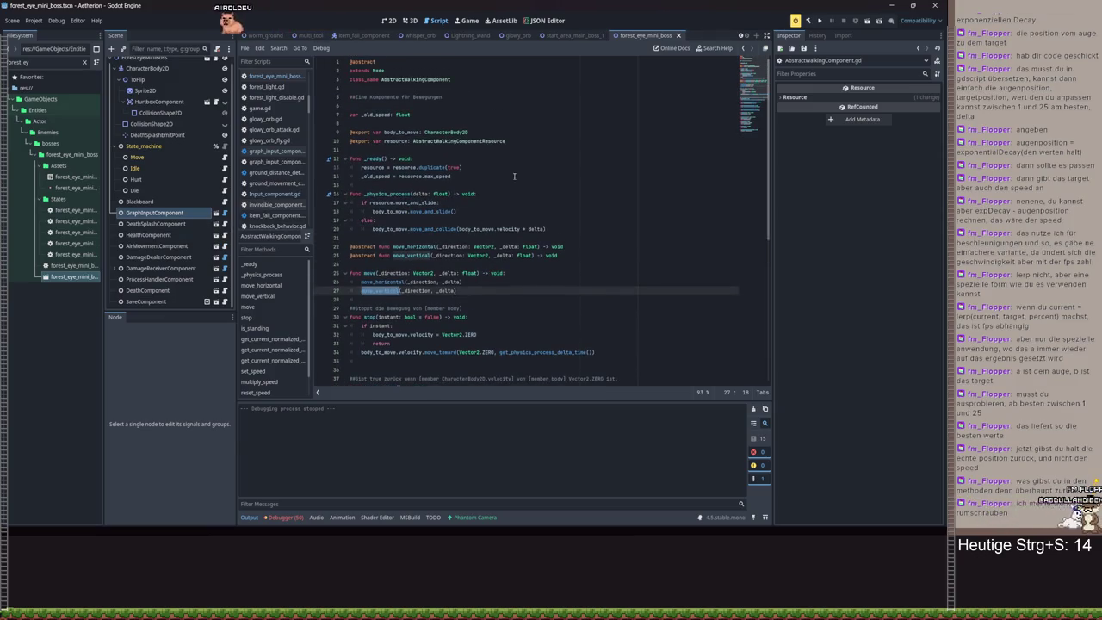
click(223, 246)
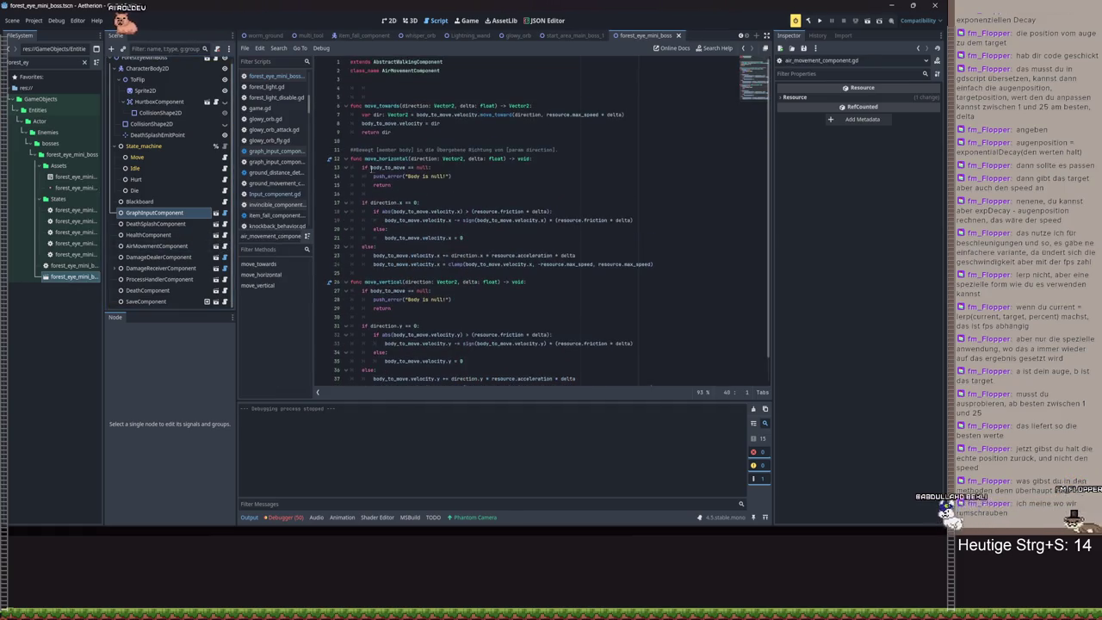
click(364, 159)
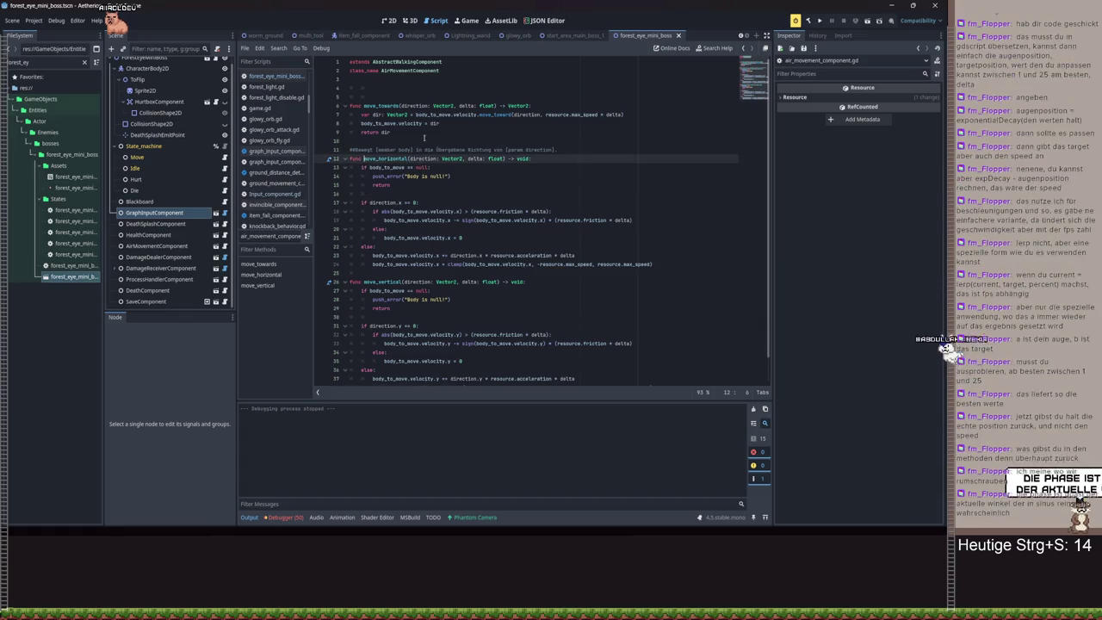
double_click(408, 211)
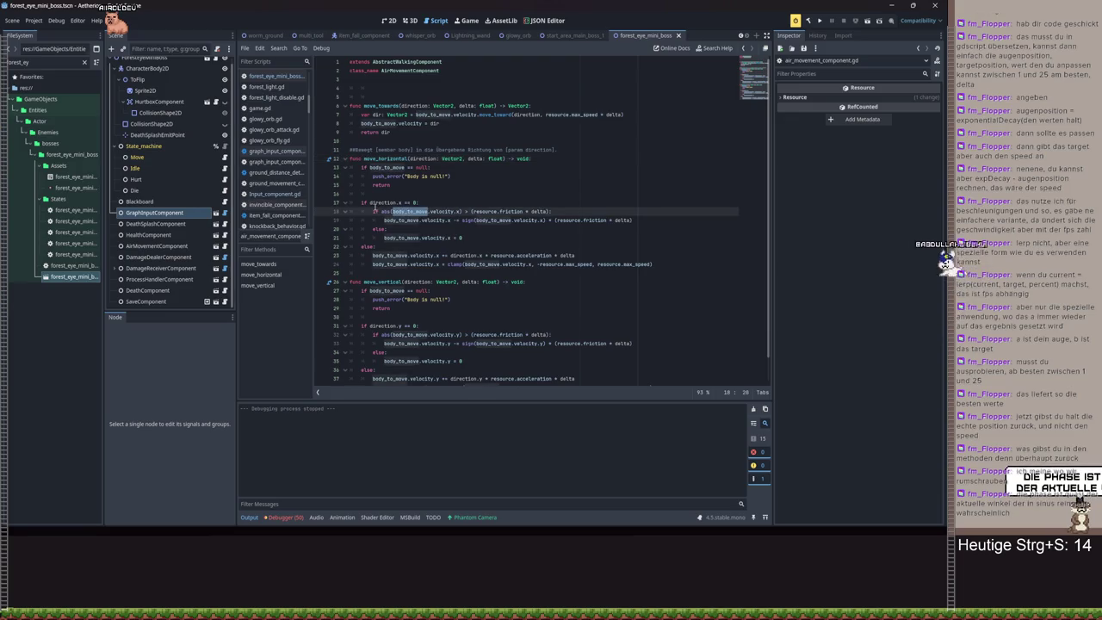
drag(372, 298, 393, 308)
scroll(447, 330, down, 1)
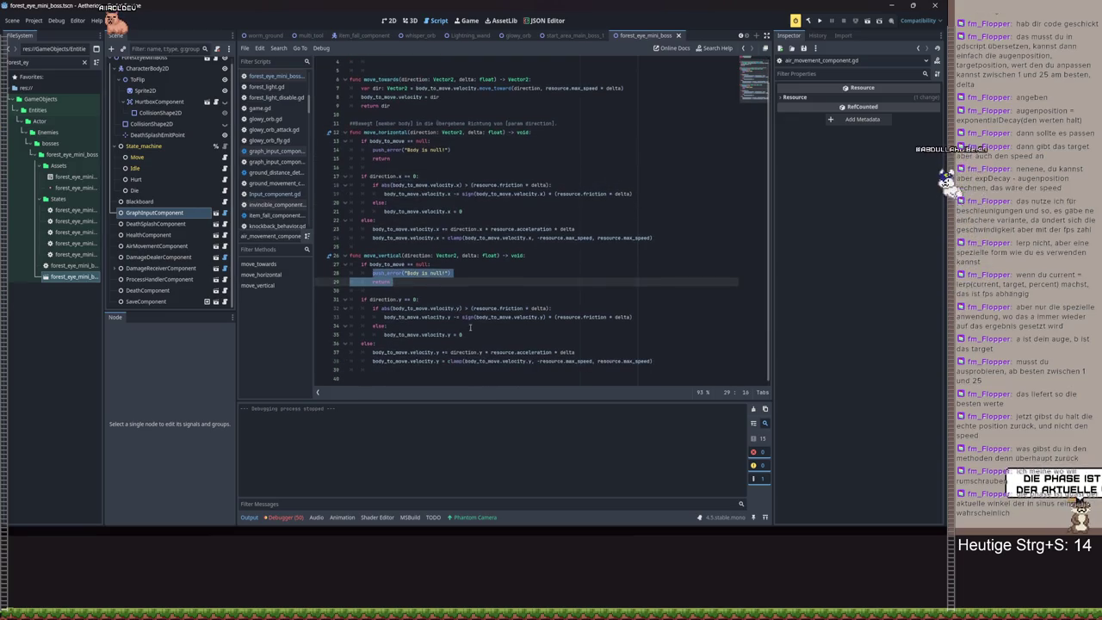
click(462, 317)
double_click(526, 317)
double_click(423, 257)
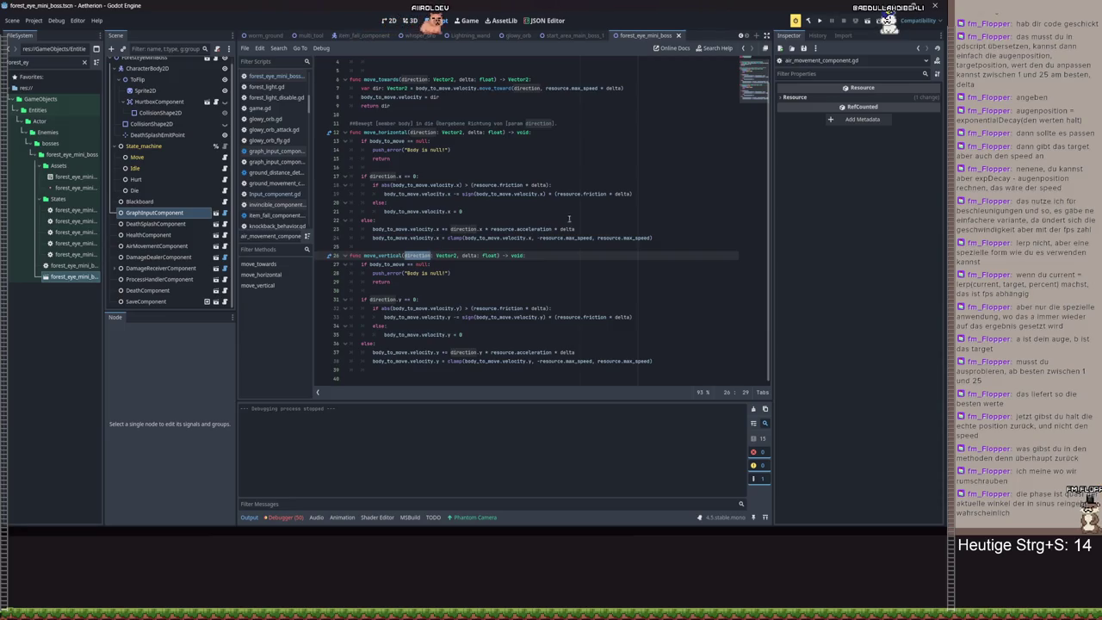
- Navigate back with Alt+Left to graph_input_component and check what _phase refers to
key(alt+Left)
key(alt+Left)
key(alt+Left)
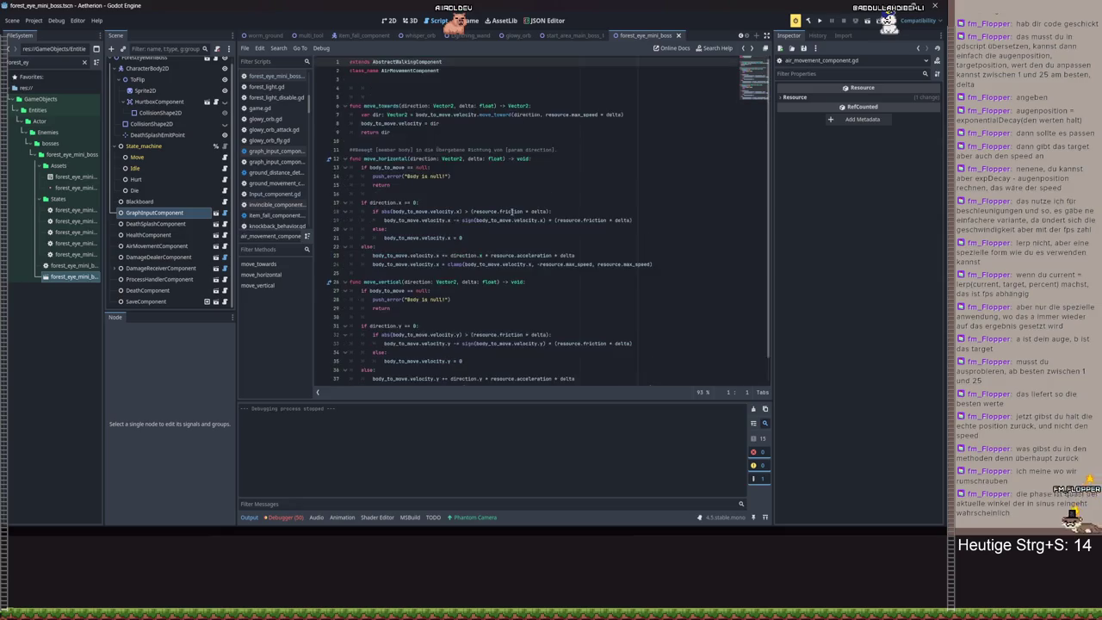
key(alt+Left)
key(alt+Left)
key(alt+Left)
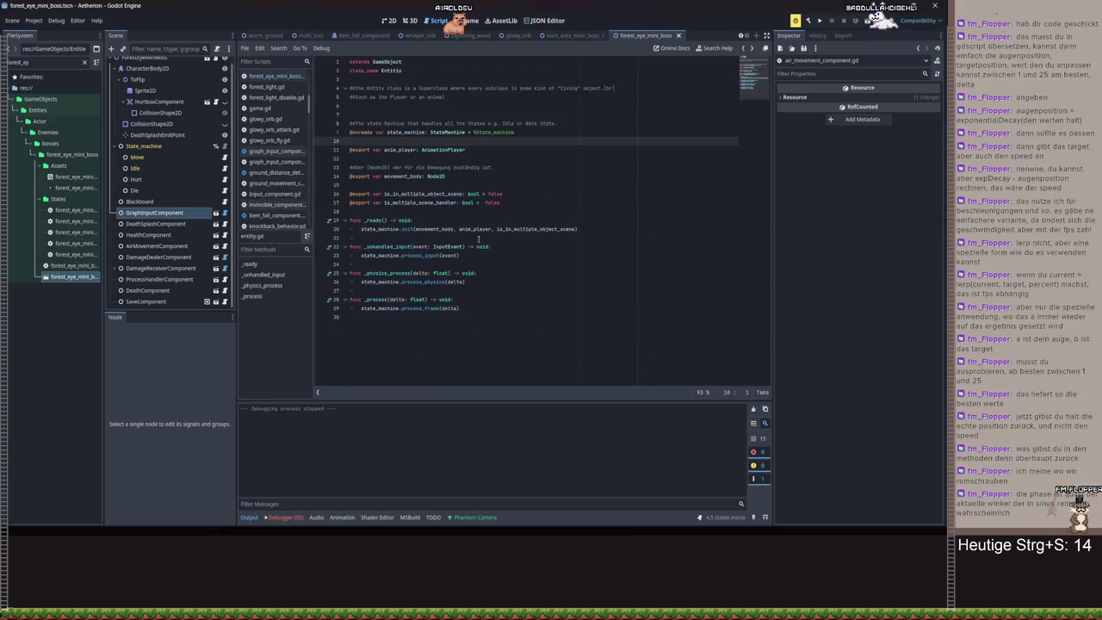
key(alt+Left)
key(alt+Left)
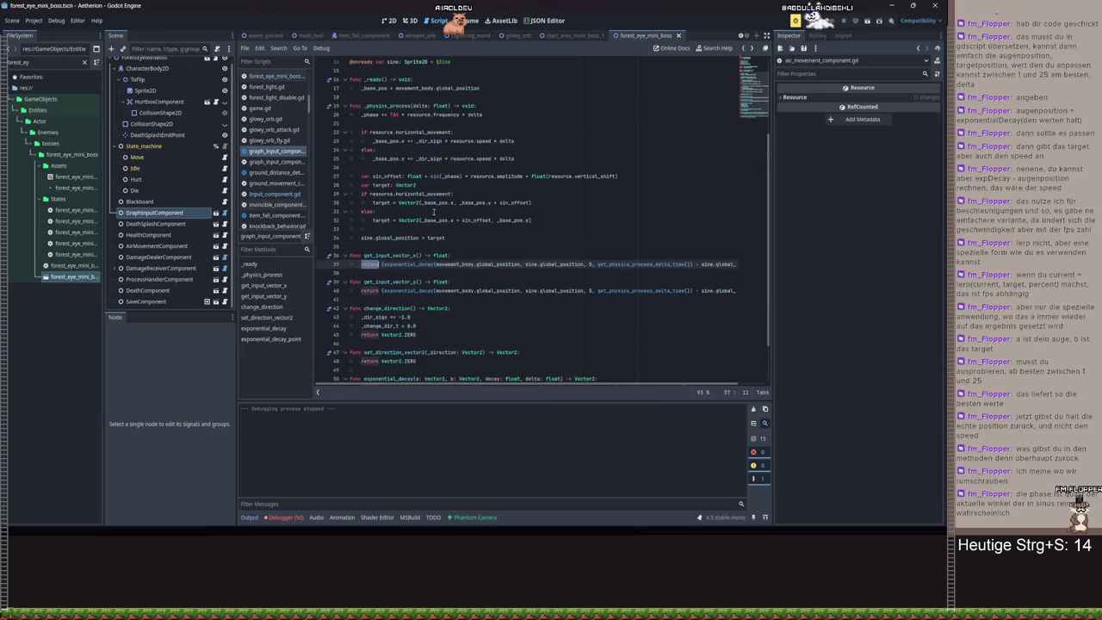
click(461, 177)
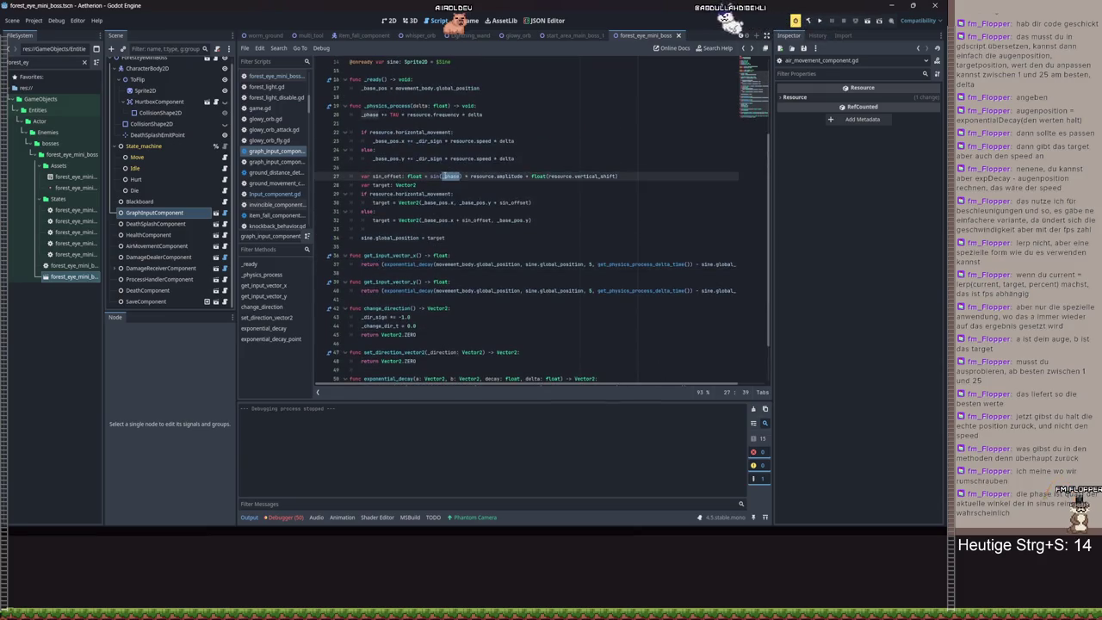
- Dismiss the sin documentation and briefly revisit the mini boss move state script before returning
mouse_move(434, 177)
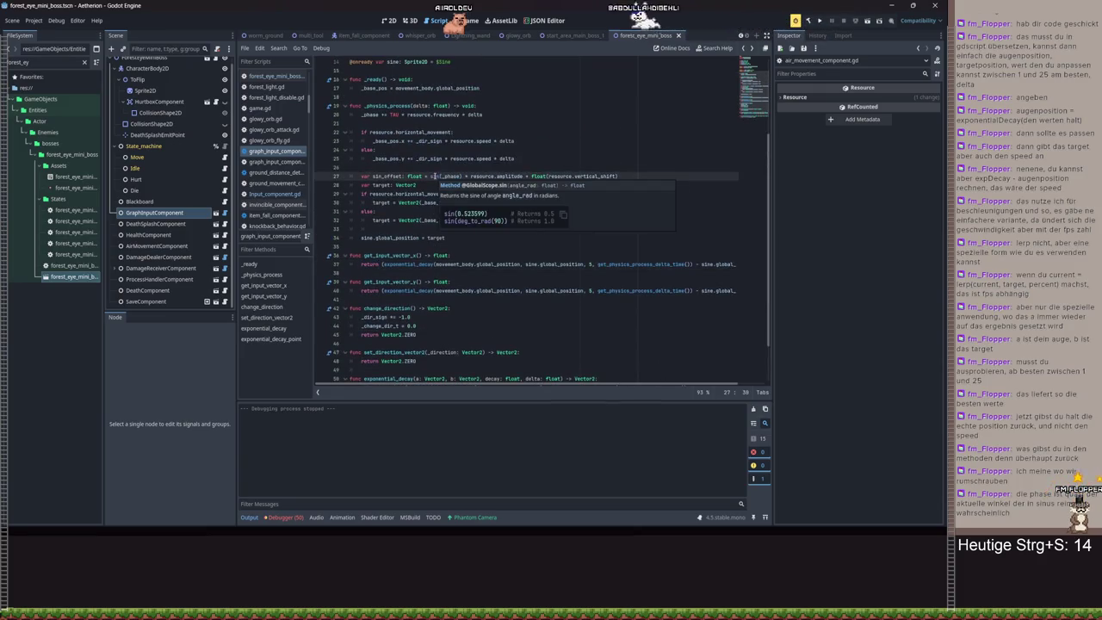
click(527, 123)
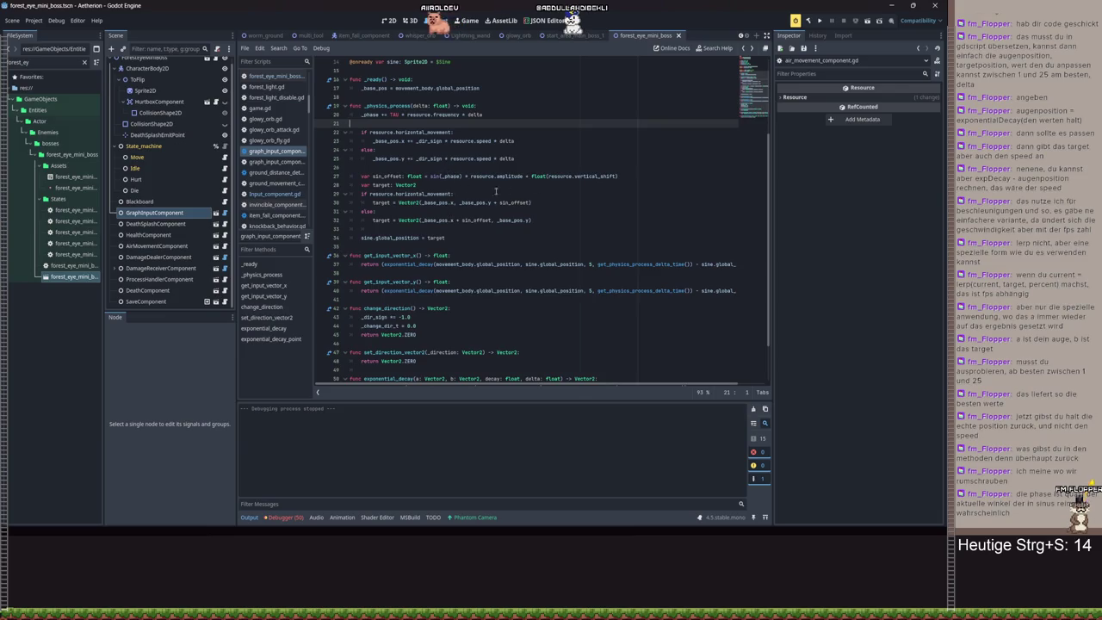
key(alt+Left)
key(alt+Left)
key(alt+Left)
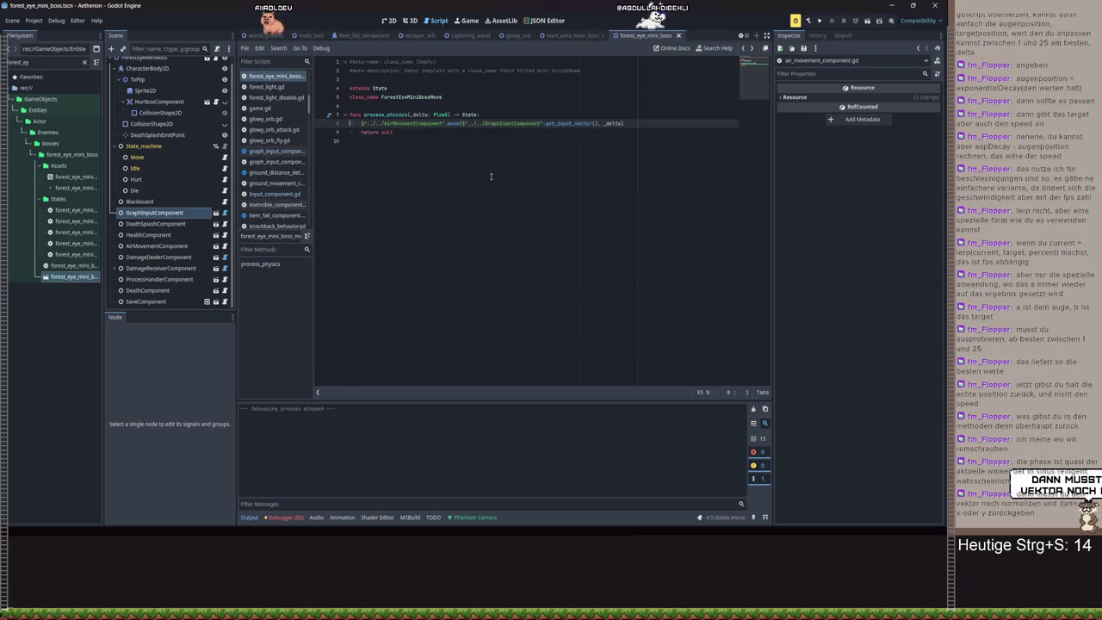
key(alt+Right)
key(alt+Right)
key(alt+Right)
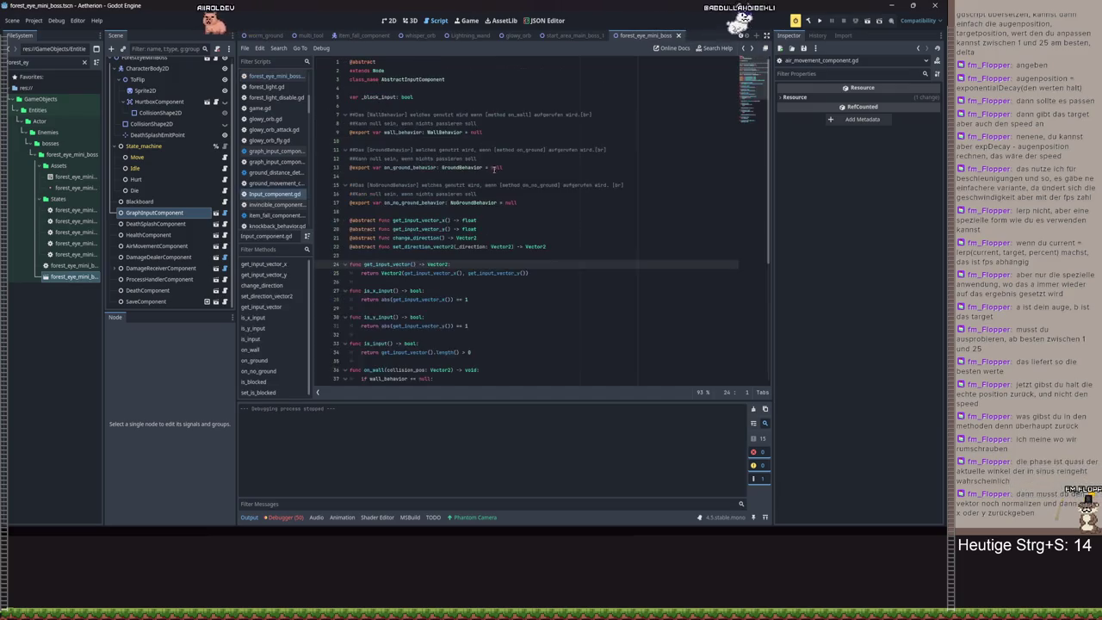
scroll(689, 266, right, 2)
- Insert .normalized() before .x and .y in both input getters and save the script
click(728, 264)
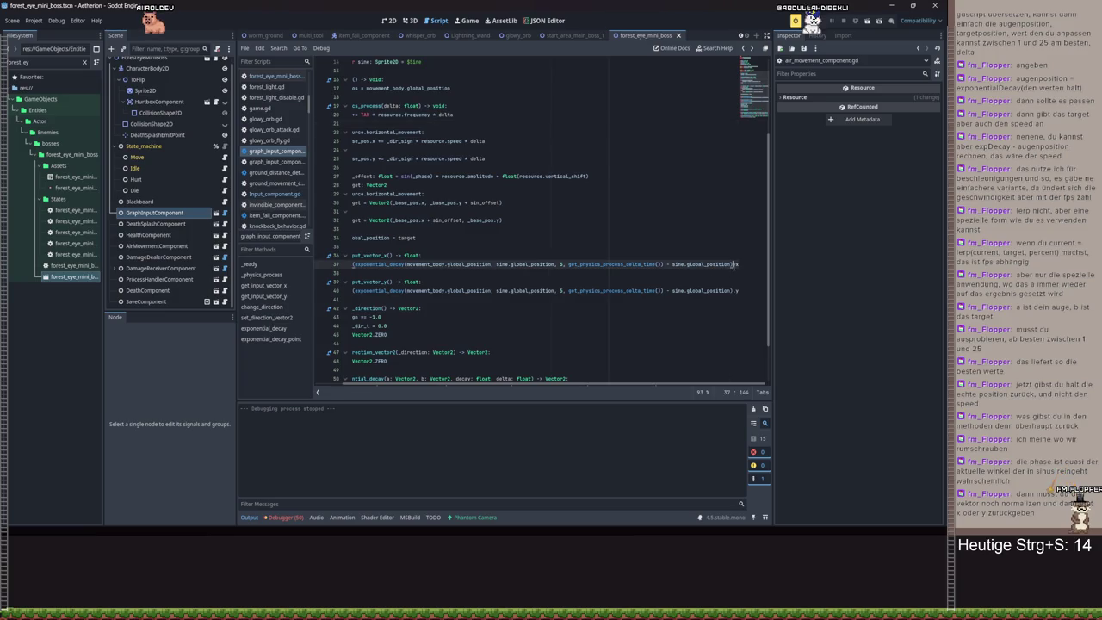
key(BackSpace)
text(no)
key(Return)
key(Down)
key(Down)
key(Down)
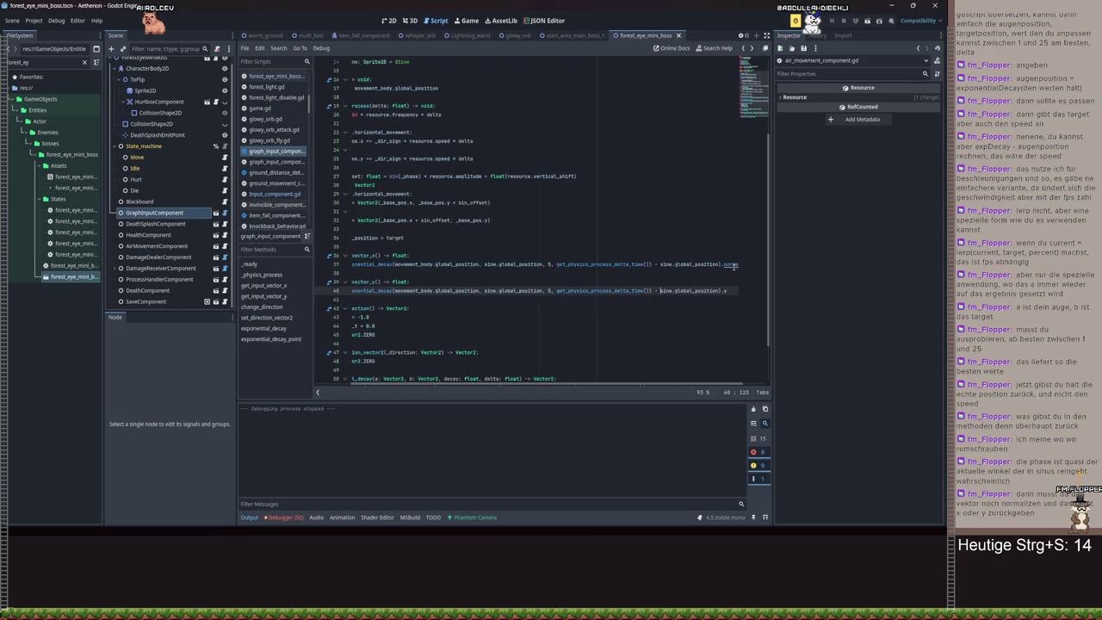
text(ormalized().)
key(Return)
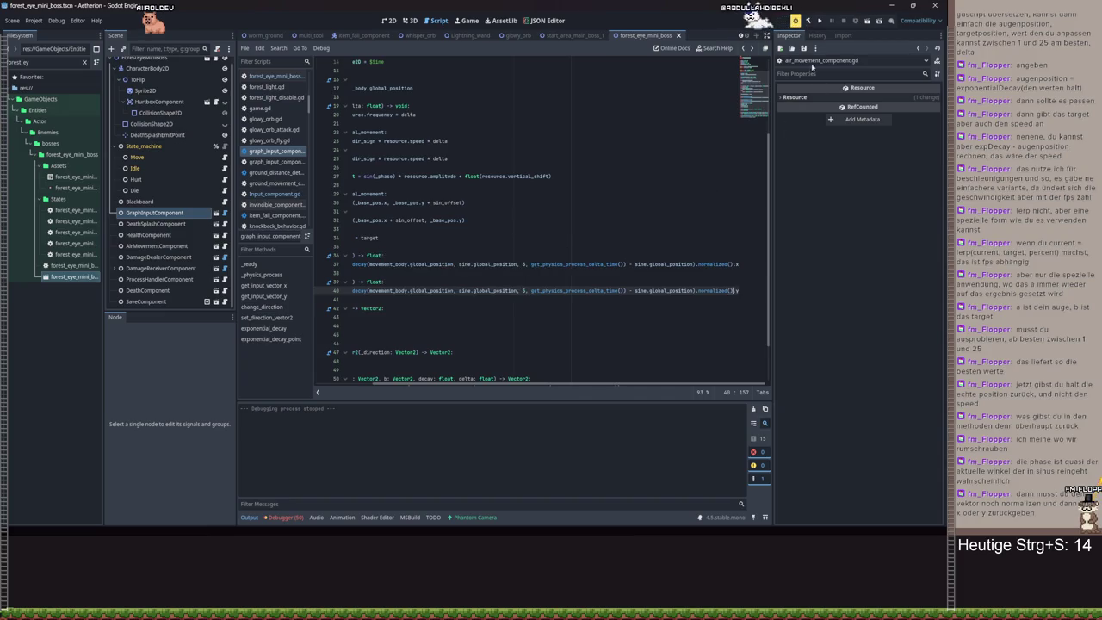
key(ctrl+s)
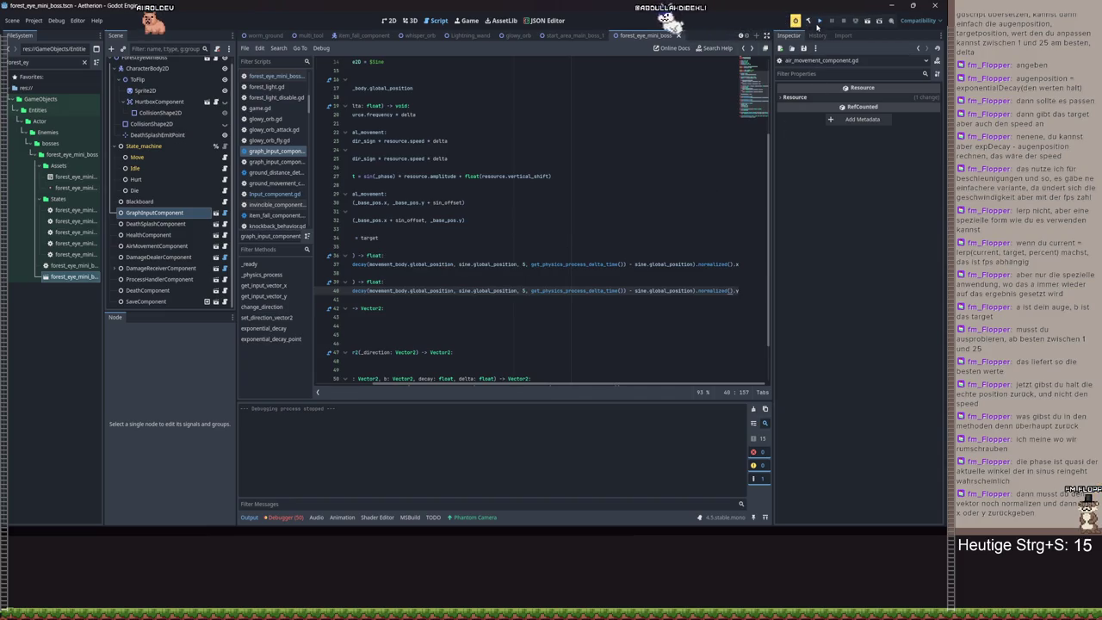
- Playtest the normalized input from save slot Spielstand 3, then pause and stop the game
click(819, 21)
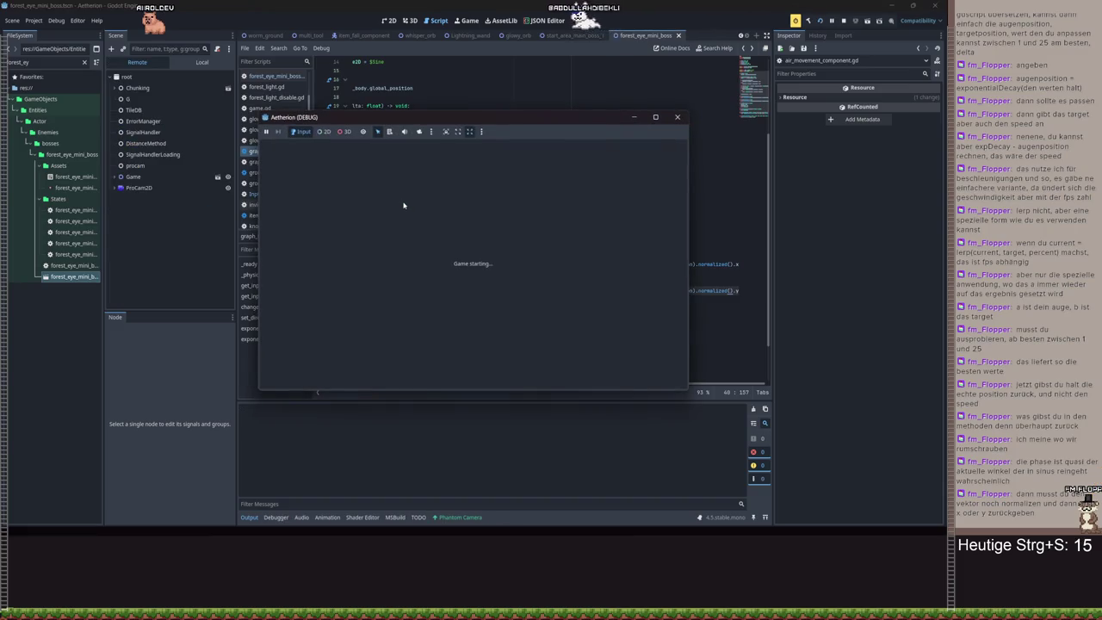
click(471, 251)
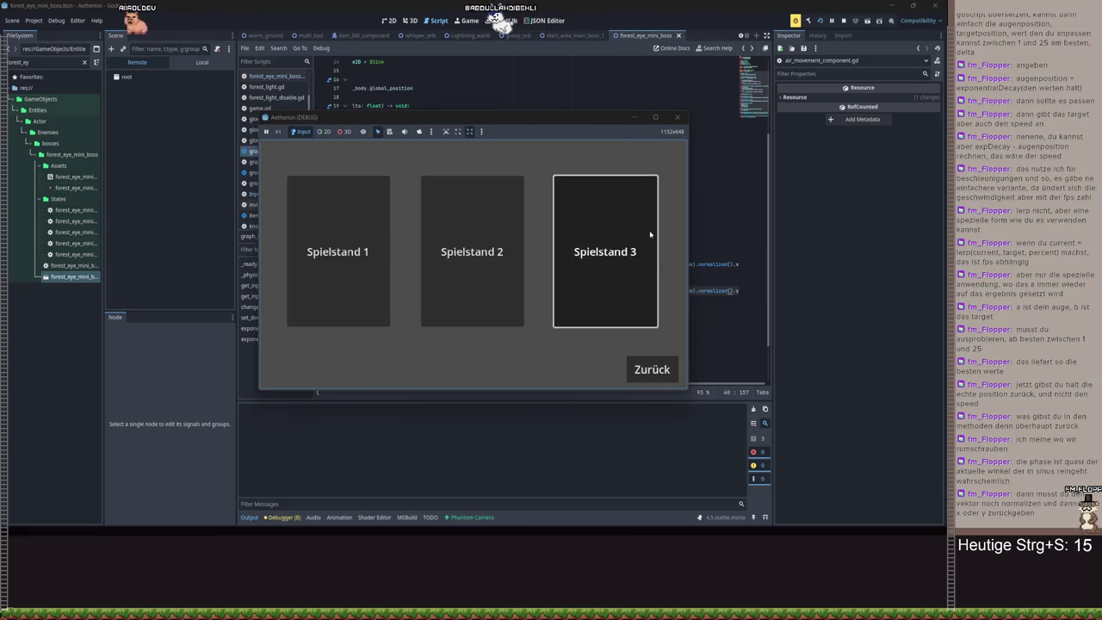
click(639, 237)
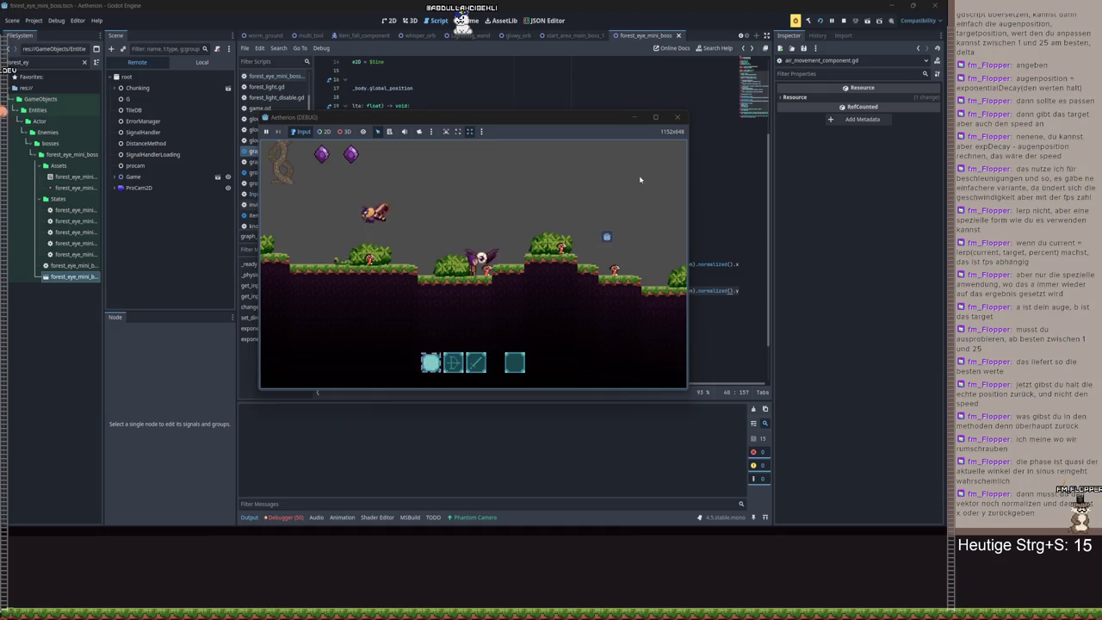
key(Escape)
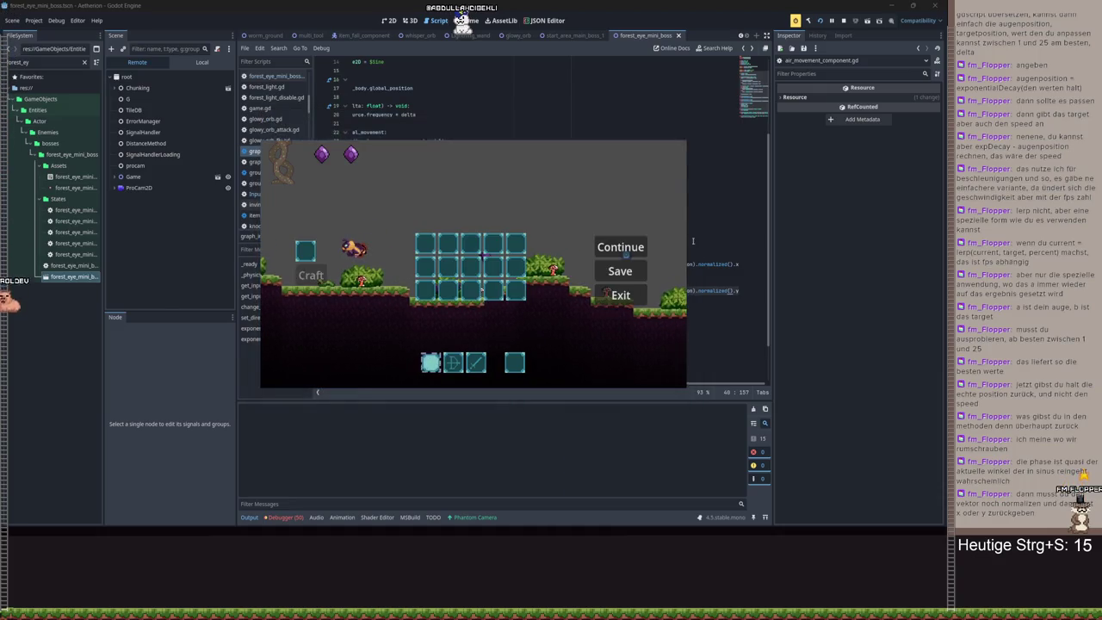
key(F8)
- Switch both getters back from sine to movement_body and save the script
double_click(644, 263)
text(mo)
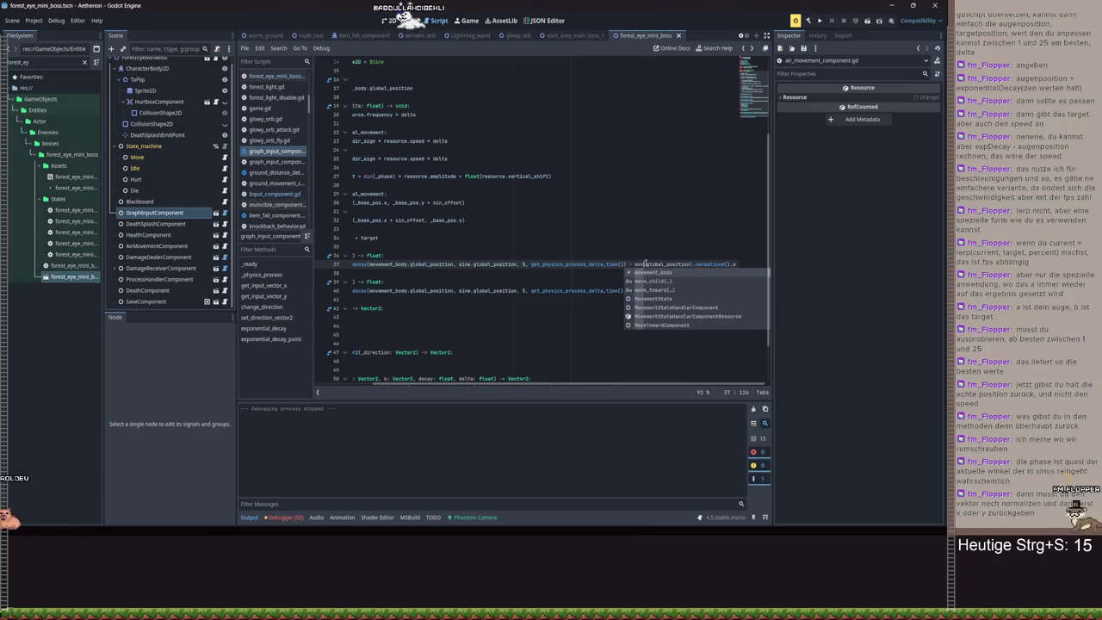
key(Return)
text(.)
key(Down)
key(Down)
key(Down)
text(sine.)
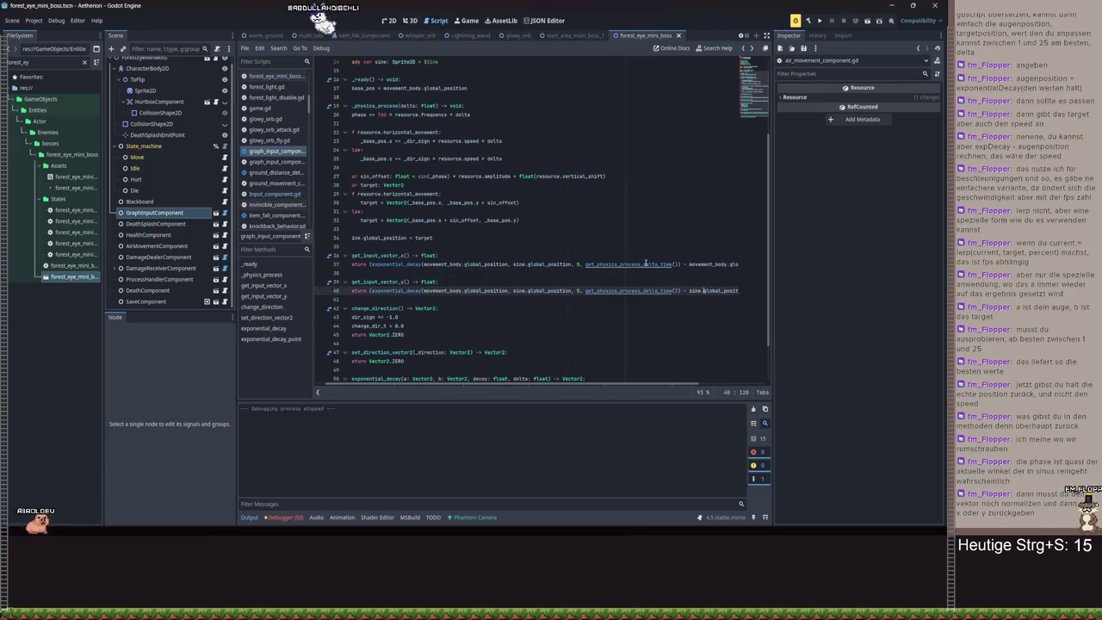
key(Left)
key(BackSpace)
key(BackSpace)
key(BackSpace)
text(mo)
key(Return)
key(ctrl+s)
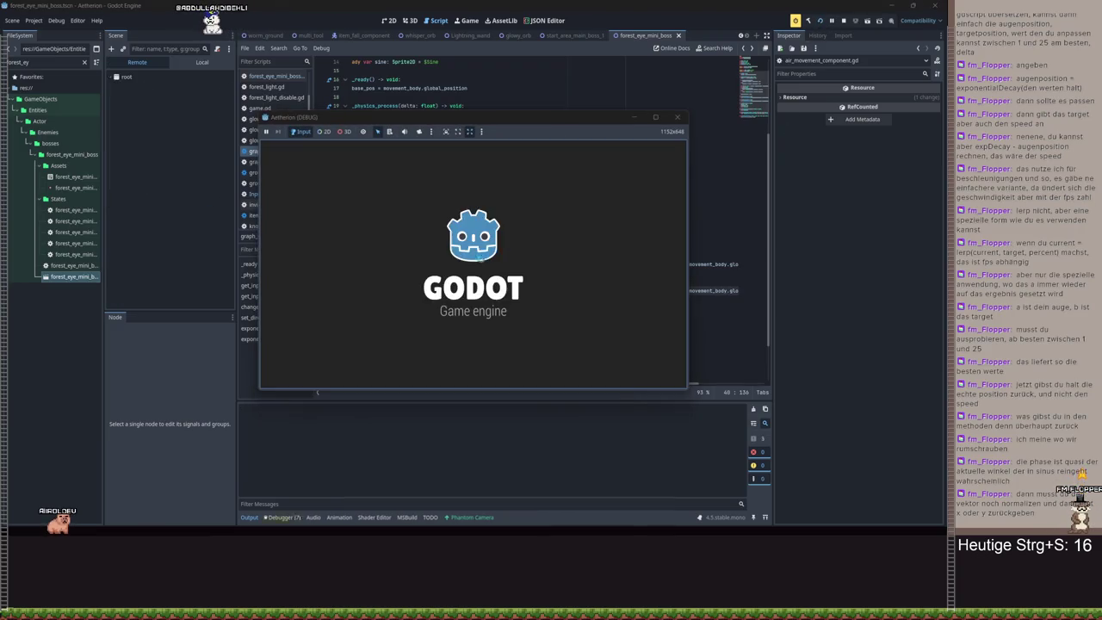
- Run another playtest from the save, close the game, and select get_input_vector_x's return expression
click(601, 254)
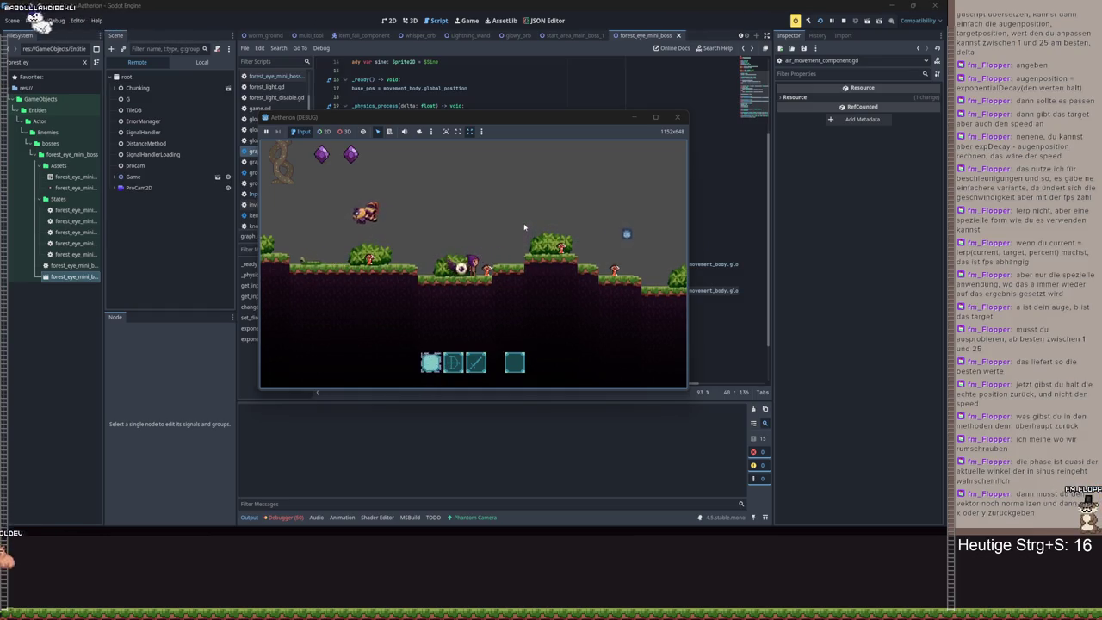
key(Escape)
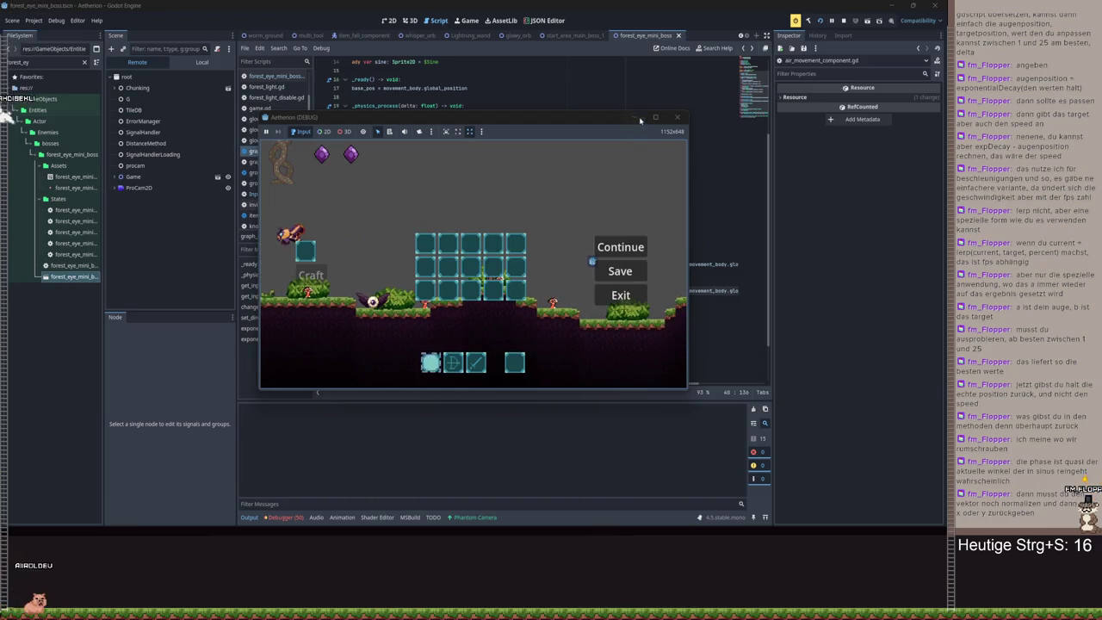
click(620, 294)
drag(444, 389, 435, 389)
drag(382, 265, 739, 265)
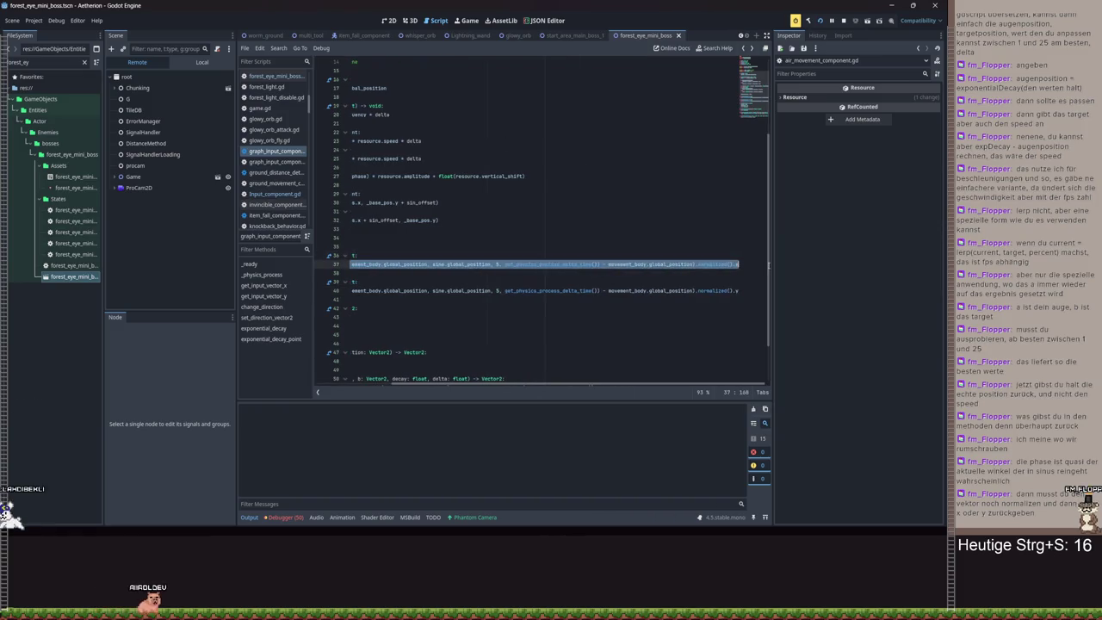
- Add a print() line in get_input_vector_x wrapping the pasted return expression, and save
click(477, 255)
key(Return)
text(print)
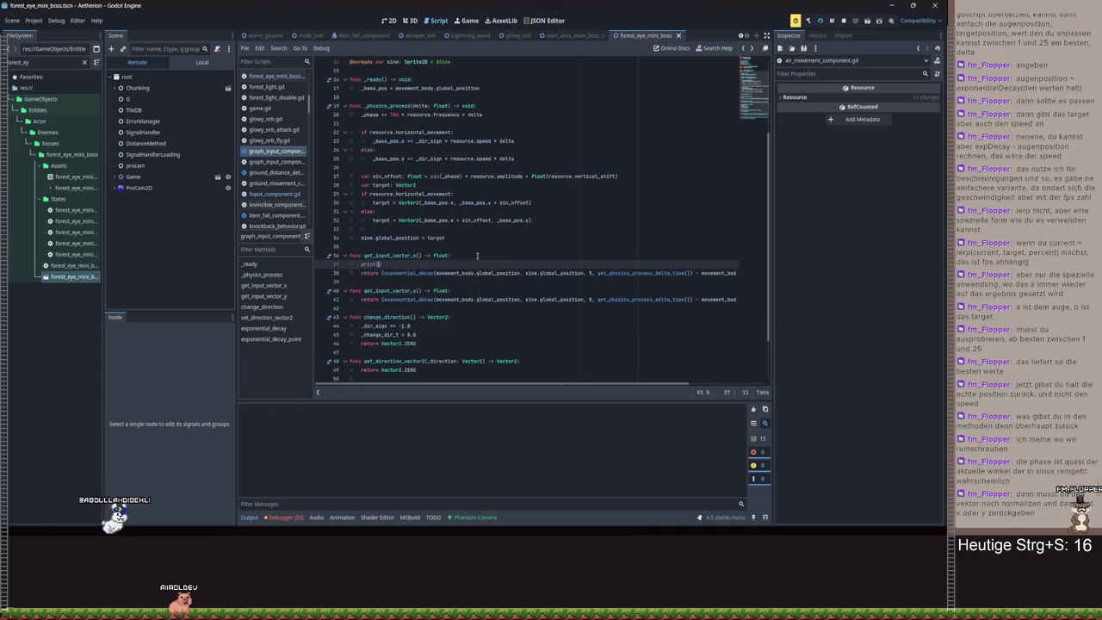
text(()
key(ctrl+v)
key(ctrl+s)
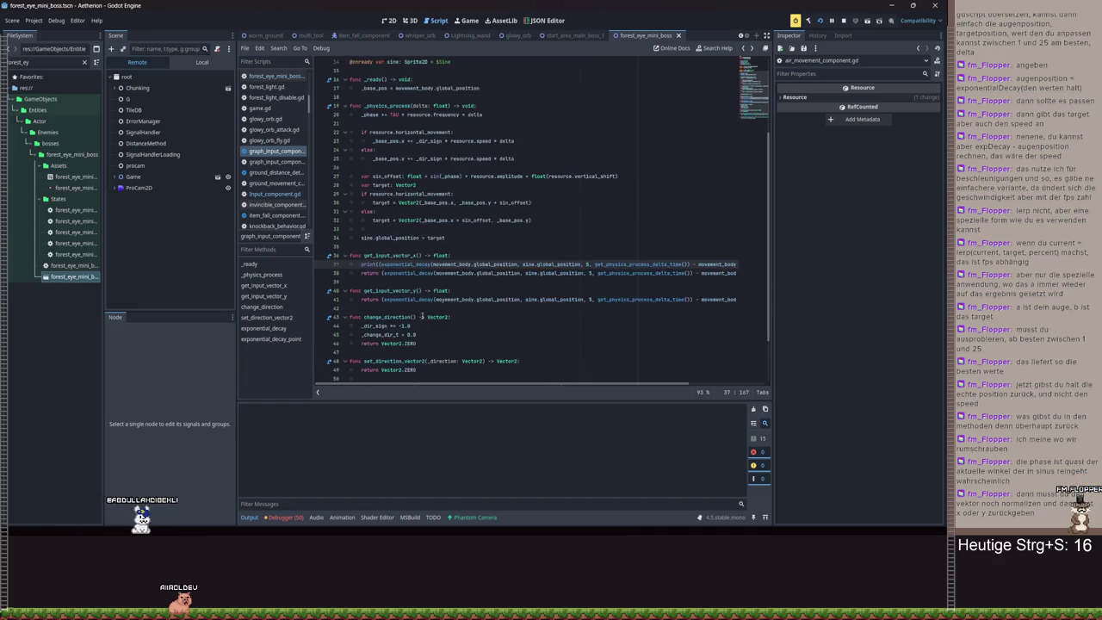
- Run two playtests that log values around -0.995, then close the game window
click(818, 20)
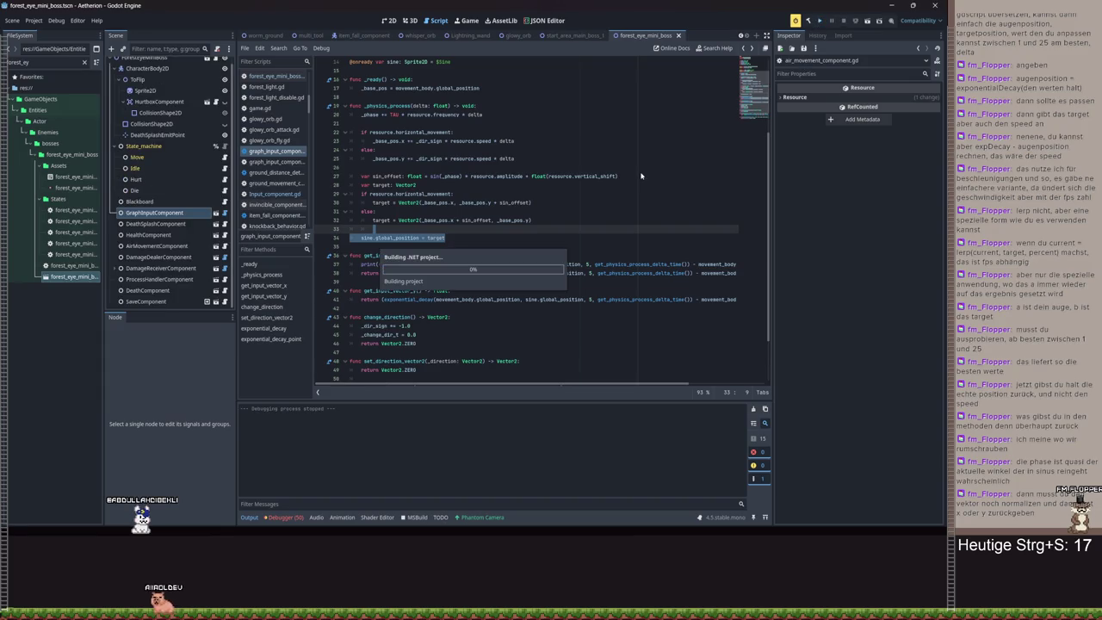
key(Return)
key(Return)
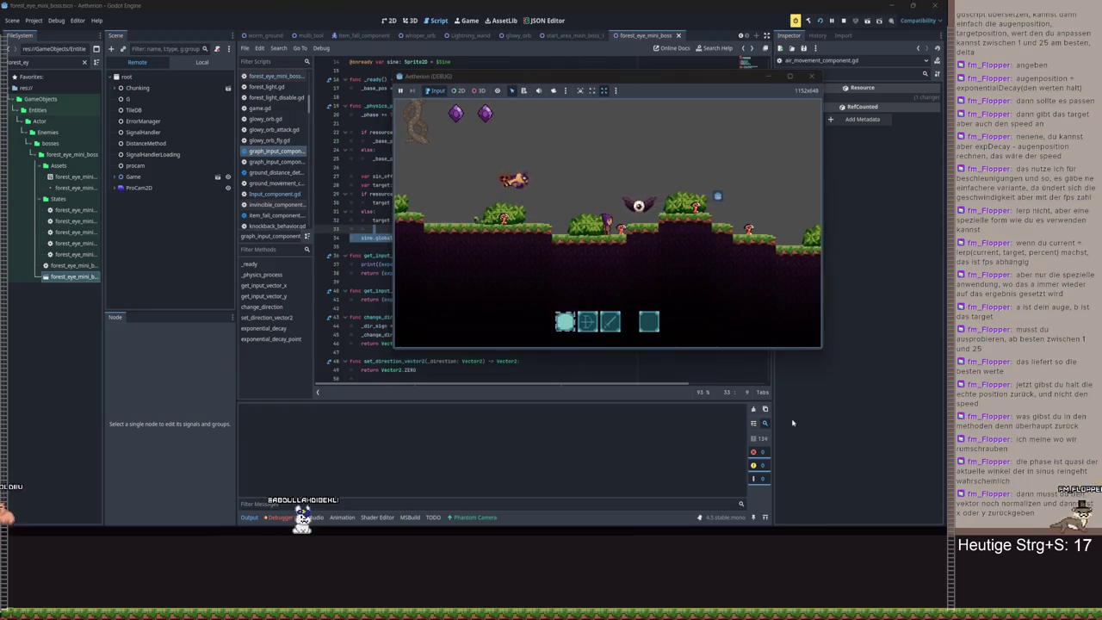
key(F8)
key(F5)
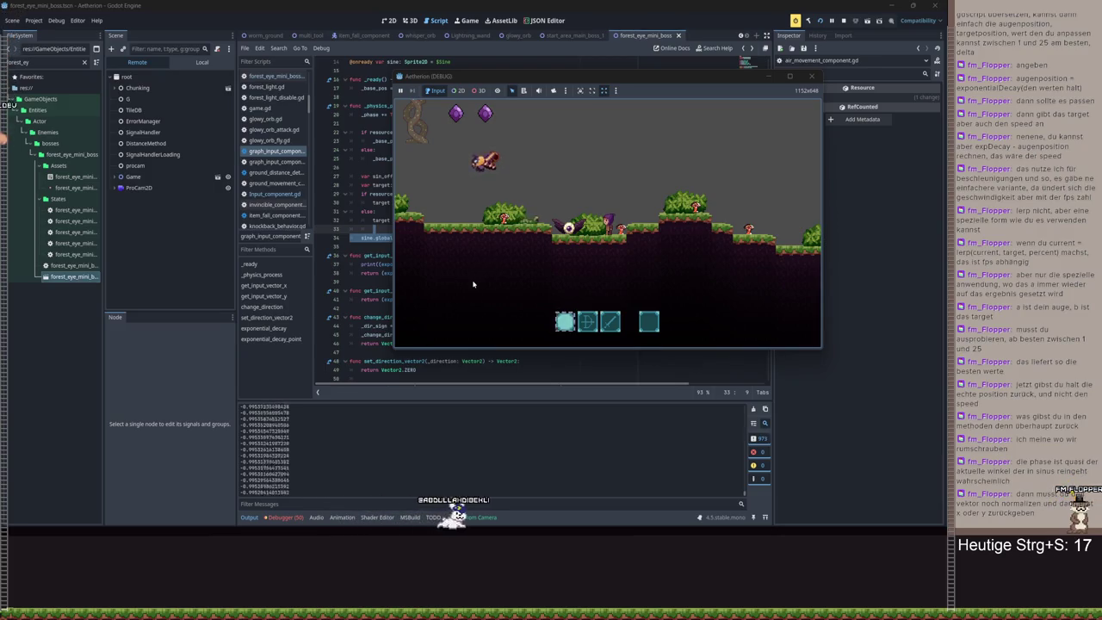
key(Escape)
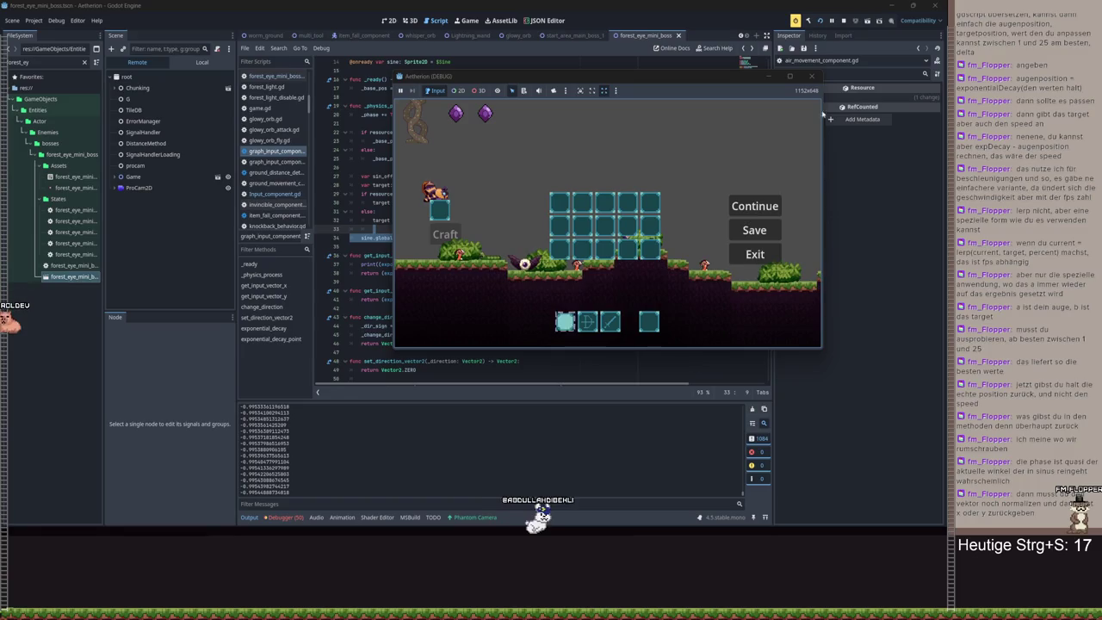
click(811, 76)
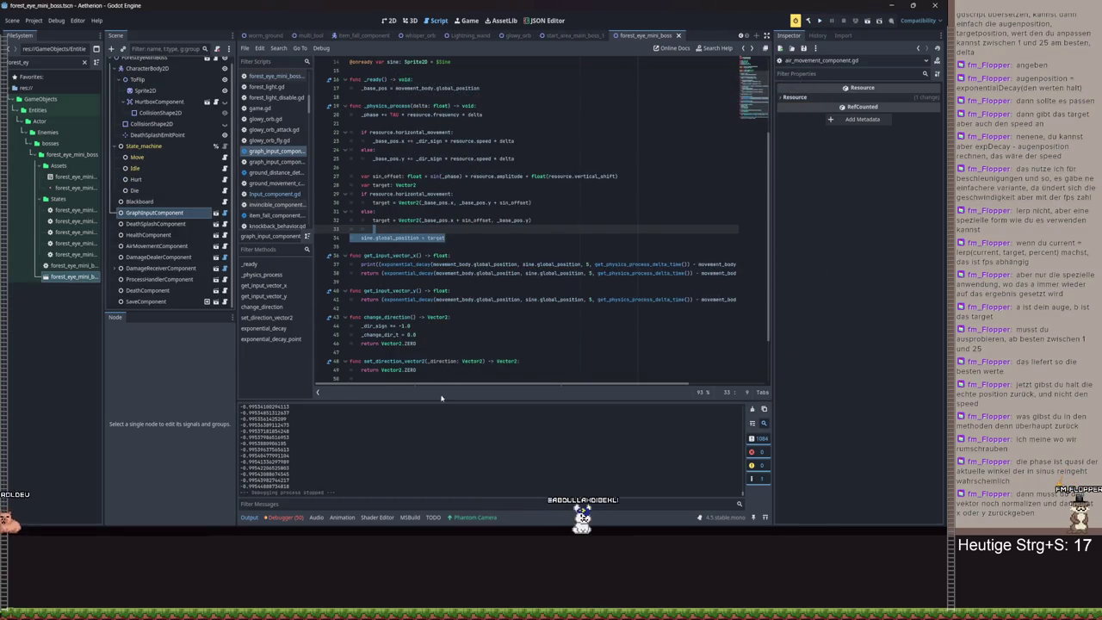
key(BackSpace)
scroll(738, 266, right, 3)
- Change the exponential_decay argument from 5 to 25 on the print and return lines
drag(738, 266, 270, 265)
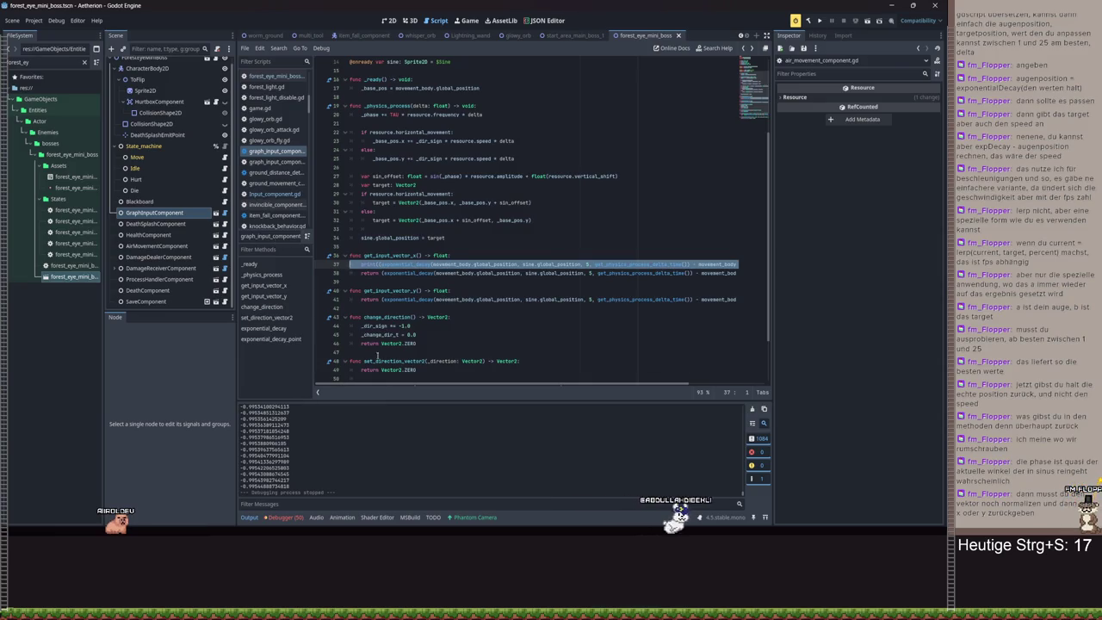
click(588, 264)
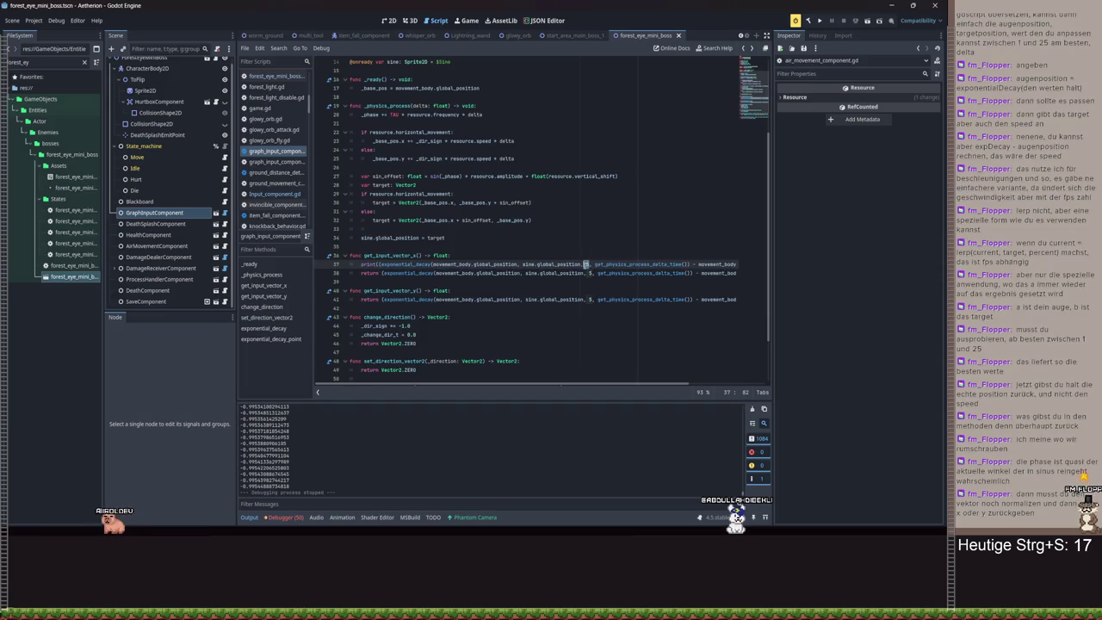
text(2)
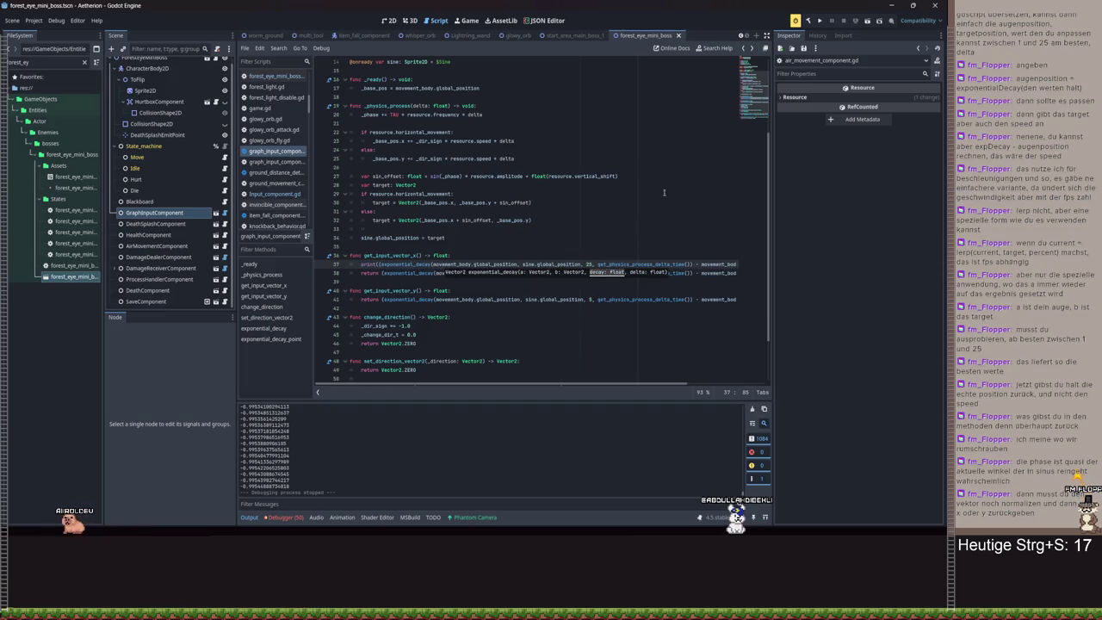
click(555, 274)
text(25)
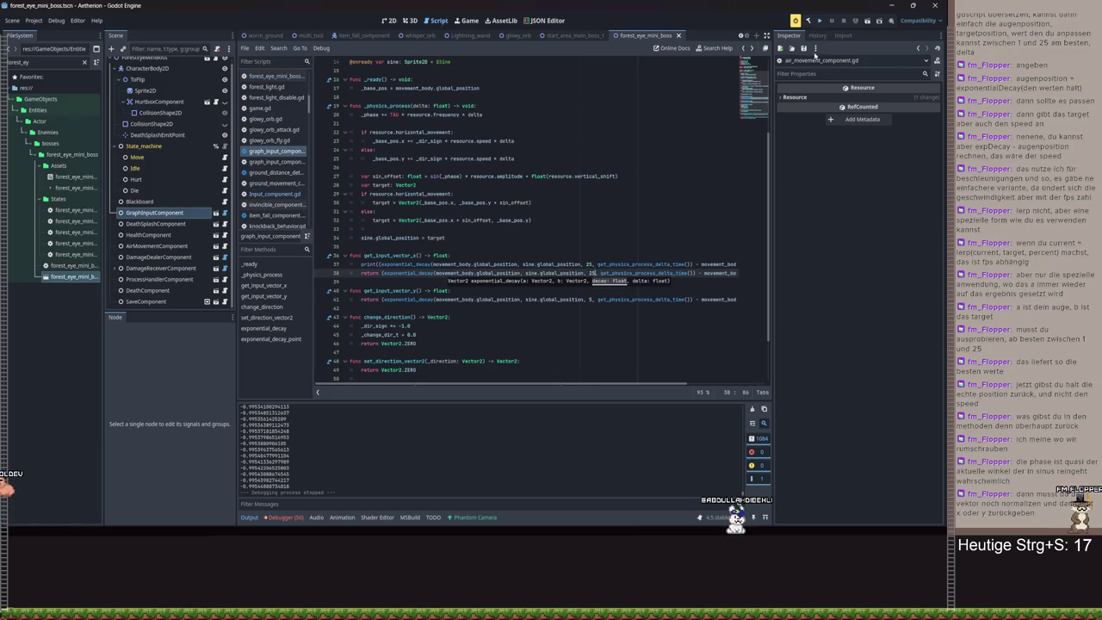
- Playtest from Spielstand 3, close the game, and revert both decay arguments to 5
click(819, 20)
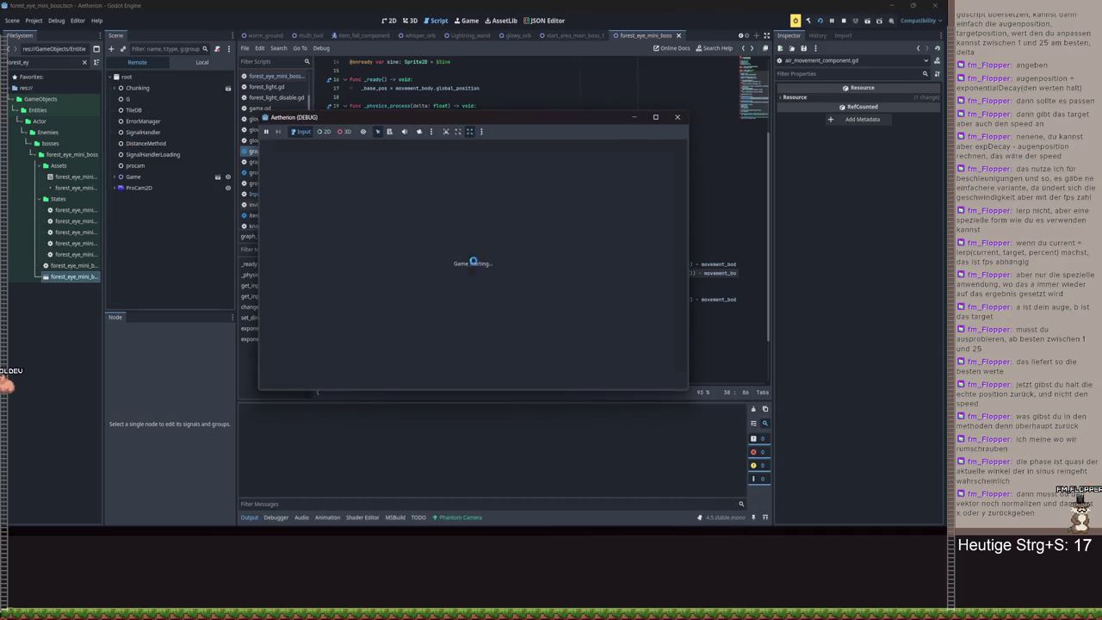
click(471, 276)
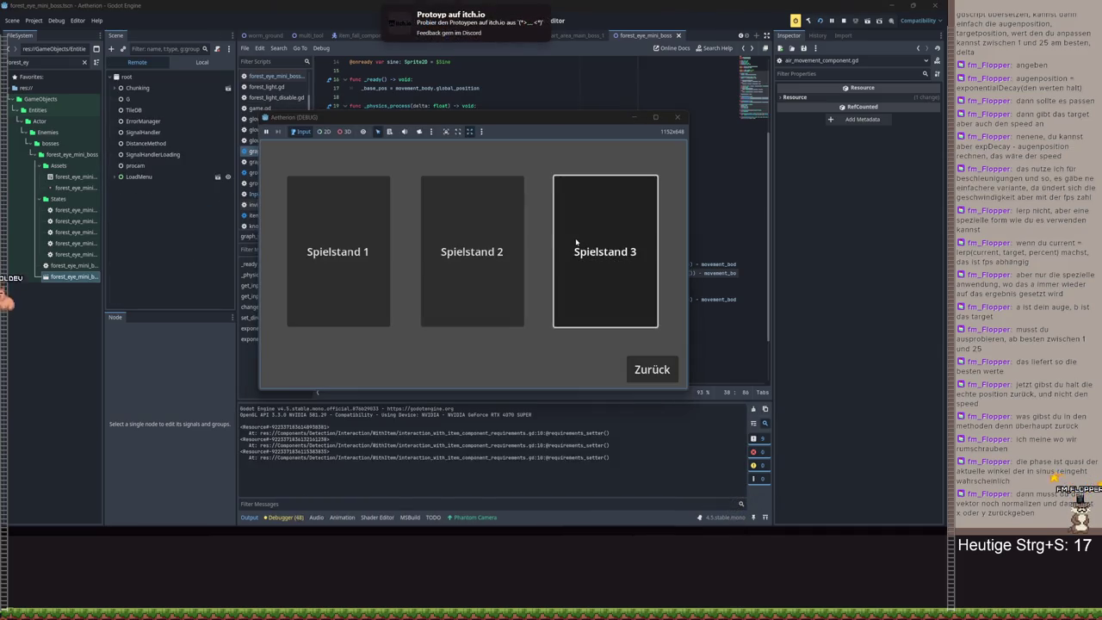
click(576, 242)
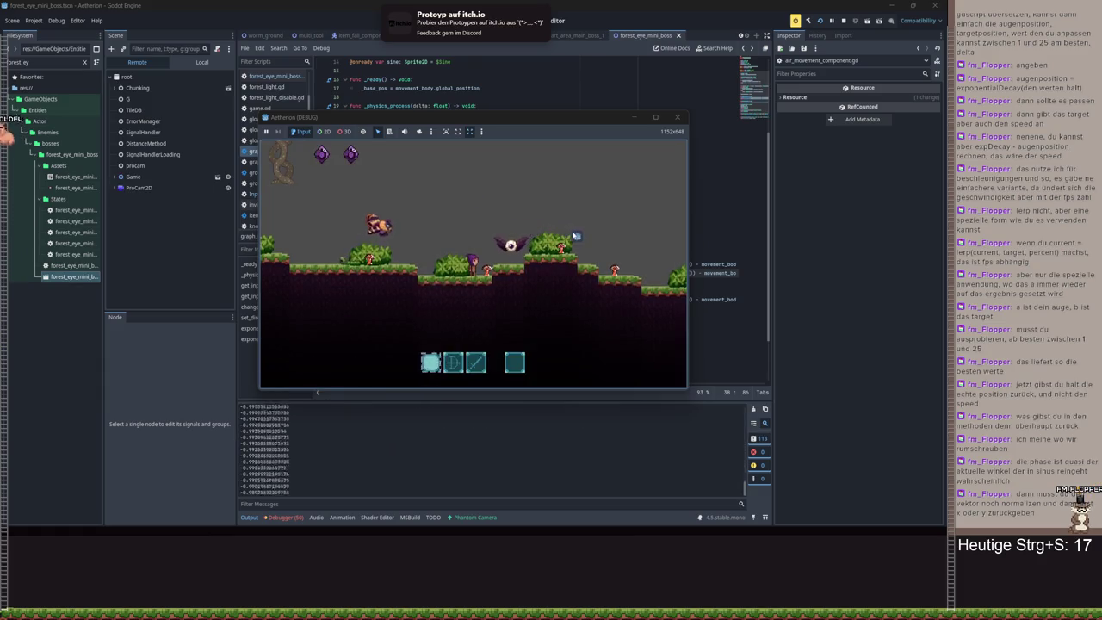
click(677, 116)
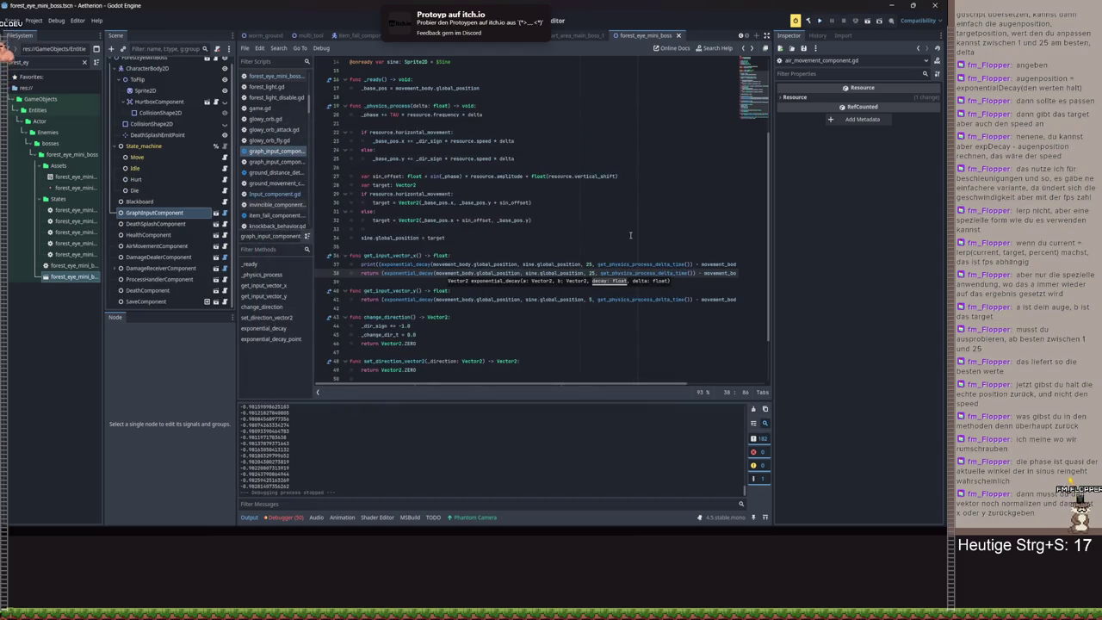
key(Up)
key(BackSpace)
scroll(471, 353, down, 2)
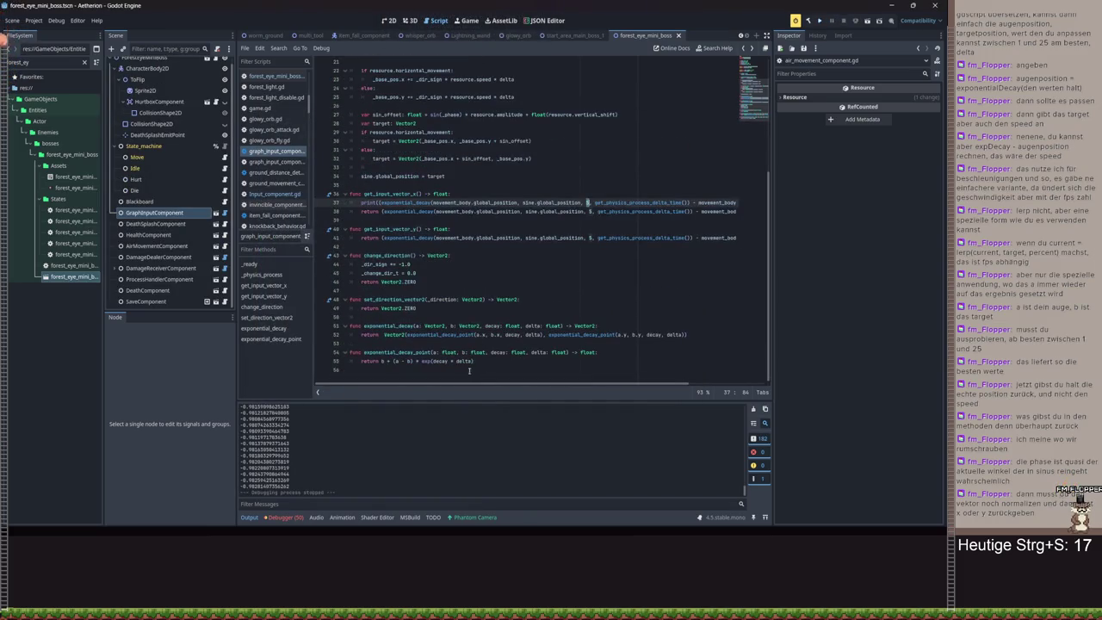
click(434, 362)
click(536, 307)
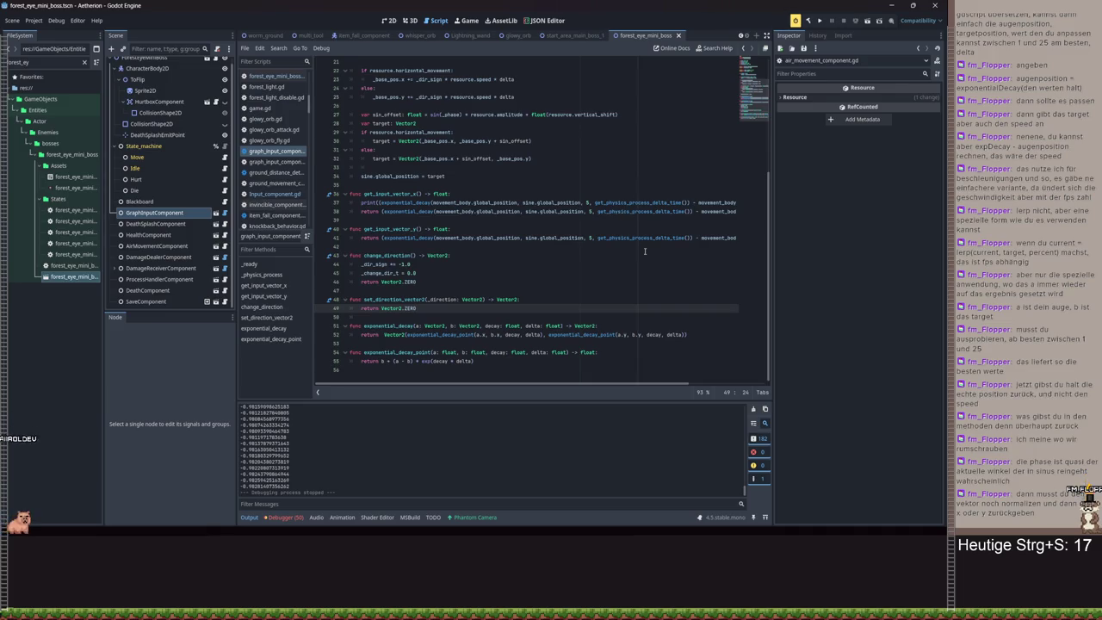
scroll(612, 293, up, 2)
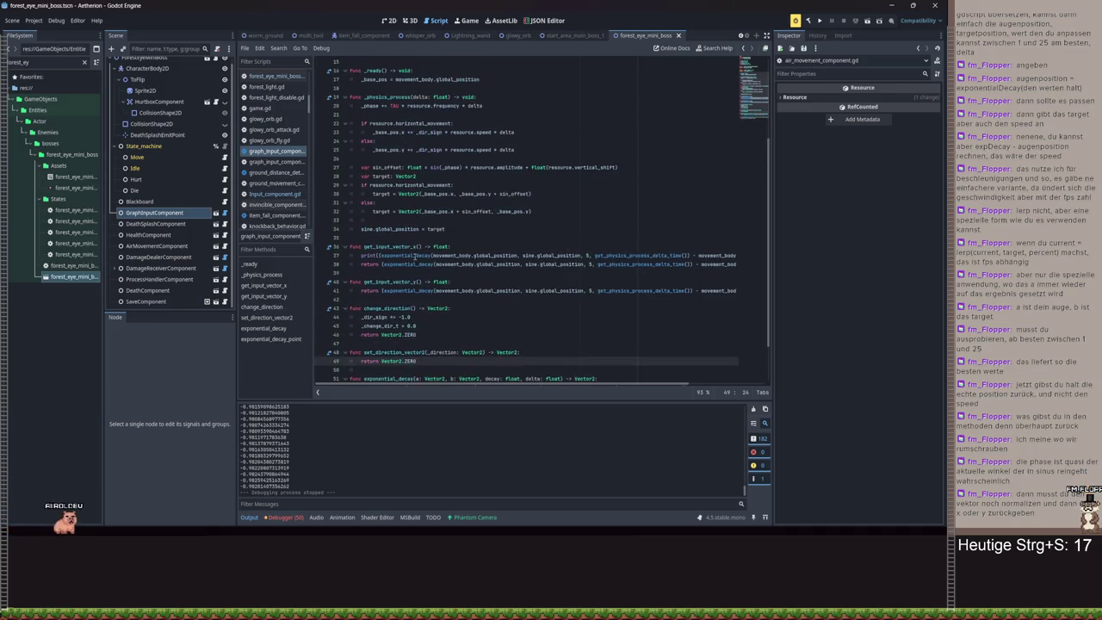
drag(353, 251, 771, 259)
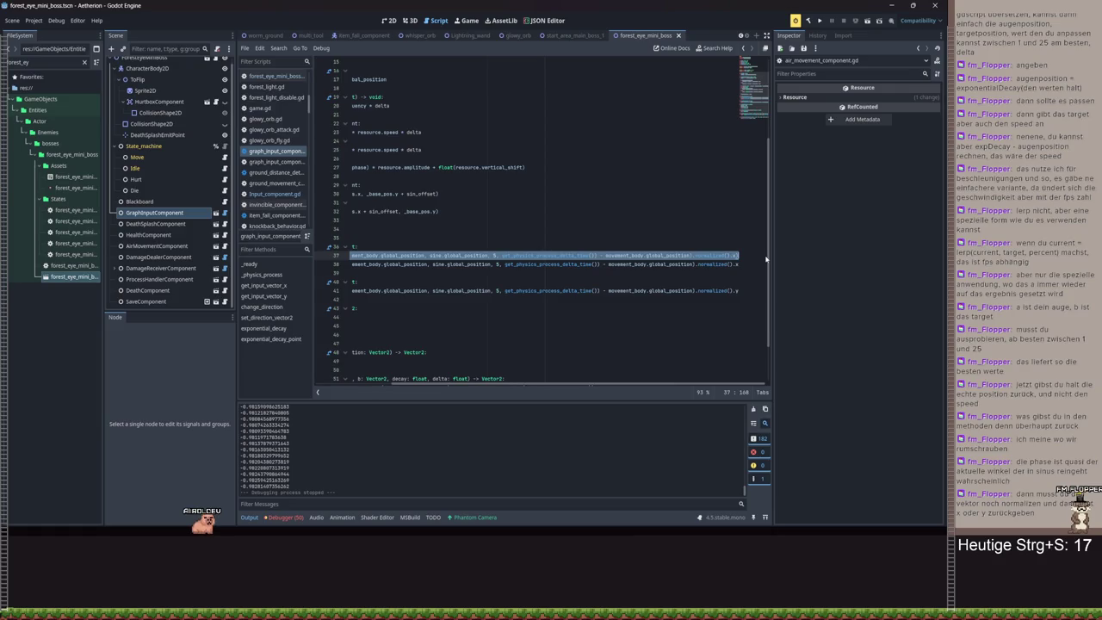
scroll(482, 384, left, 5)
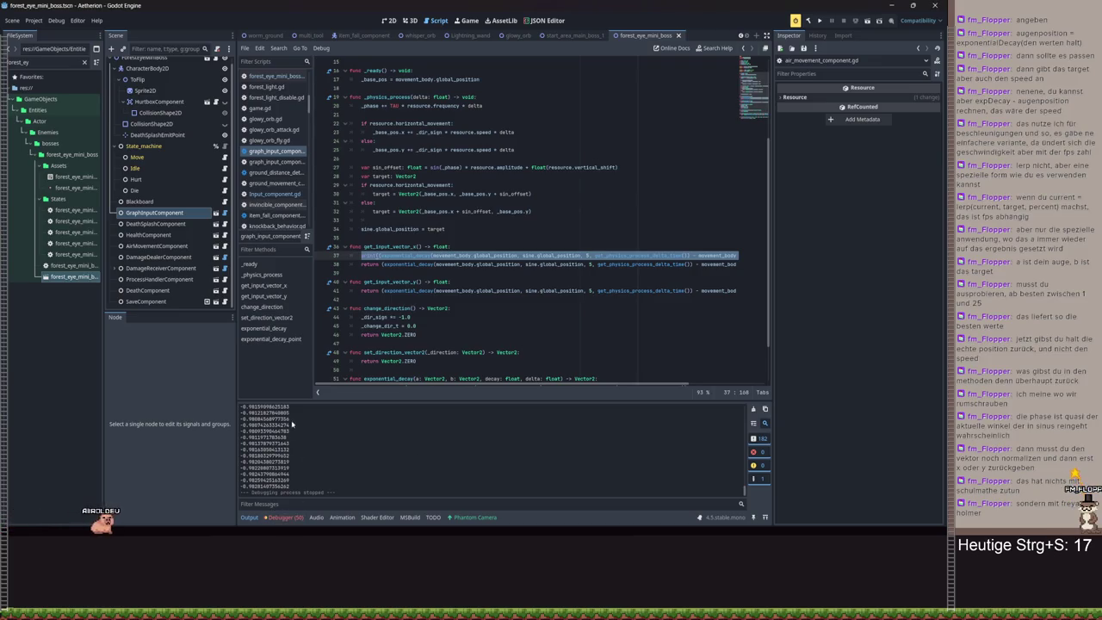
click(284, 517)
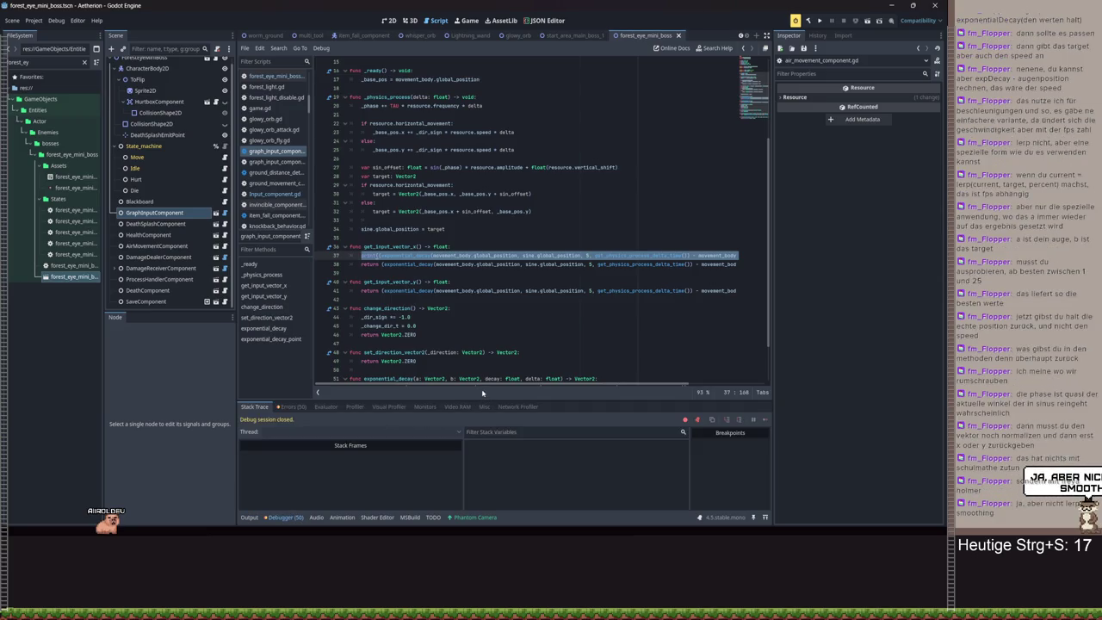
- Open the Debugger's Errors (50) list and scroll through the script errors
click(291, 406)
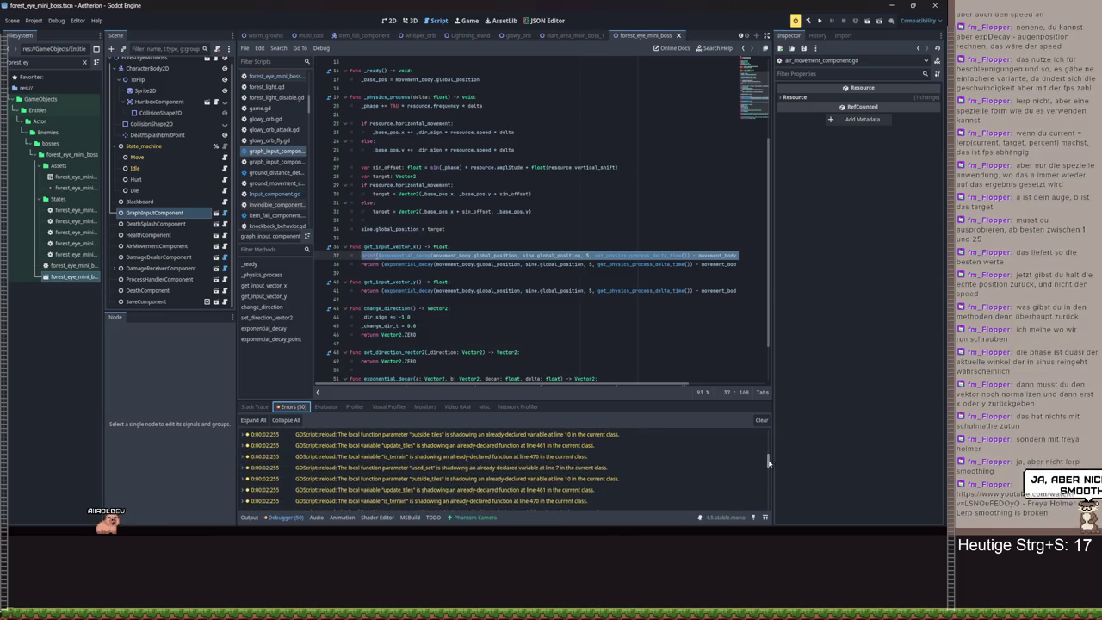
scroll(765, 465, down, 10)
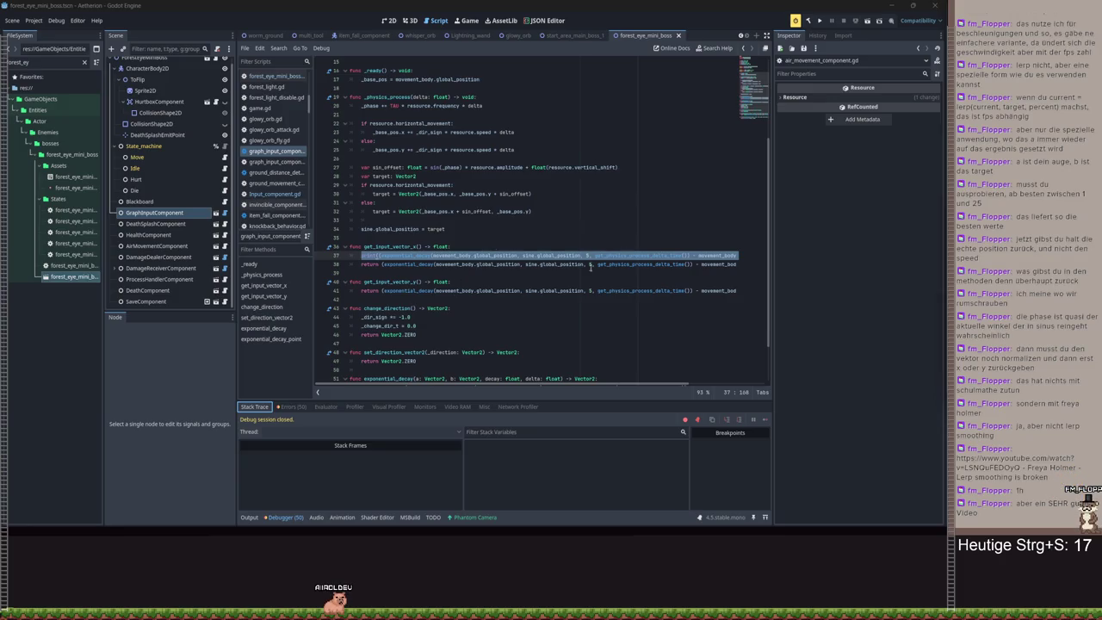
scroll(534, 284, down, 2)
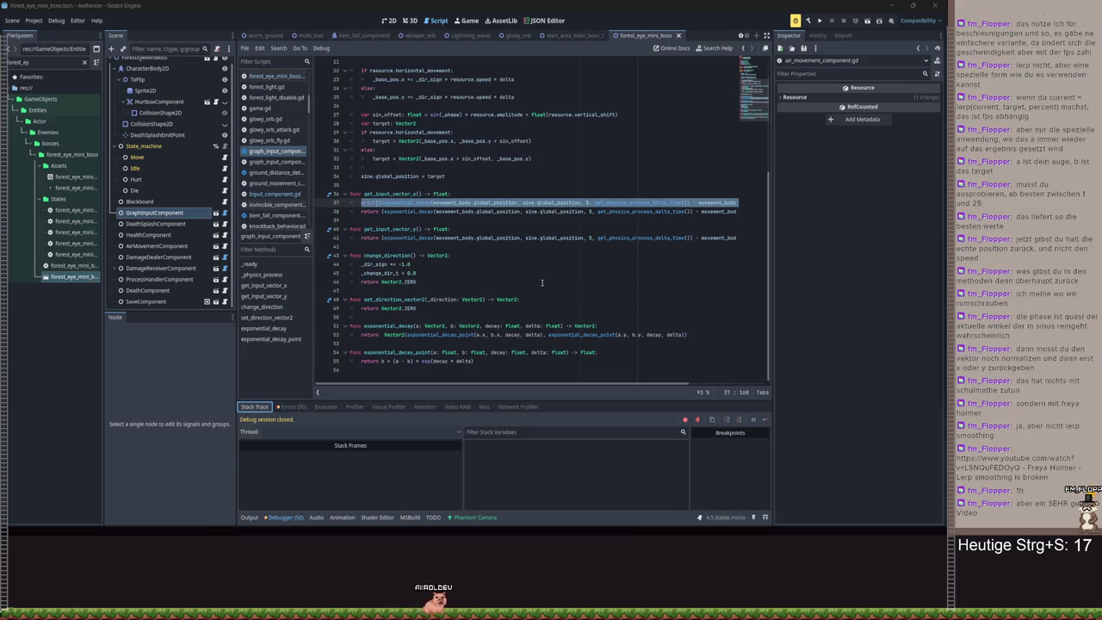
mouse_move(394, 210)
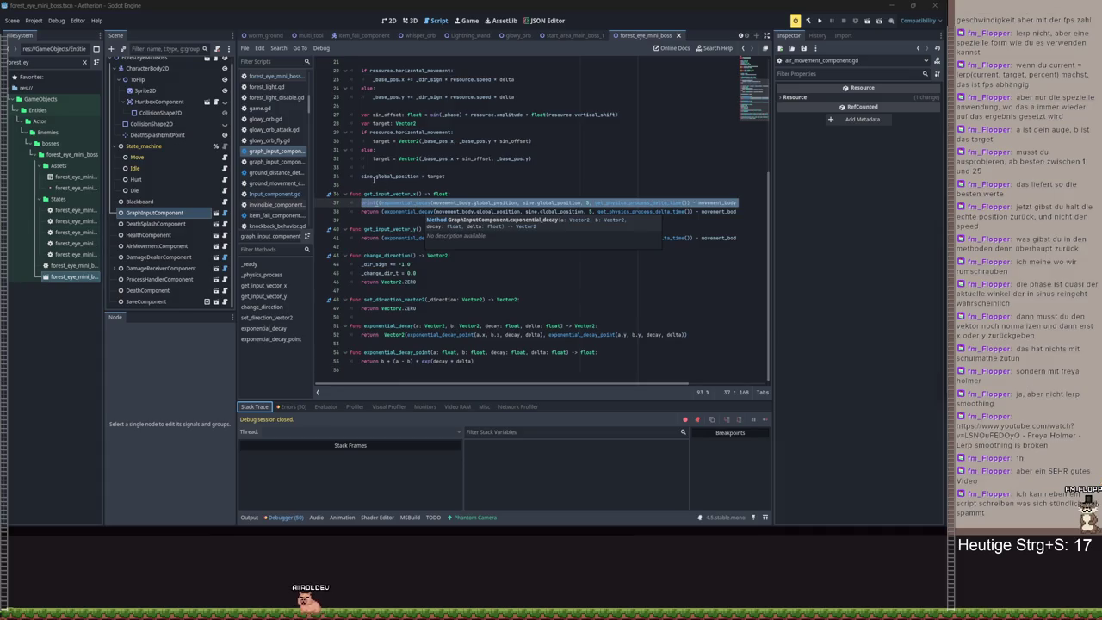
- Remove the print(...) debug line from get_input_vector_x
double_click(560, 202)
click(522, 202)
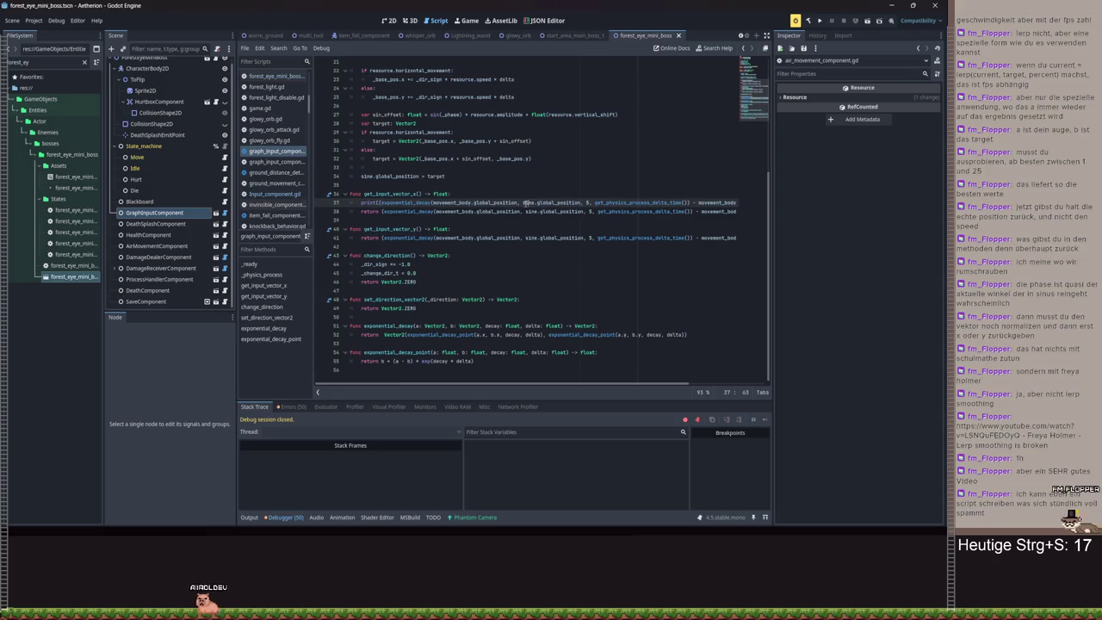
mouse_move(522, 203)
mouse_down()
mouse_move(701, 187)
mouse_move(741, 202)
mouse_move(360, 201)
mouse_up()
click(527, 211)
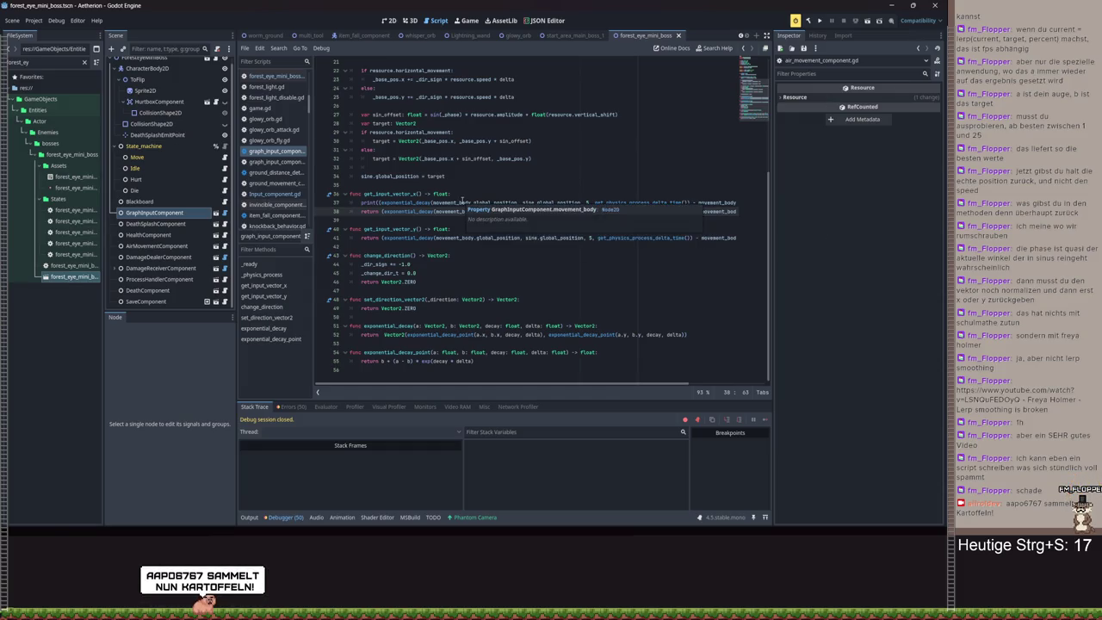
triple_click(487, 203)
key(BackSpace)
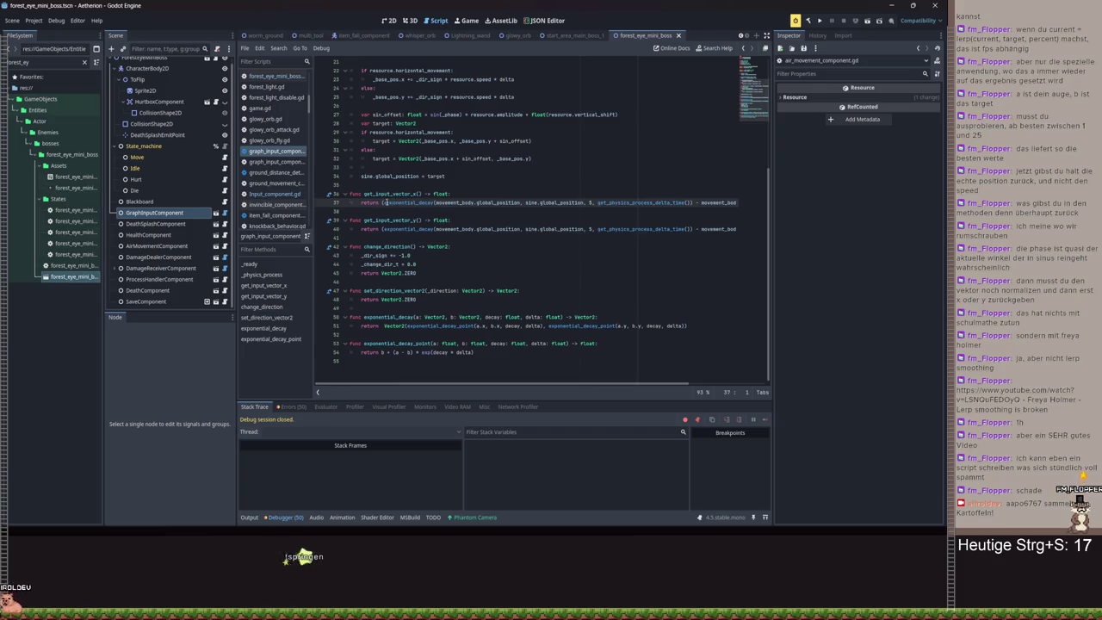
- Make get_input_vector_x return movement_body.global_position.direction_to(sine.global_position).x
drag(351, 202, 753, 214)
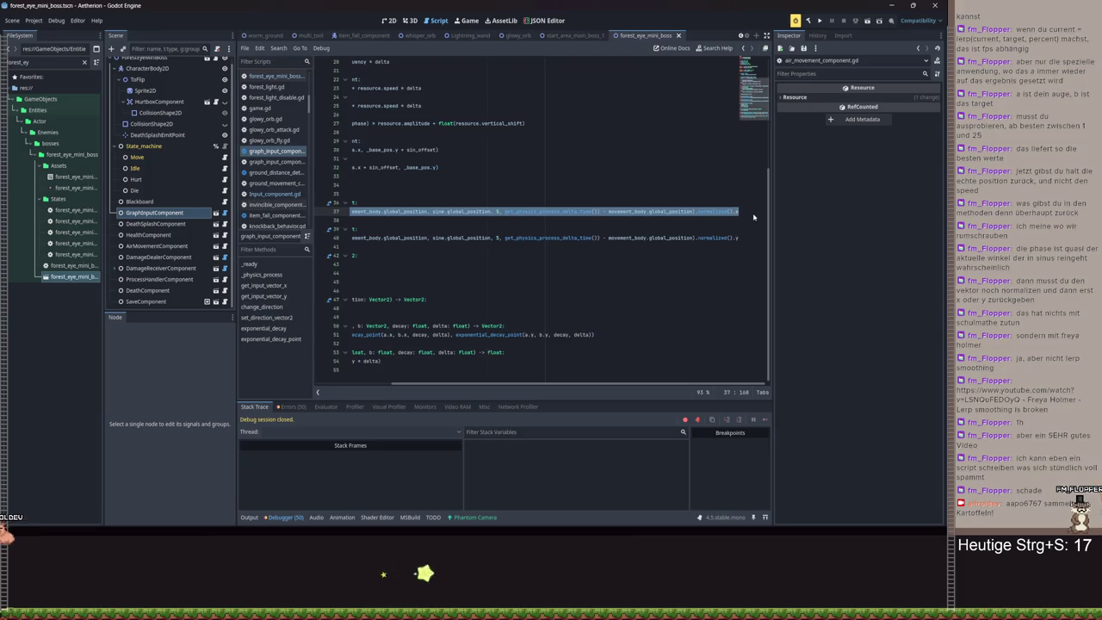
text(e)
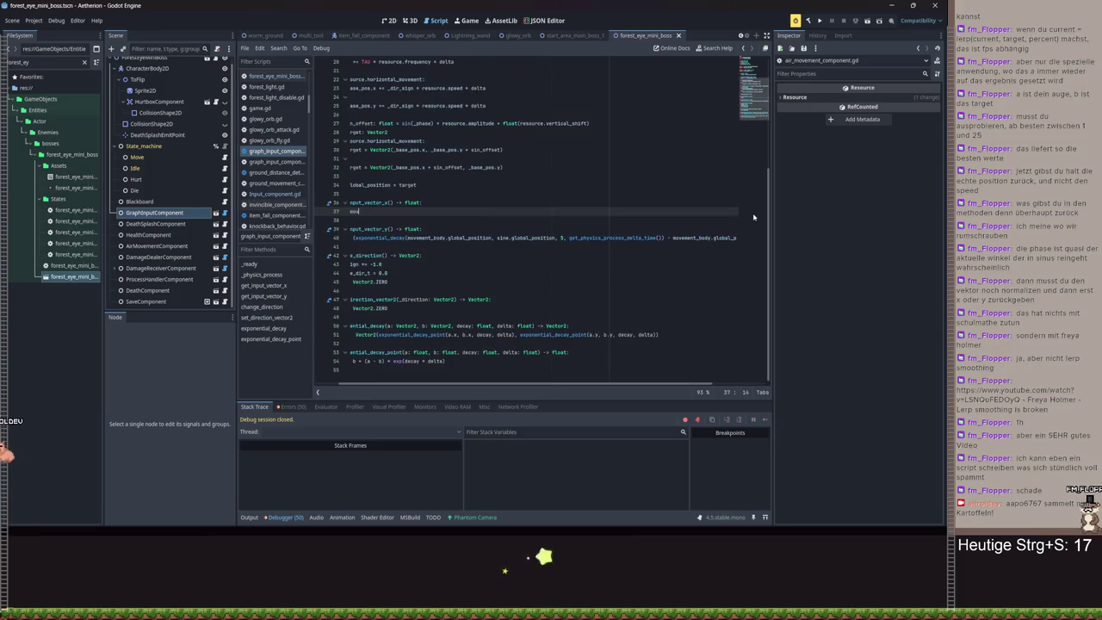
text(ovem)
click(551, 370)
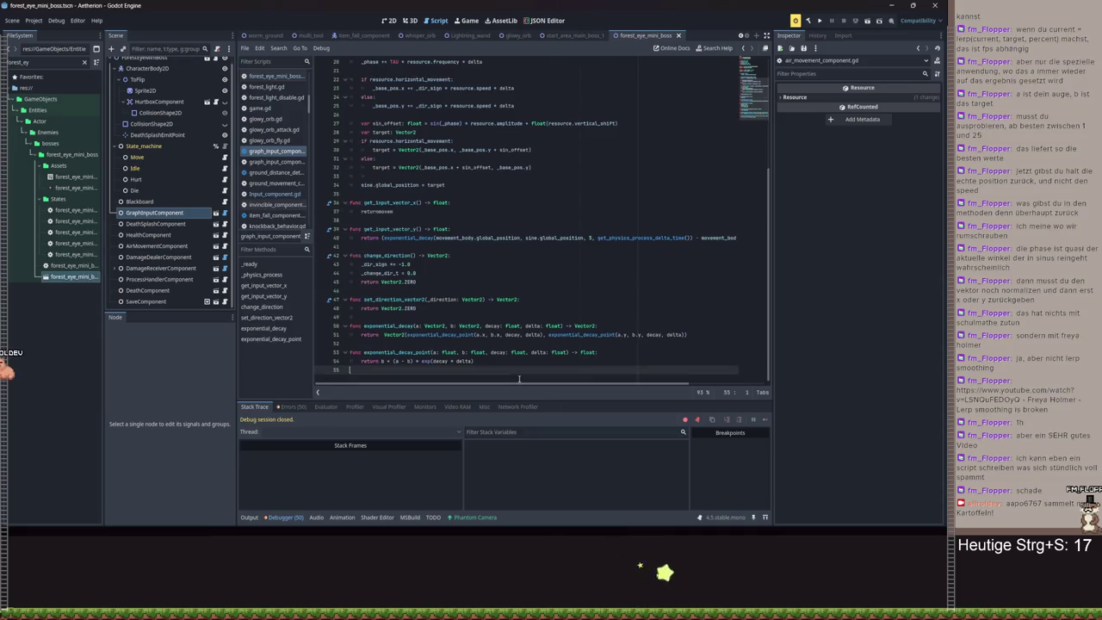
click(379, 211)
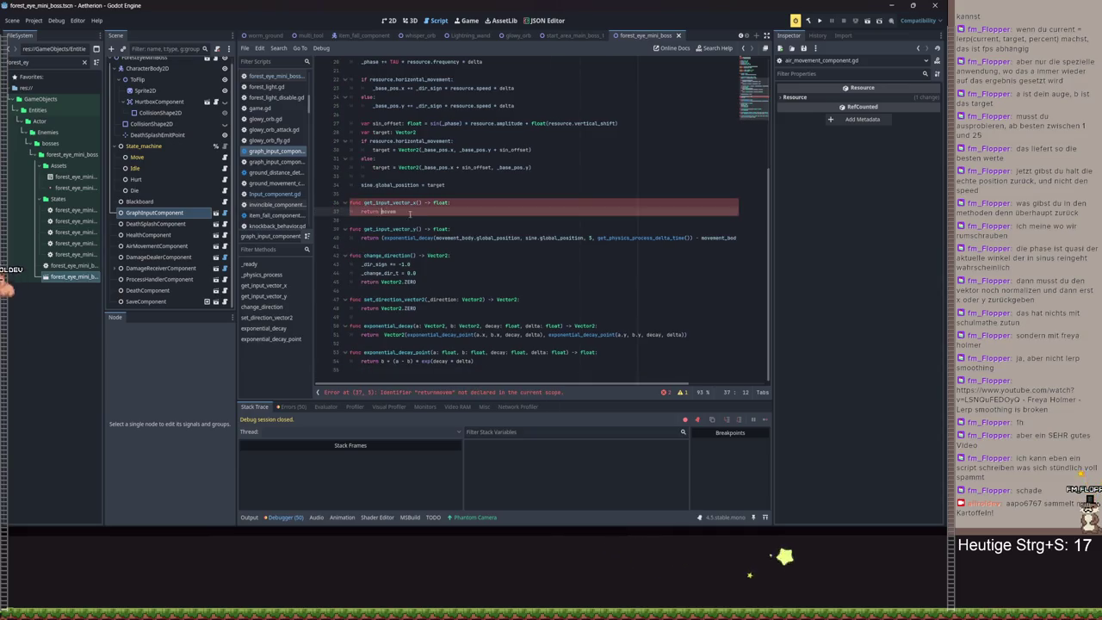
key(End)
text(ent)
key(Return)
text(.)
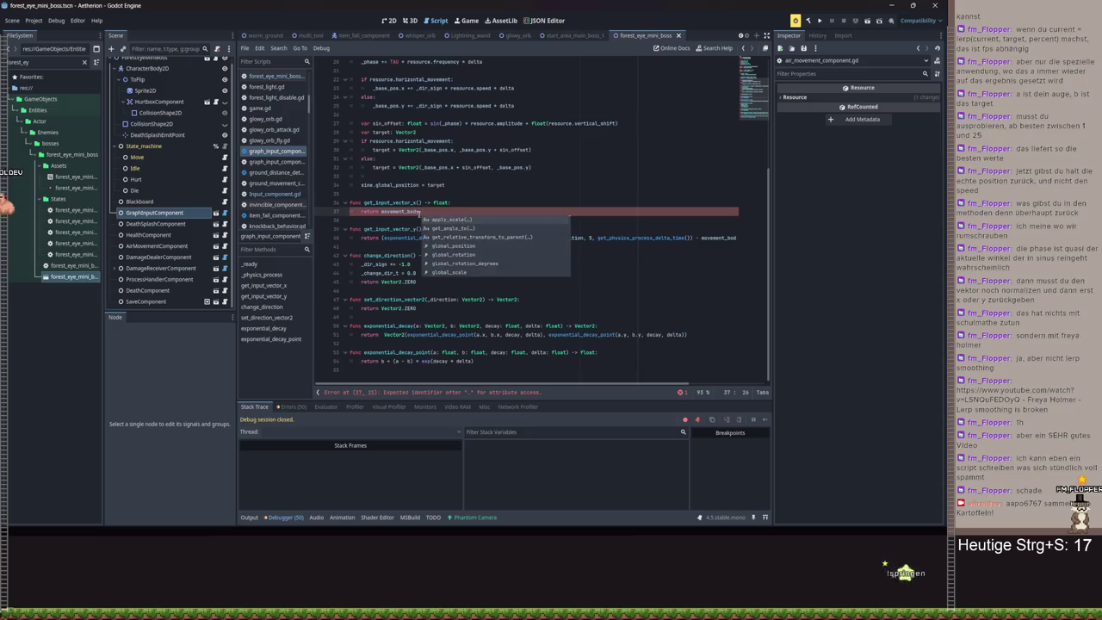
text(glo)
key(Return)
text(.direction_to()
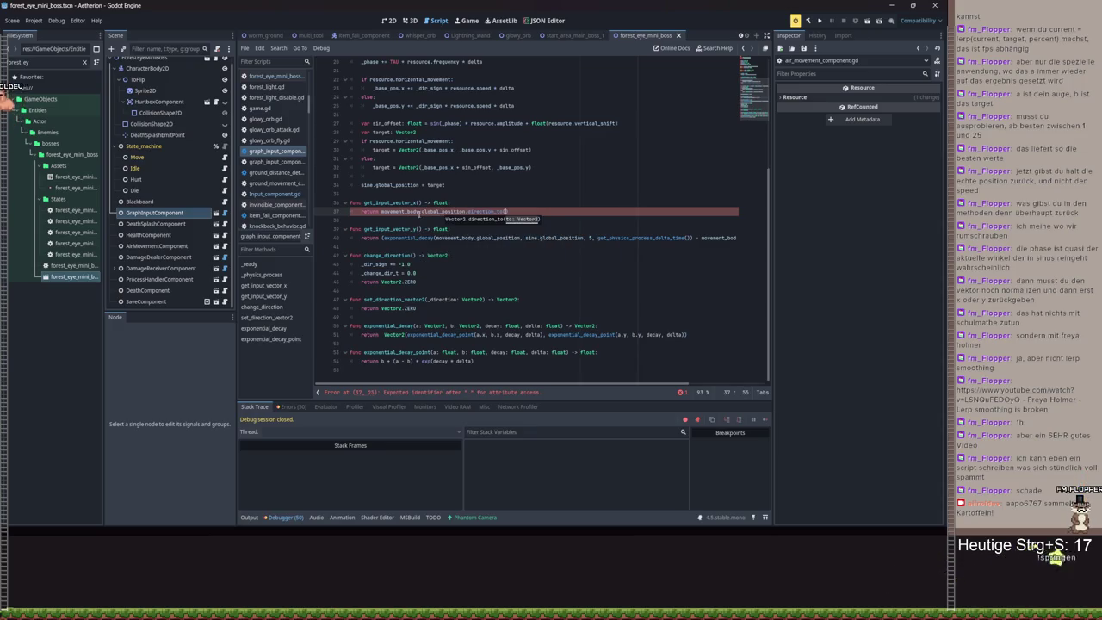
key(Return)
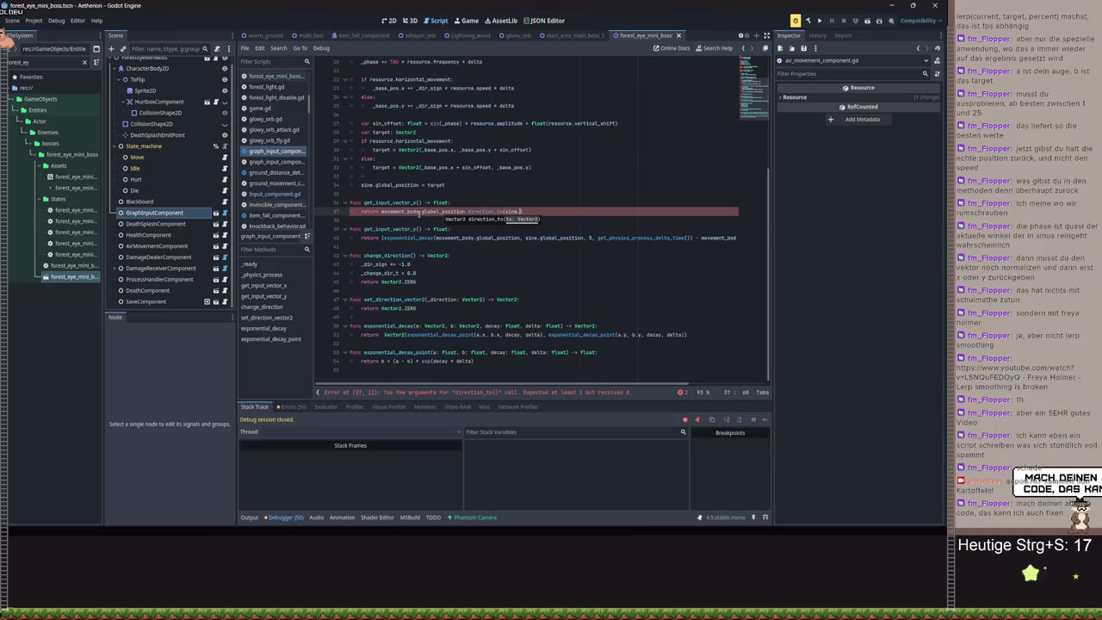
text(sine.)
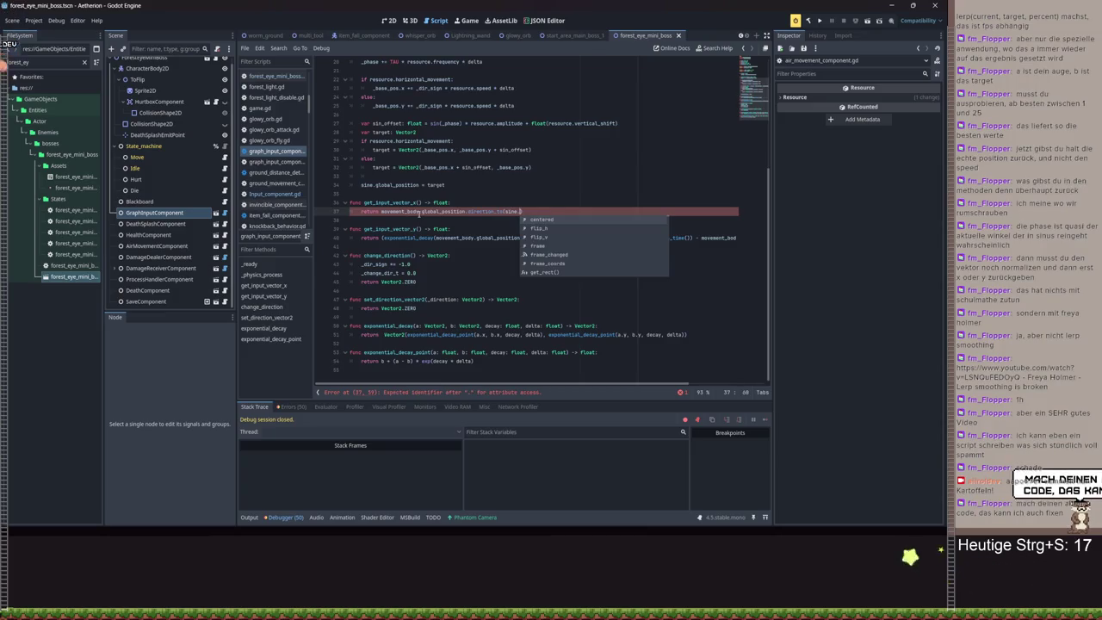
text(g)
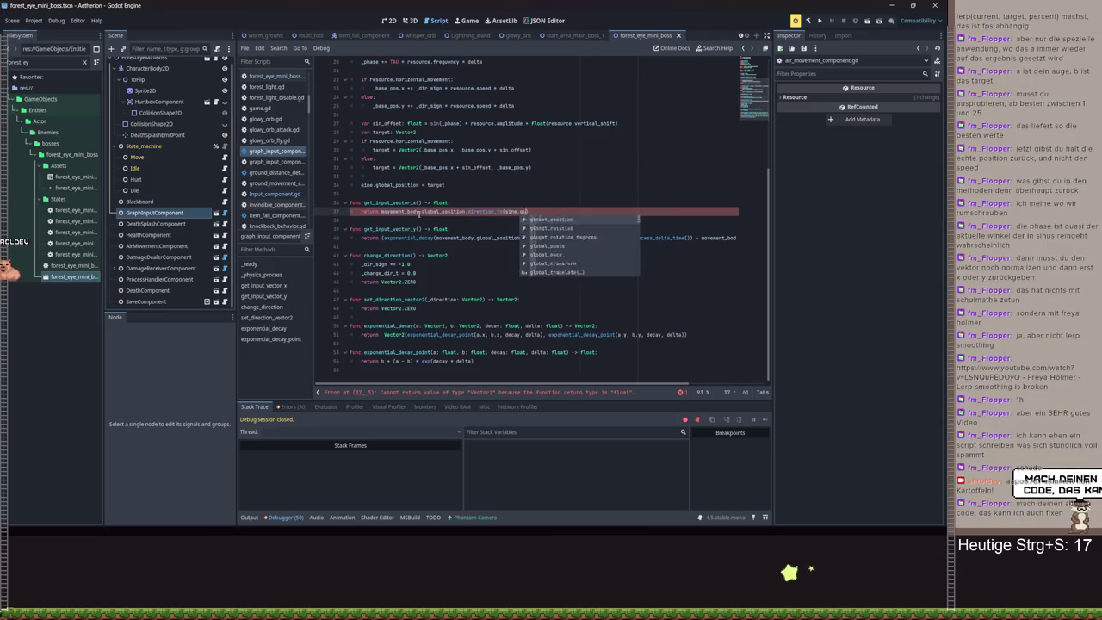
text(lobal_position.)
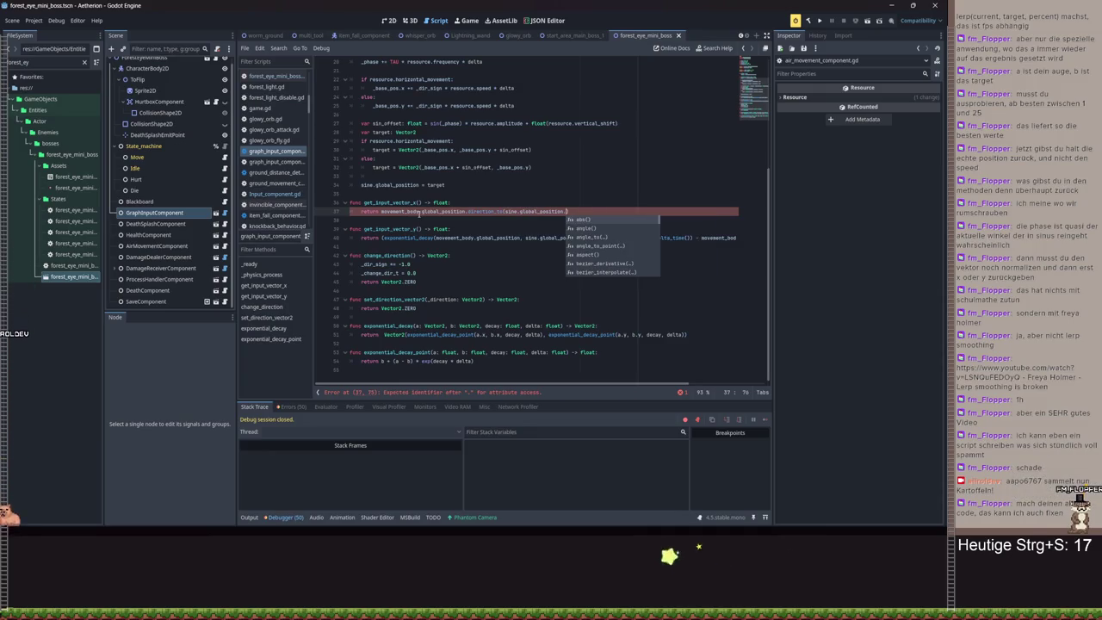
key(BackSpace)
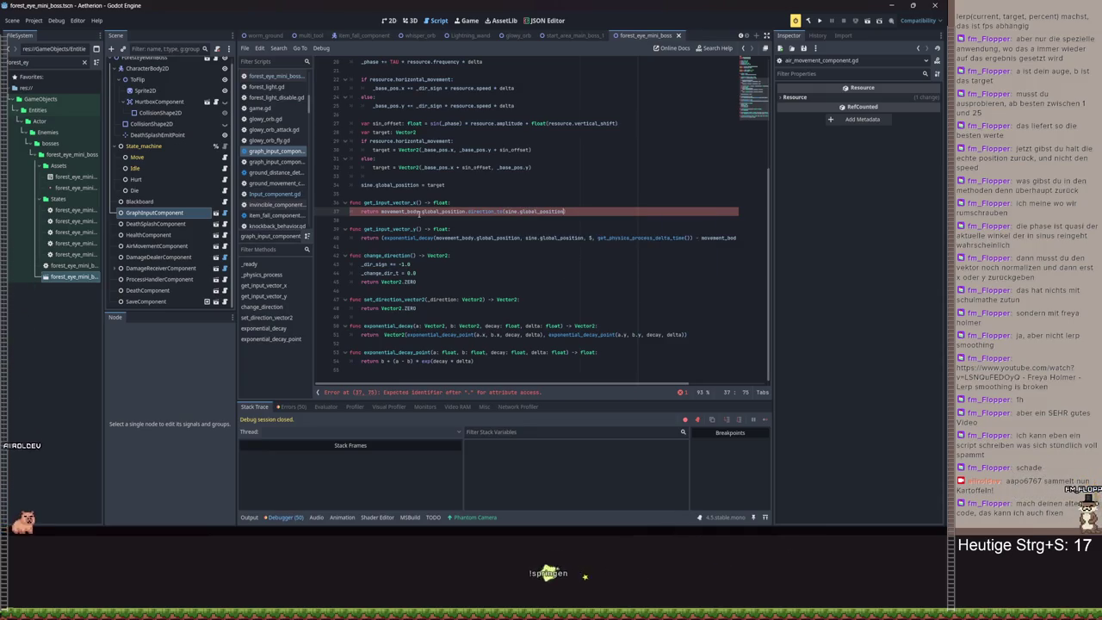
text().x)
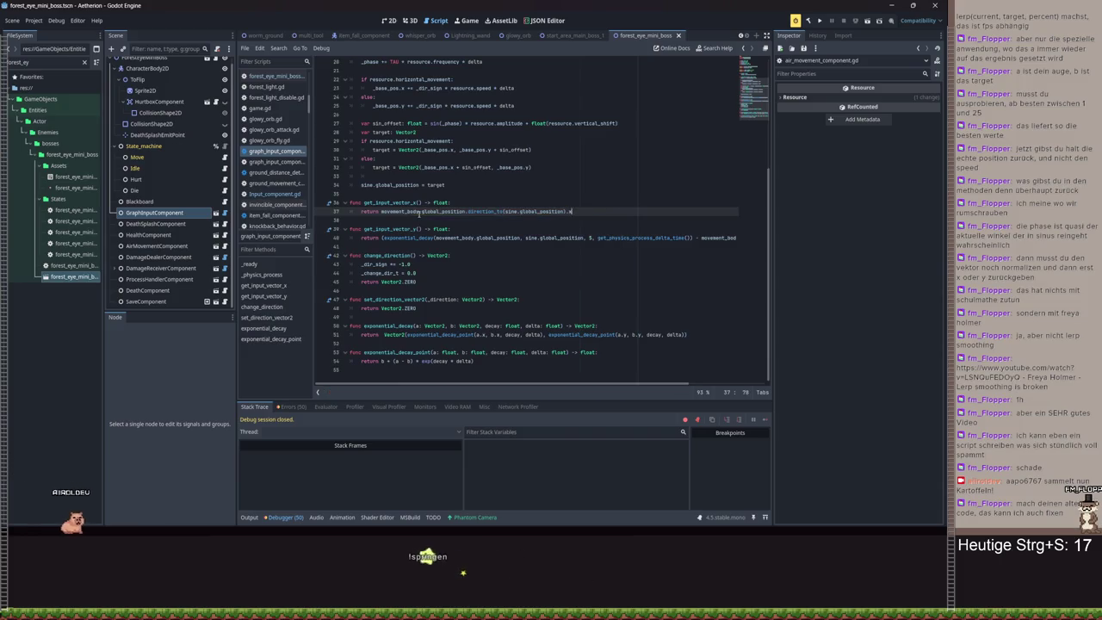
- Make get_input_vector_y return the same direction's .y and save the script
triple_click(746, 239)
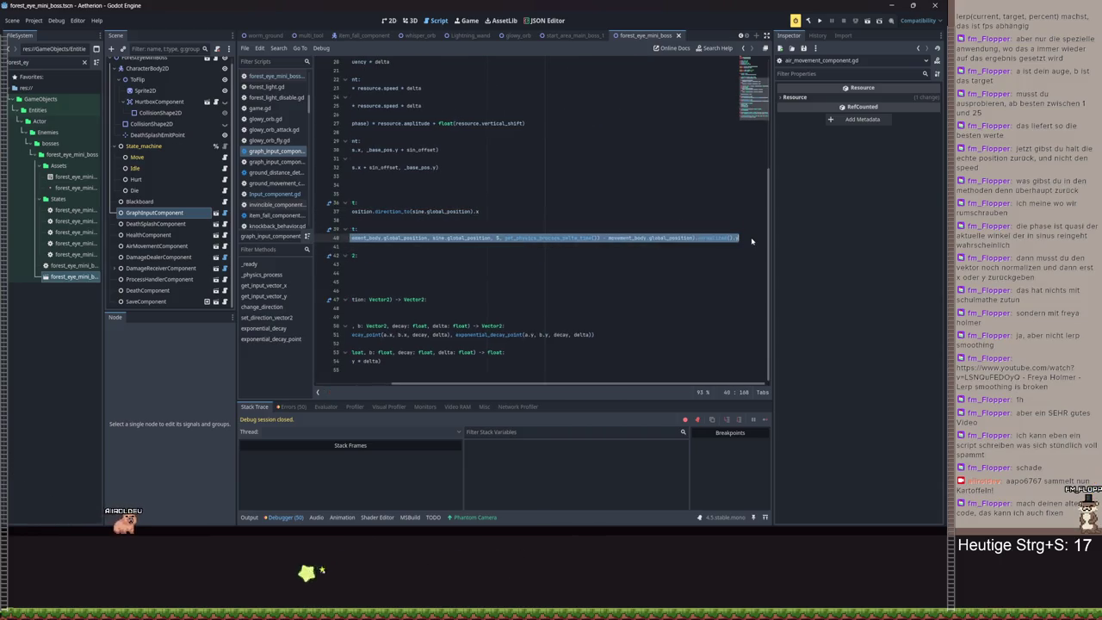
text(return movement_body.global_position.dir)
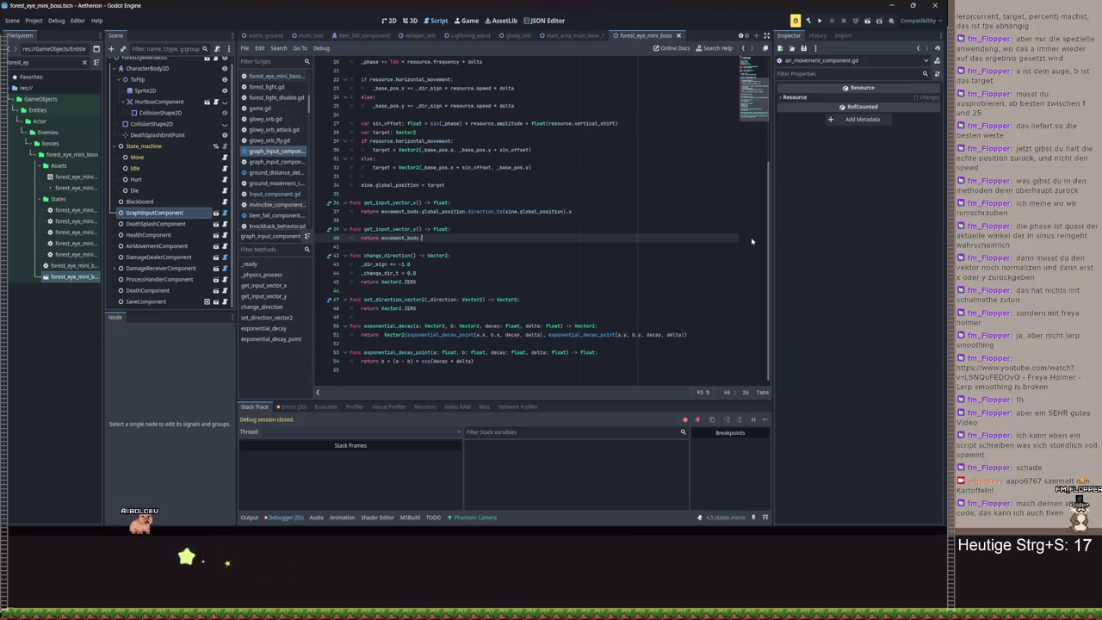
text(ection_to(sine.)
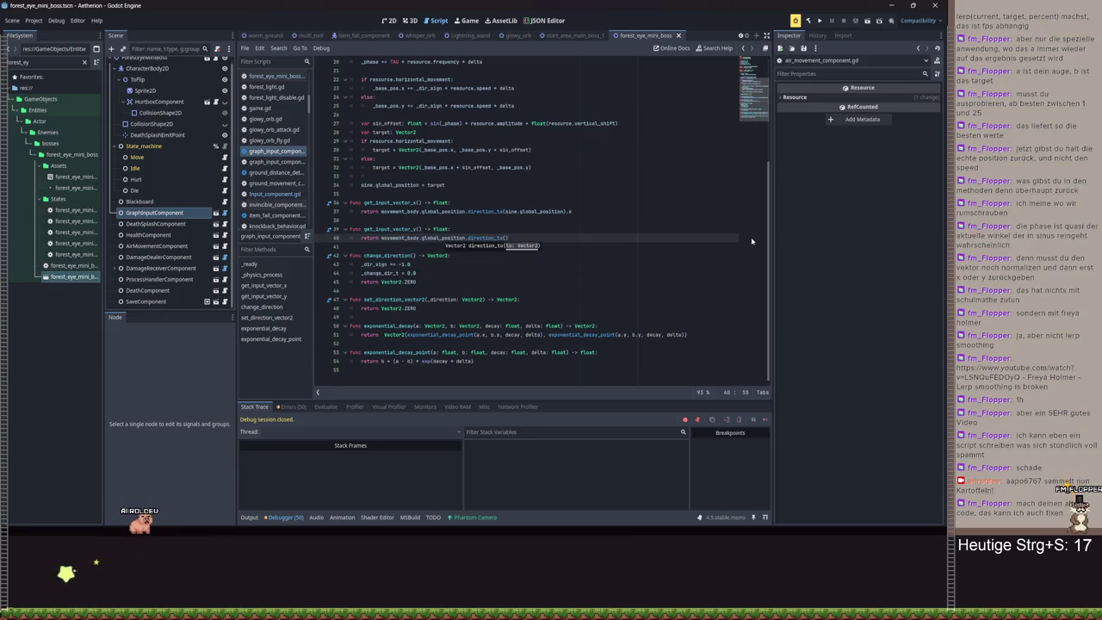
text(global_position)
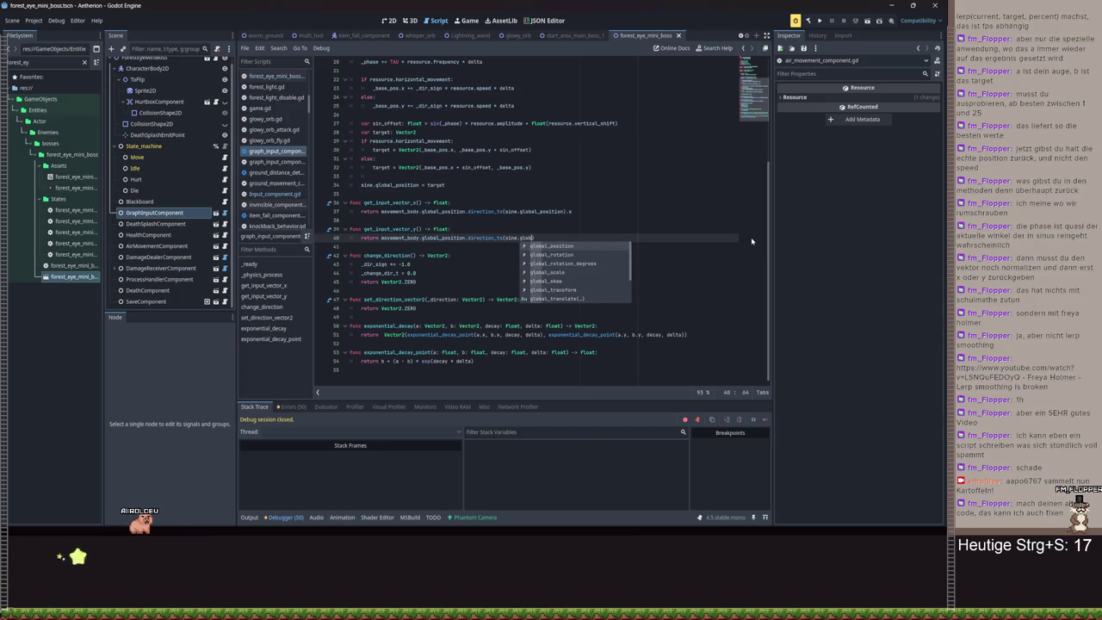
text().y)
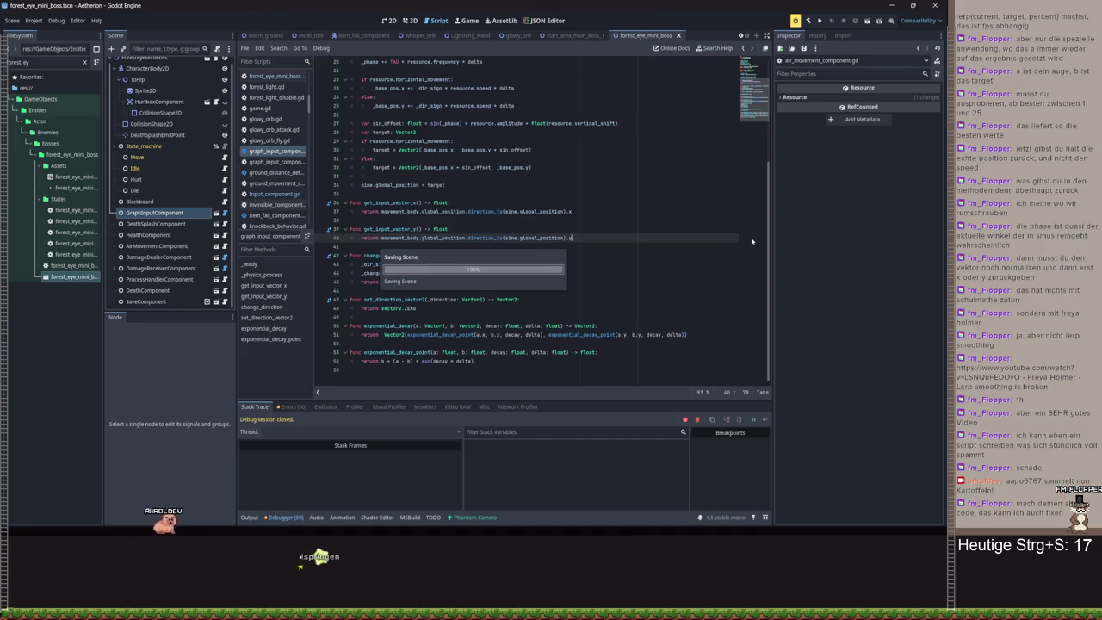
key(ctrl+s)
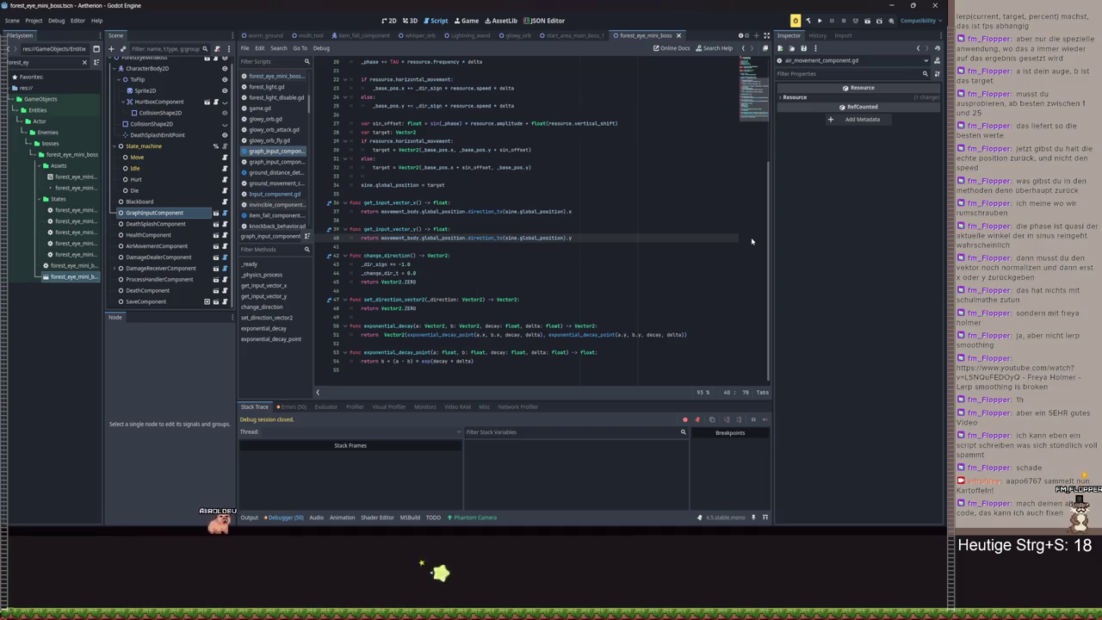
- Launch the game, load the Spielstand 3 save and enlarge the game window
click(818, 24)
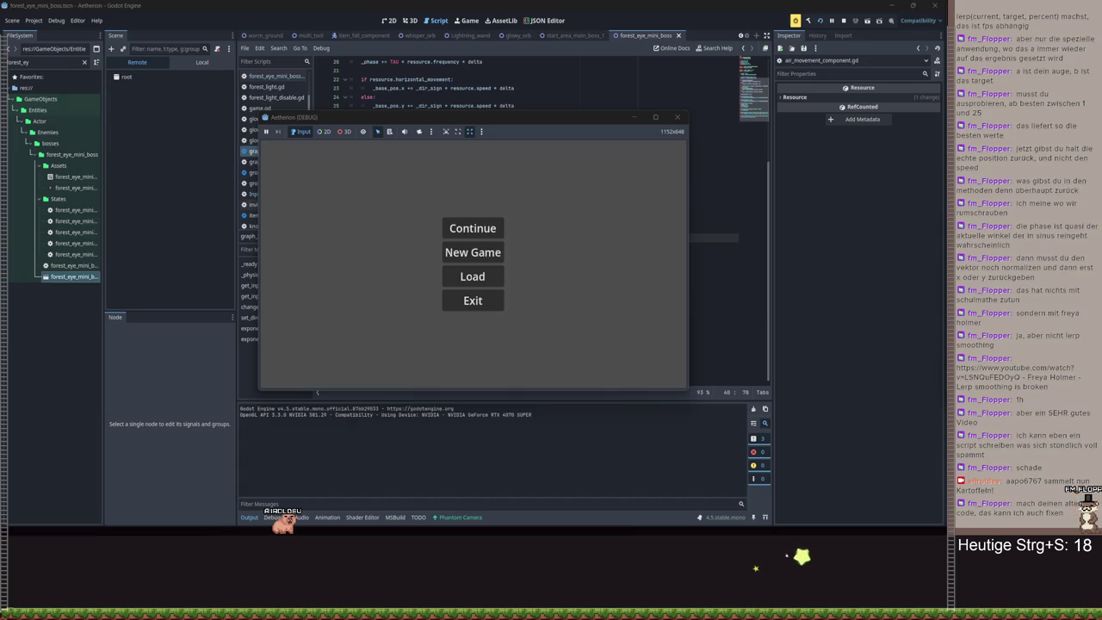
key(Return)
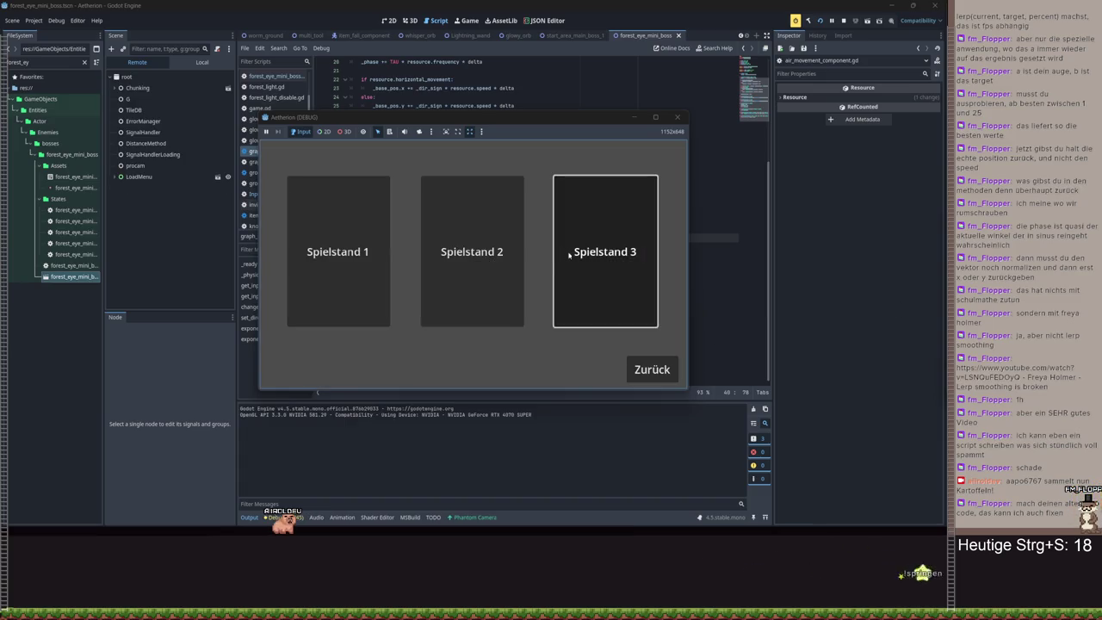
click(564, 251)
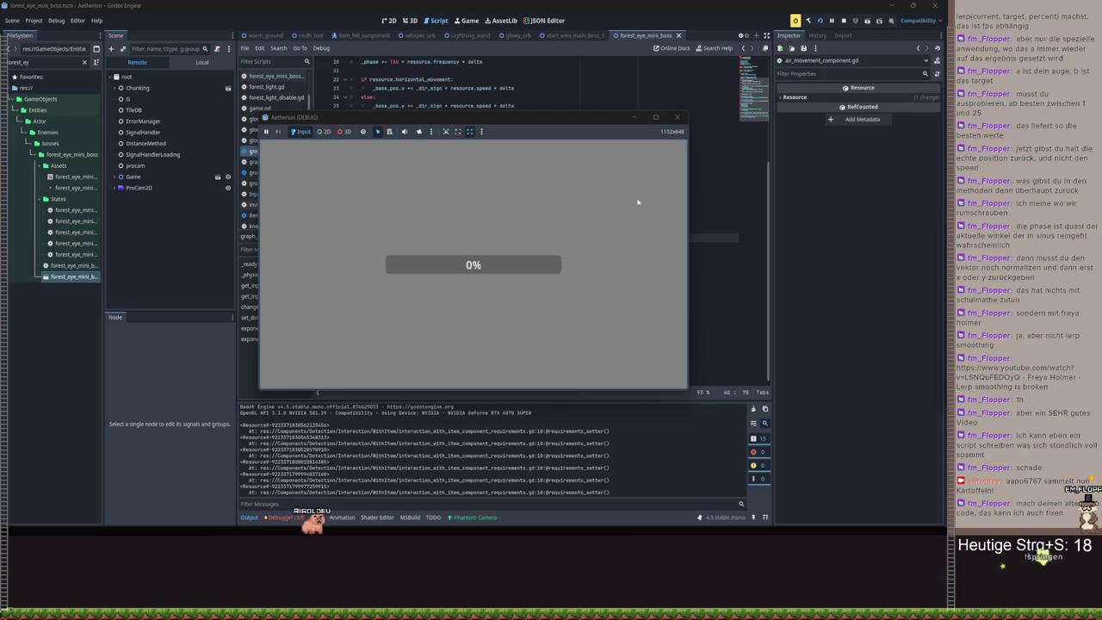
click(655, 117)
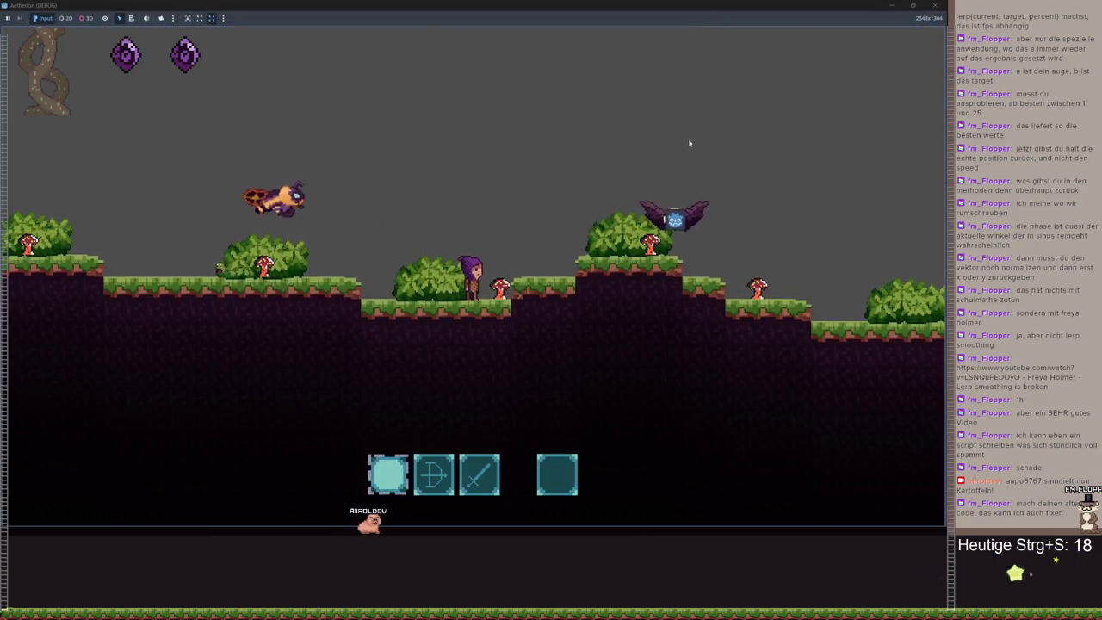
- Run and jump the player rightward across the platforms, then stop the playtest with F8
key(d)
key(space)
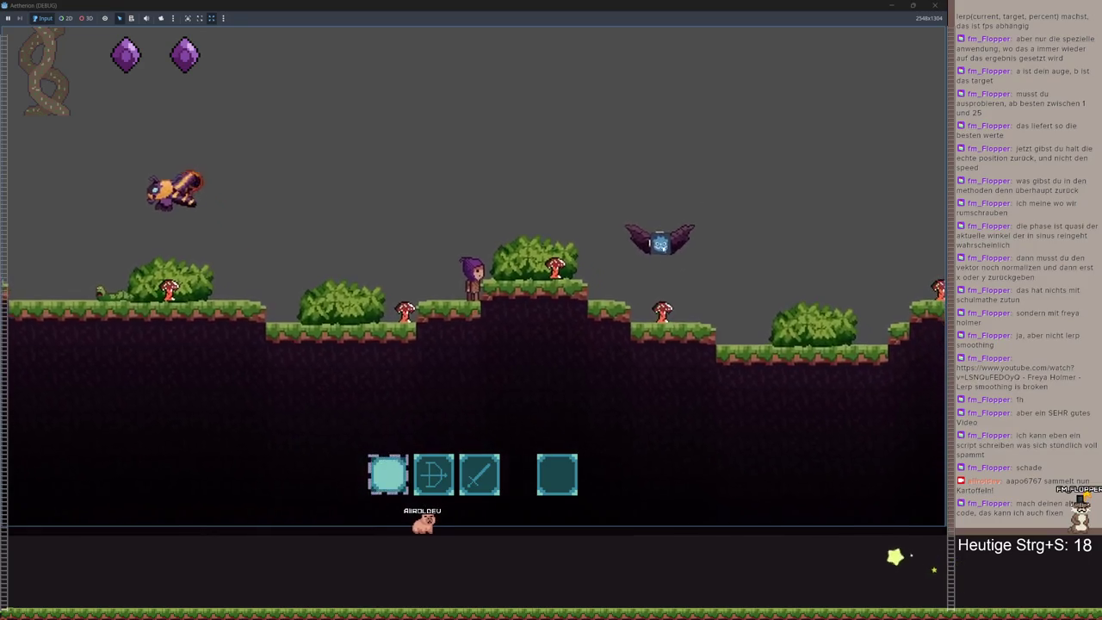
key(space)
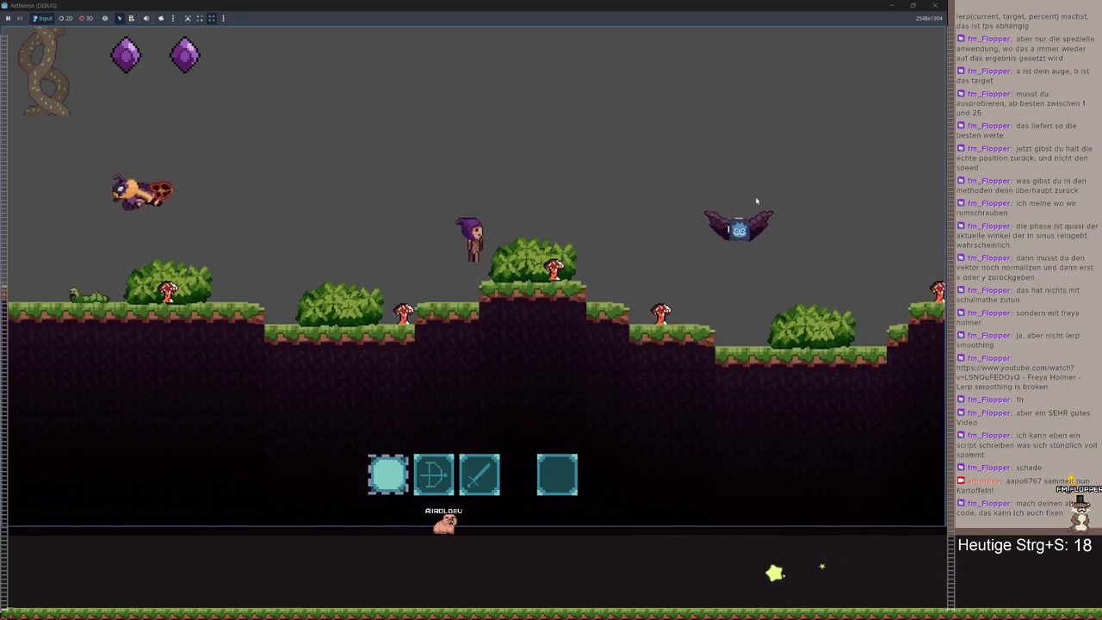
key(d)
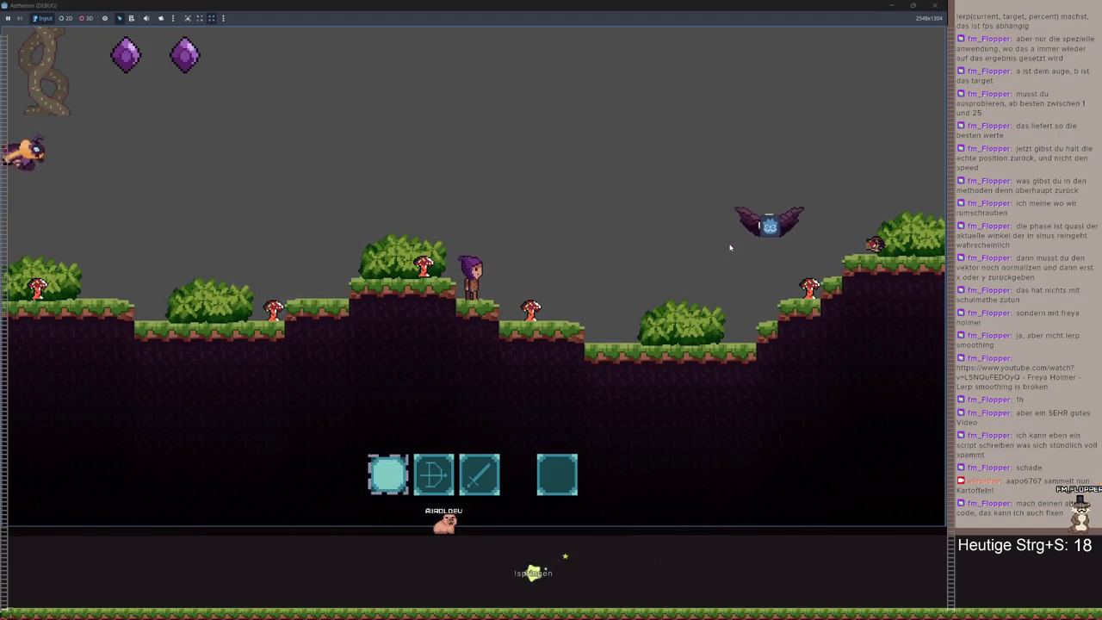
key(space)
key(d)
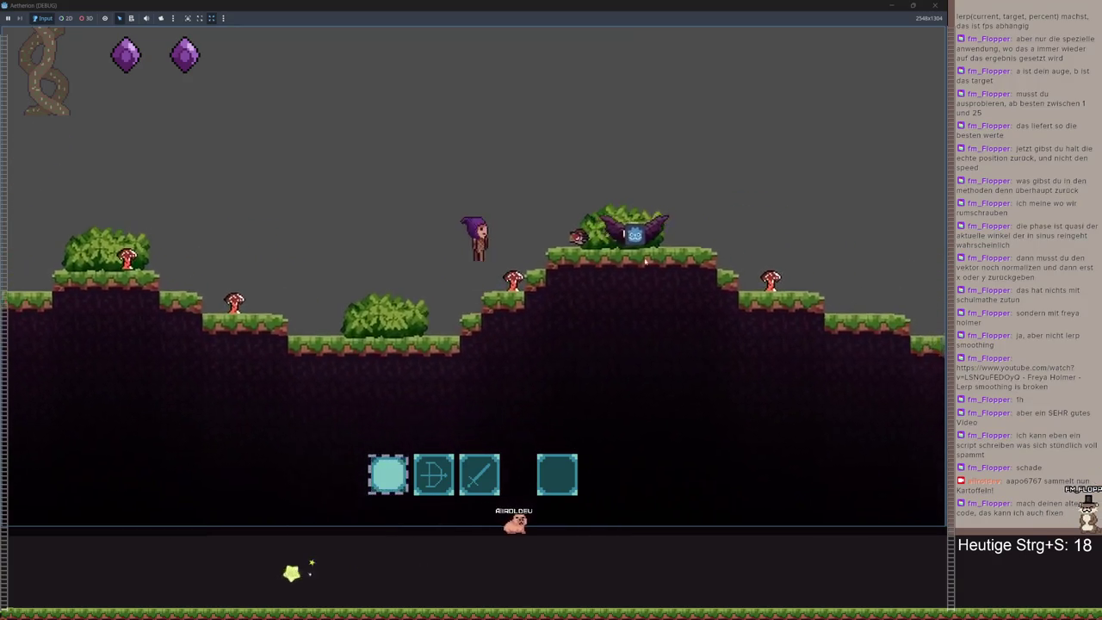
key(space)
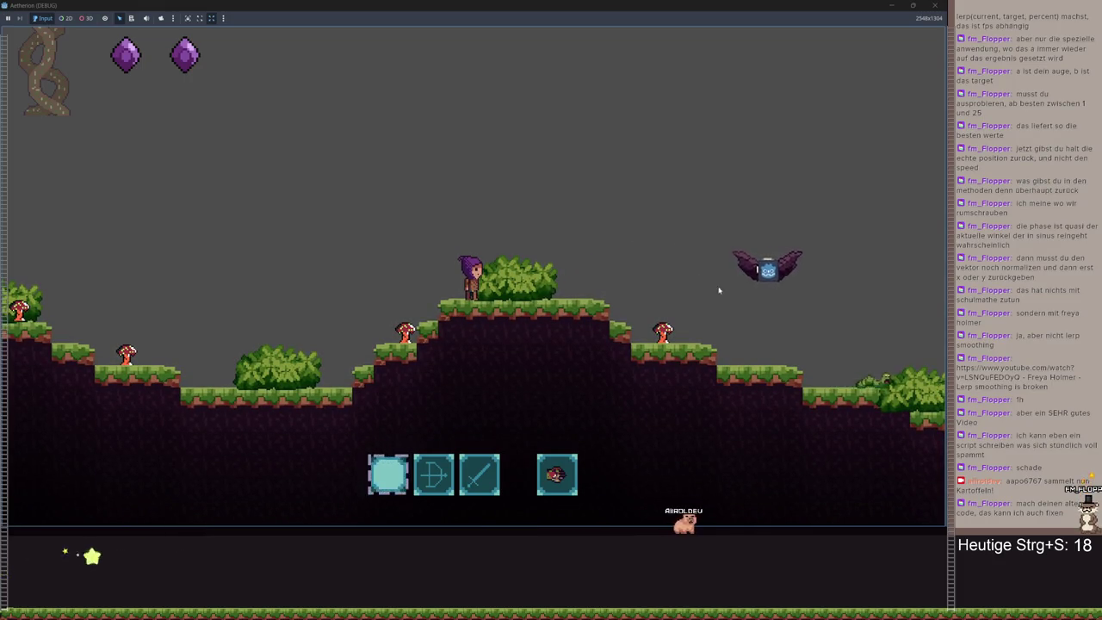
key(Right)
key(space)
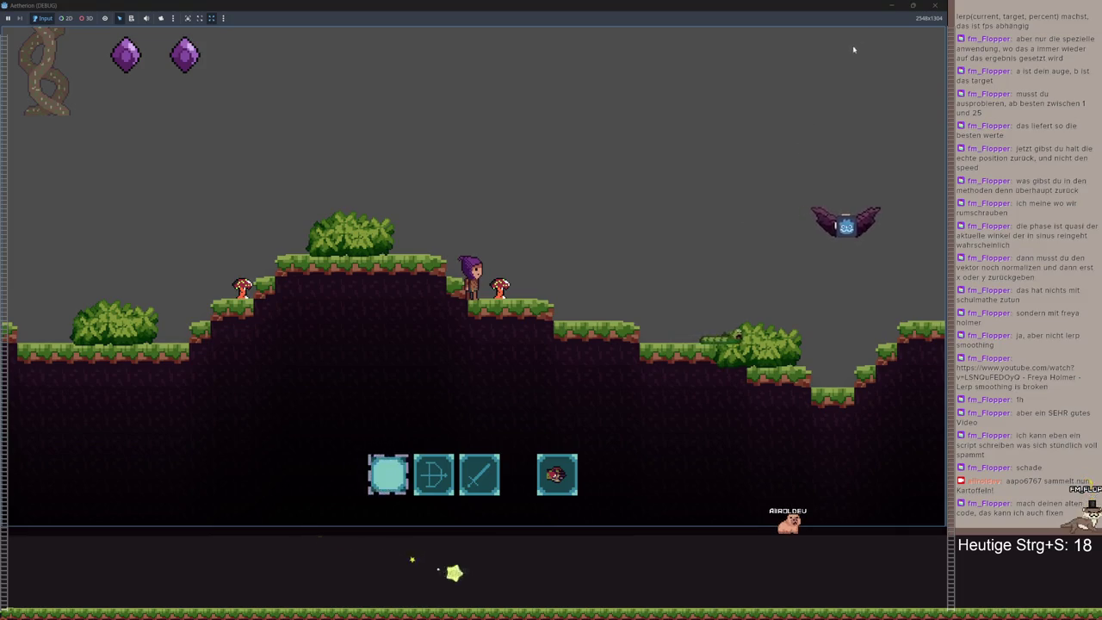
key(F8)
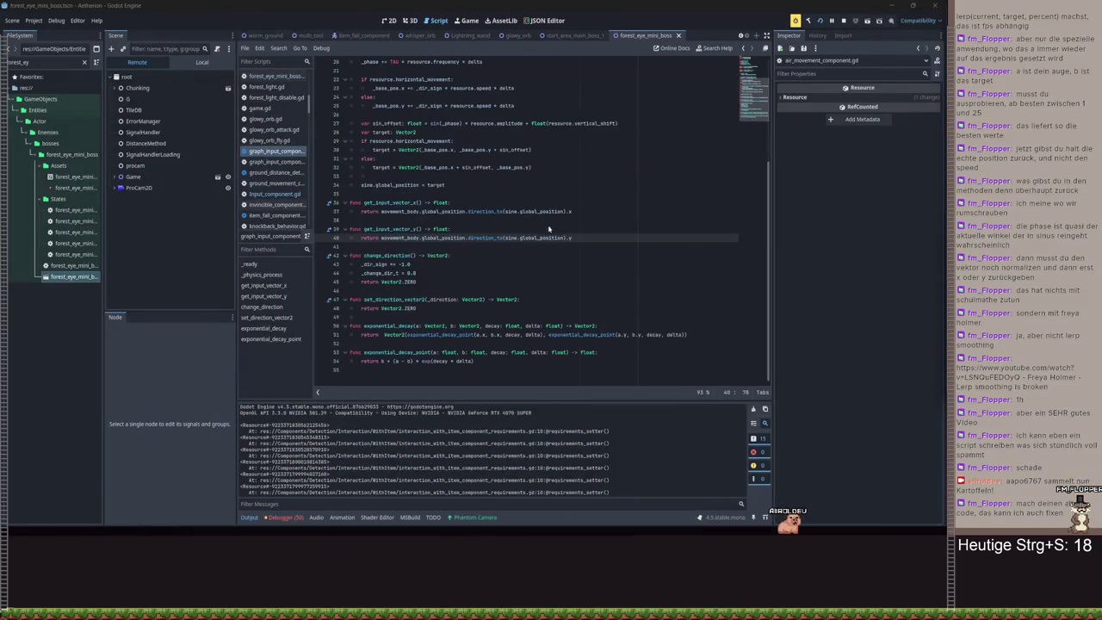
- Inspect the target assignment and direction_to return lines around lines 30-37
click(488, 176)
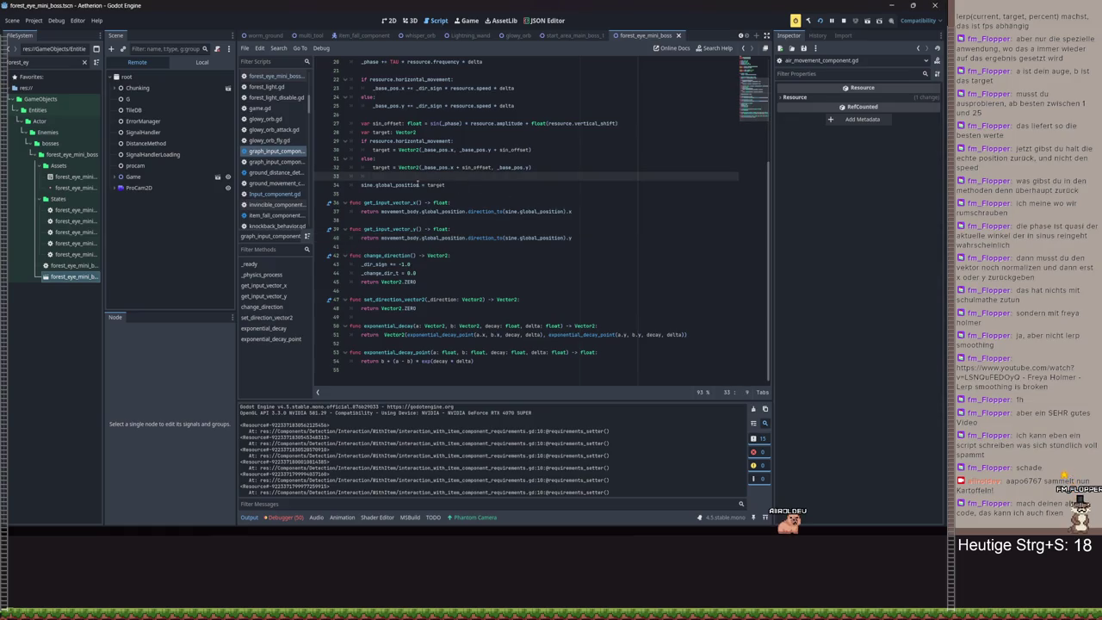
click(473, 203)
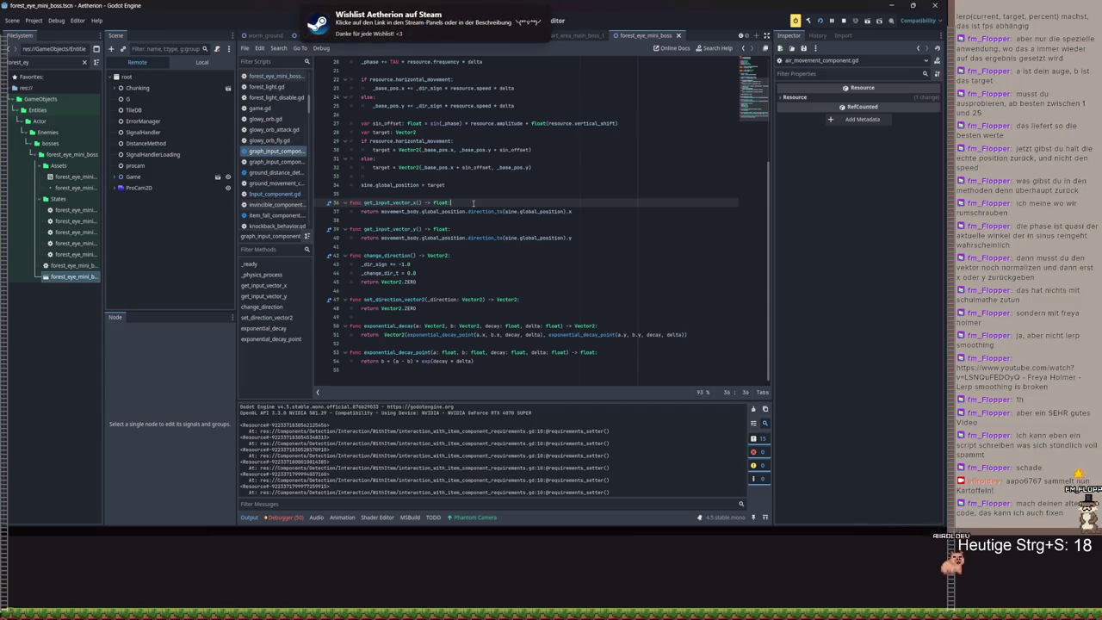
drag(531, 149, 375, 150)
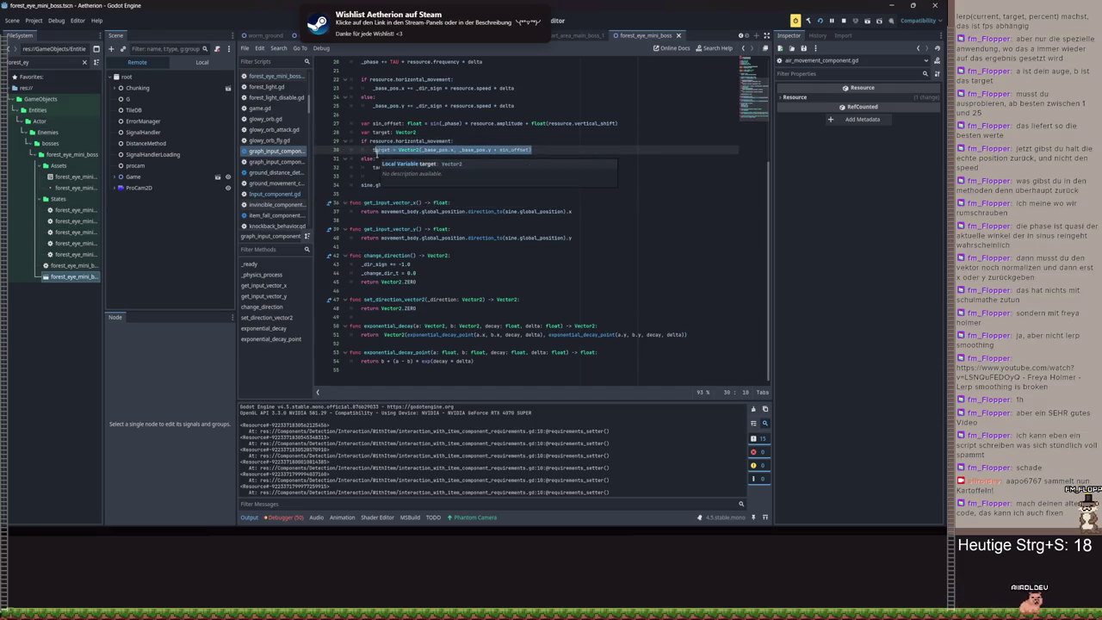
click(381, 211)
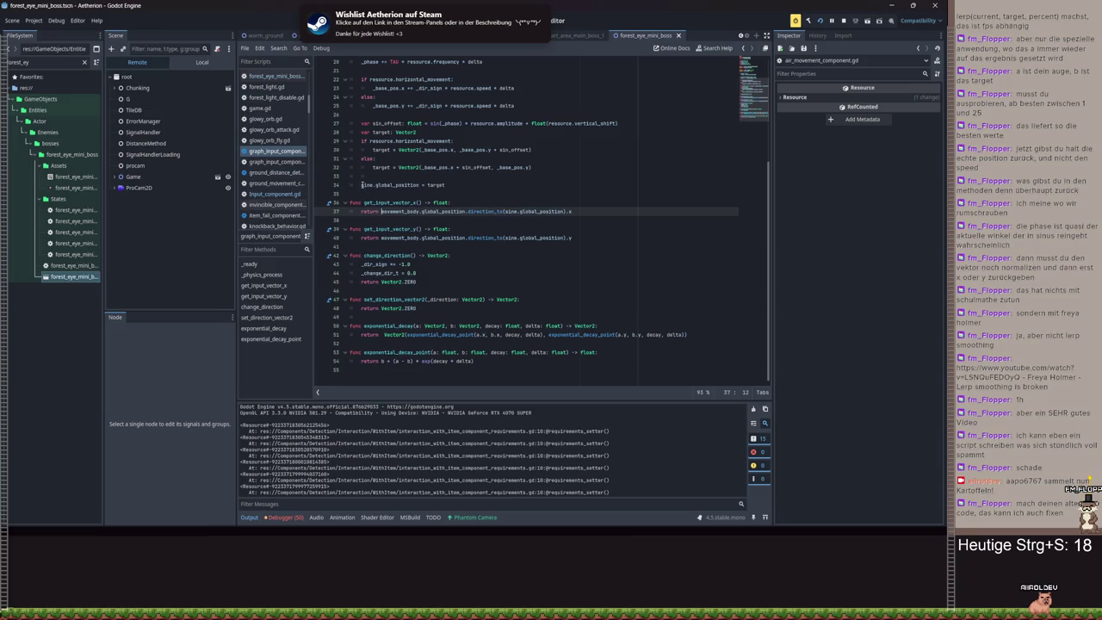
double_click(435, 184)
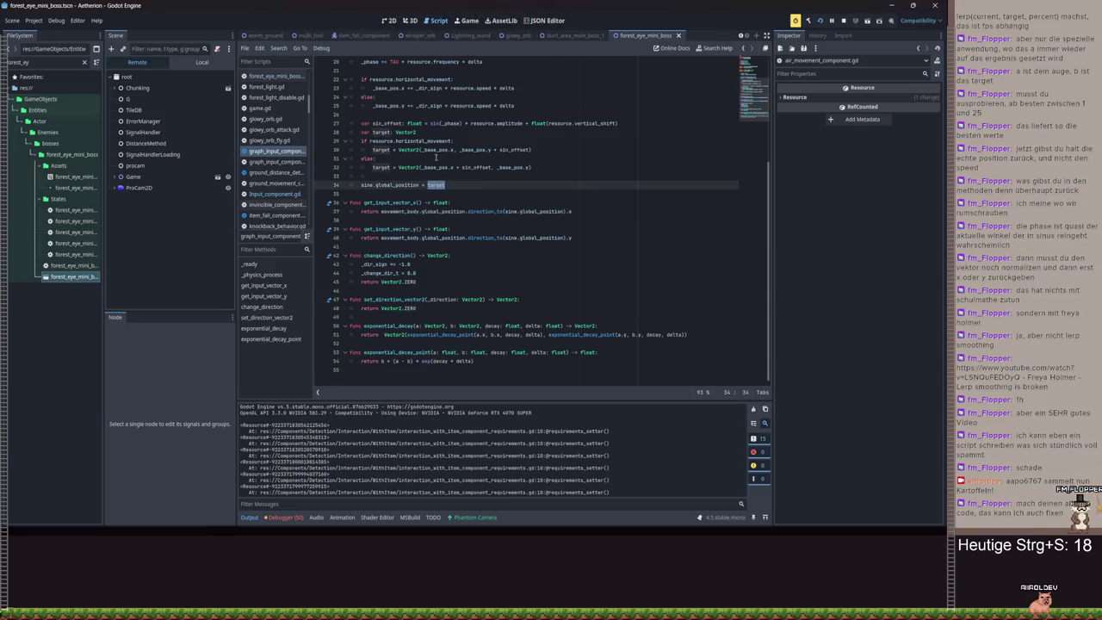
click(455, 185)
click(442, 186)
click(376, 150)
click(405, 184)
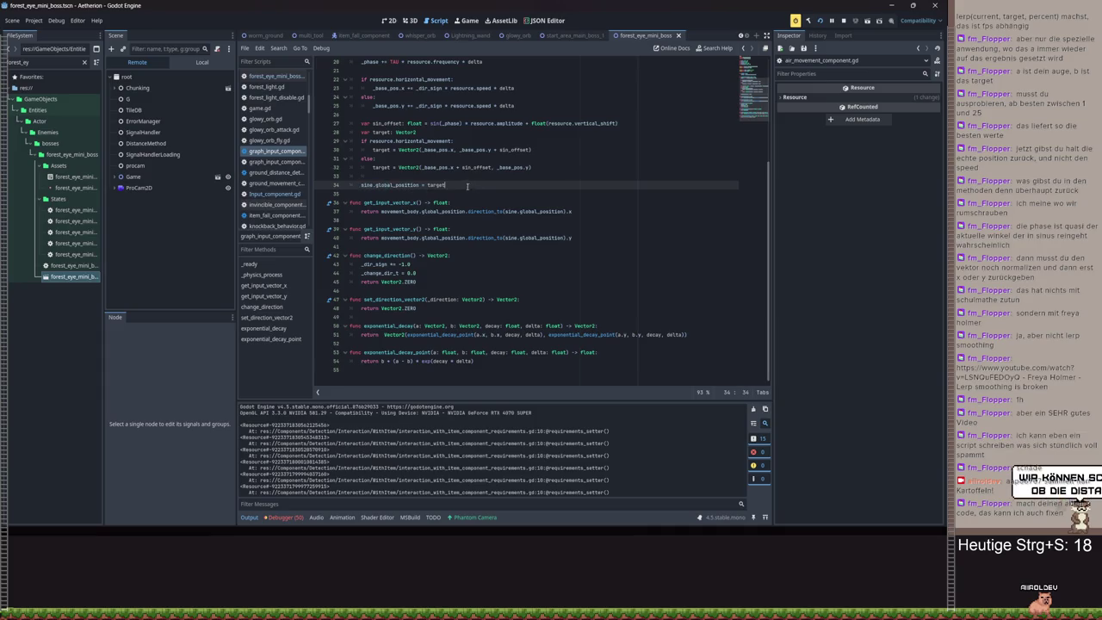
key(Up)
key(Up)
key(Up)
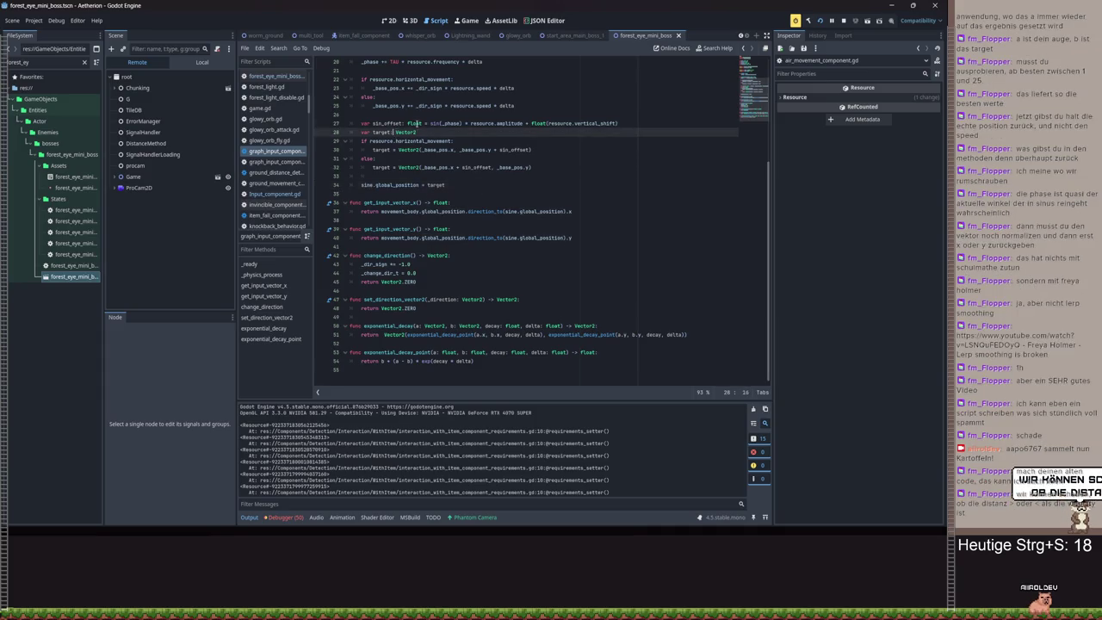
drag(380, 211, 567, 211)
click(584, 212)
key(Down)
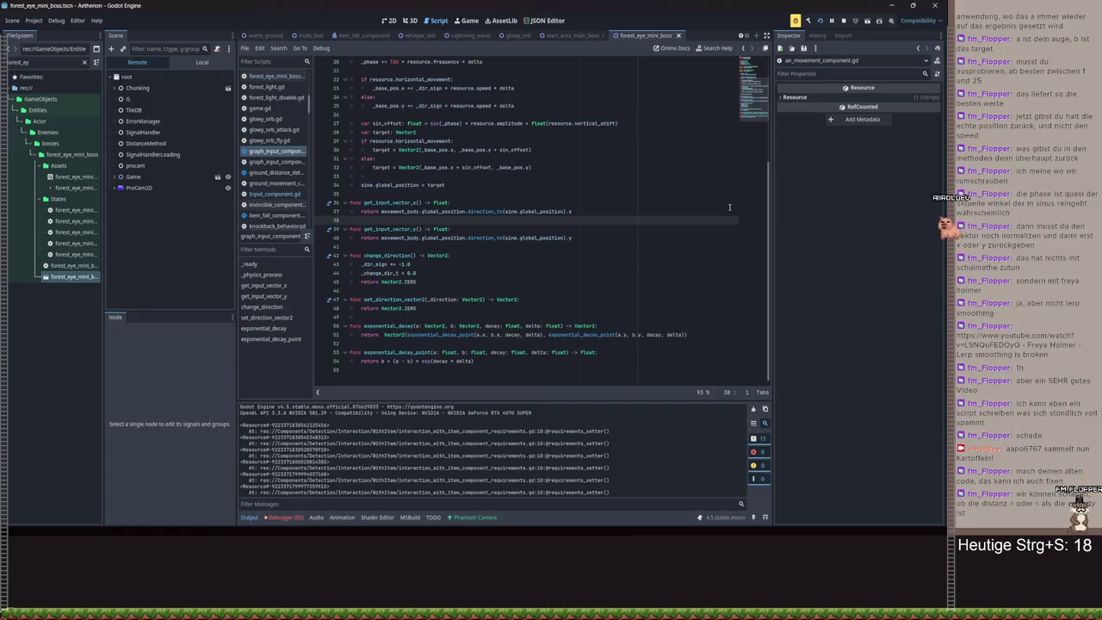
- Complete the return lines with direction_to(sine.global_position).y and .x
click(480, 204)
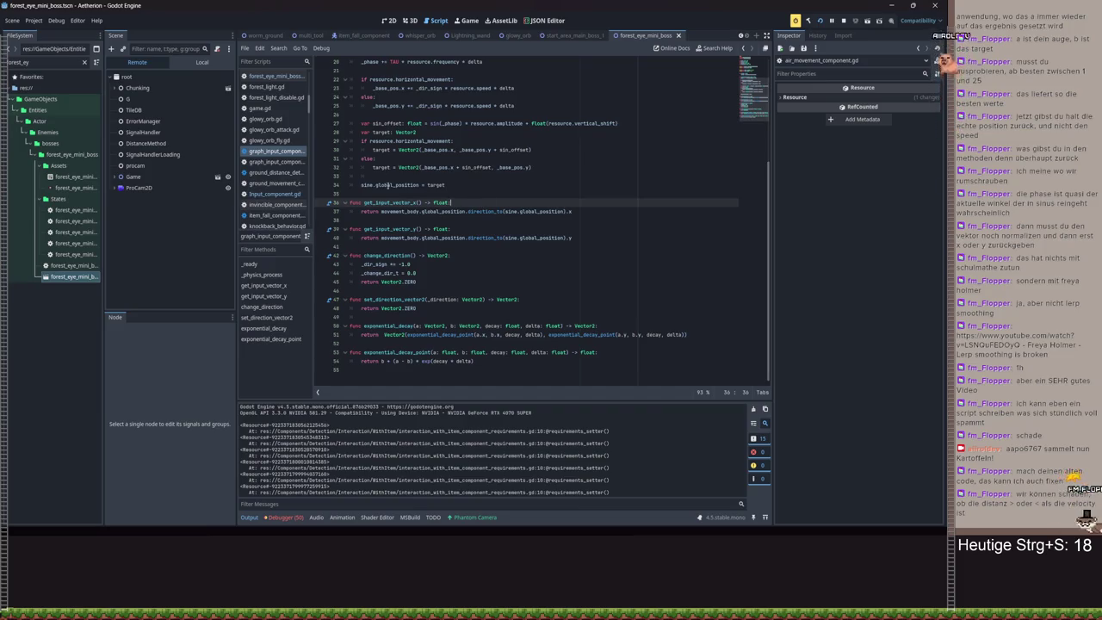
click(530, 212)
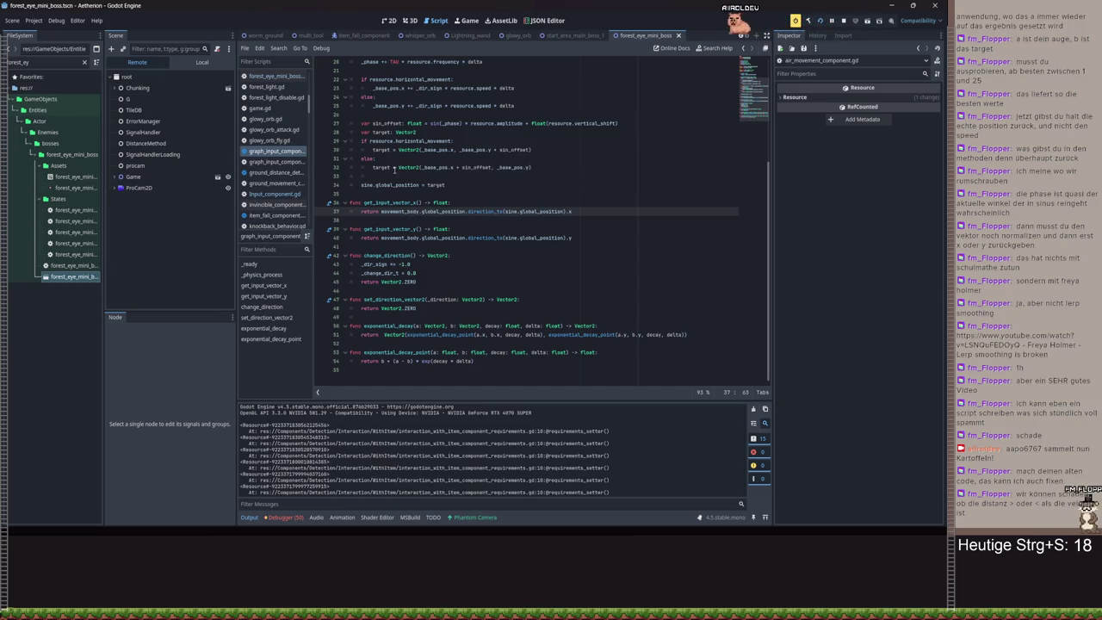
scroll(496, 151, up, 6)
click(460, 128)
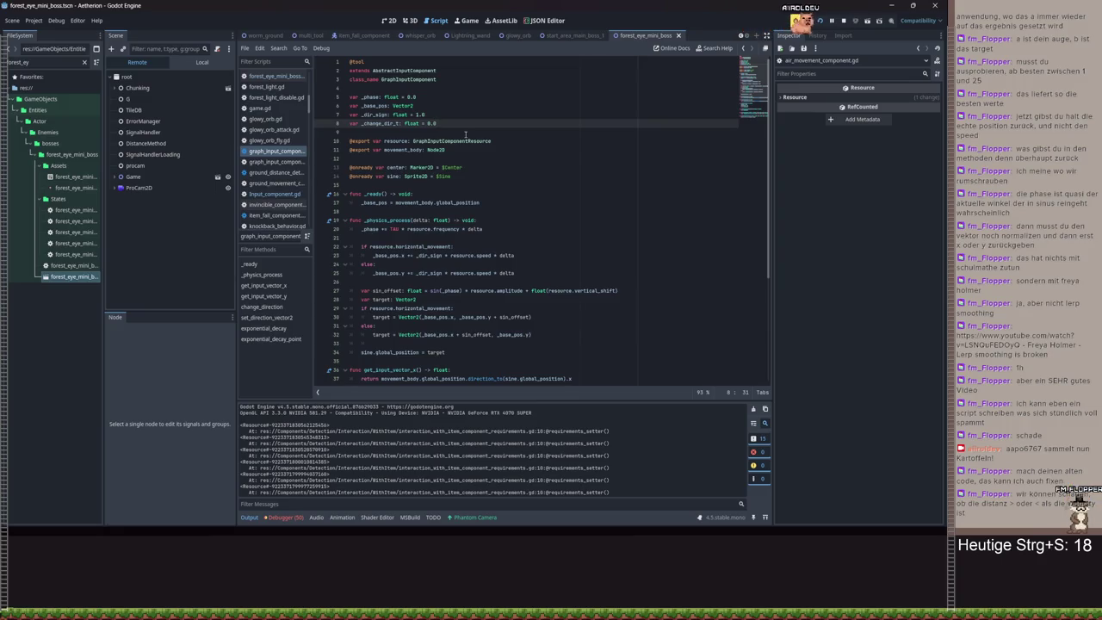
scroll(510, 305, down, 3)
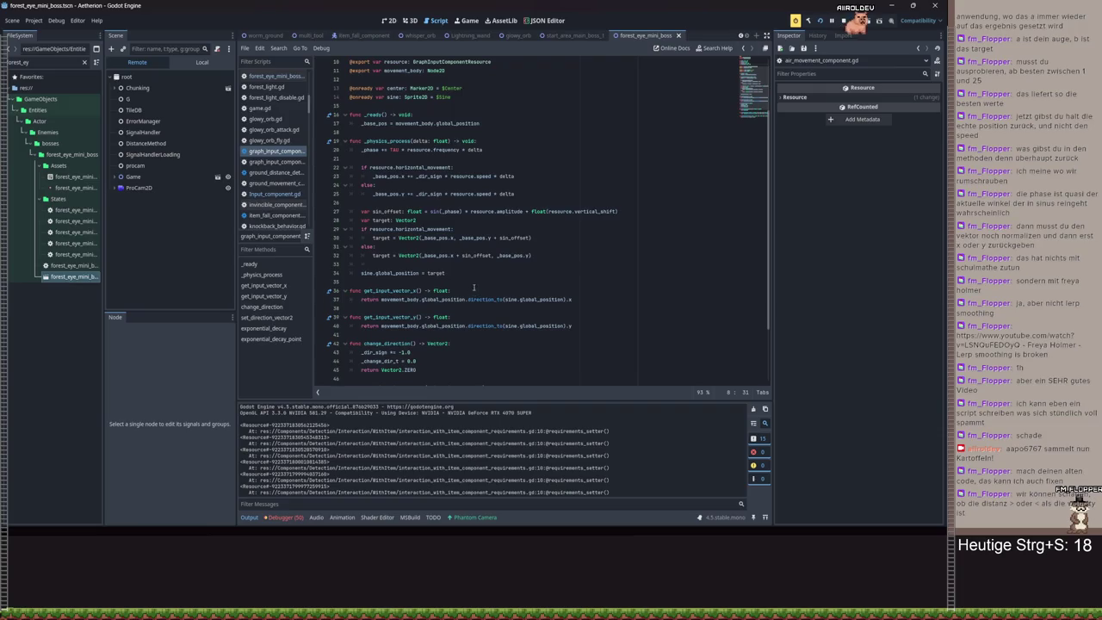
text(rection_to(sine.global_position).y)
drag(572, 300, 424, 300)
key(Right)
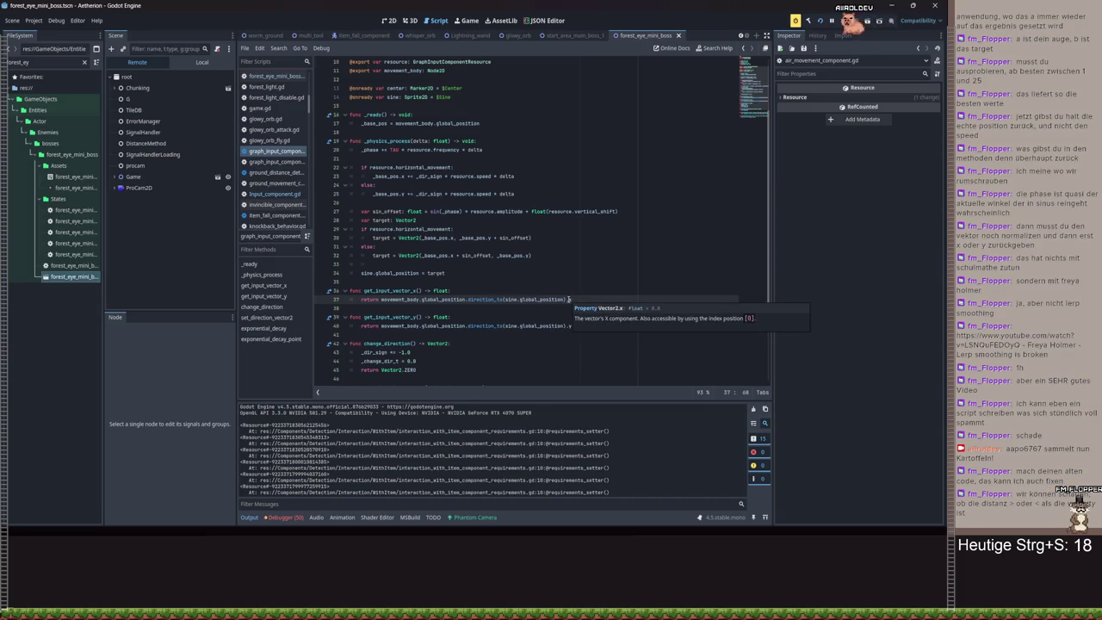
text(.x)
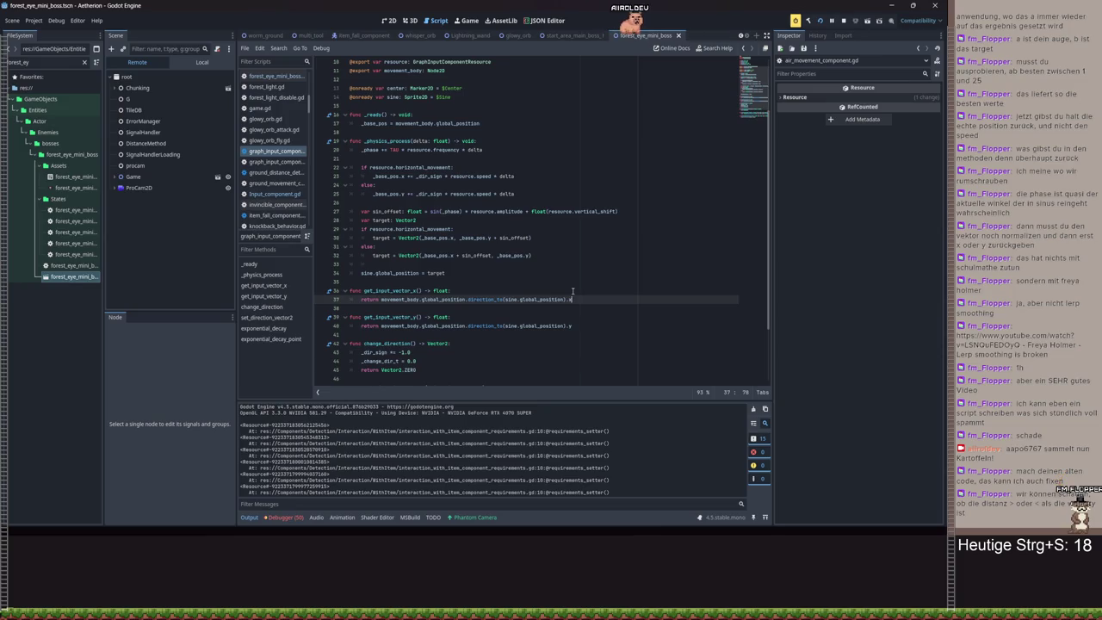
- Insert an empty line 9 after the variable declarations
scroll(571, 290, up, 3)
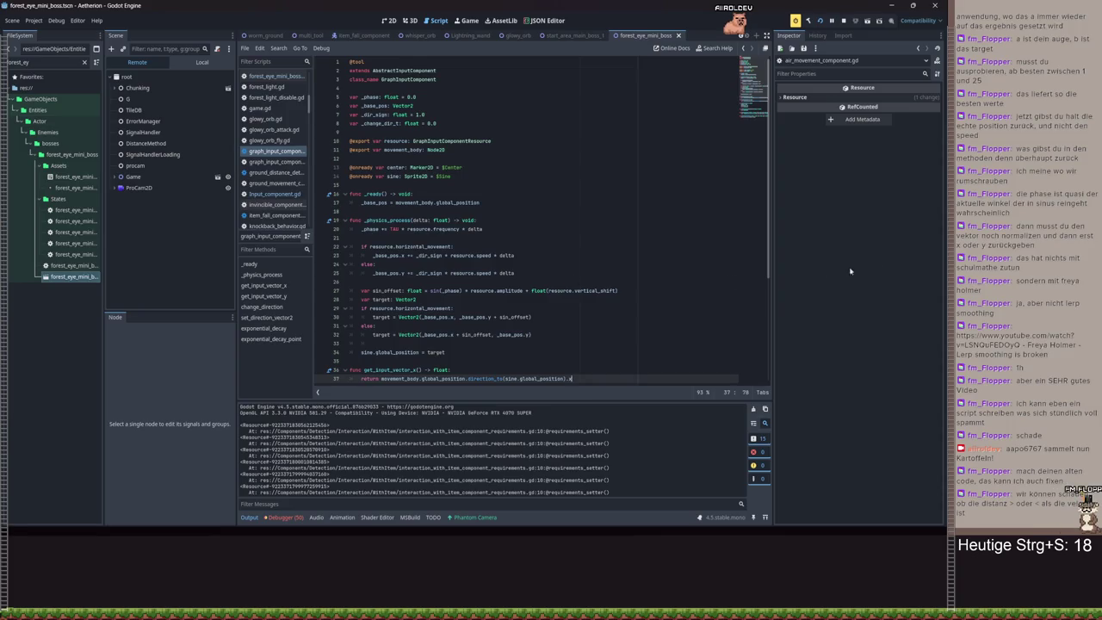
click(560, 253)
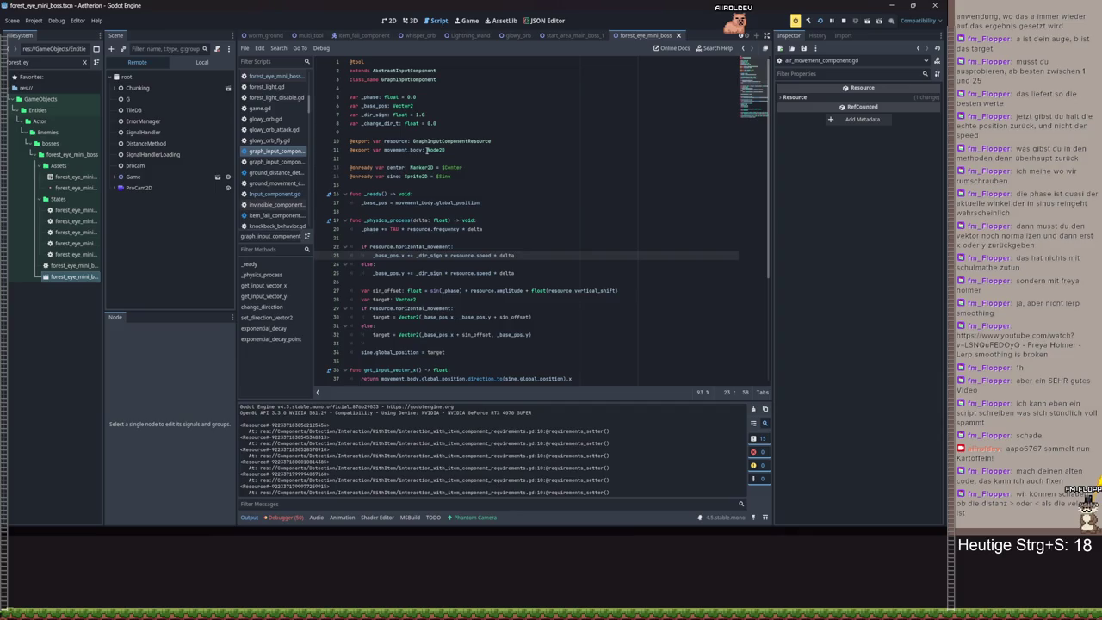
scroll(471, 259, down, 3)
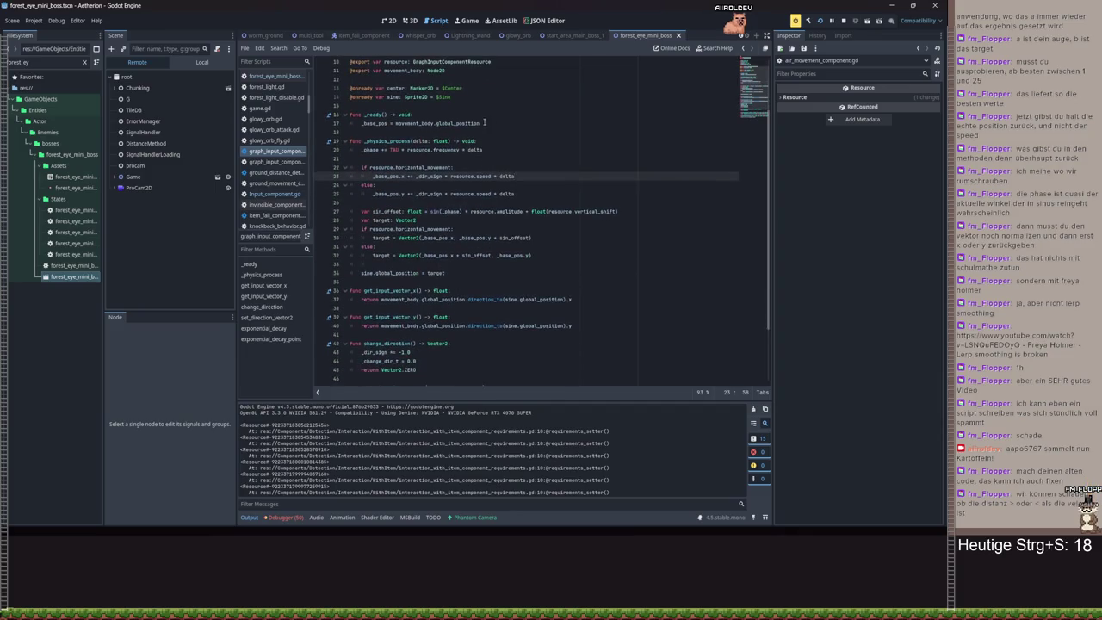
scroll(484, 122, up, 3)
click(451, 126)
key(Return)
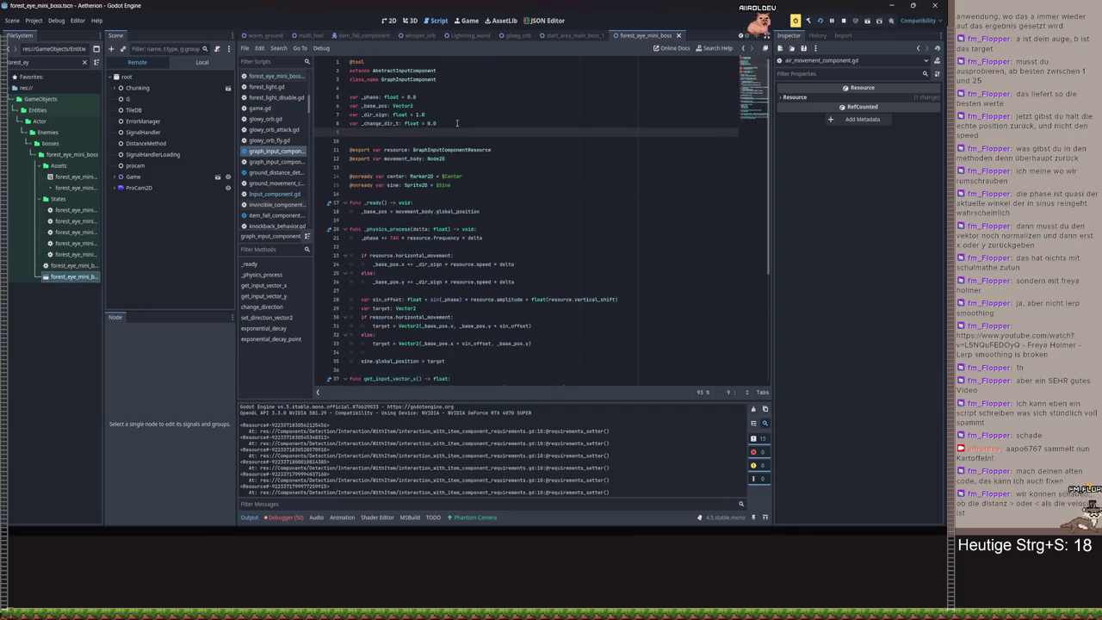
text(va)
key(BackSpace)
key(BackSpace)
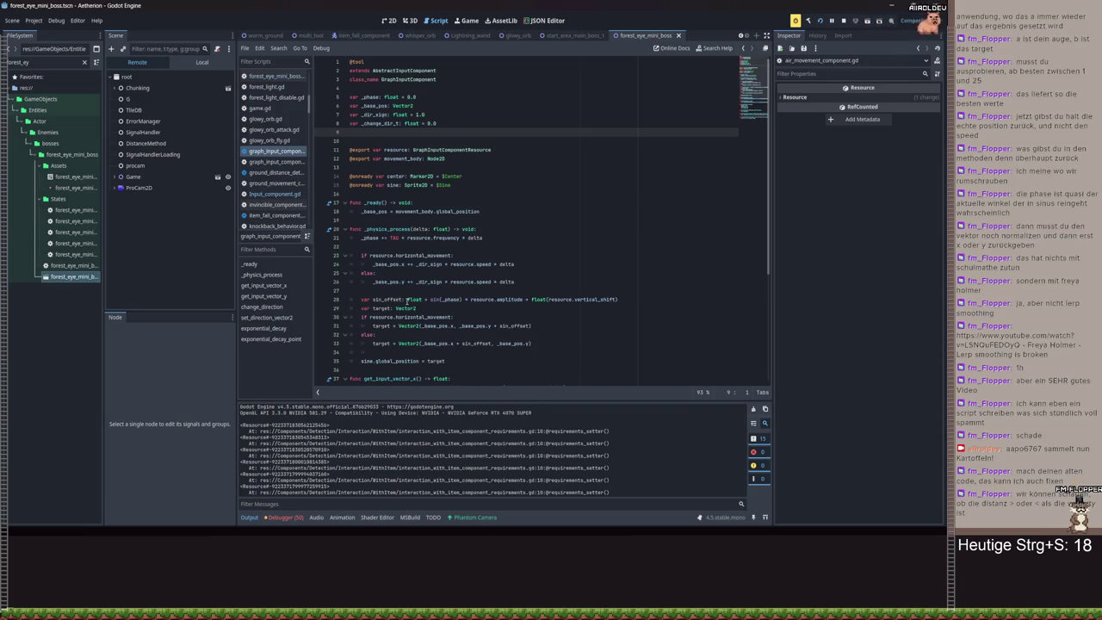
scroll(464, 315, down, 2)
click(464, 317)
drag(445, 308, 374, 299)
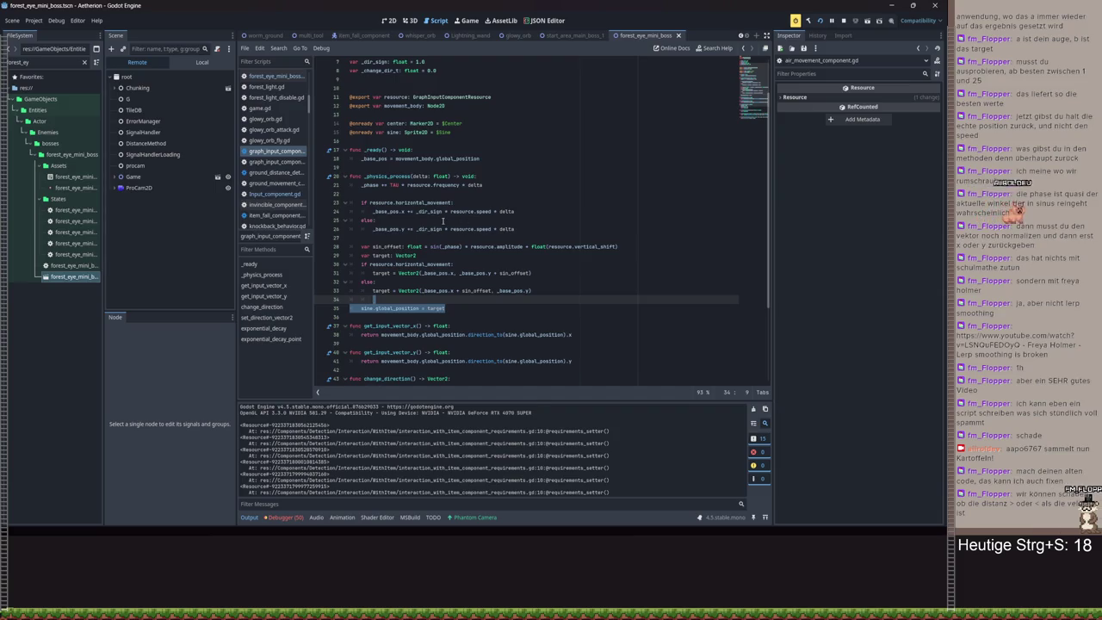
- Look up where _dir_sign is used, undoing and redoing the last edit
double_click(432, 213)
scroll(435, 217, up, 1)
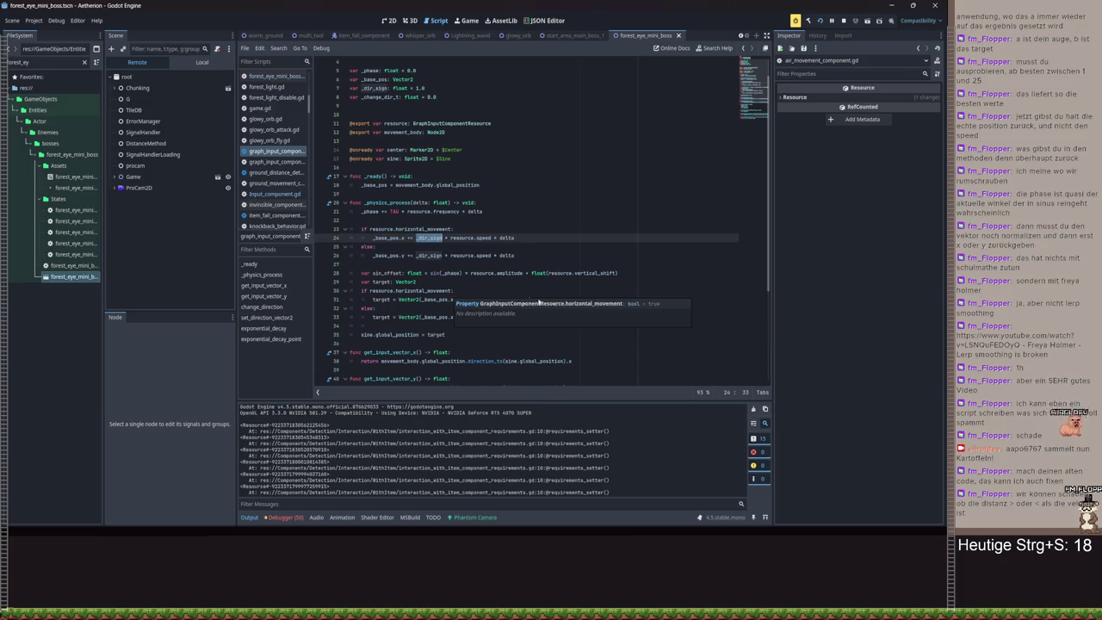
scroll(579, 284, down, 5)
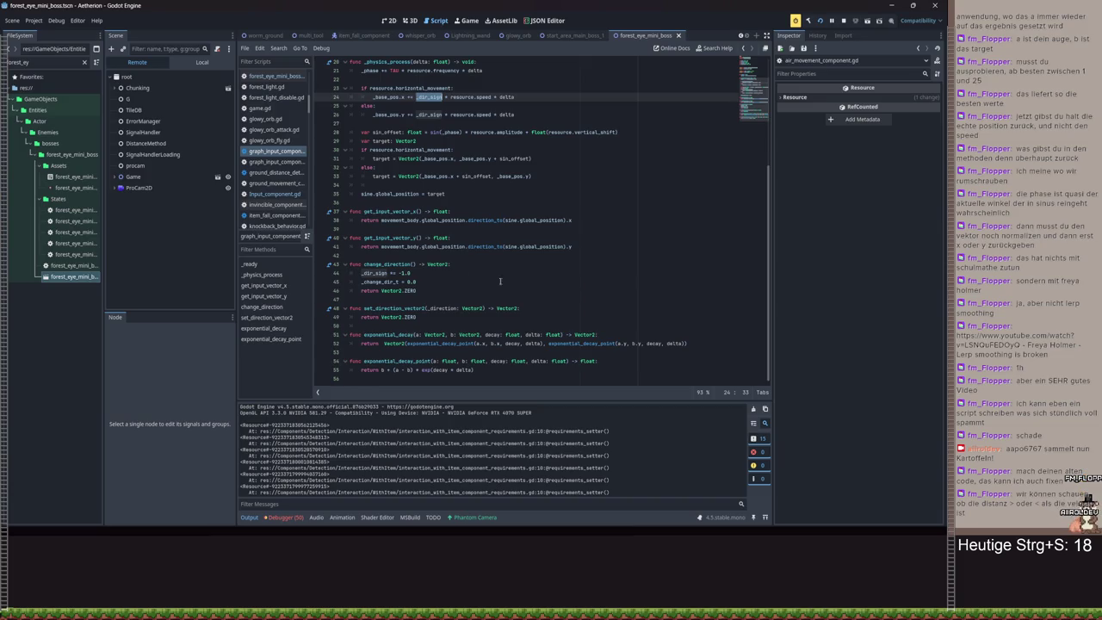
click(384, 264)
key(ctrl+z)
key(ctrl+z)
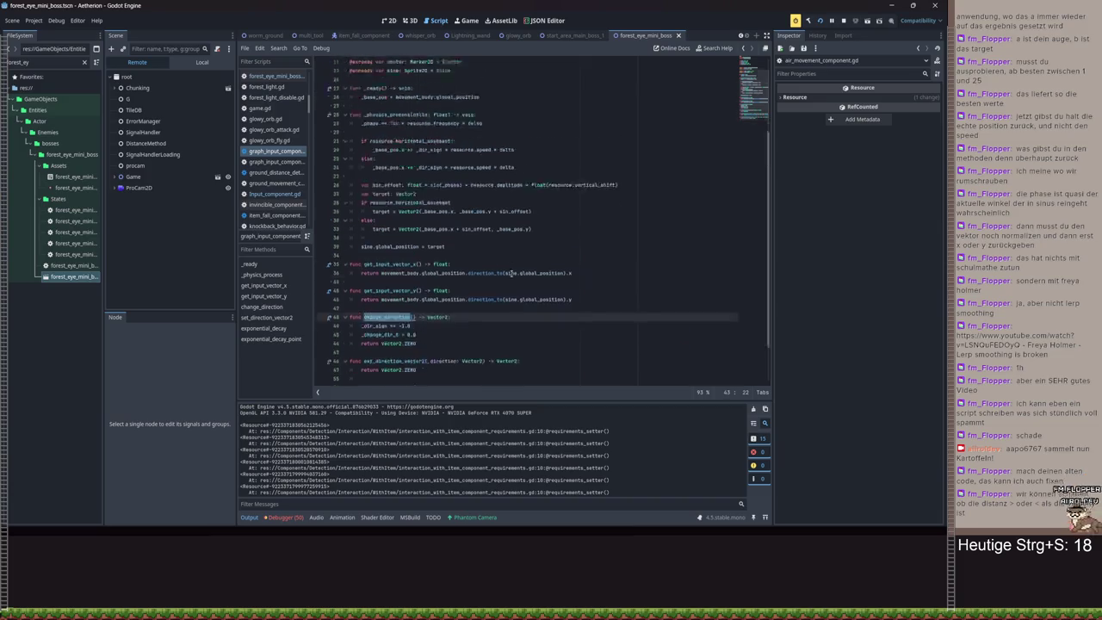
key(ctrl+y)
key(ctrl+y)
scroll(534, 274, up, 3)
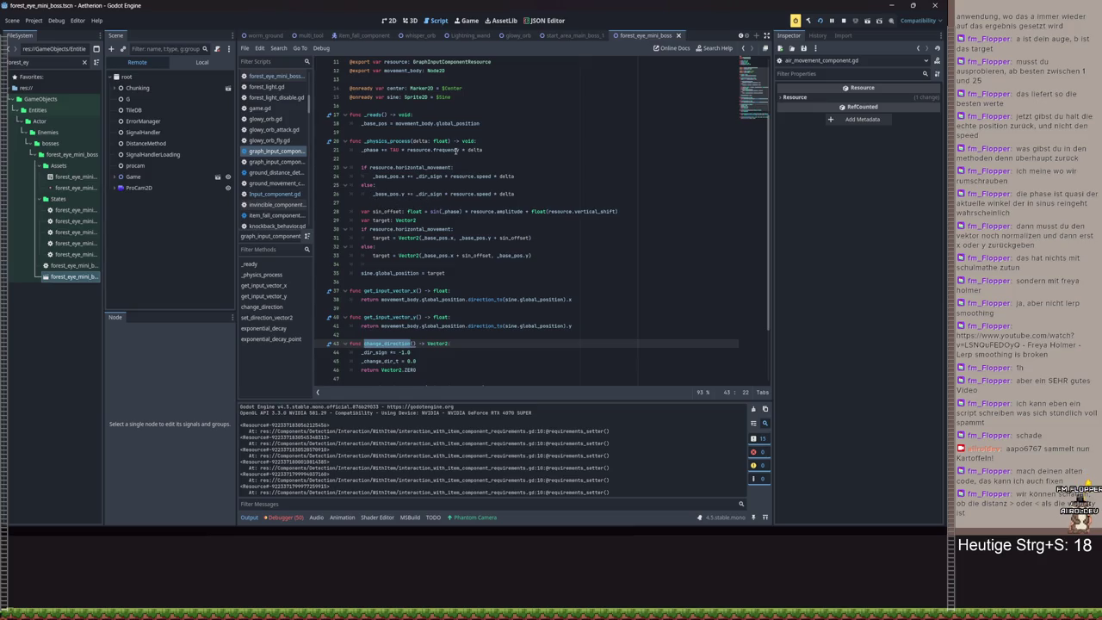
mouse_move(455, 150)
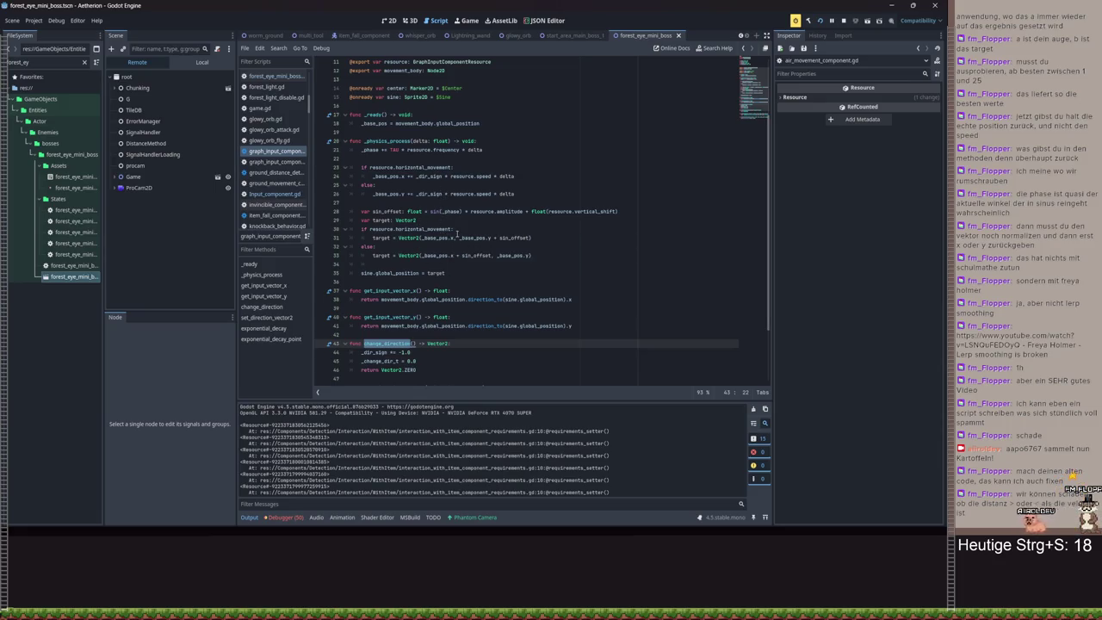
scroll(459, 234, up, 3)
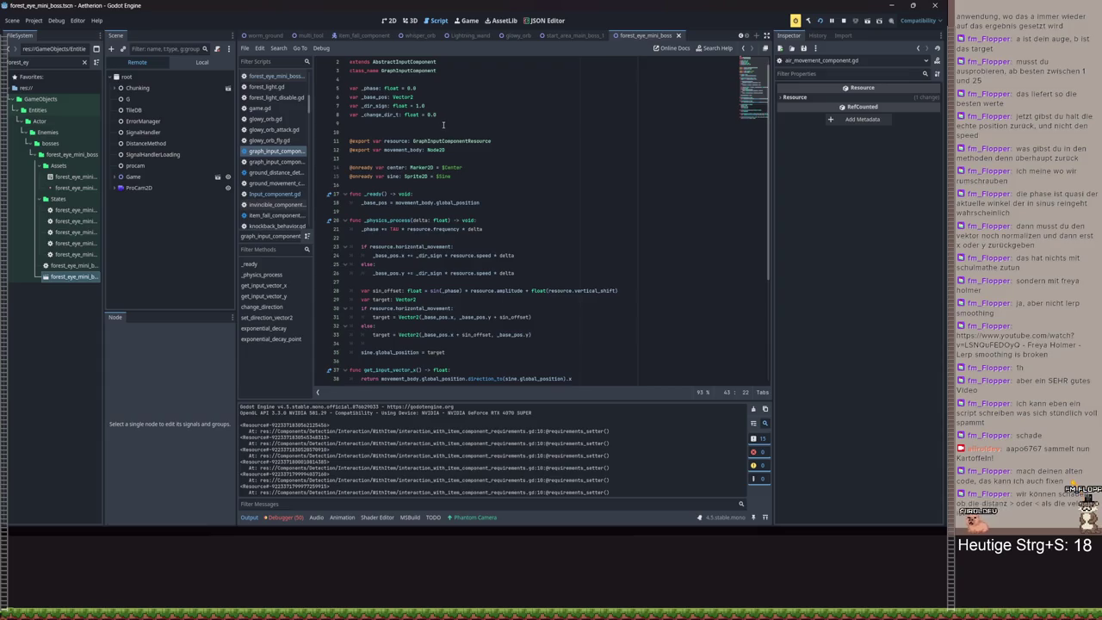
scroll(465, 184, down, 2)
- Add the missing closing parenthesis to the sin_offset calculation on line 28
double_click(510, 263)
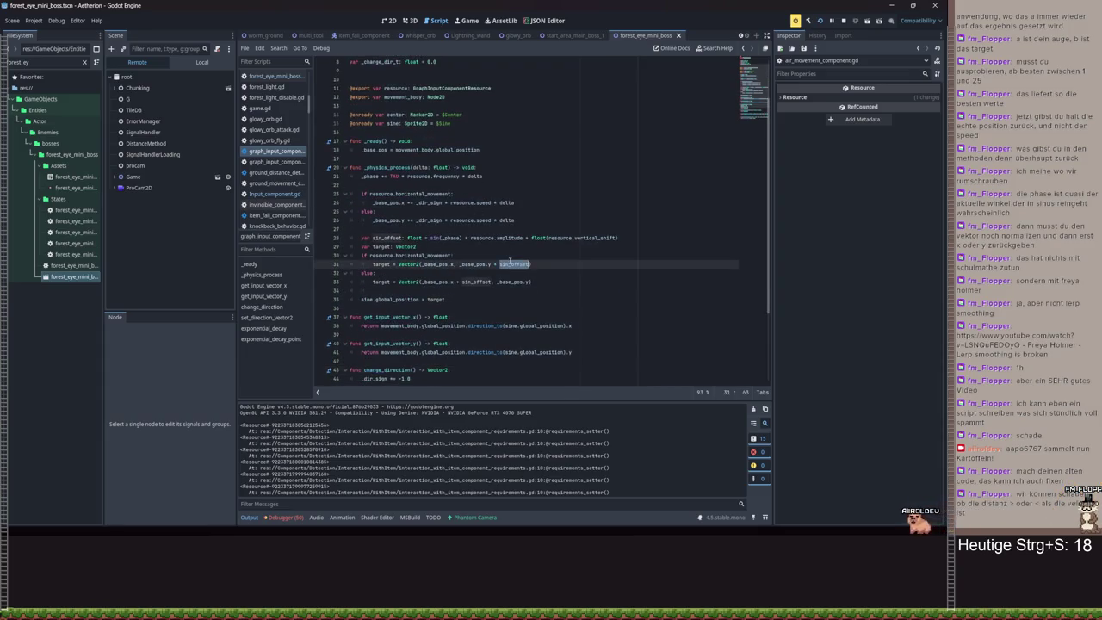
drag(353, 238, 621, 237)
click(633, 238)
text())
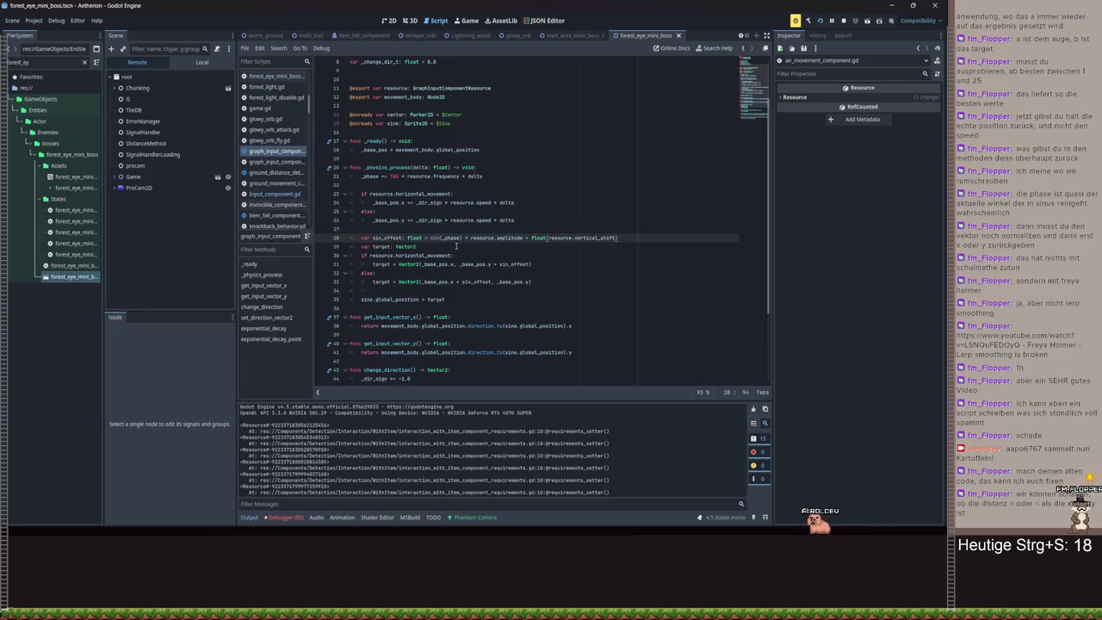
- Check the tooltips for target and Vector2 on the global_position = target line
double_click(435, 299)
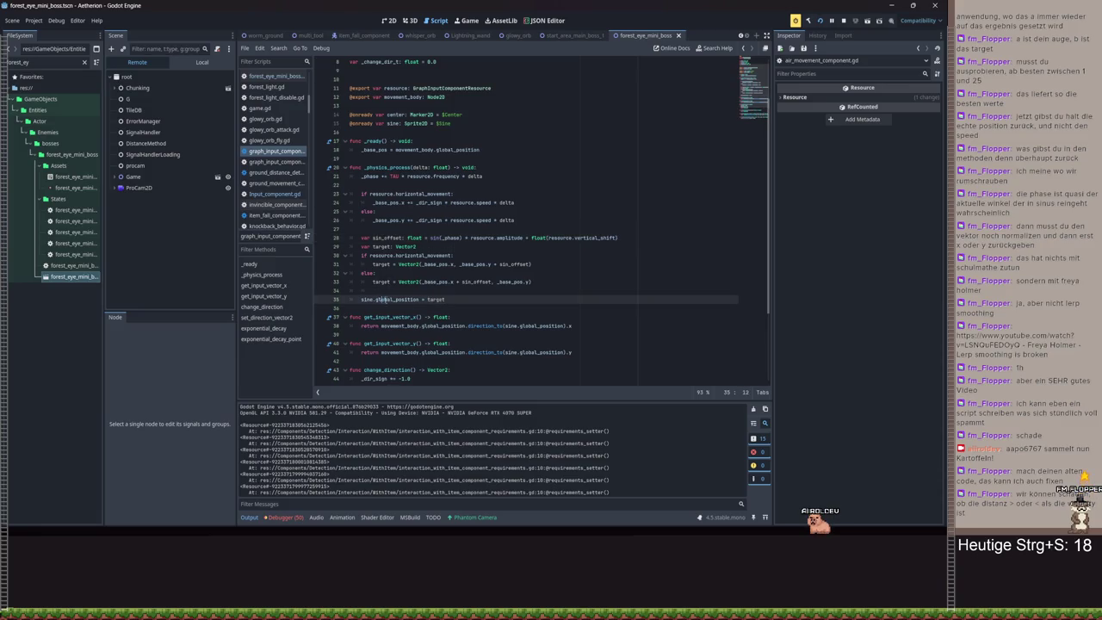
click(436, 299)
mouse_move(436, 299)
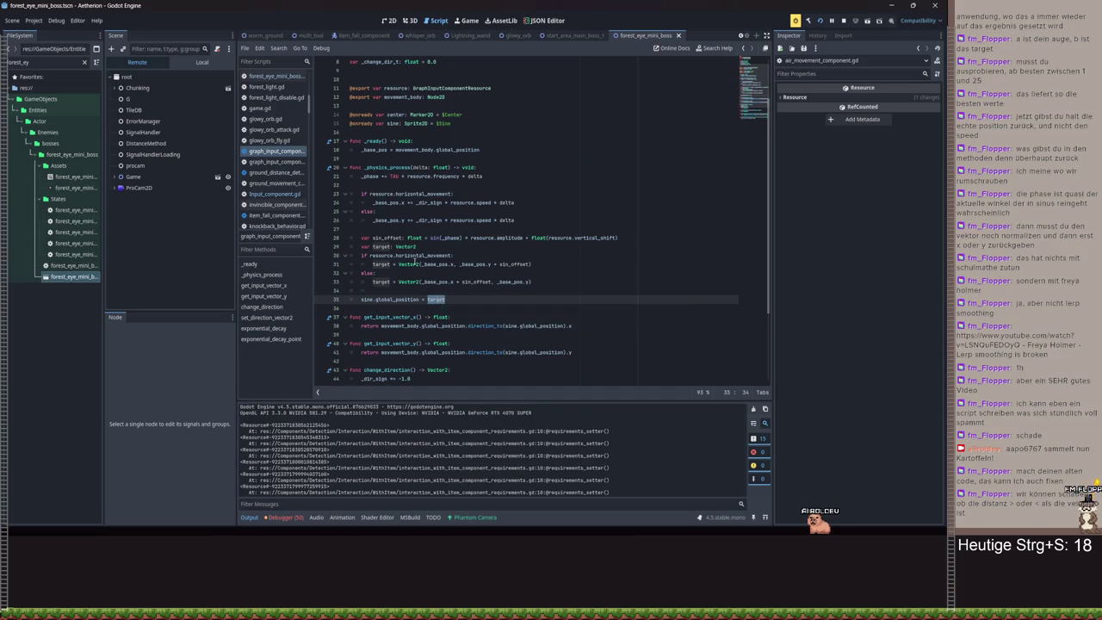
mouse_move(415, 262)
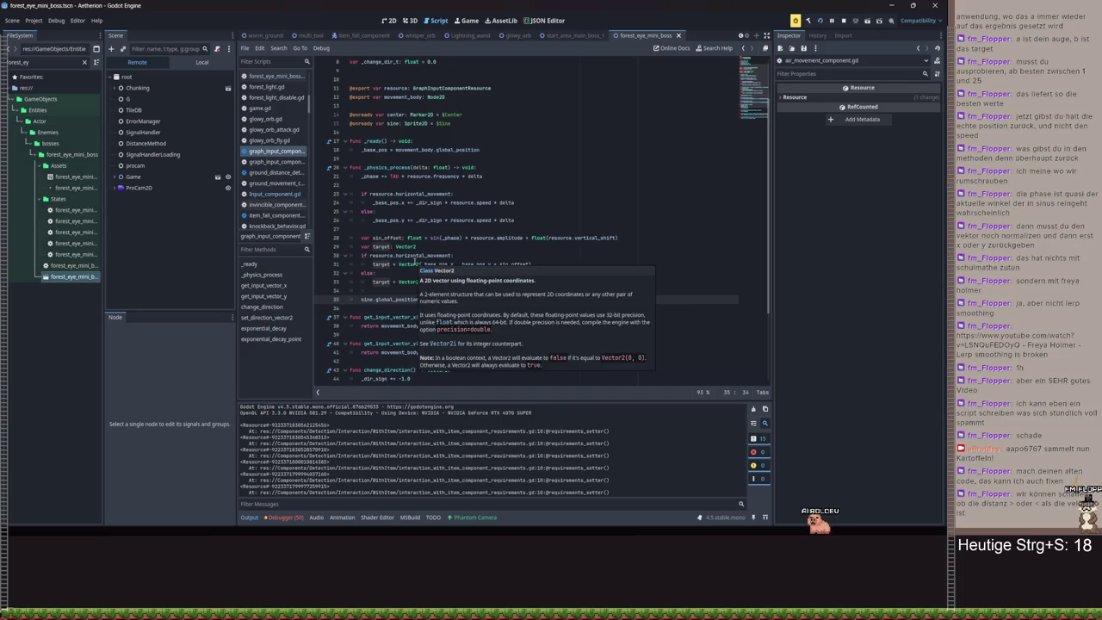
click(371, 257)
drag(376, 299, 466, 298)
key(Right)
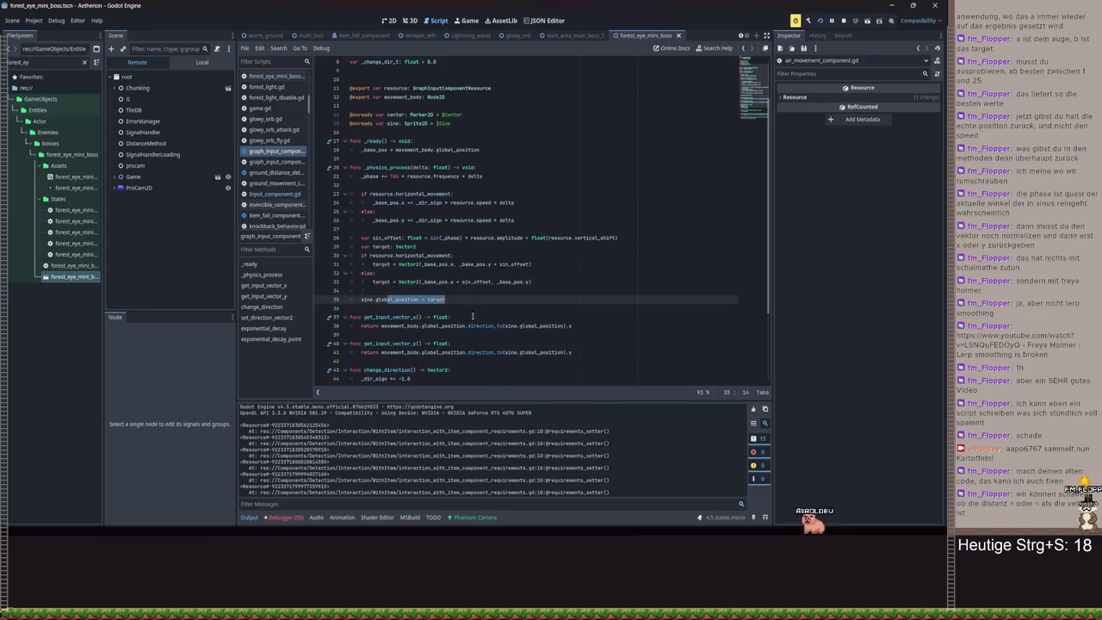
click(464, 317)
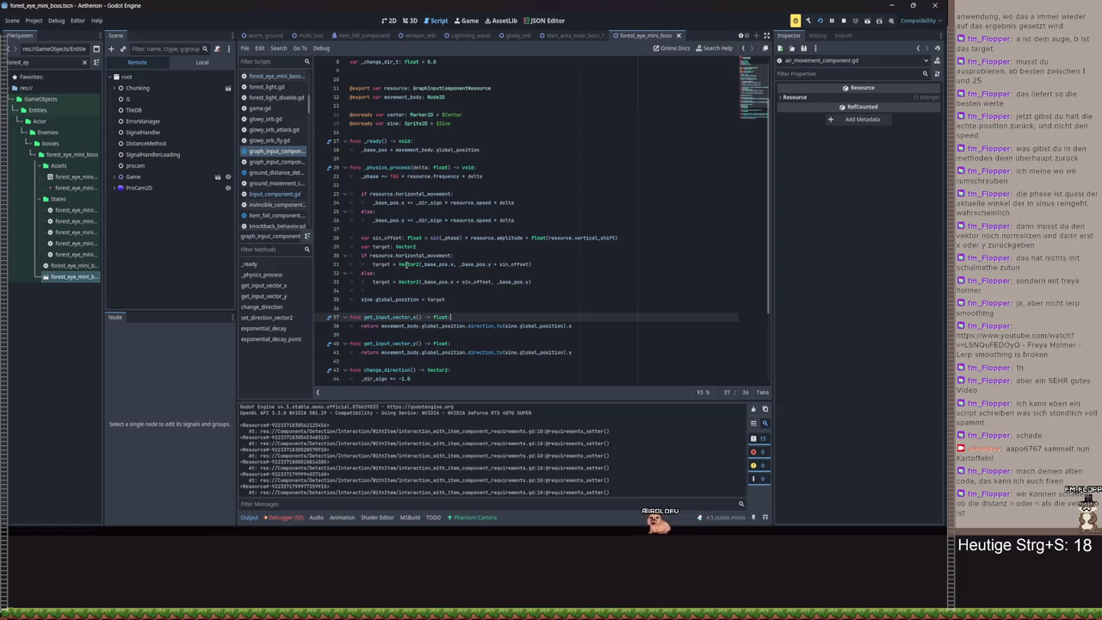
mouse_move(368, 266)
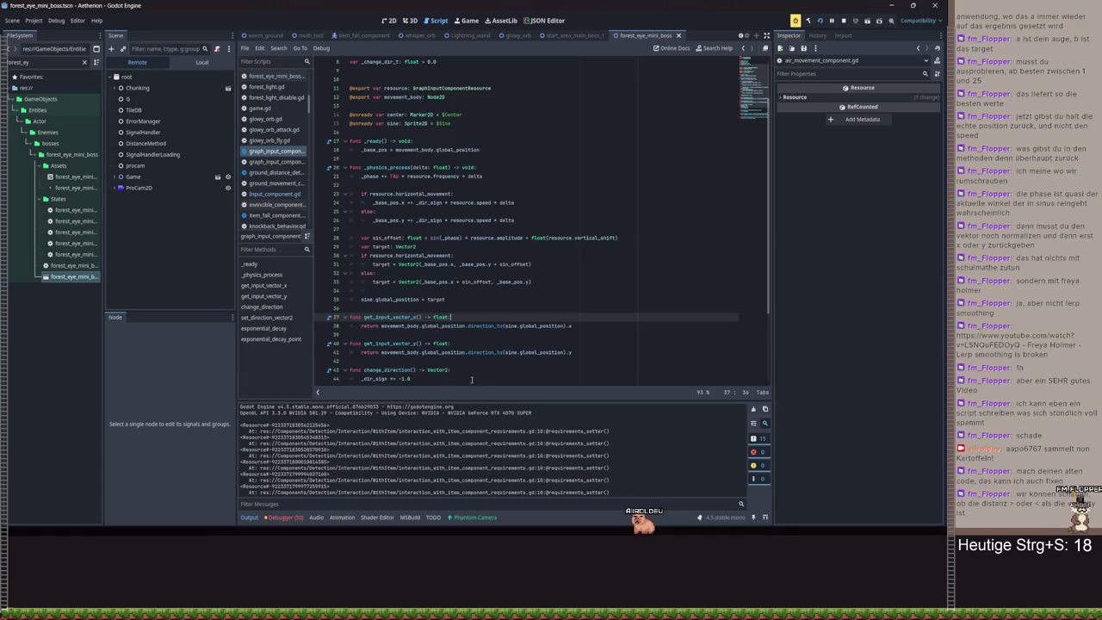
mouse_move(456, 237)
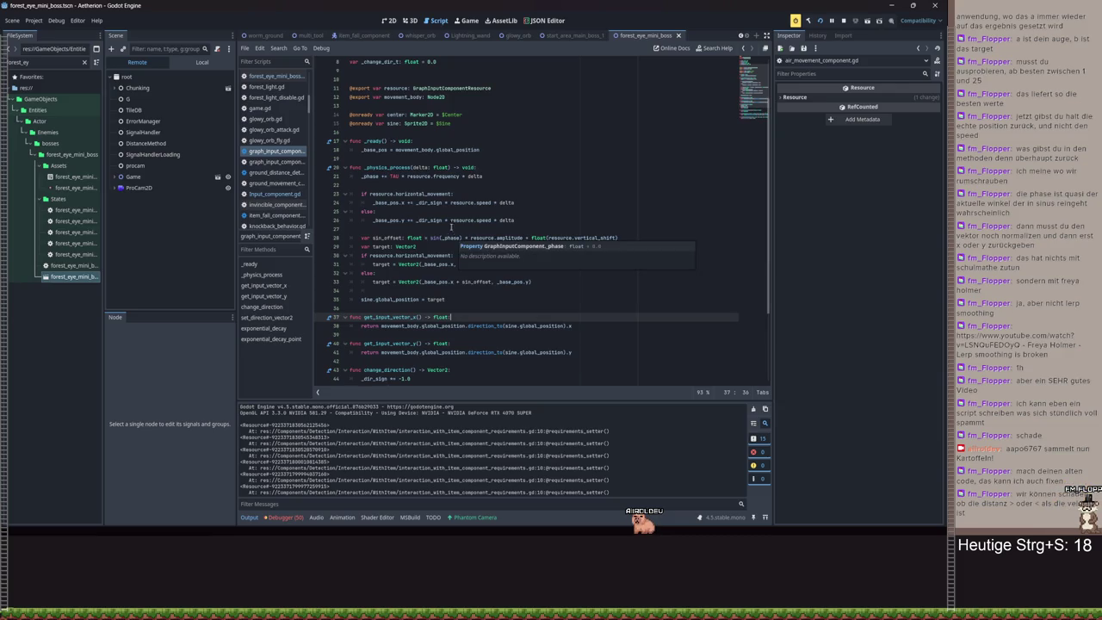
click(504, 175)
- Print _phase below the _phase update, then save and run the game
key(Return)
text(print()
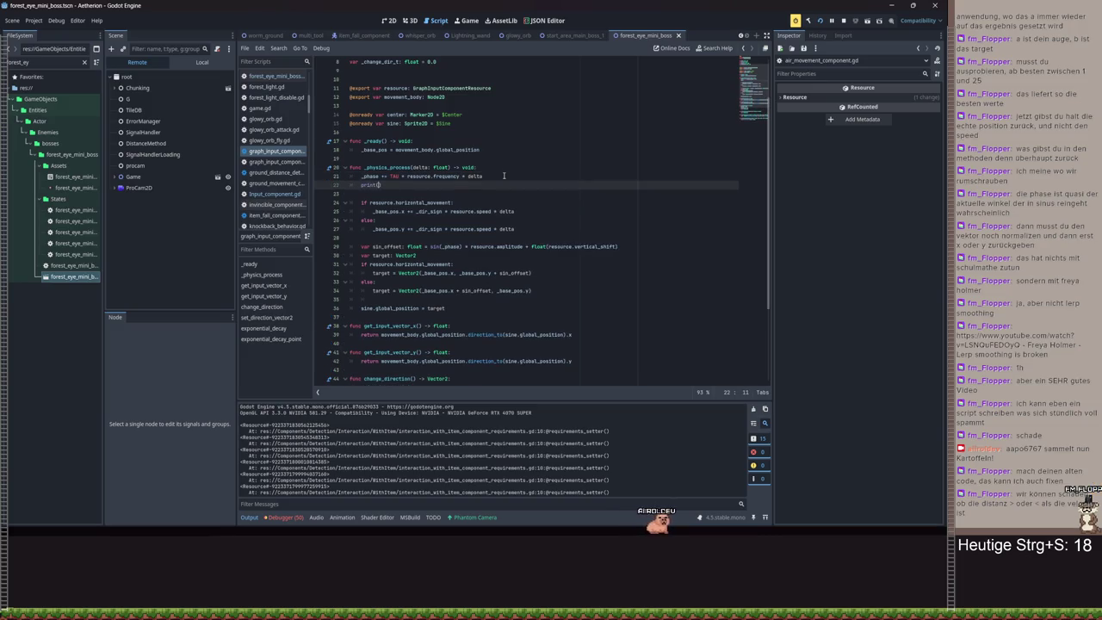
text(_phase)
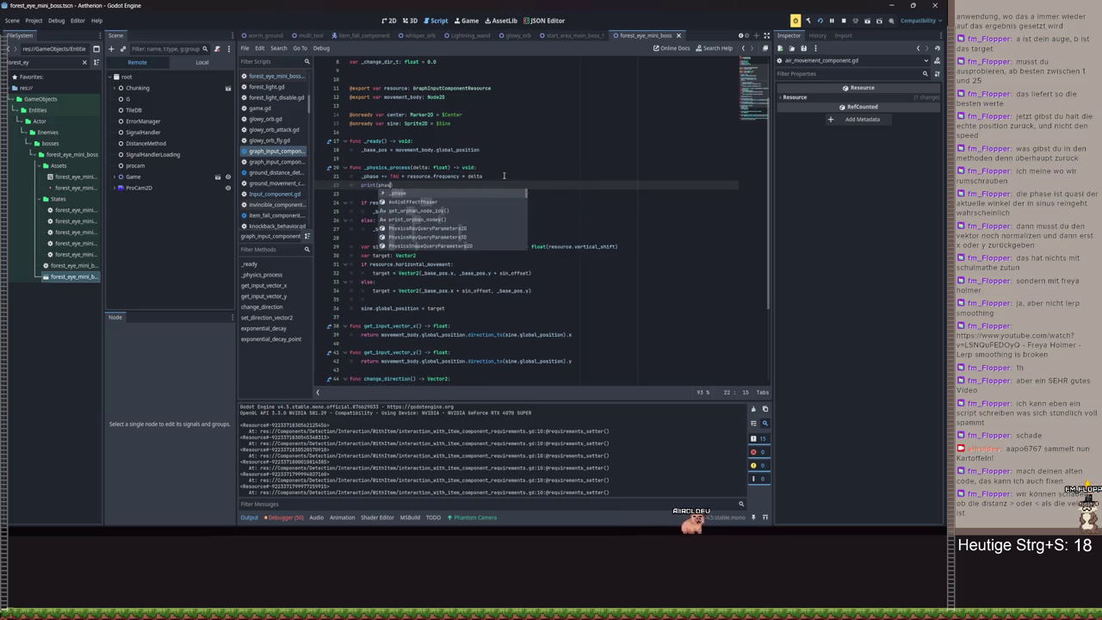
key(ctrl+s)
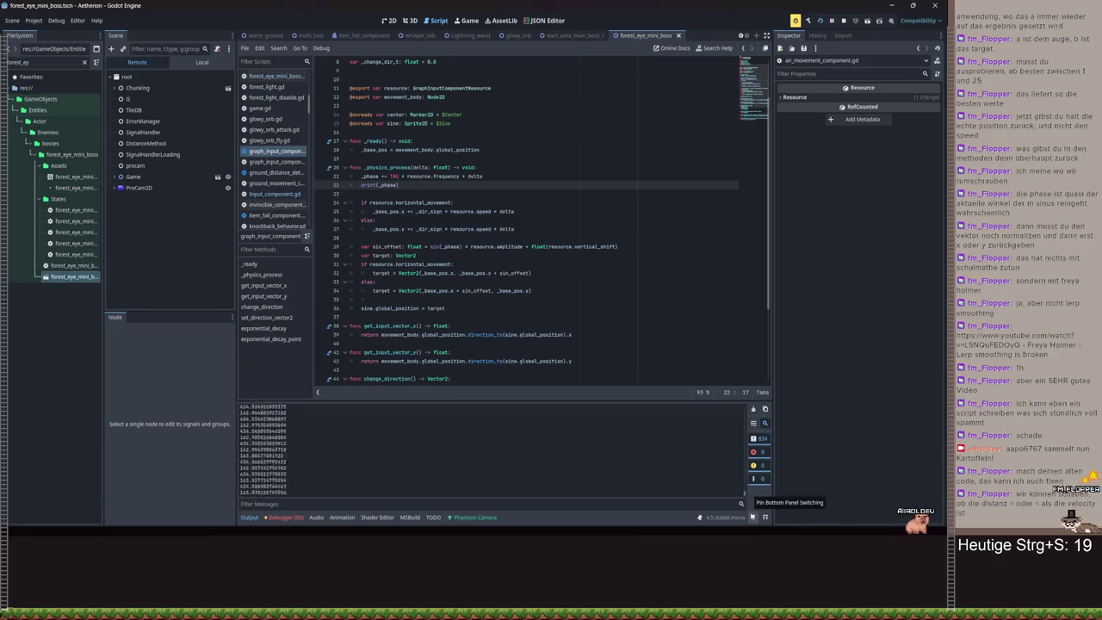
- Replace that with print(sin_offset) after the sin_offset line, then save and relaunch
key(ctrl+BackSpace)
key(ctrl+BackSpace)
key(ctrl+BackSpace)
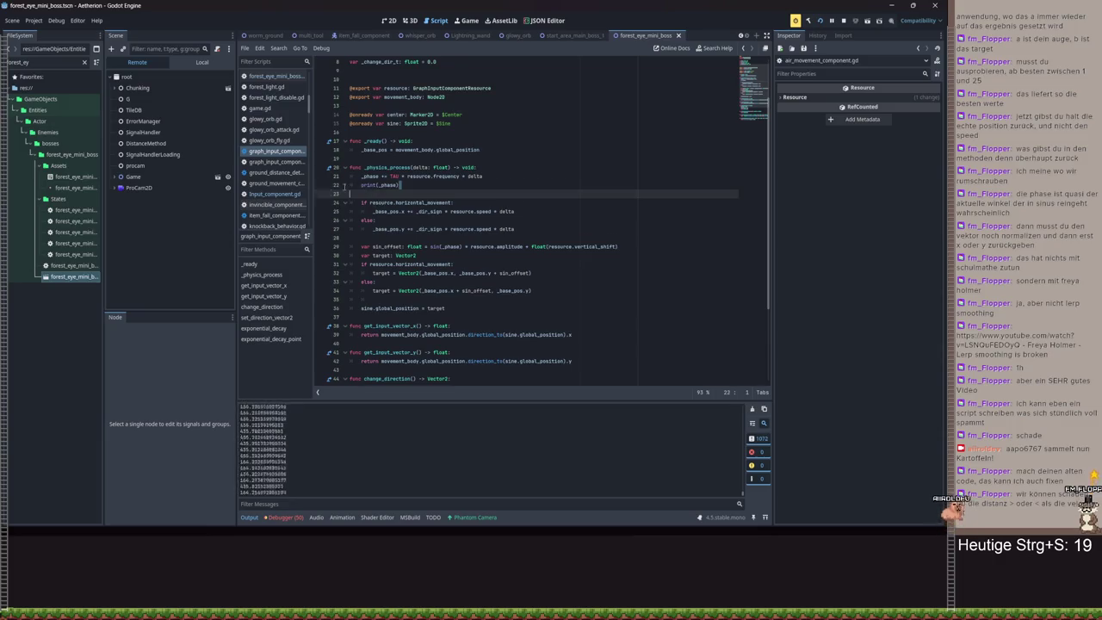
key(BackSpace)
click(652, 246)
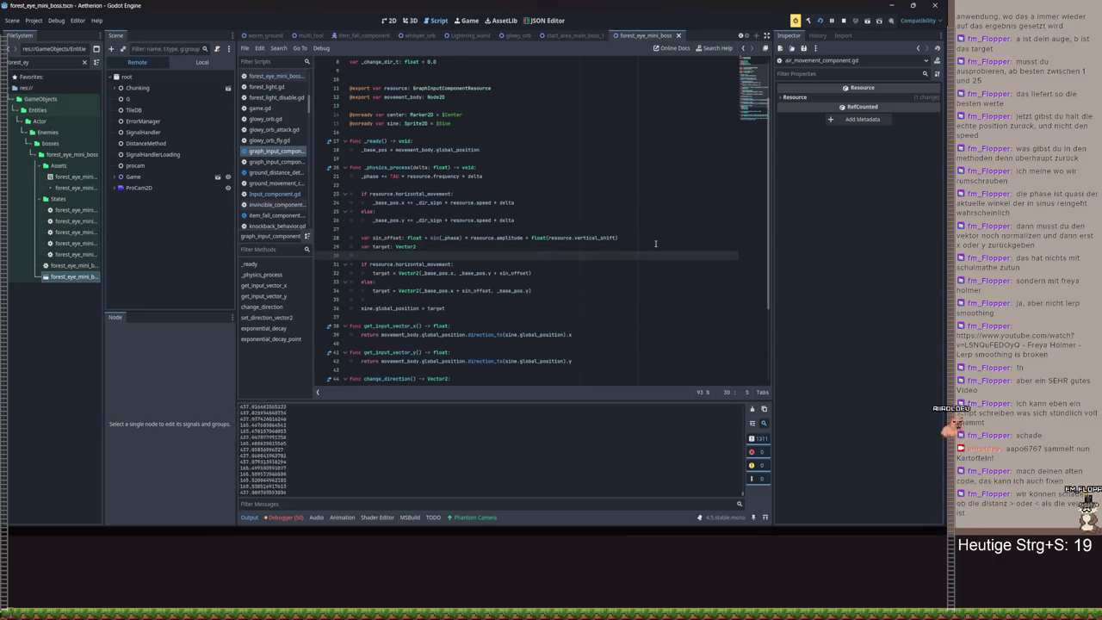
click(642, 236)
key(Return)
text(p)
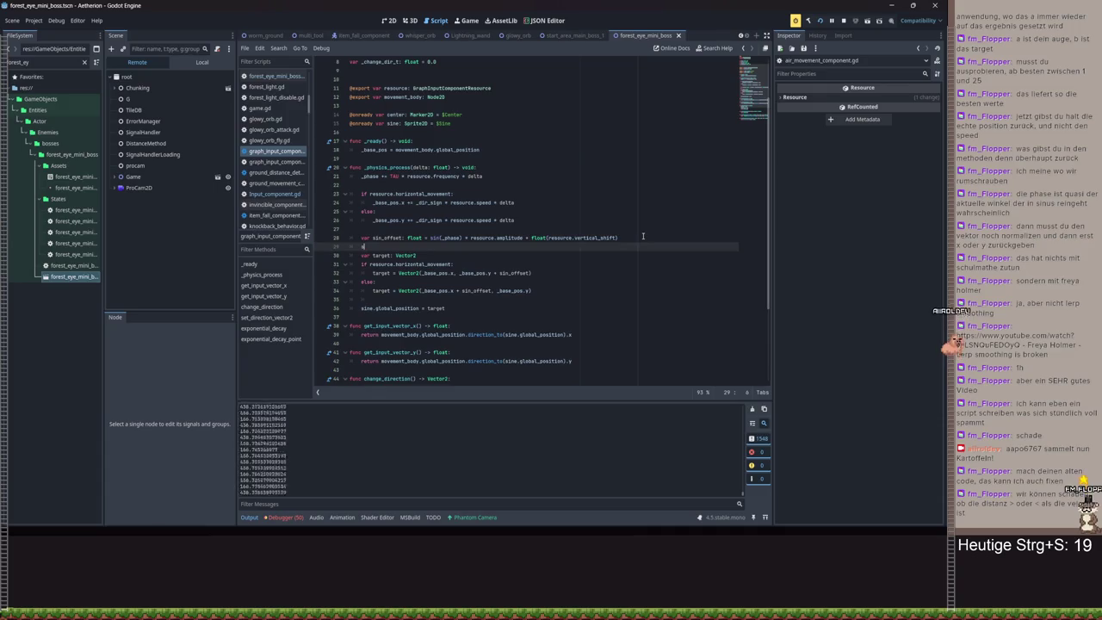
text(rint(sin)
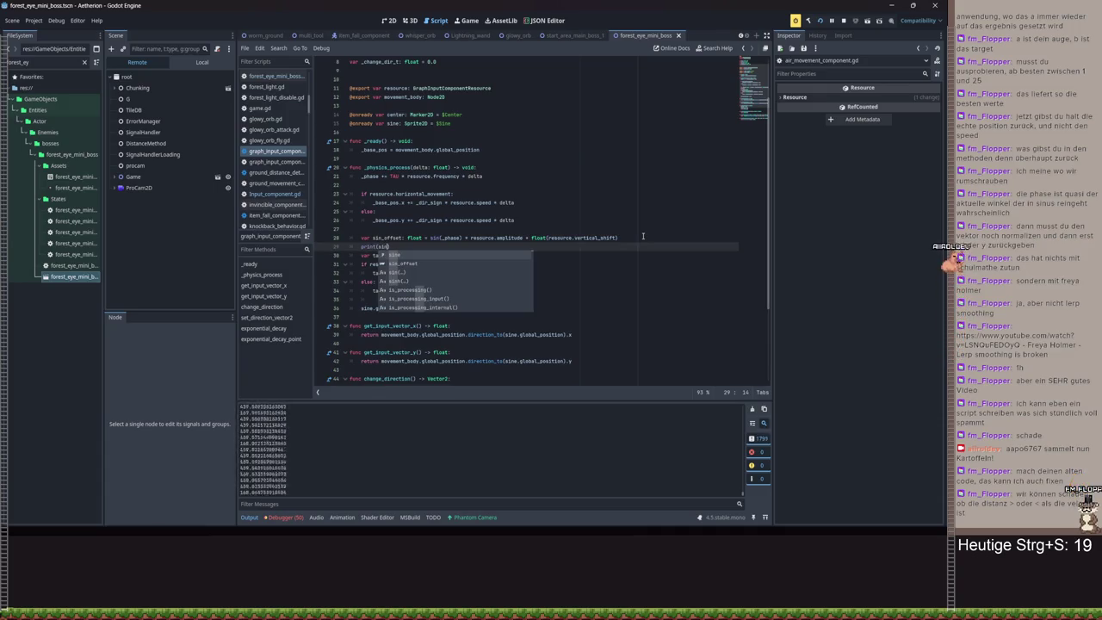
text(_offset)
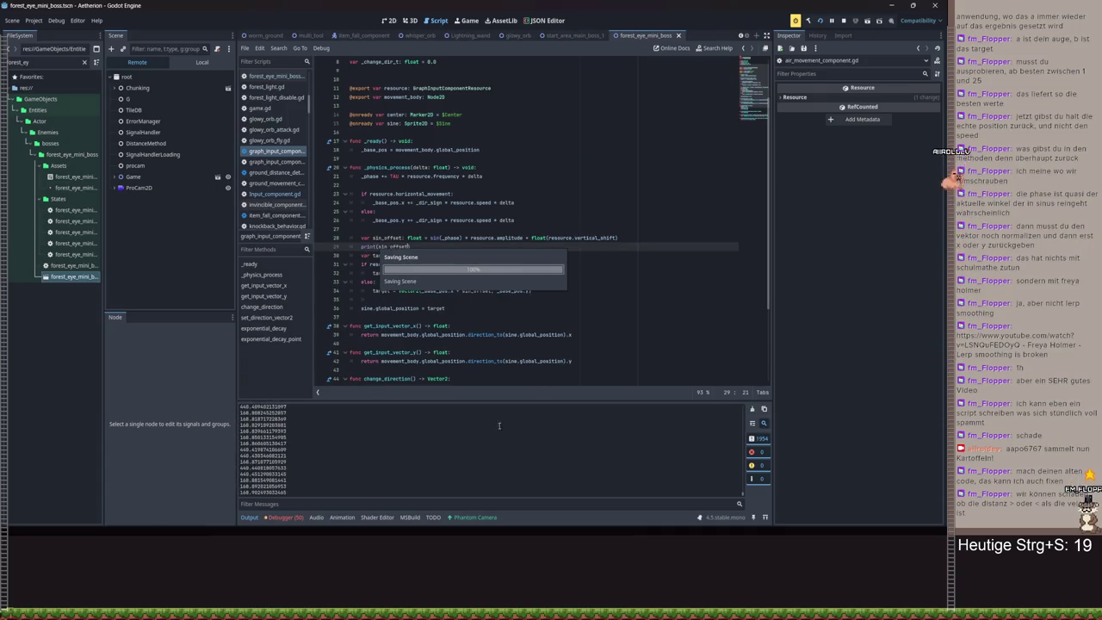
key(ctrl+s)
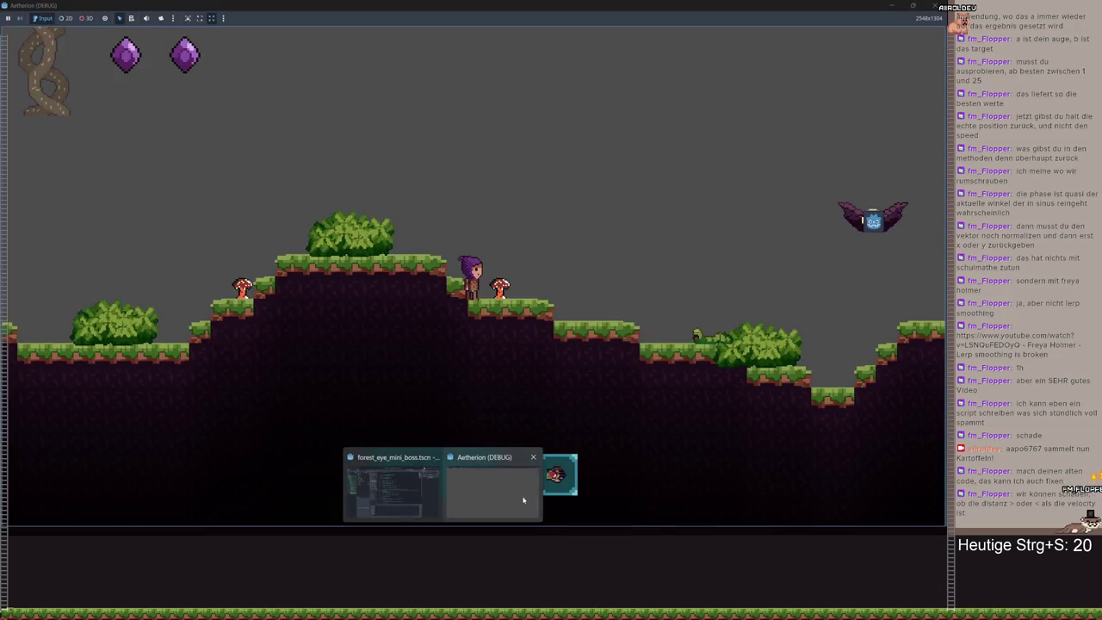
- Play briefly in the running game, then quit it through the pause menu
click(524, 500)
key(space)
key(d)
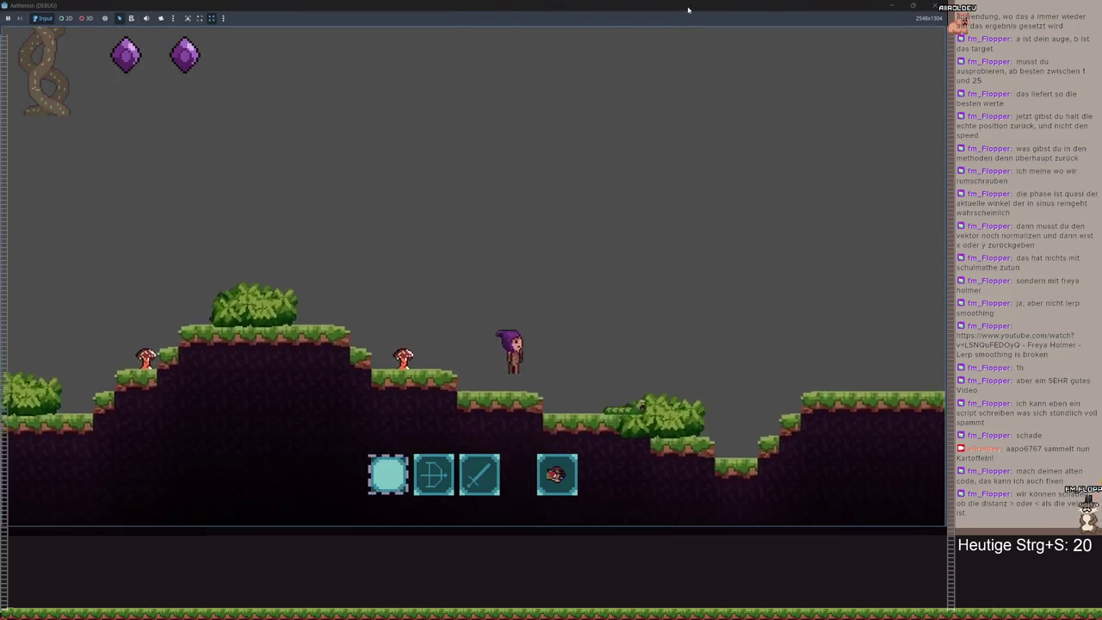
double_click(688, 9)
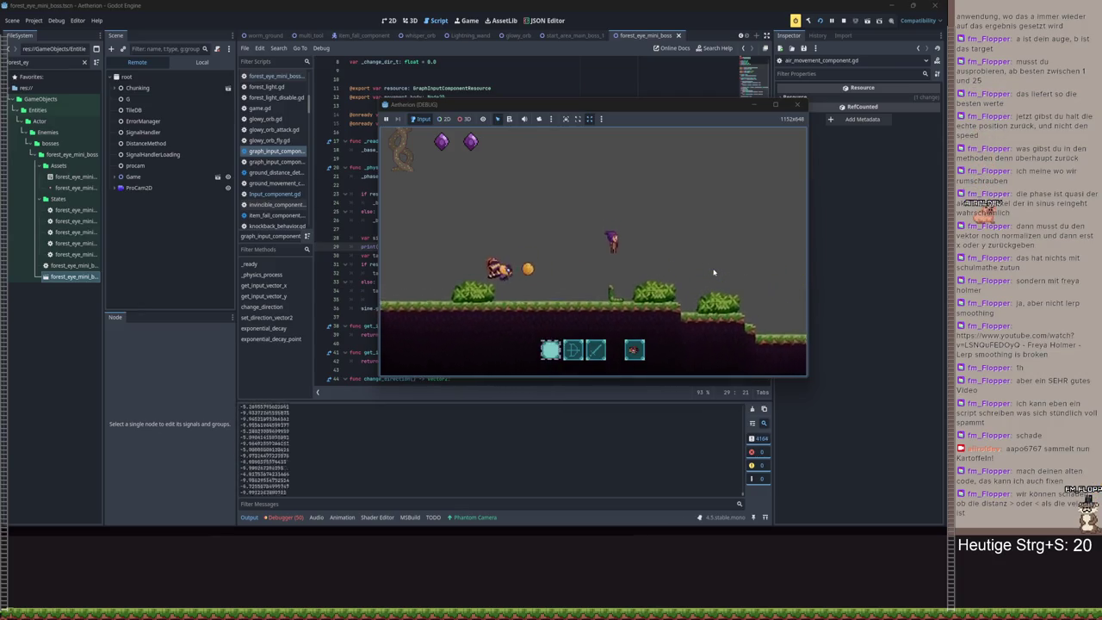
key(Escape)
click(738, 283)
click(583, 287)
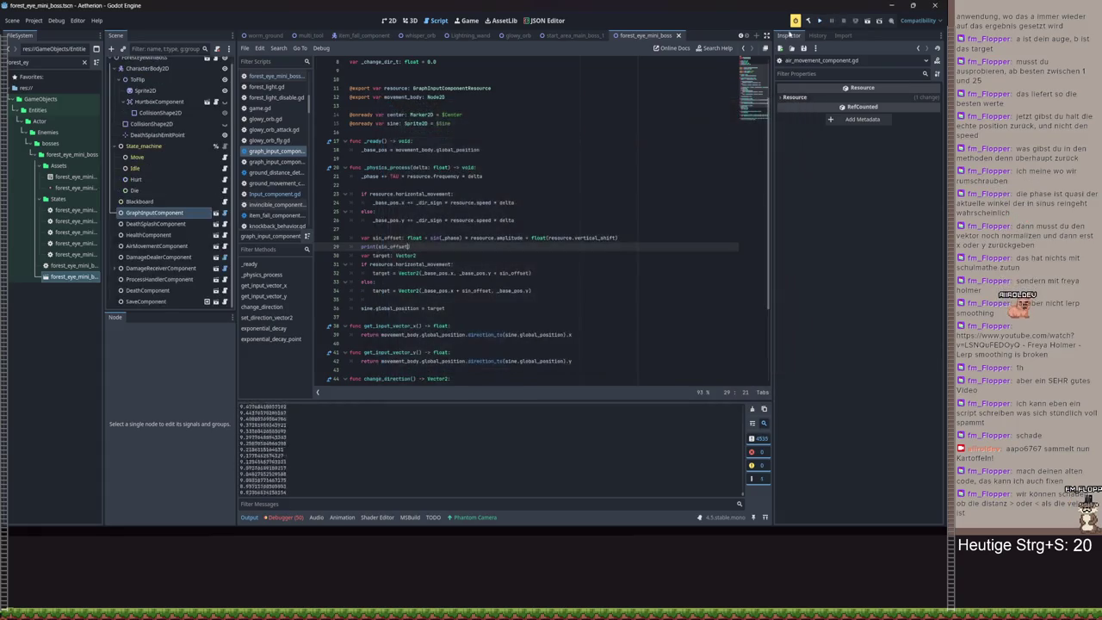
- Relaunch, load Spielstand 3, walk right toward the boss, then close the game with F8
click(820, 19)
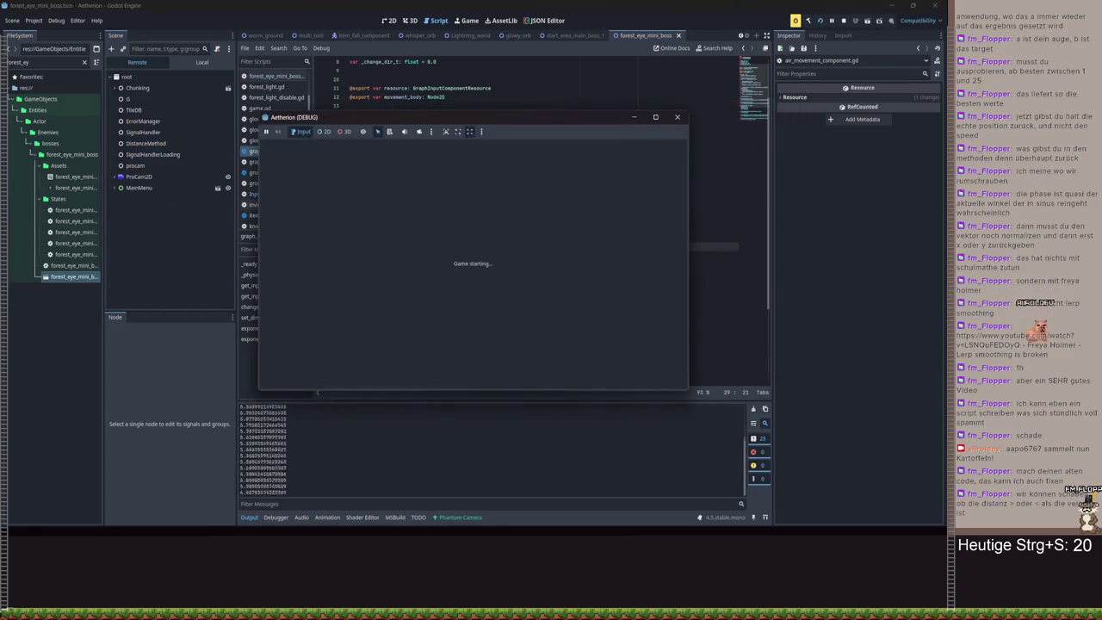
click(474, 235)
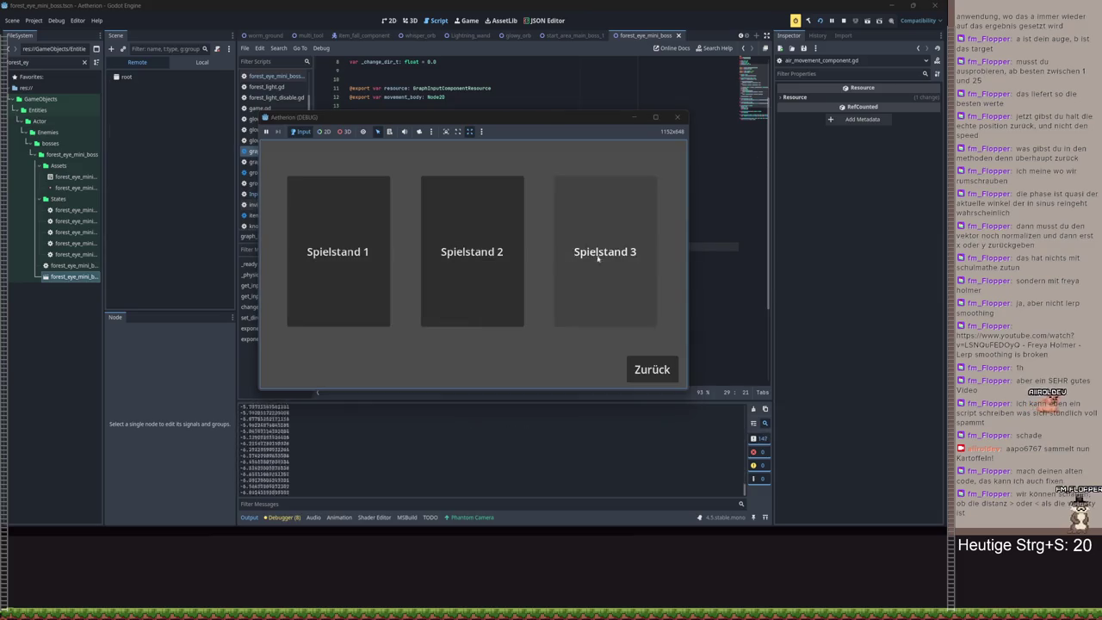
click(609, 252)
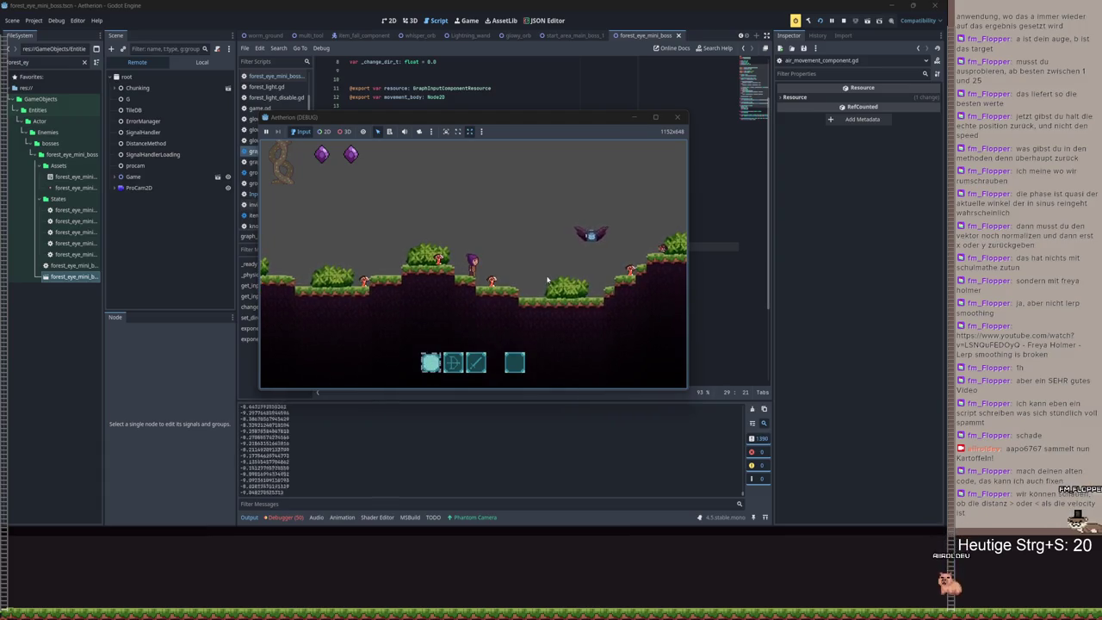
key(d)
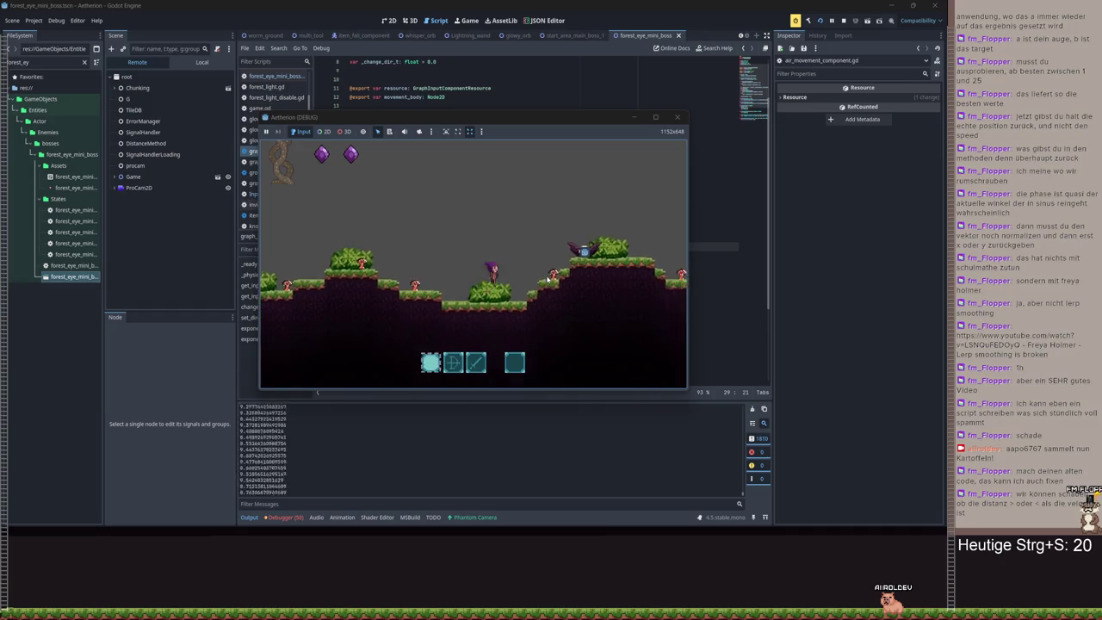
key(d)
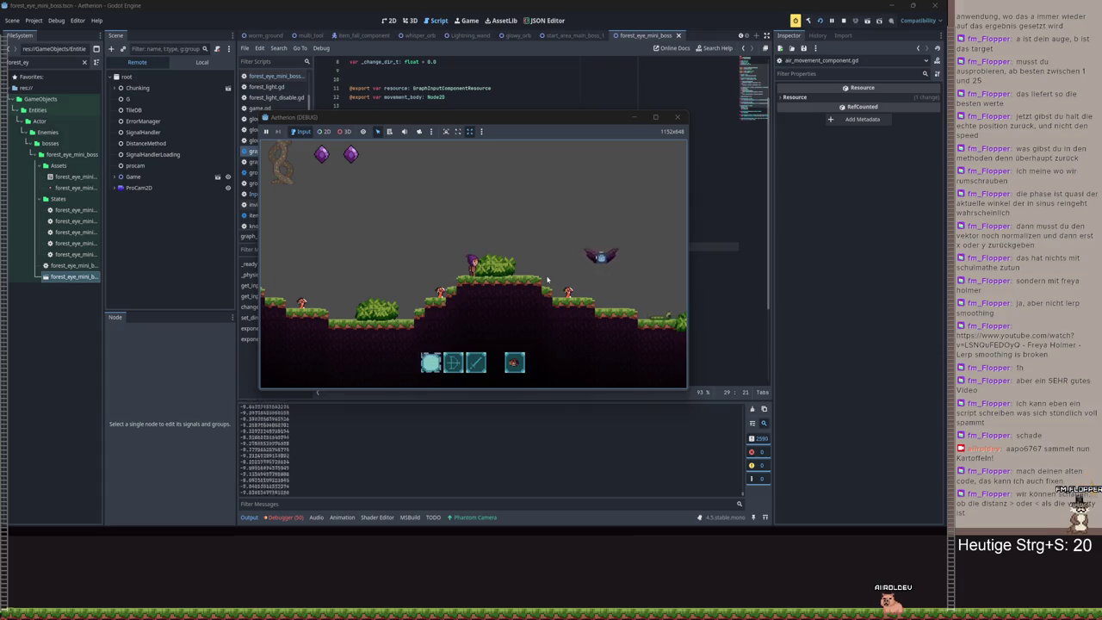
key(d)
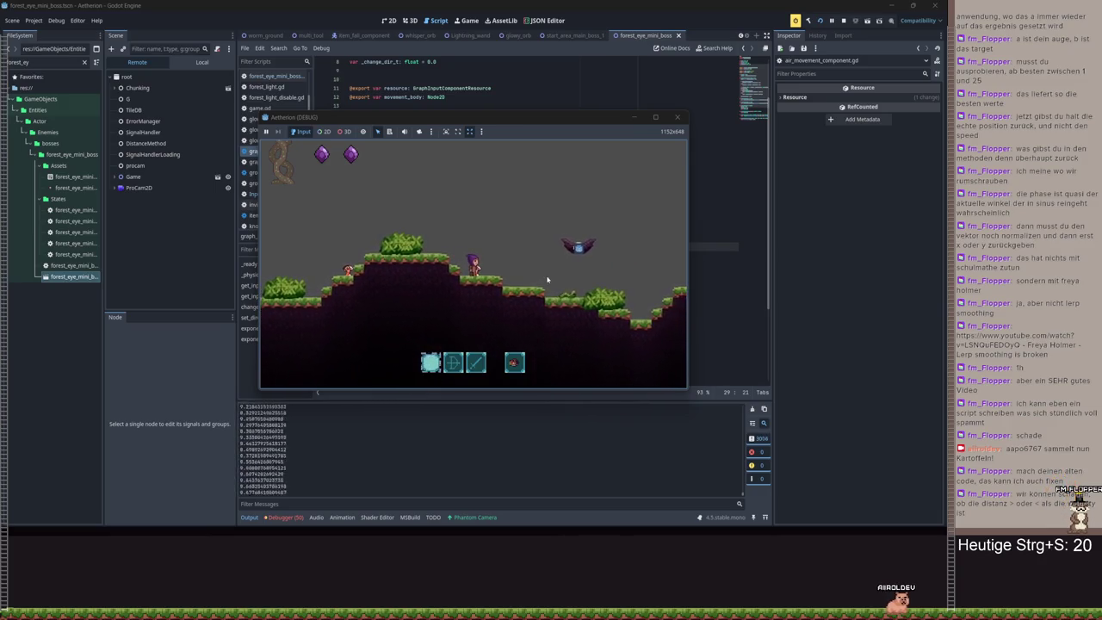
key(Escape)
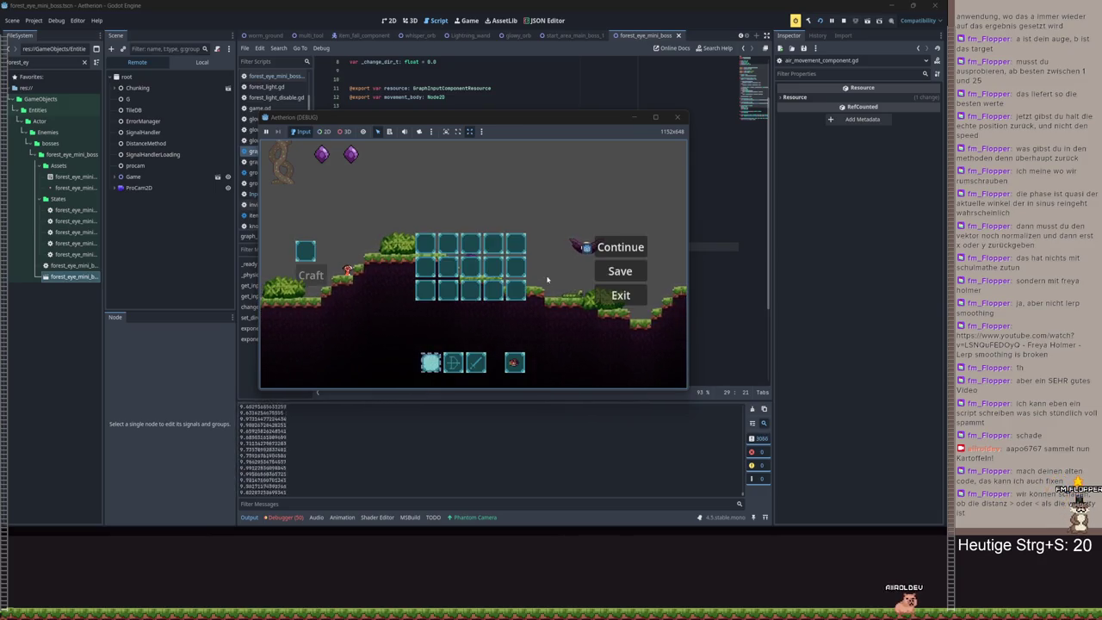
key(F8)
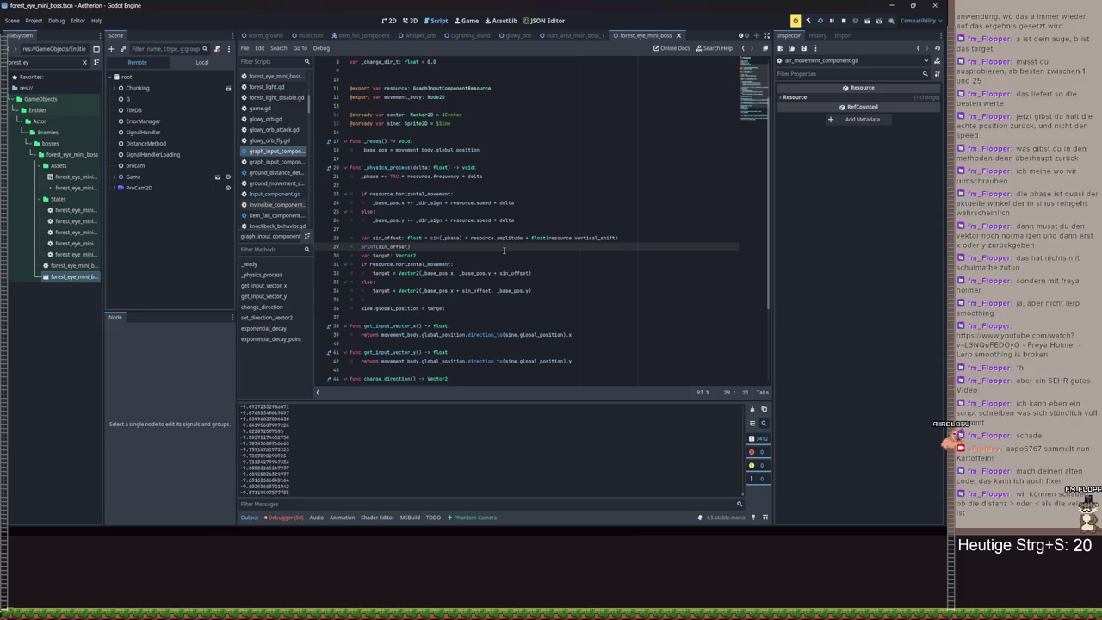
- Delete the print(sin_offset) debug line
click(420, 248)
key(shift+Home)
key(shift+Home)
key(BackSpace)
key(BackSpace)
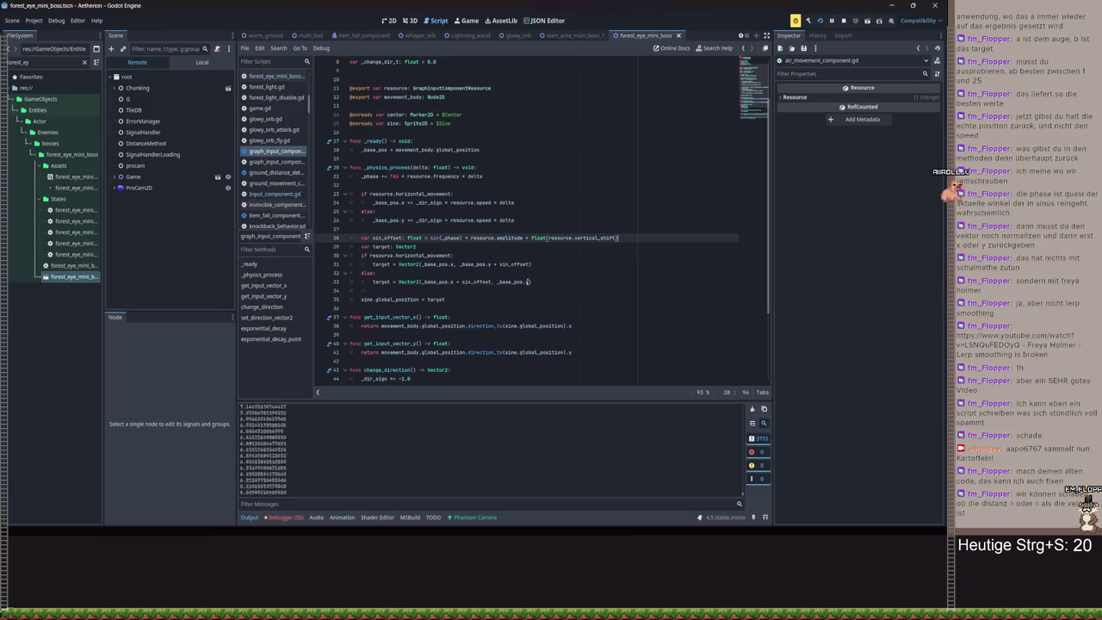
- Declare var up_movement: bool = false on line 9
scroll(469, 122, up, 3)
click(454, 131)
text(var)
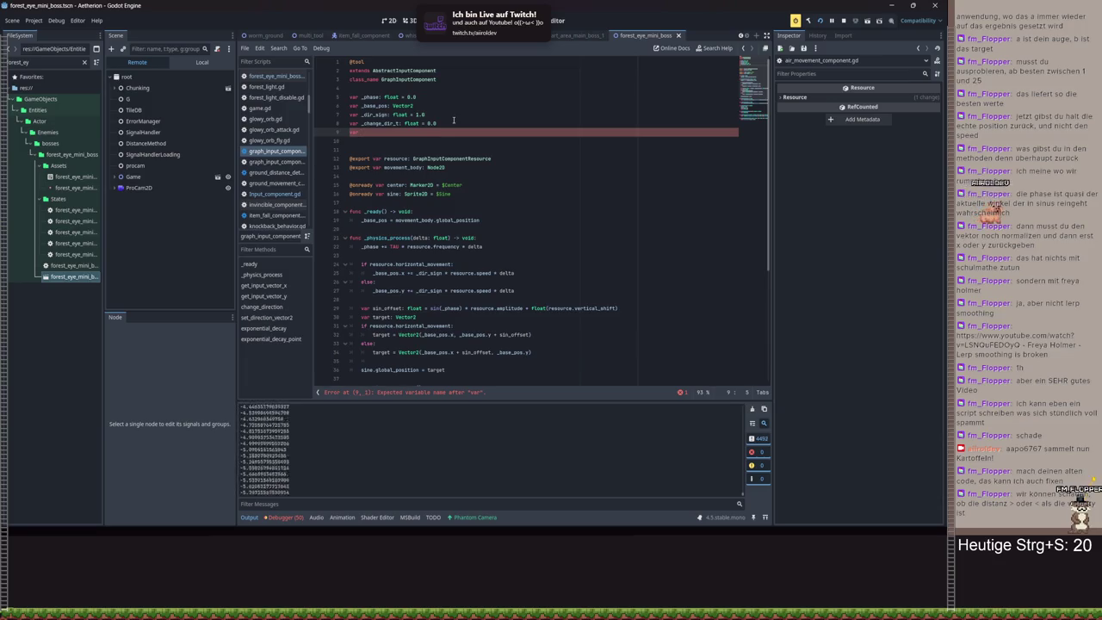
text(_mov)
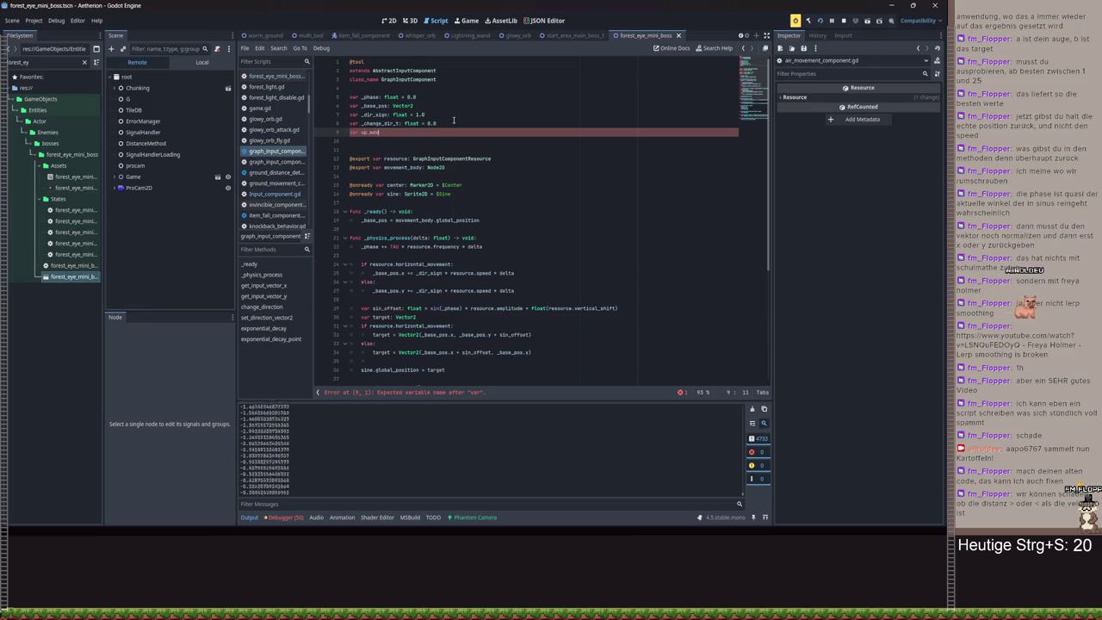
text(ement: bool = f)
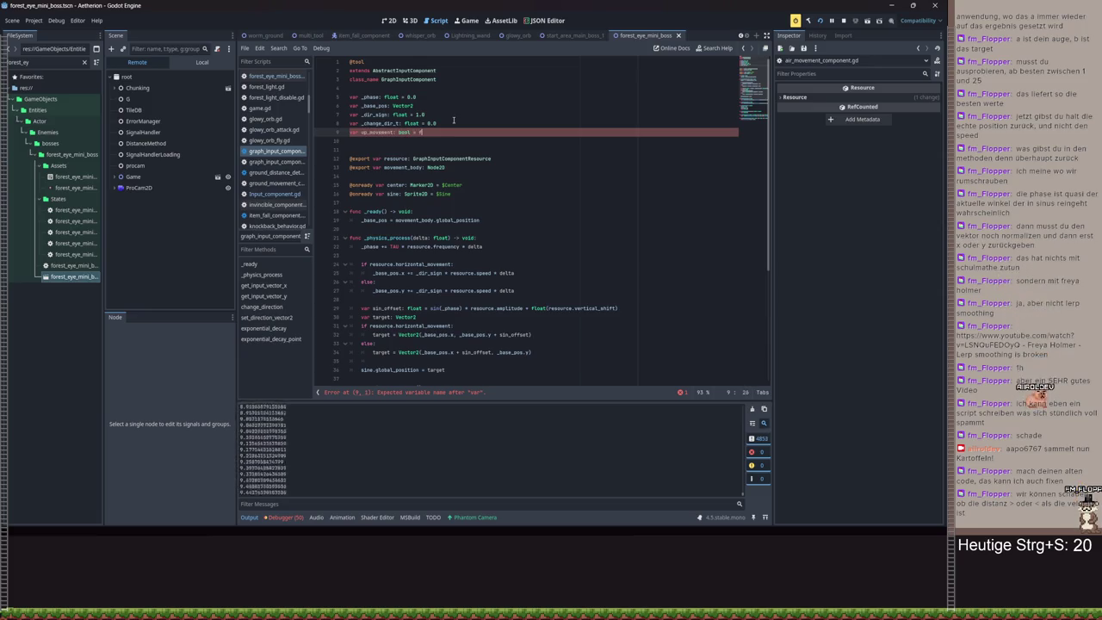
text(alse)
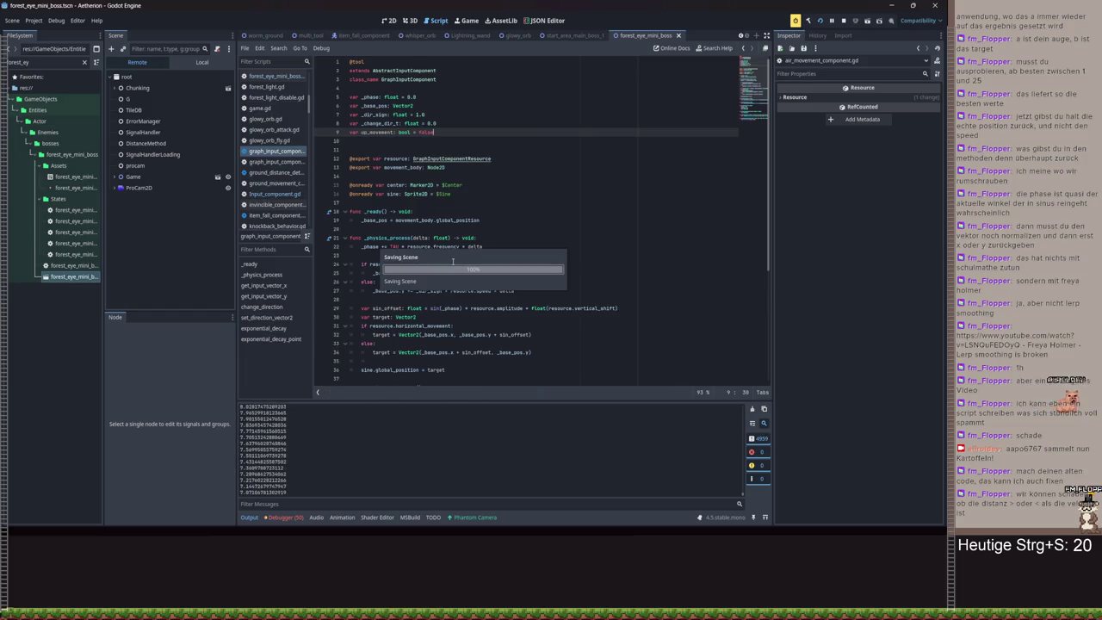
scroll(418, 326, down, 1)
- Add 'up_movement = target > sine.global_position' below the target if/else block
click(377, 335)
key(ctrl+s)
key(Return)
key(Return)
key(Up)
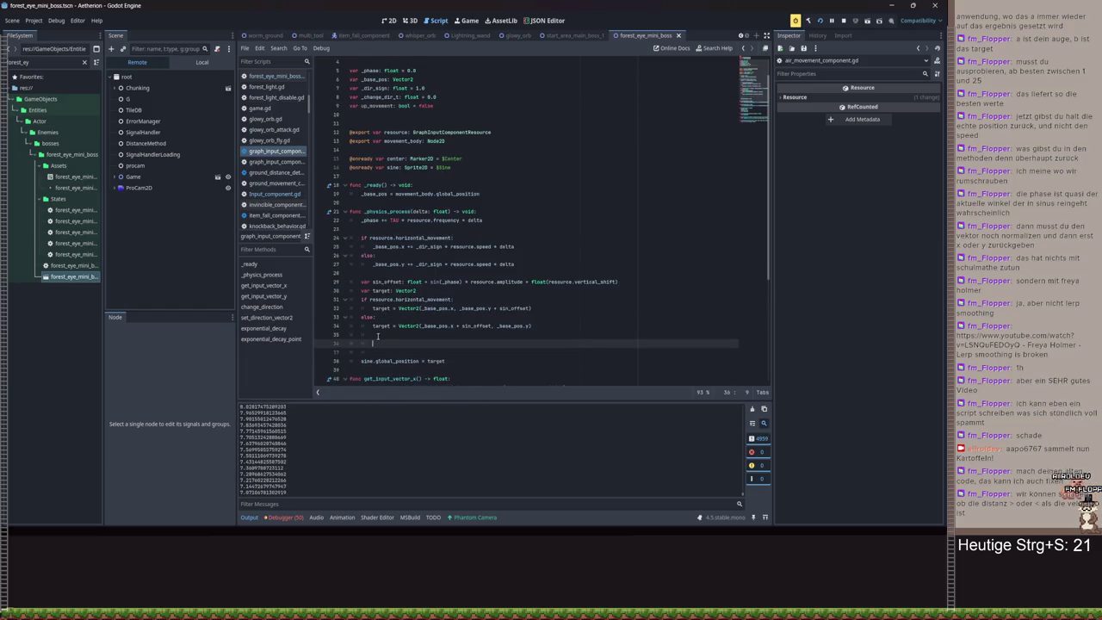
text(up)
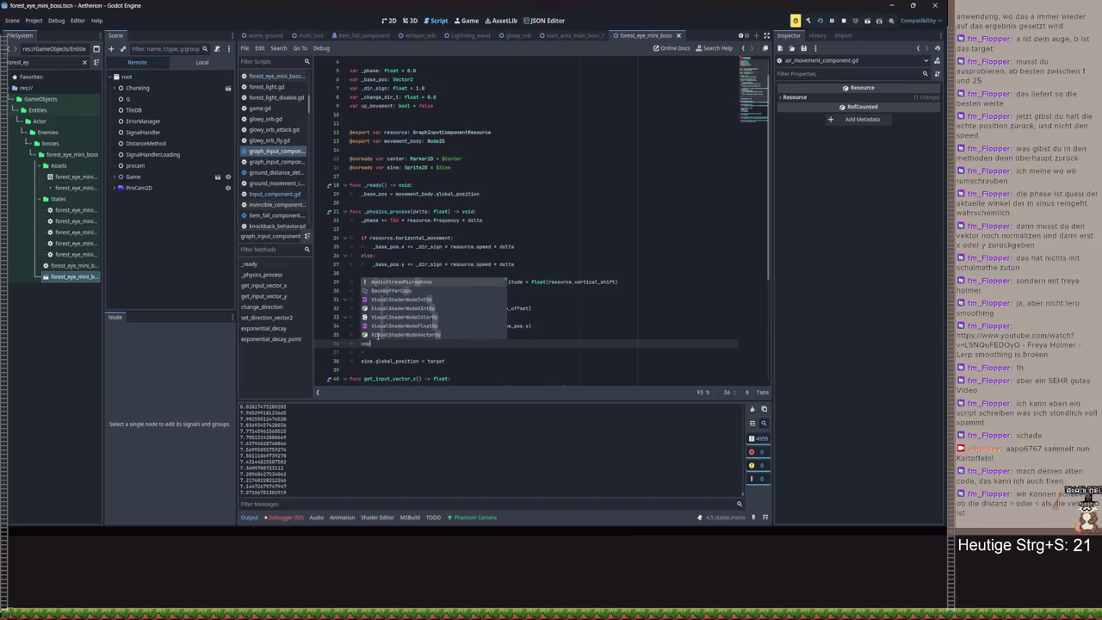
text(_movement = target > si)
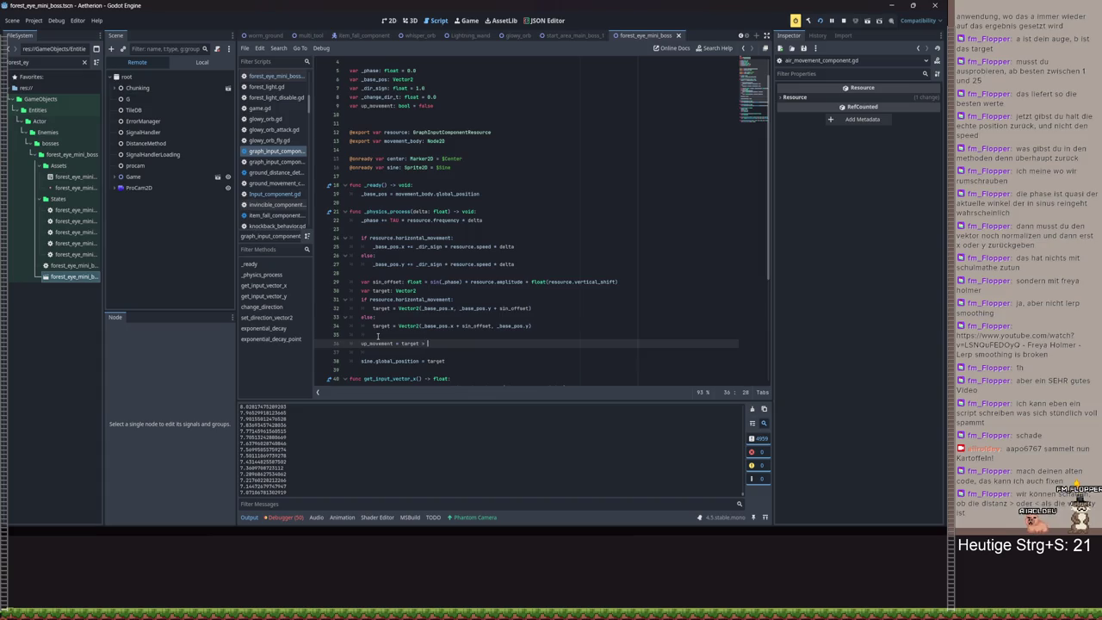
text(ne.global)
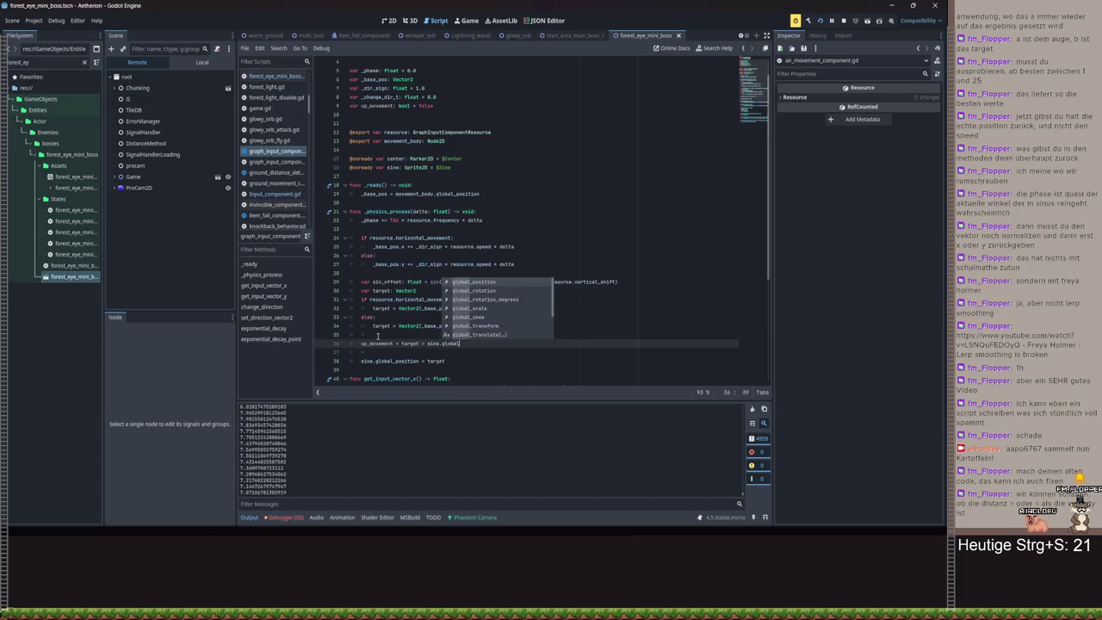
key(Return)
- Add print(up_movement) on the next line, save, and run the game with F5
key(ctrl+s)
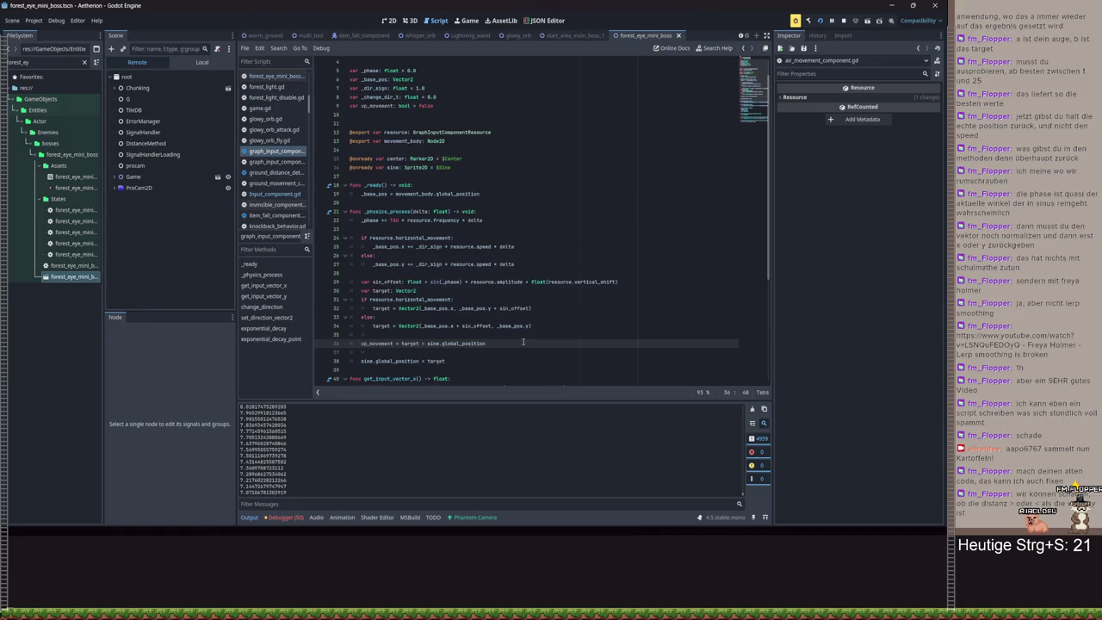
key(Return)
text(print(up)
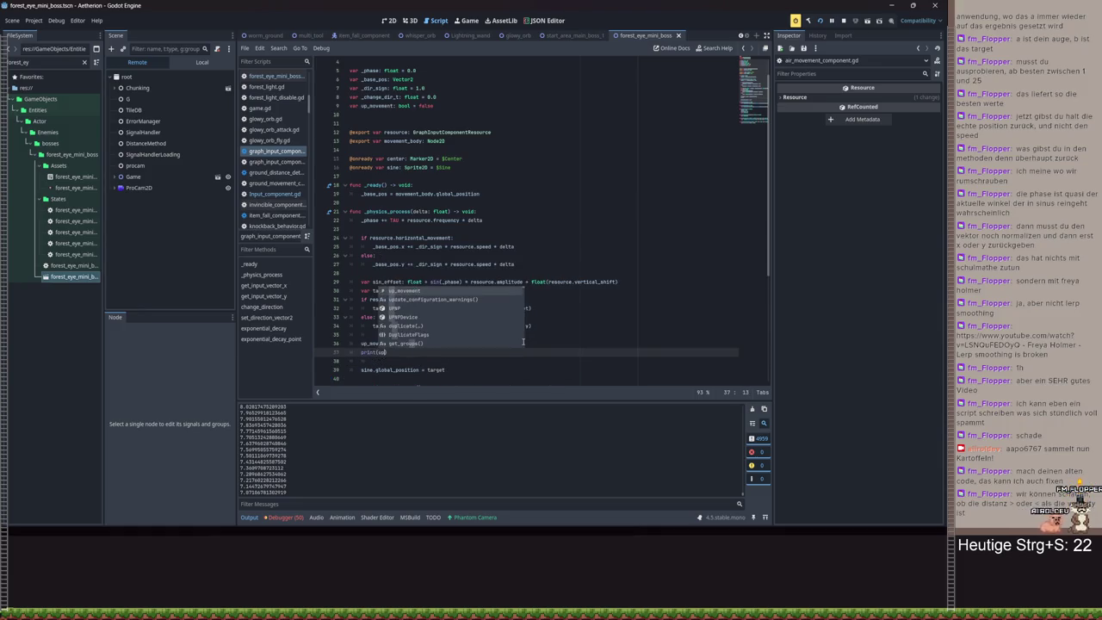
key(Return)
key(ctrl+s)
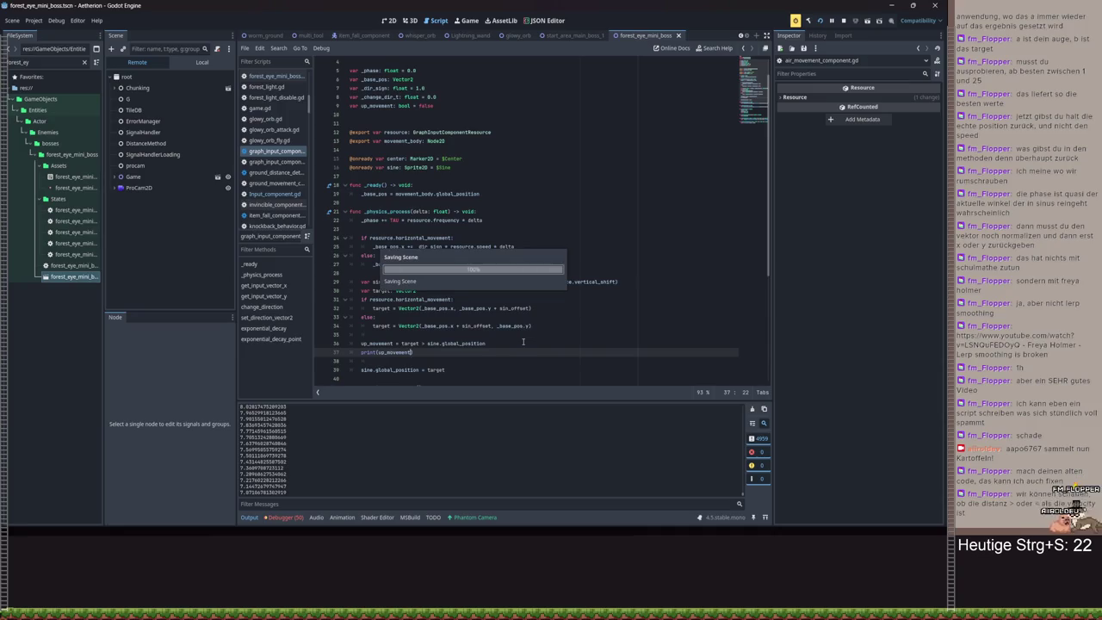
key(F5)
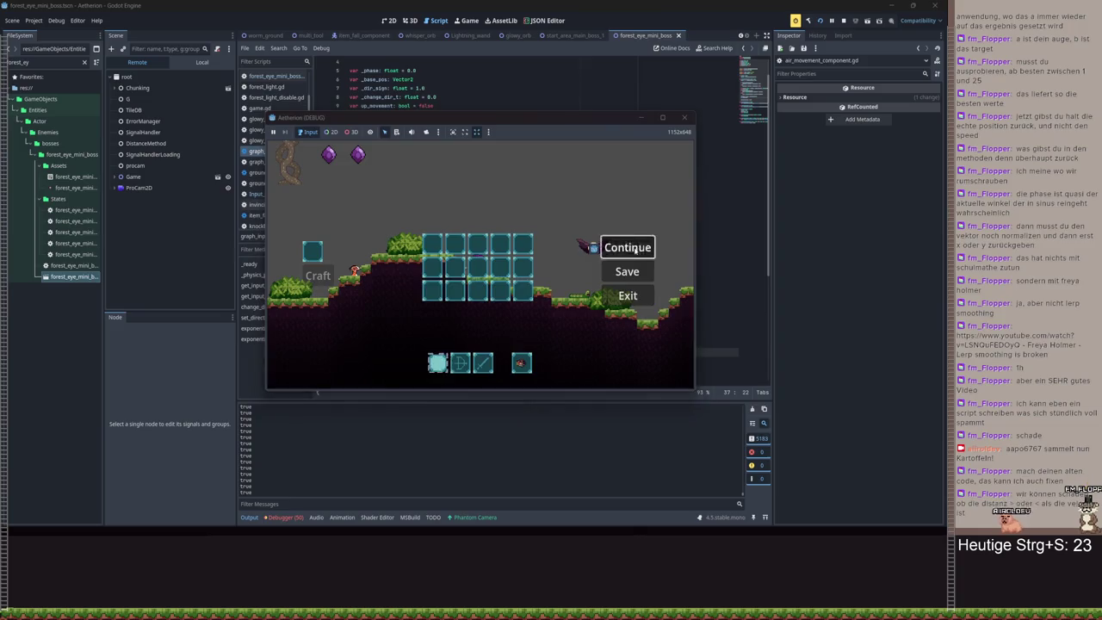
- Resume the game, walk the player right and jump, then pause and stop it with F8
click(634, 249)
key(d)
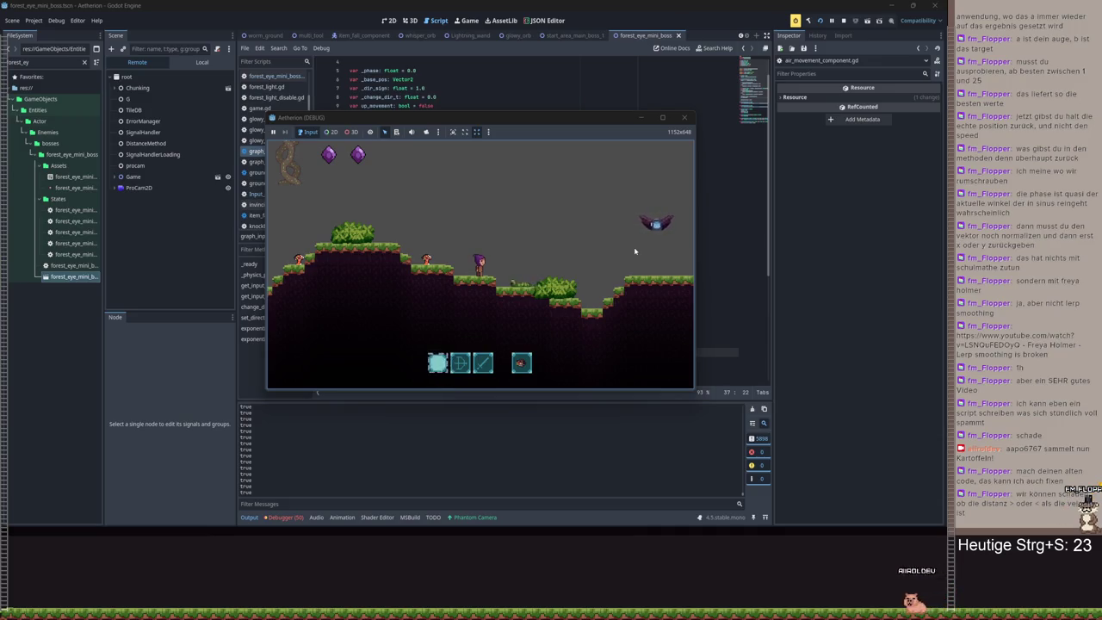
key(d)
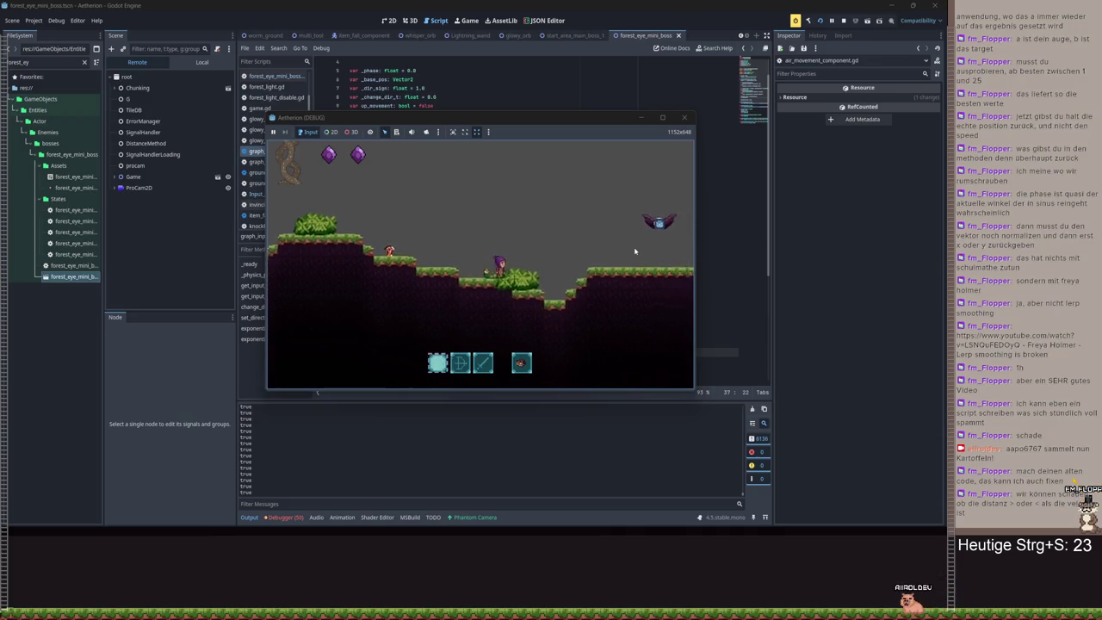
key(space)
key(Escape)
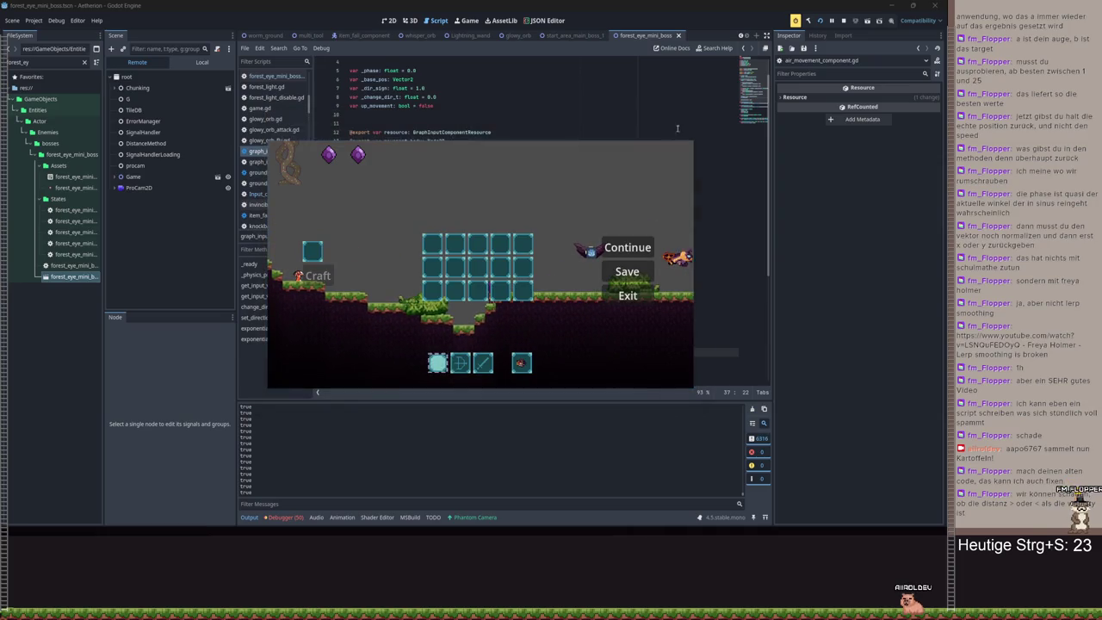
key(F8)
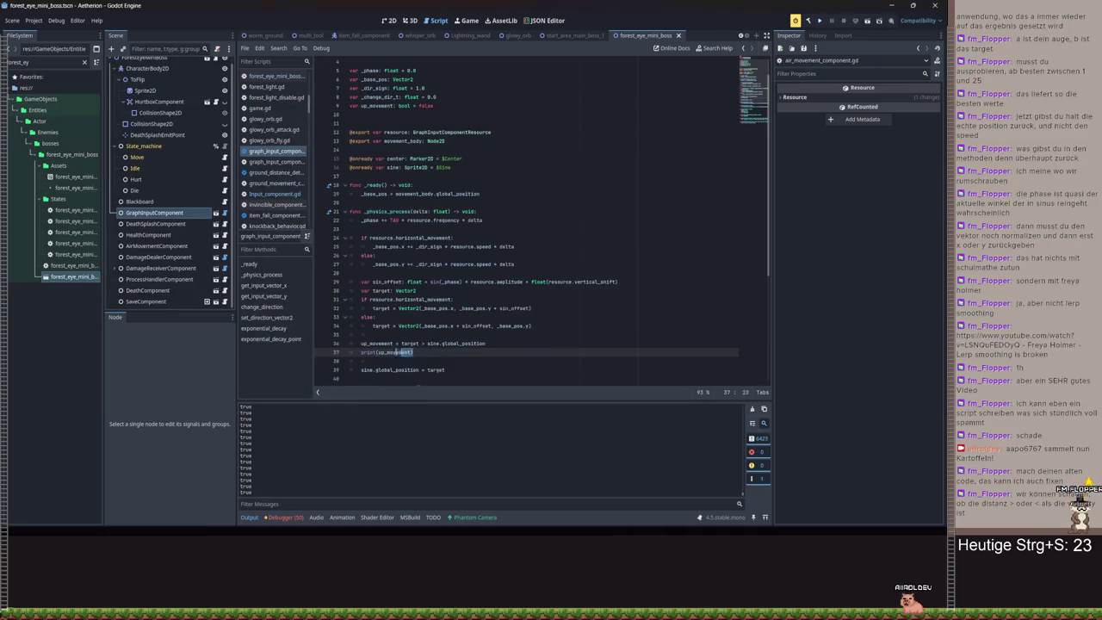
- Change line 36's comparison to target.y > sine.global_position.y
shift+click(361, 344)
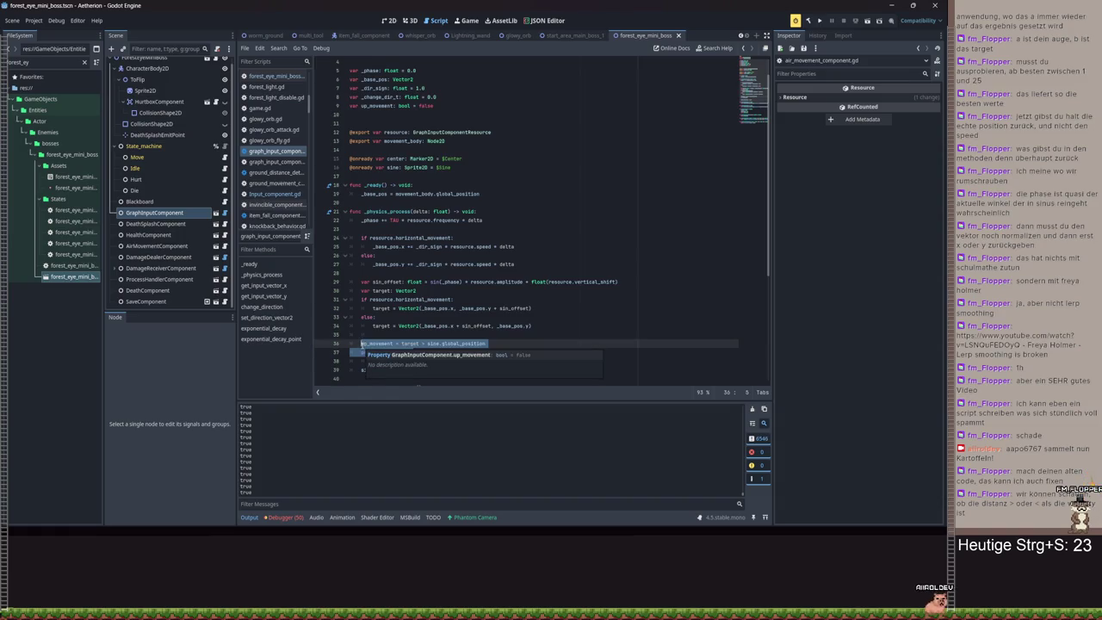
drag(486, 343, 401, 344)
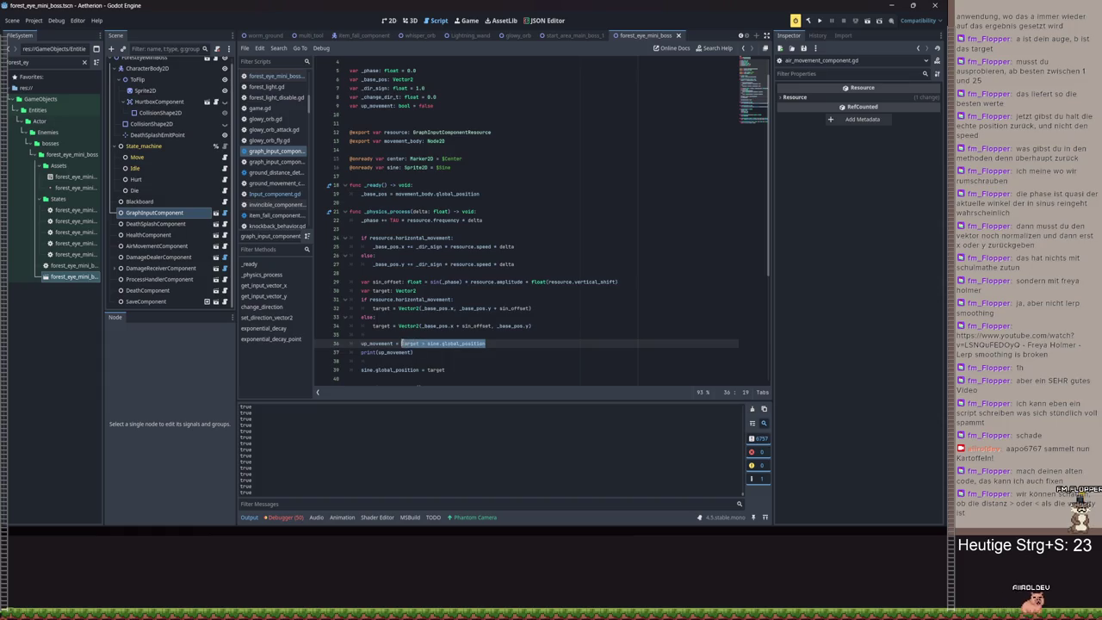
click(497, 344)
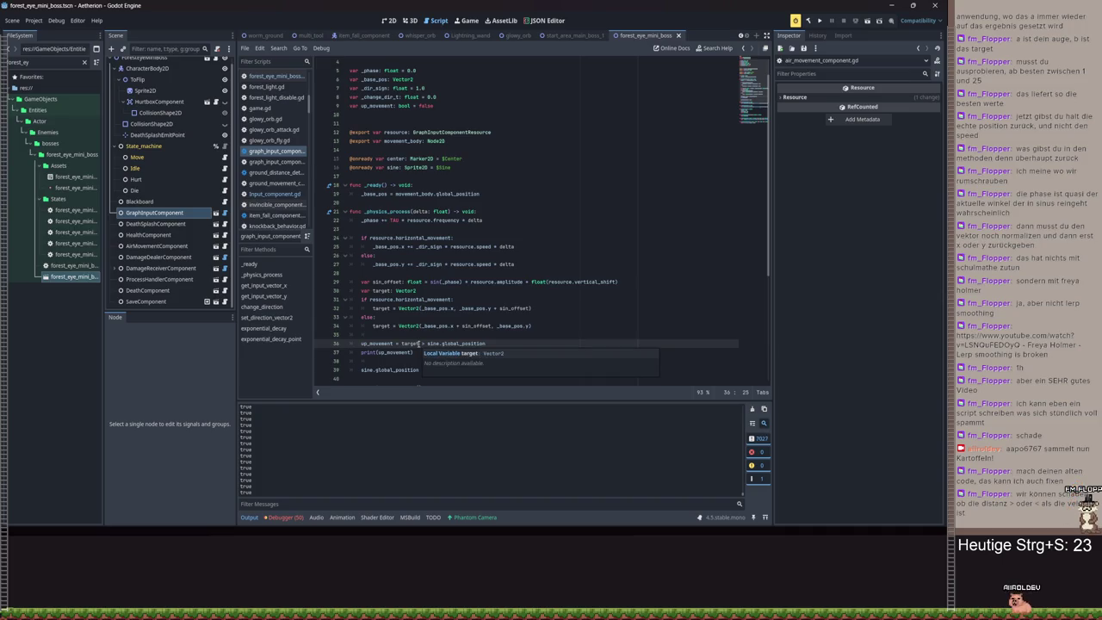
text(.y)
- Append 'if resource.horizontal_movement else target.x > sine.global_position.x' to line 36 and save
click(497, 344)
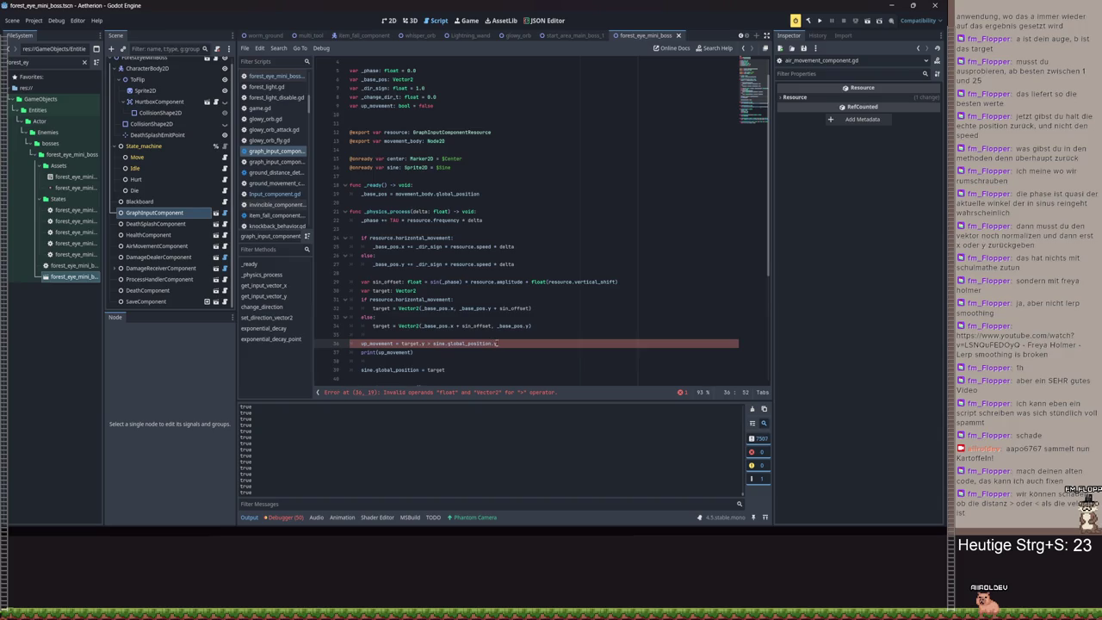
text(y if)
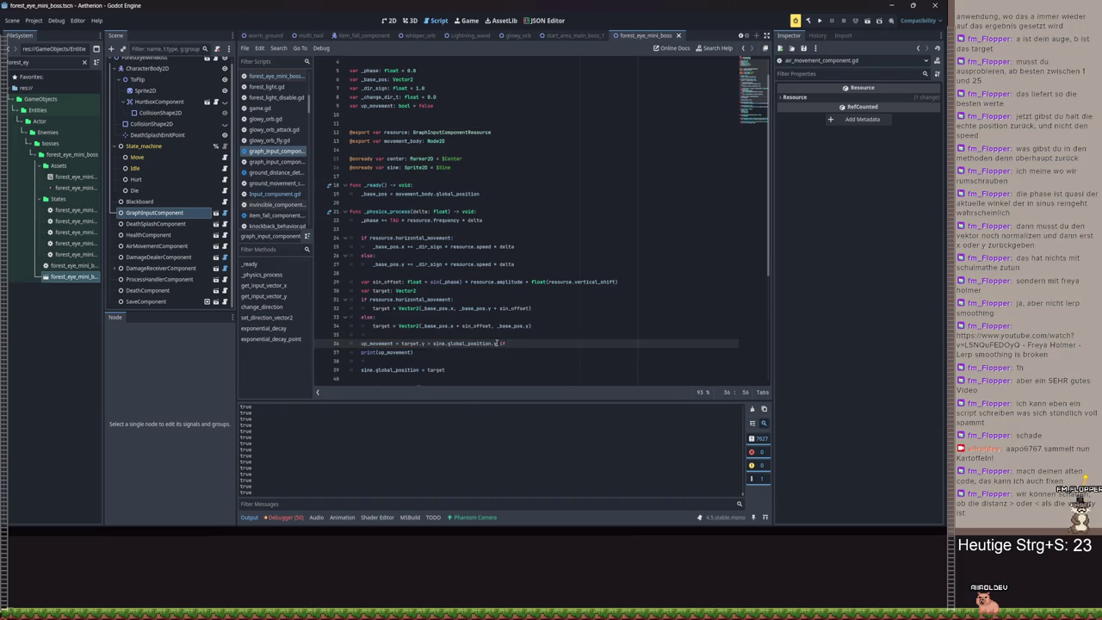
text( resource)
text(.ho)
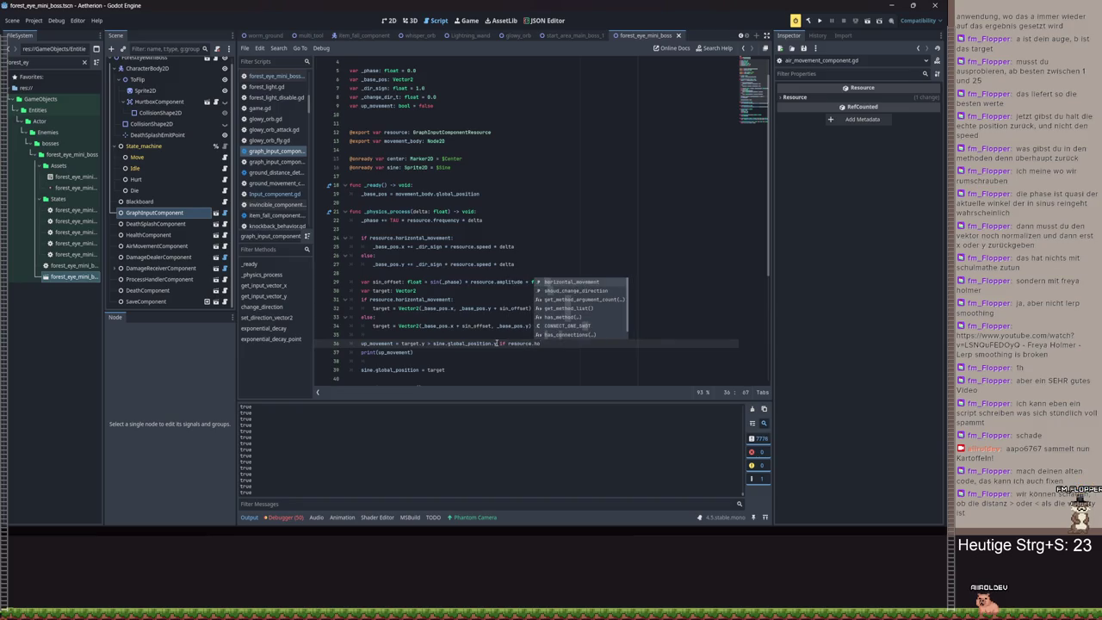
key(Return)
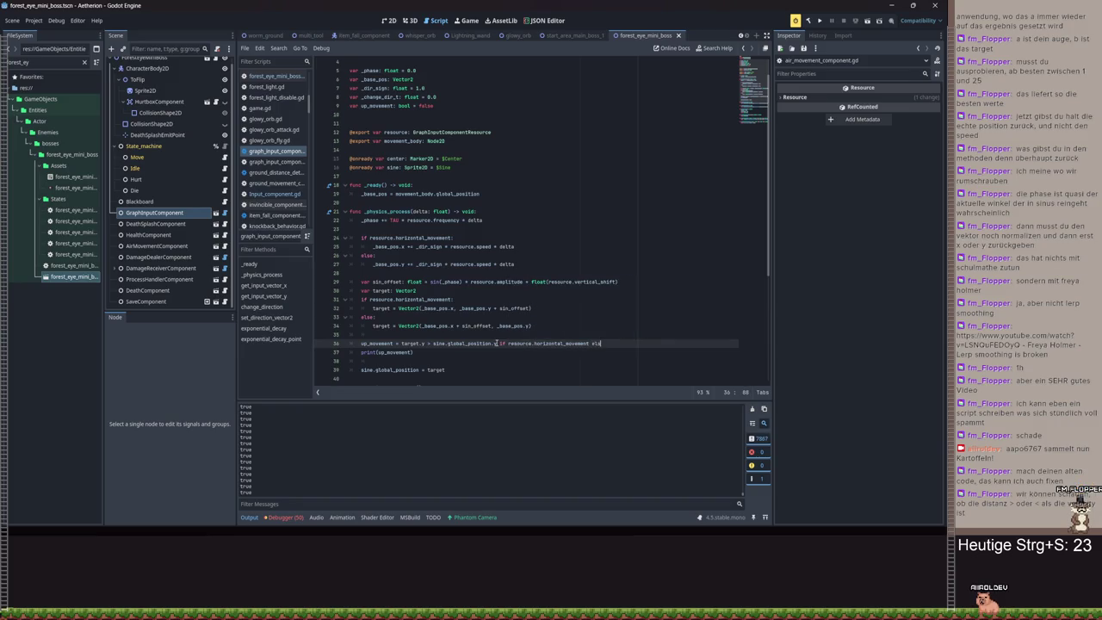
text(e targ)
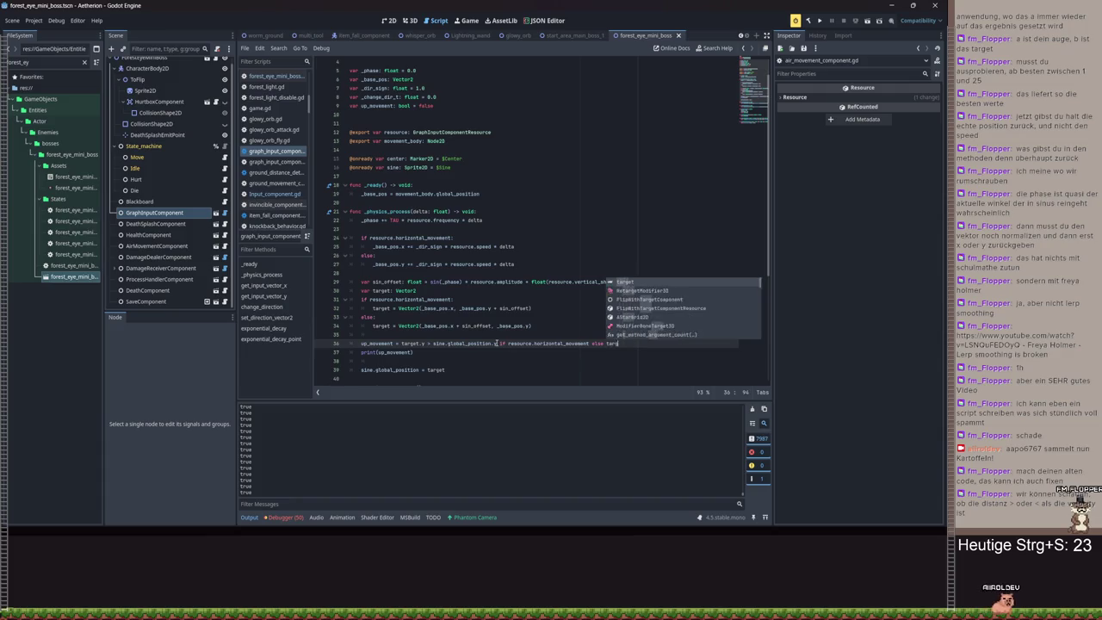
text(et.x =)
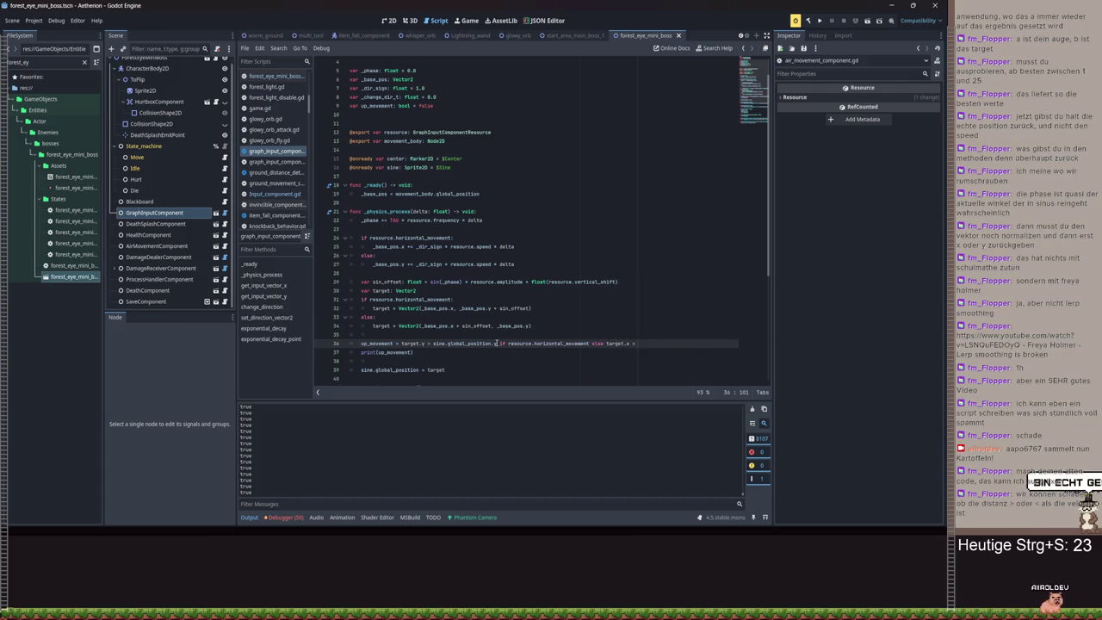
text(e.)
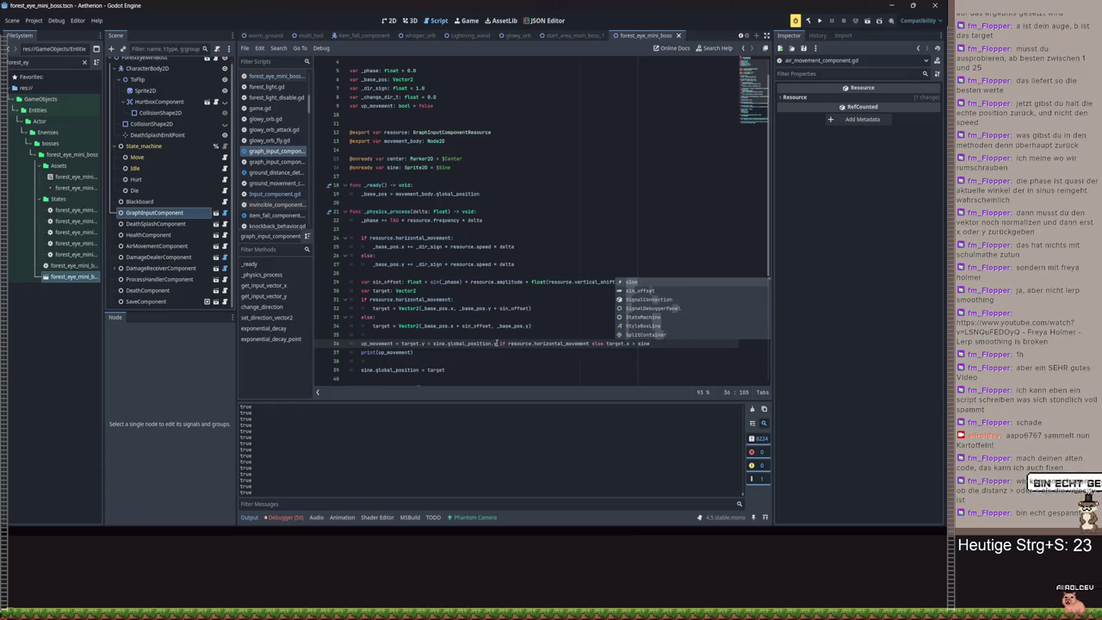
text(mov)
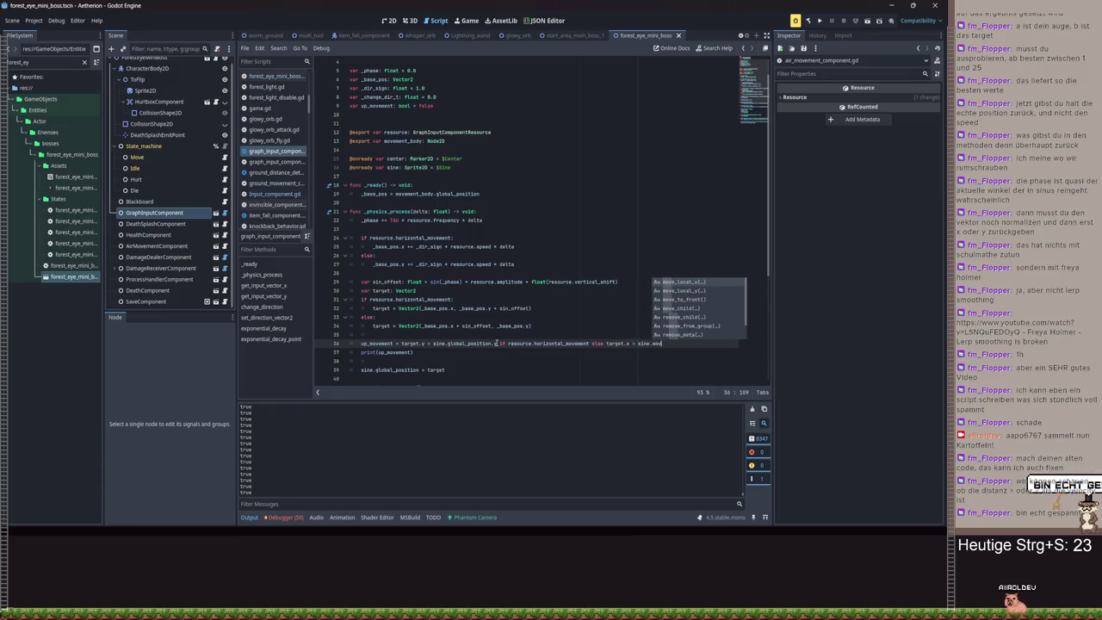
key(BackSpace)
key(BackSpace)
key(BackSpace)
key(BackSpace)
text(.global_position)
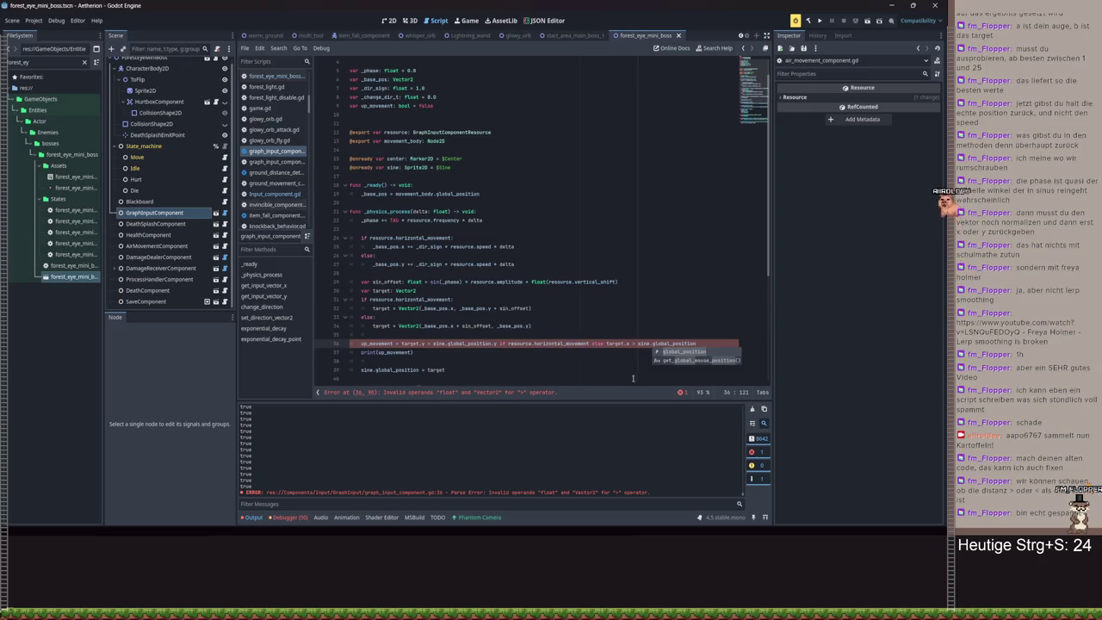
text(.x)
key(ctrl+s)
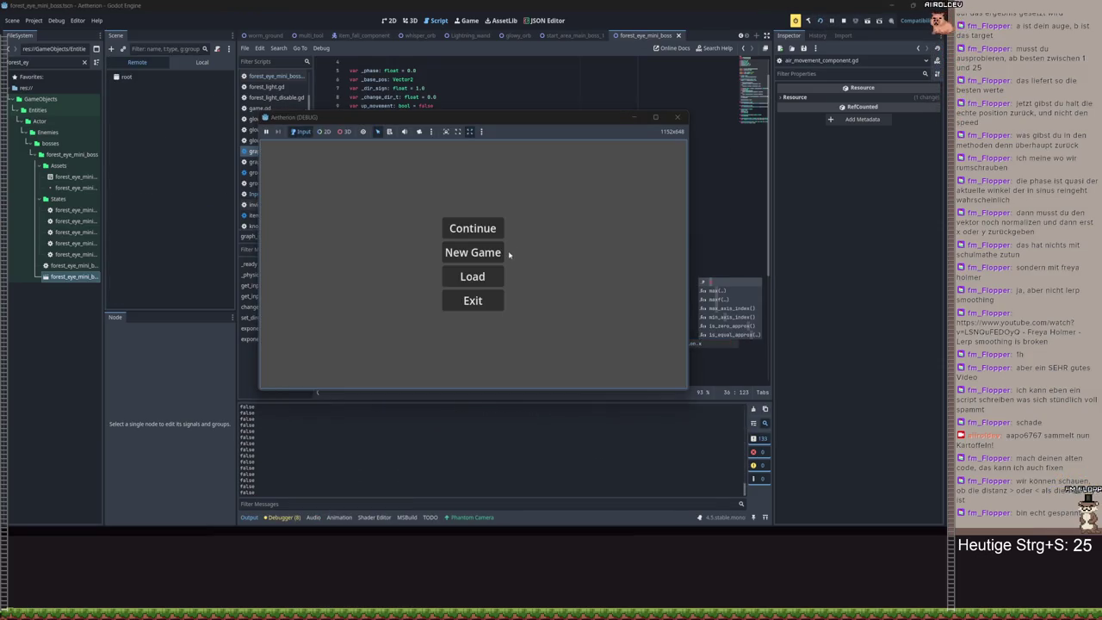
- Playtest from save slot Spielstand 3, then pause and close the game window
click(498, 253)
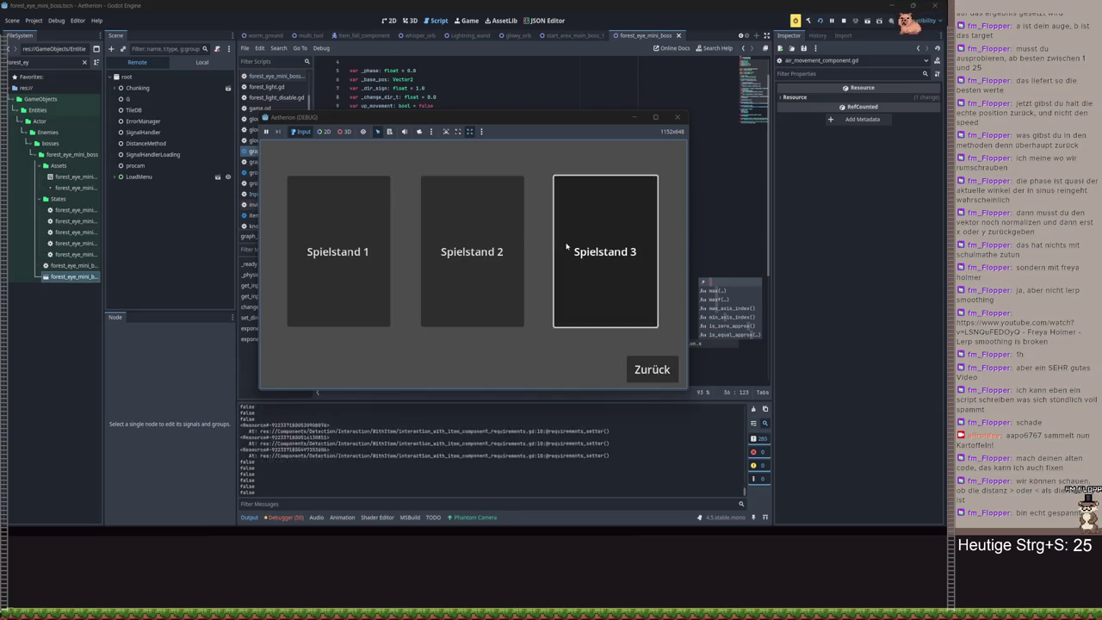
click(565, 249)
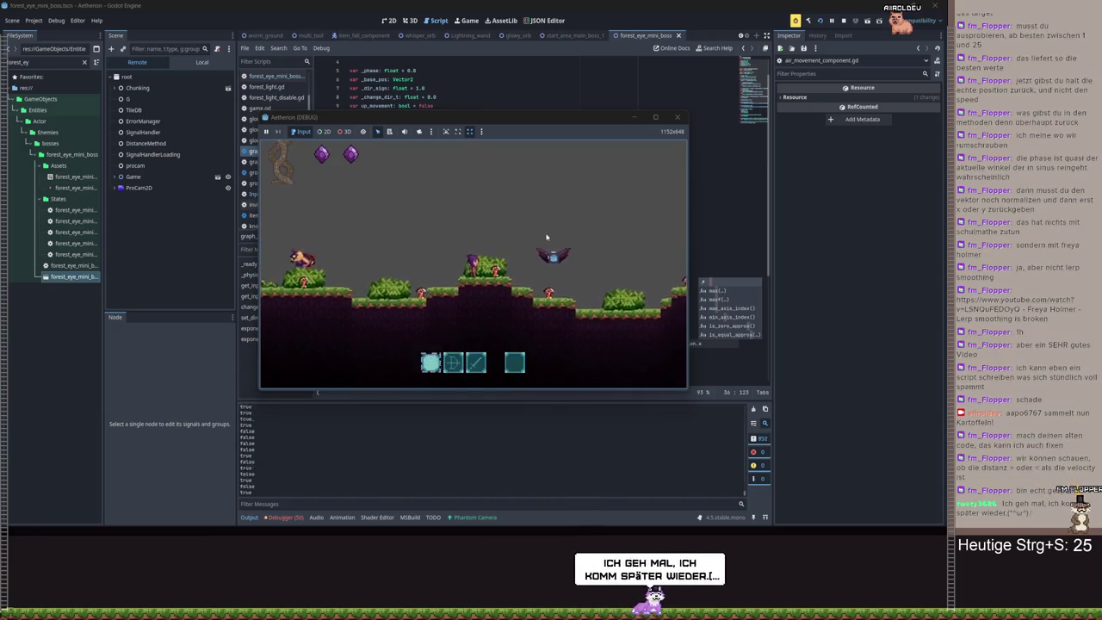
key(Escape)
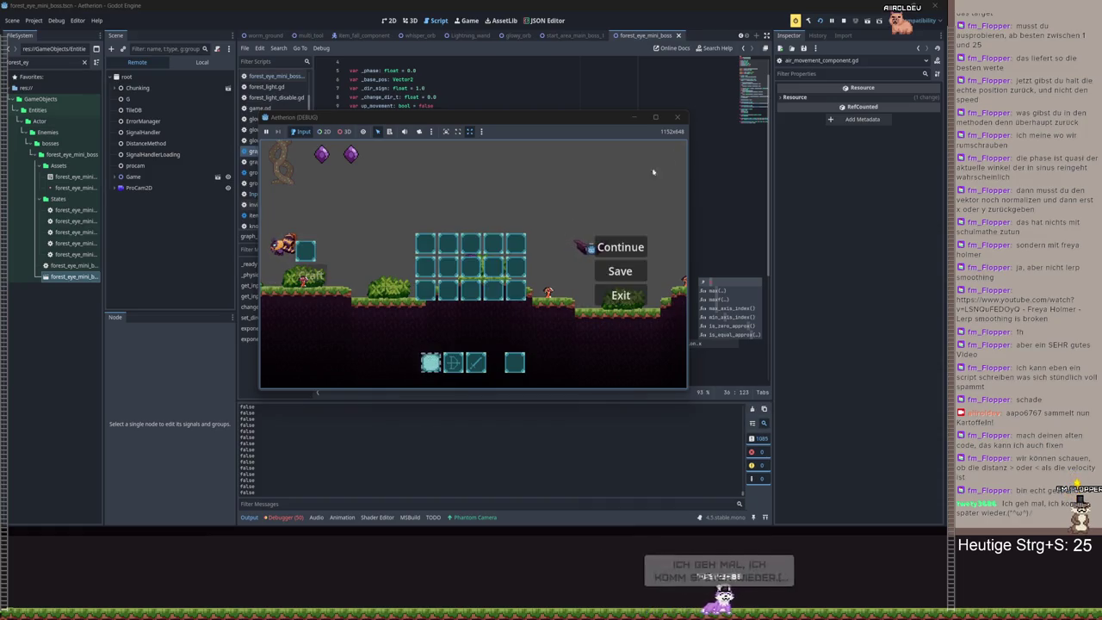
click(676, 117)
click(429, 344)
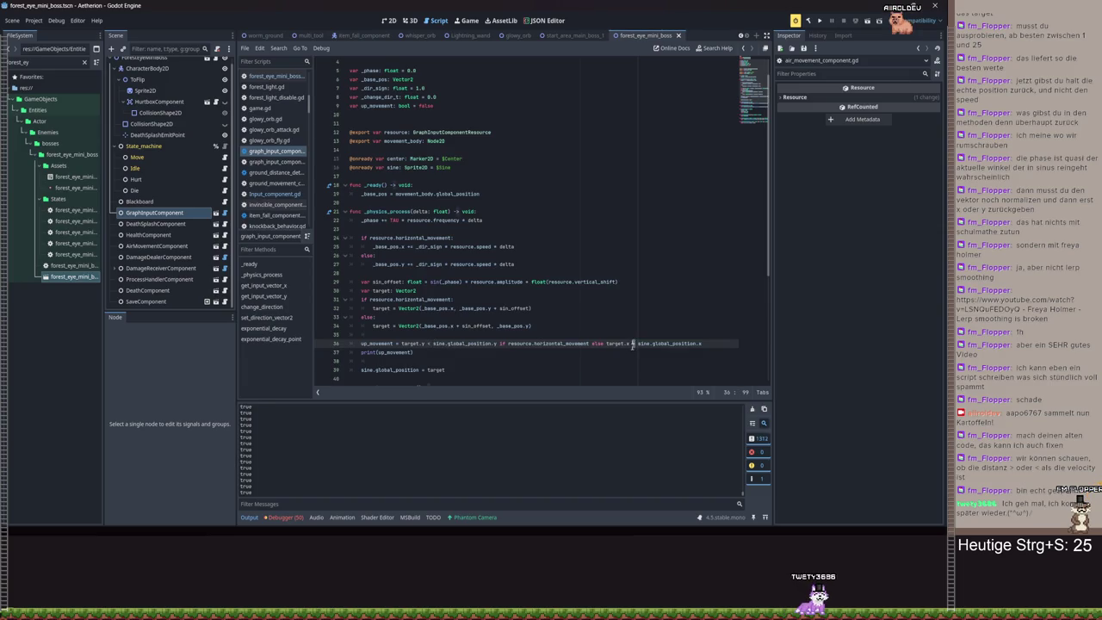
- Flip line 36's x comparison to '<', save, and replay Spielstand 3 before closing the game
text(<)
key(ctrl+s)
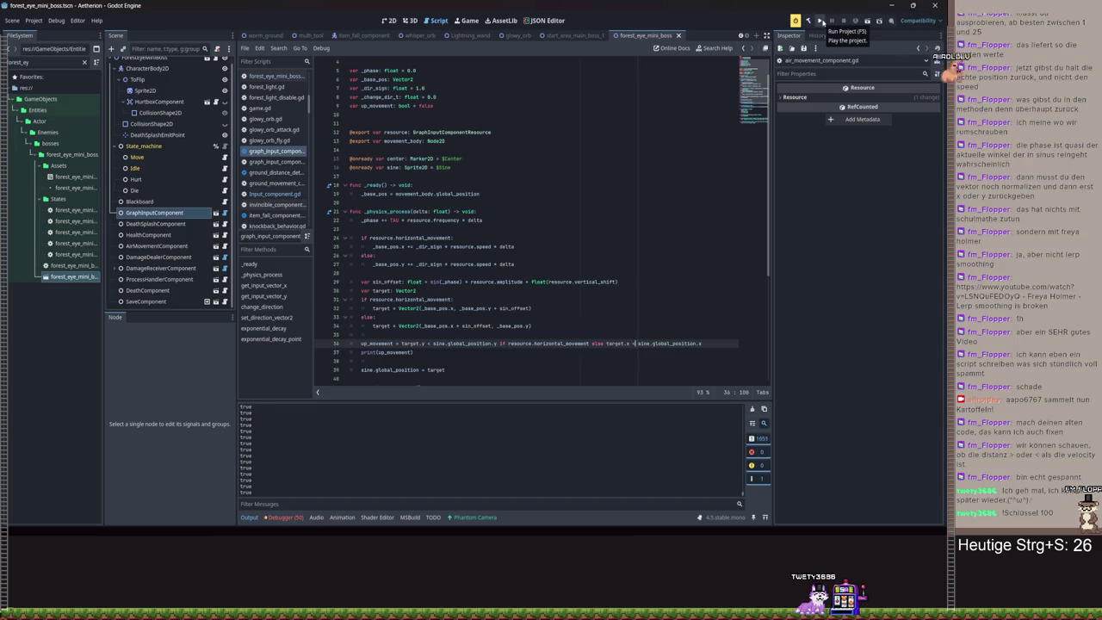
click(821, 21)
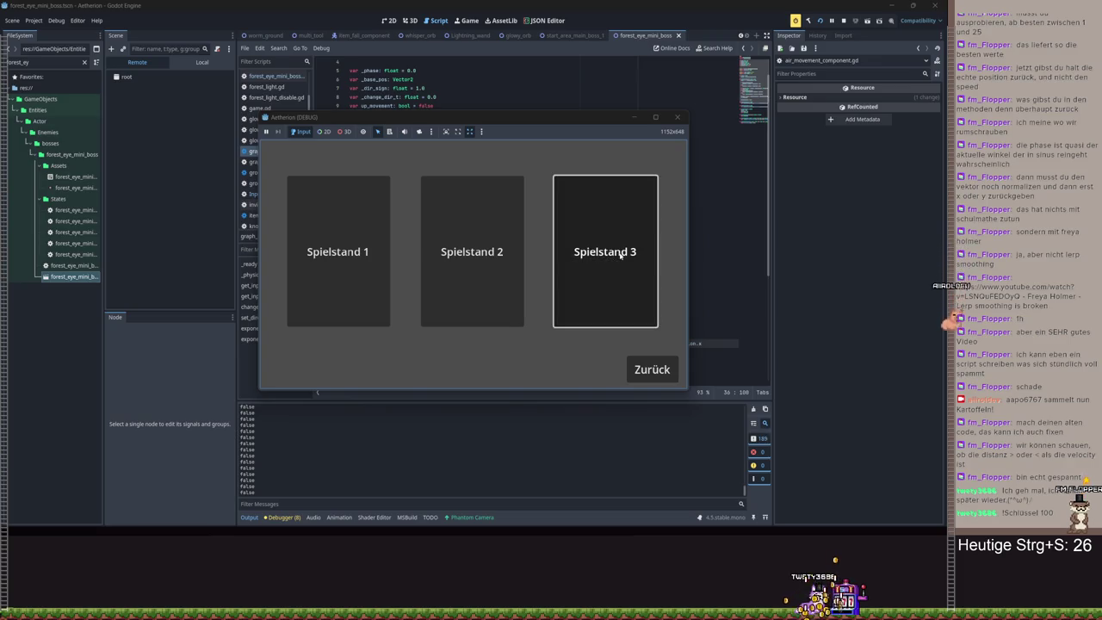
click(620, 255)
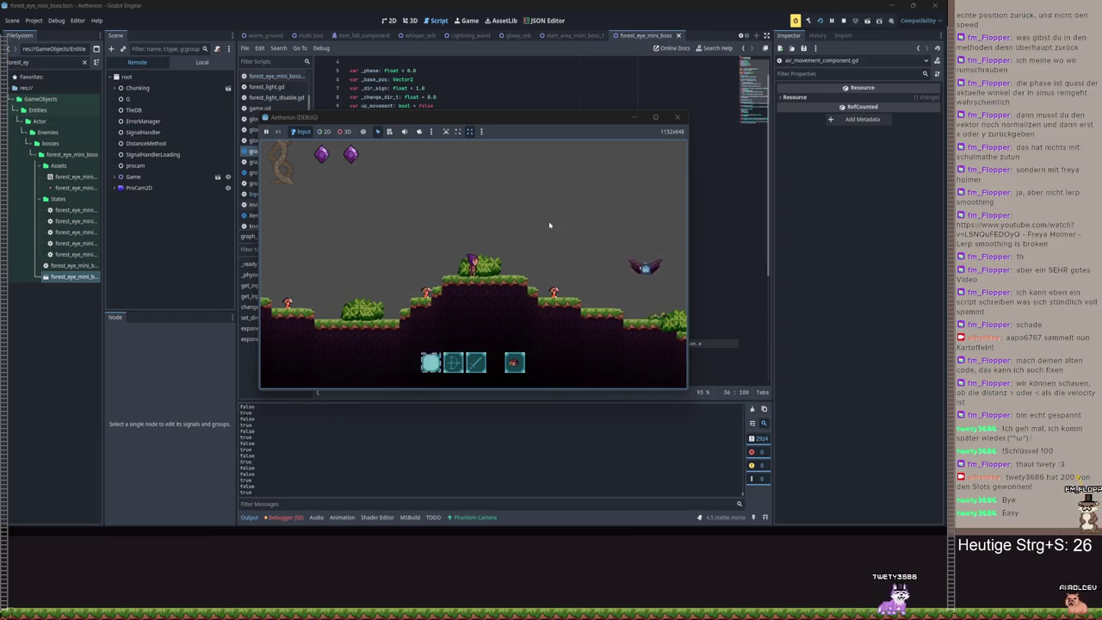
key(d)
key(d)
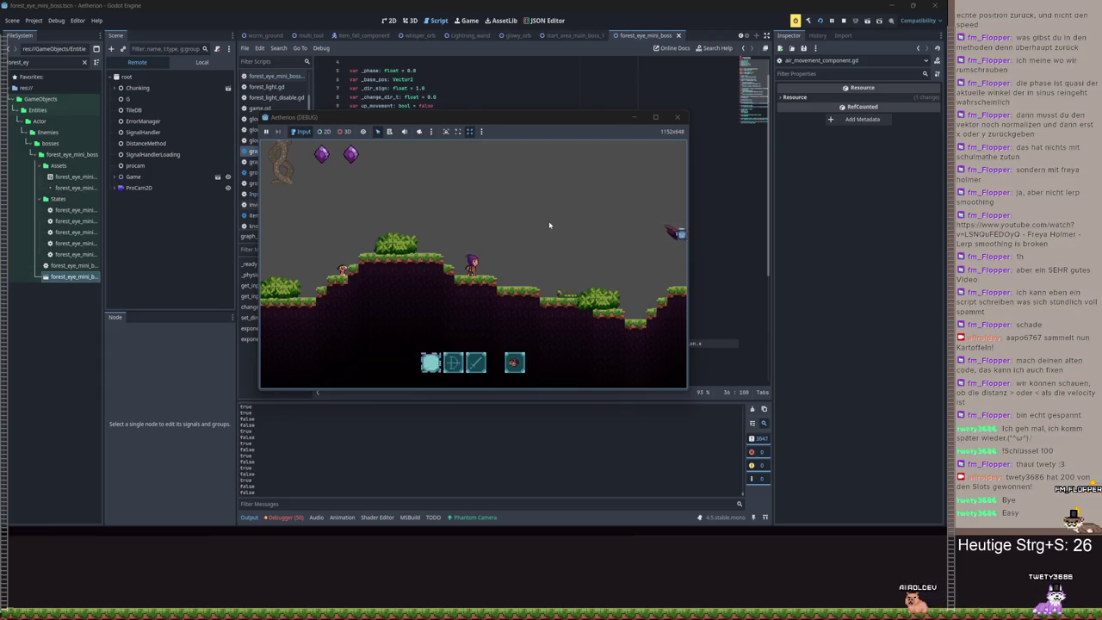
key(Escape)
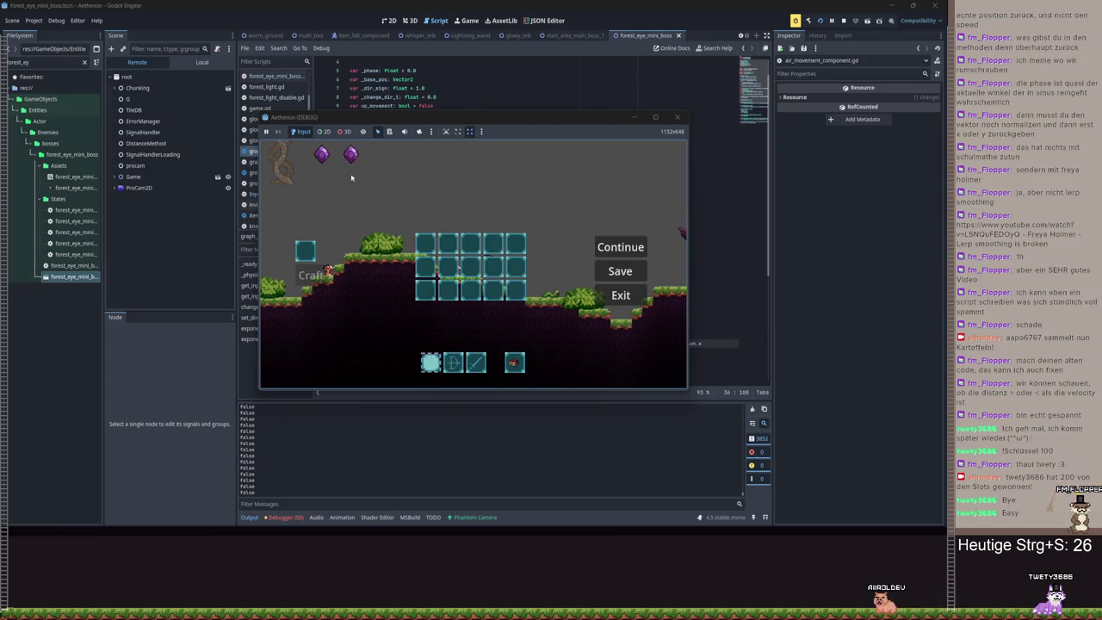
click(677, 117)
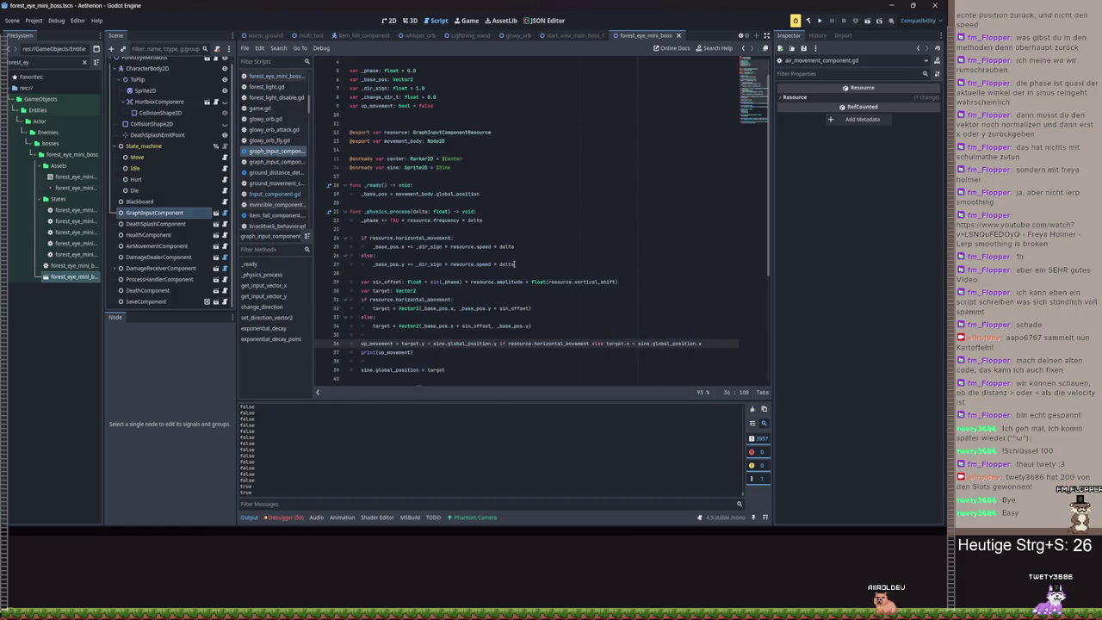
- Delete the print(up_movement) debug line from _physics_process
scroll(515, 264, down, 5)
click(422, 221)
key(ctrl+s)
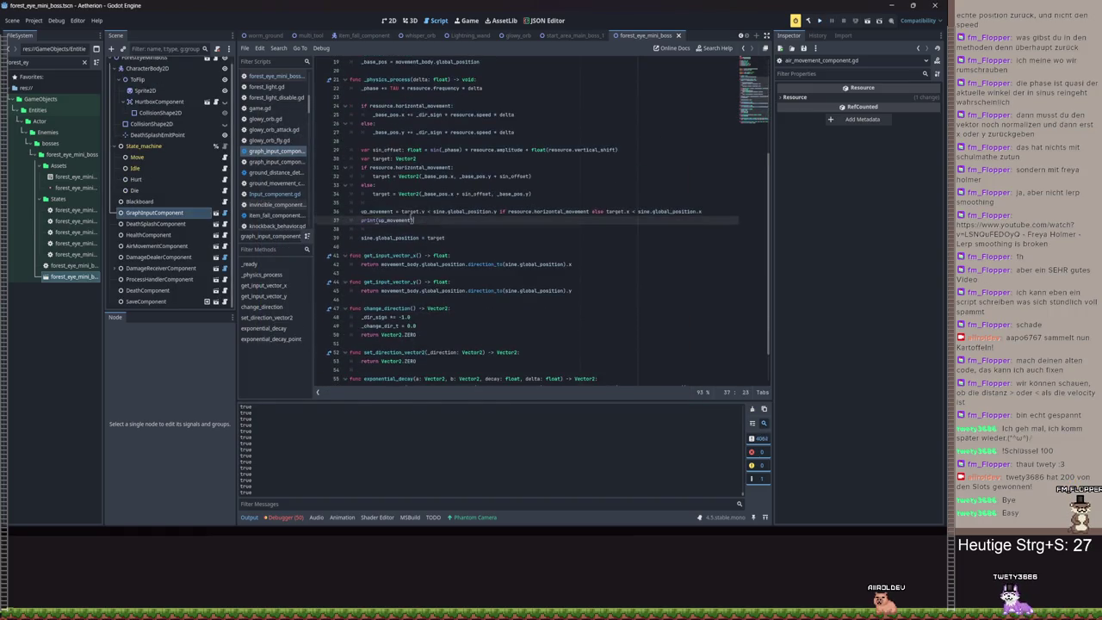
key(shift+Home)
key(BackSpace)
key(BackSpace)
key(BackSpace)
- Add a 'var' line below the up_movement declaration, remove it again, and save the script
scroll(459, 133, up, 6)
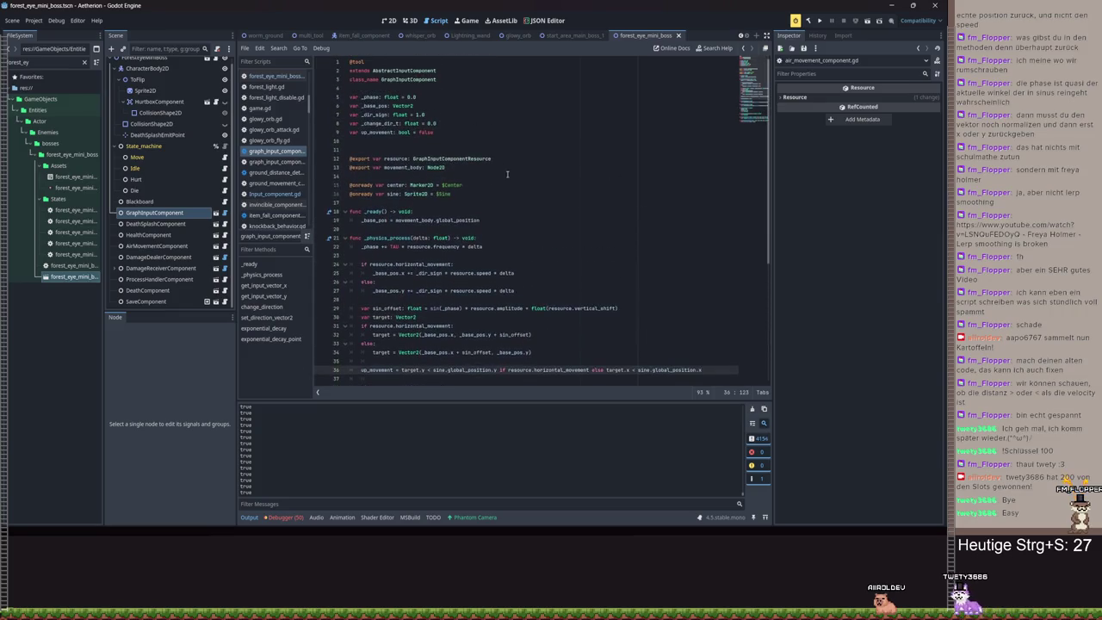
click(460, 133)
scroll(460, 133, down, 7)
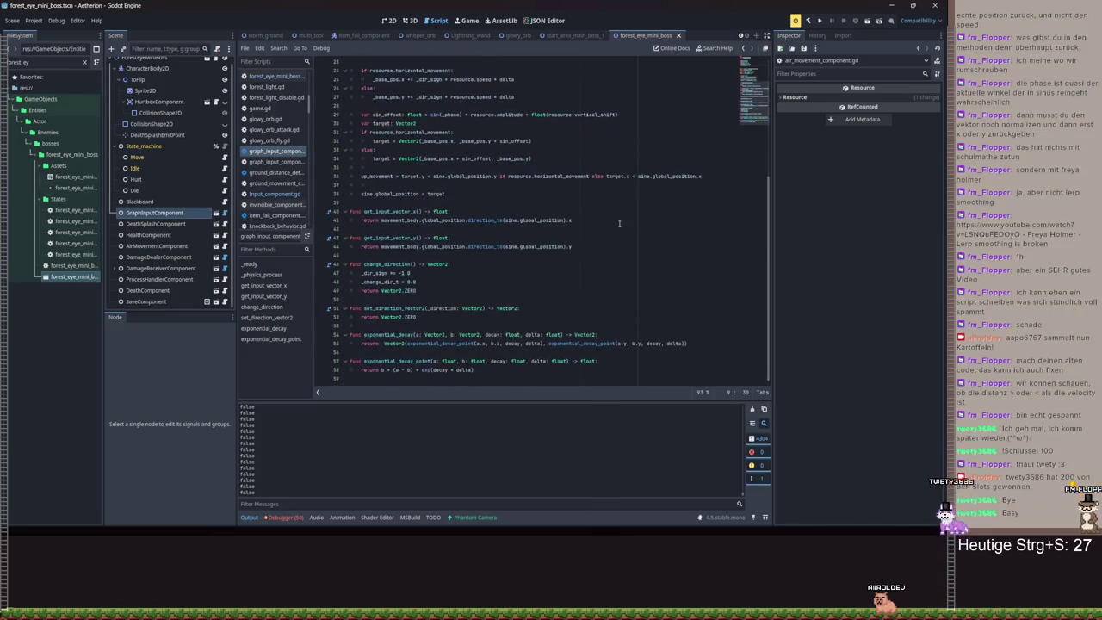
scroll(513, 163, up, 7)
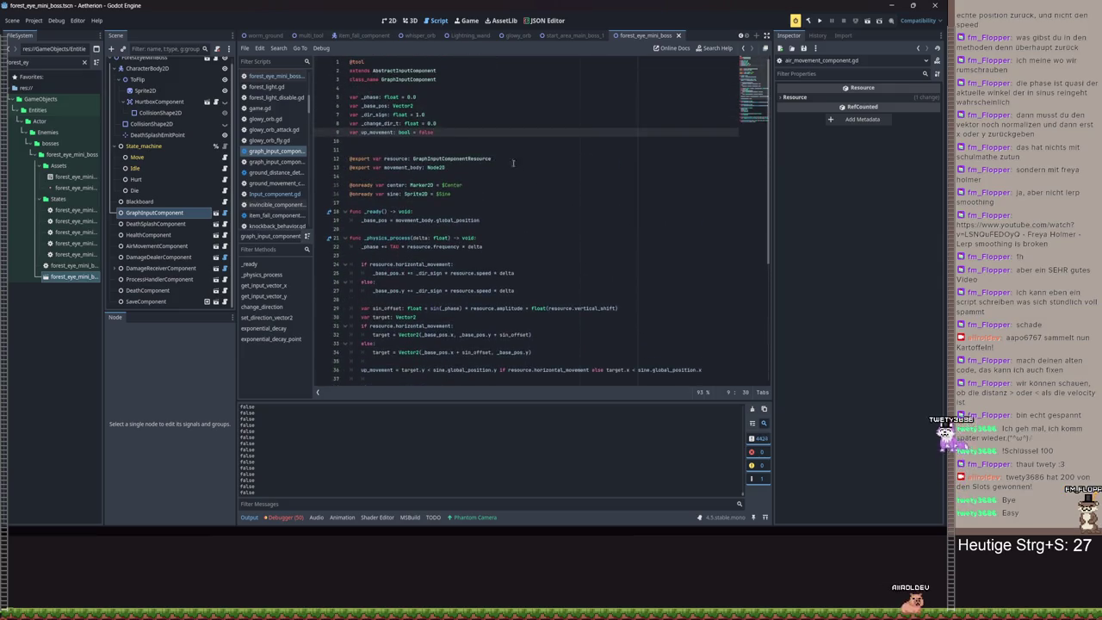
key(Return)
key(Return)
text(var)
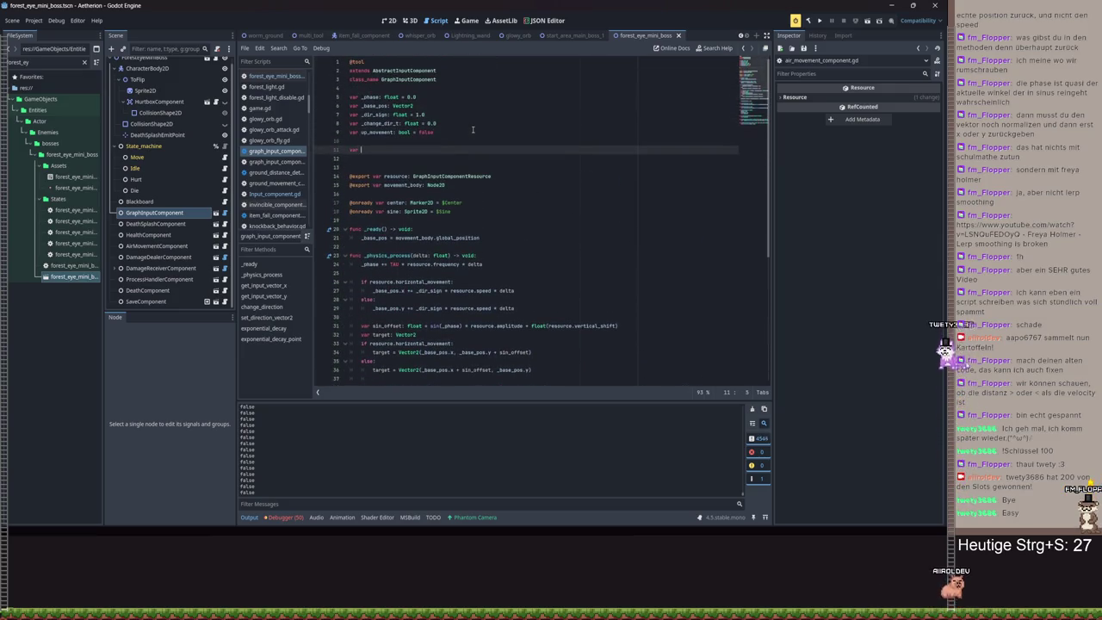
key(BackSpace)
key(BackSpace)
key(BackSpace)
key(ctrl+s)
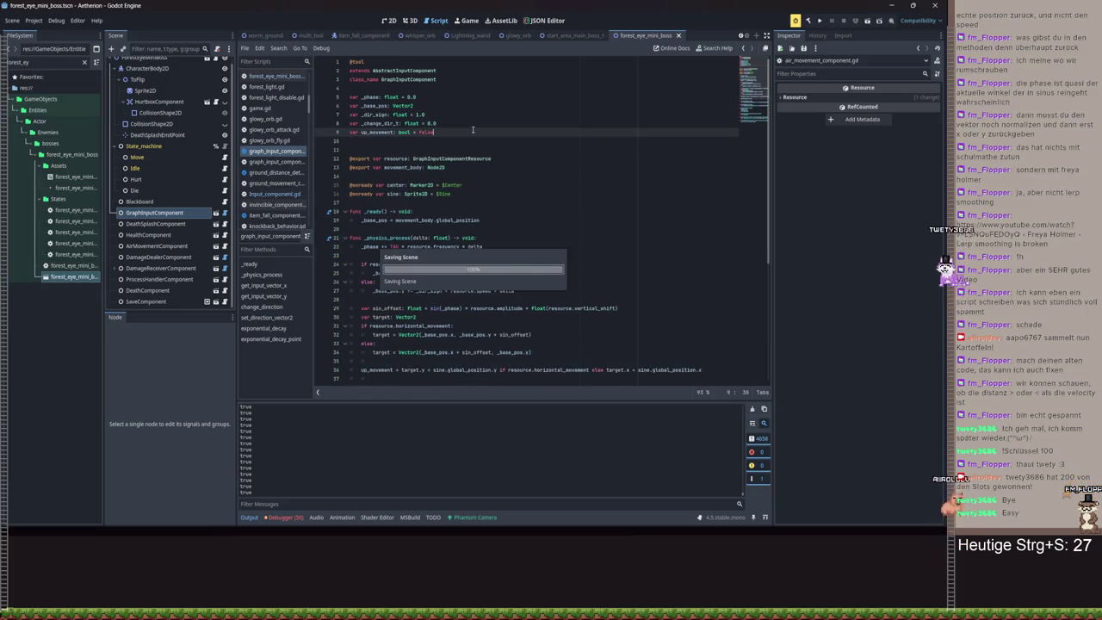
scroll(523, 254, down, 7)
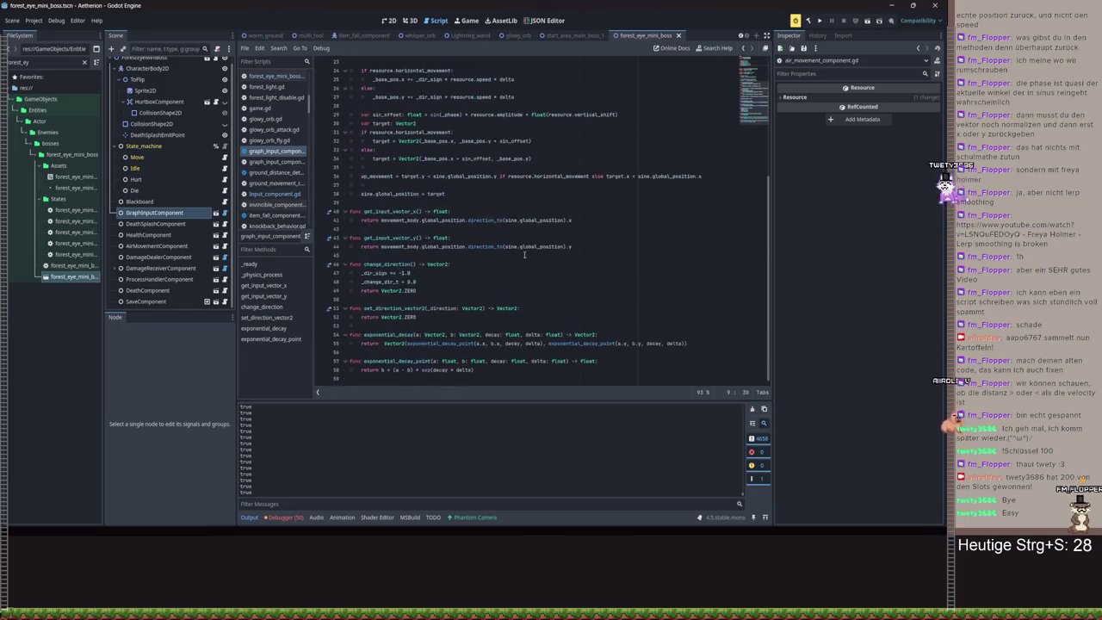
click(501, 212)
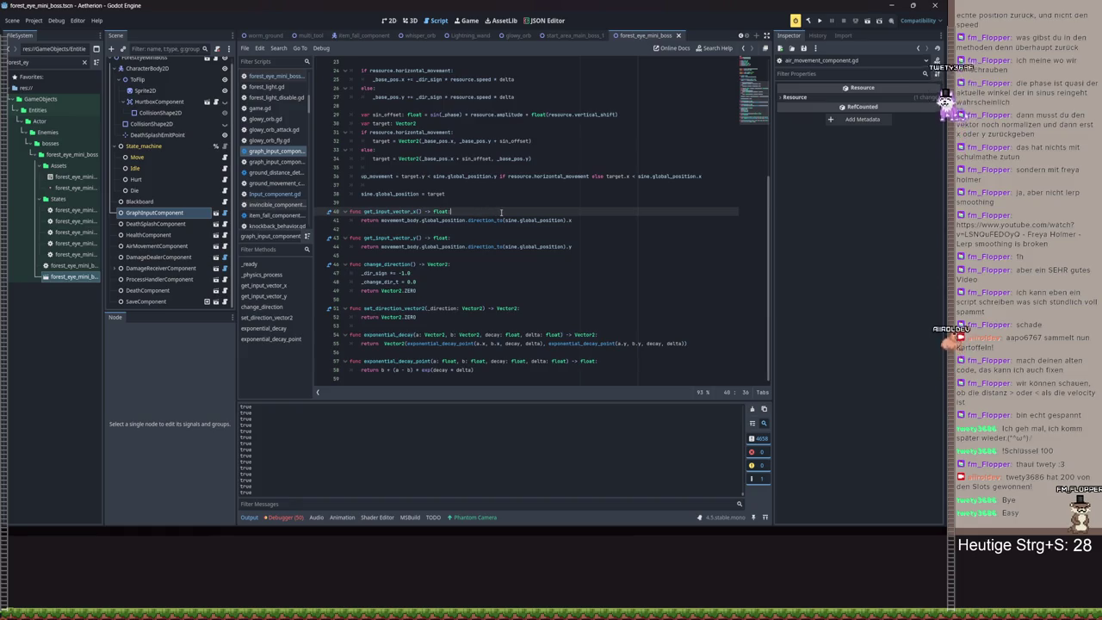
- In get_input_vector_x, declare a direction variable set to the direction_to expression, above a new if line
key(Return)
text(if)
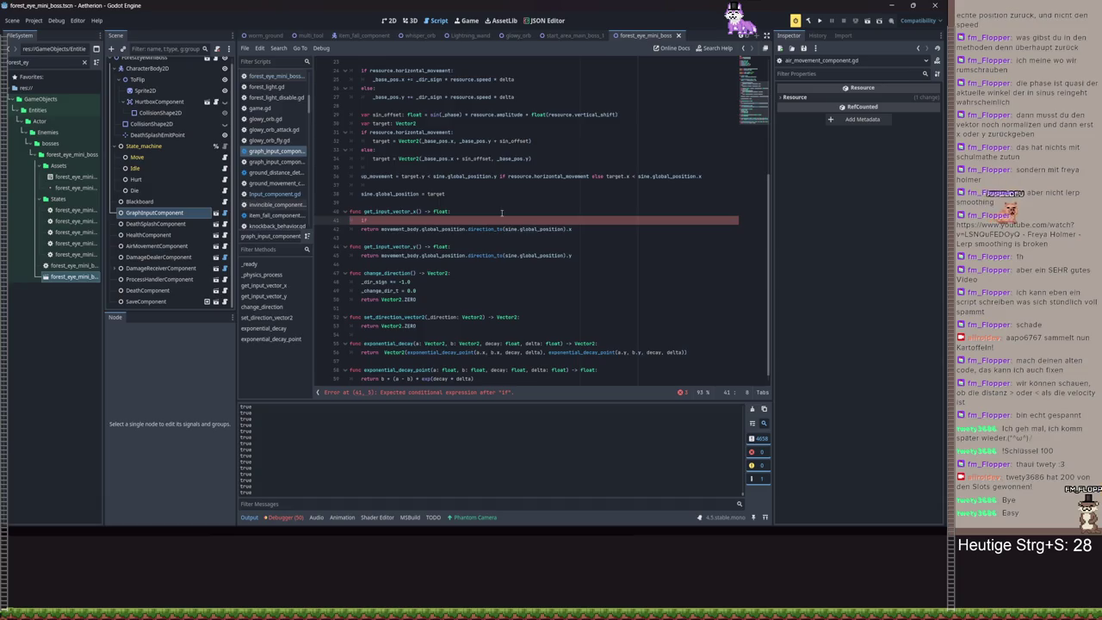
text(_movement and s)
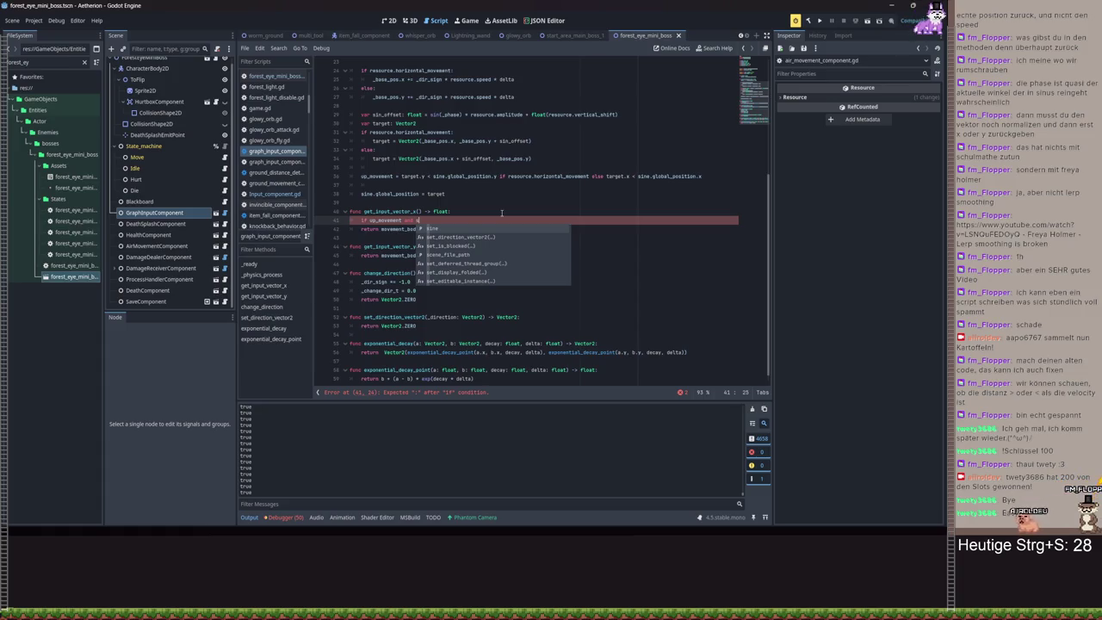
key(BackSpace)
click(488, 210)
key(Return)
text(var direction:)
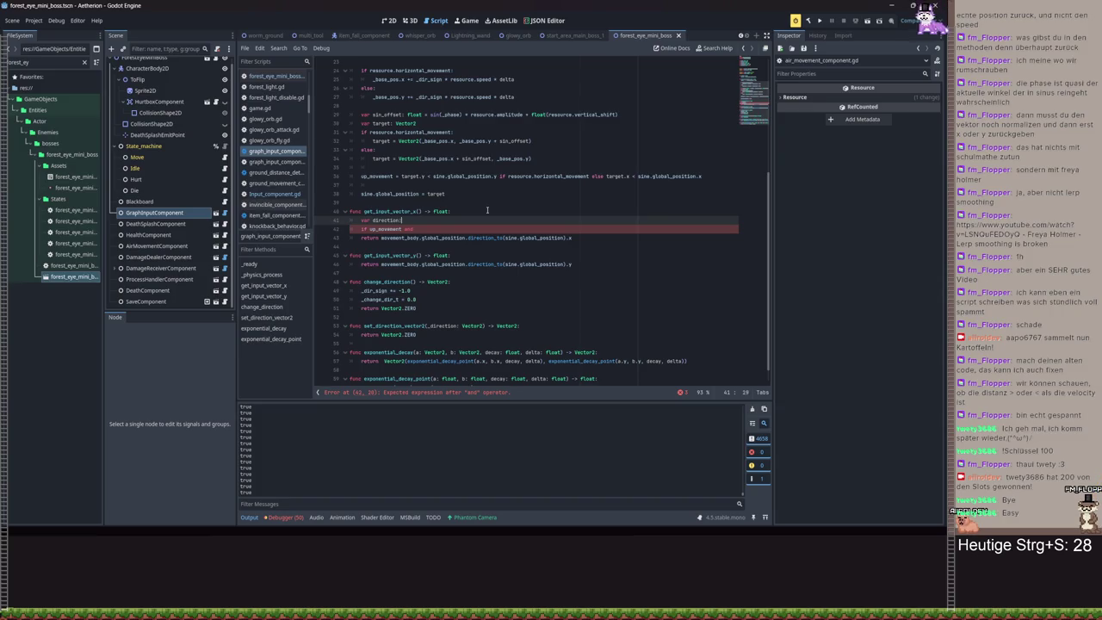
text(Vector2)
drag(566, 237, 382, 238)
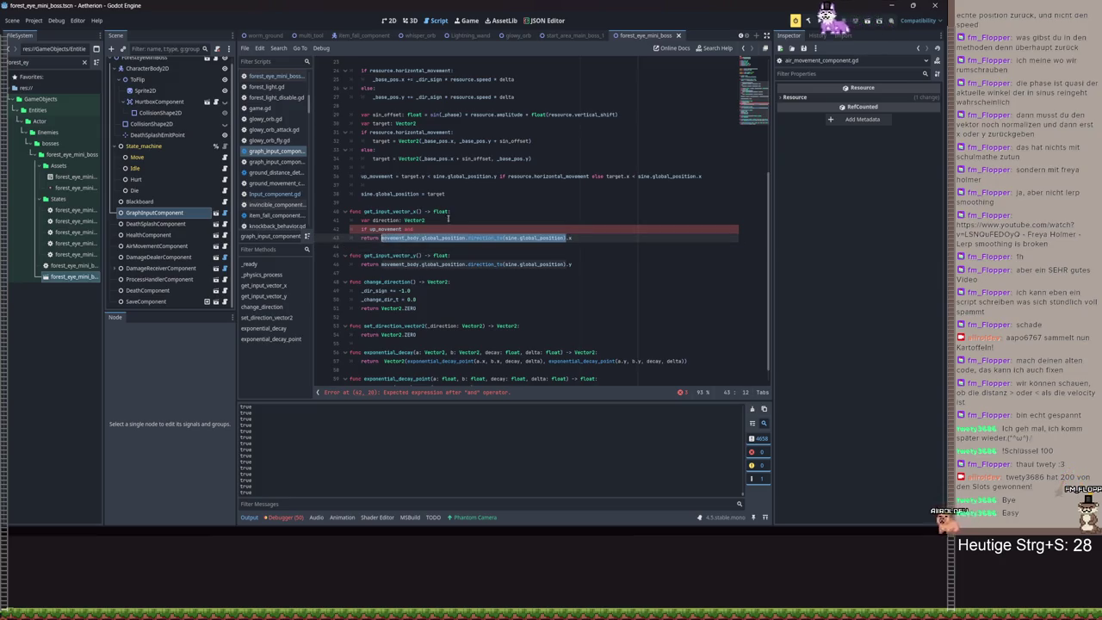
key(ctrl+c)
click(448, 218)
text(=)
key(ctrl+v)
- Complete the if condition testing direction against up_movement, returning 0 when they conflict
click(421, 229)
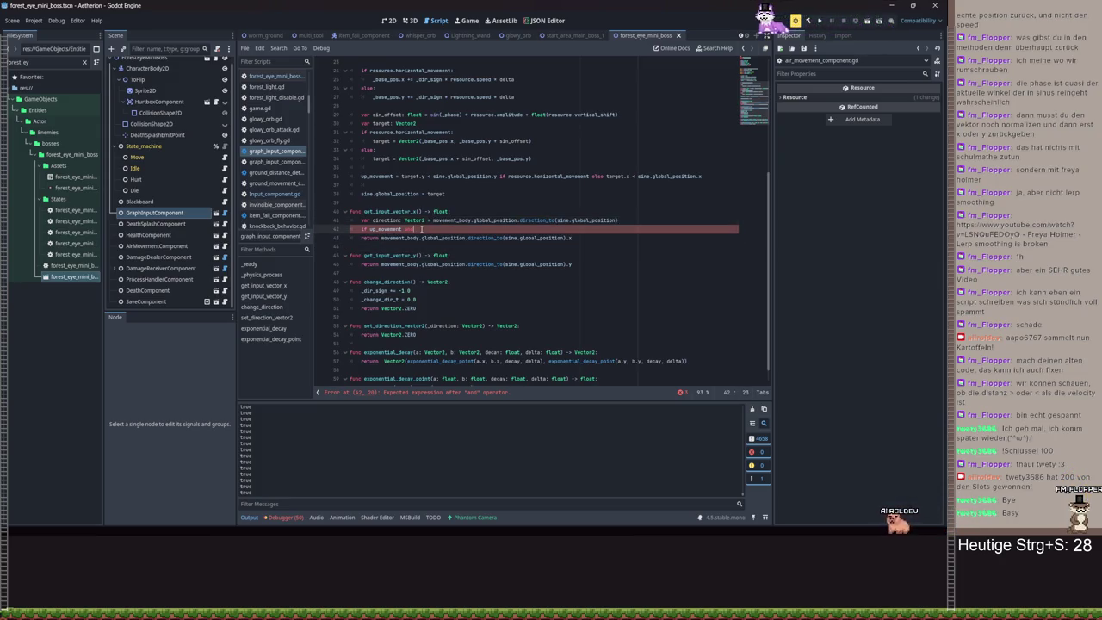
text(direction.x < 0 :)
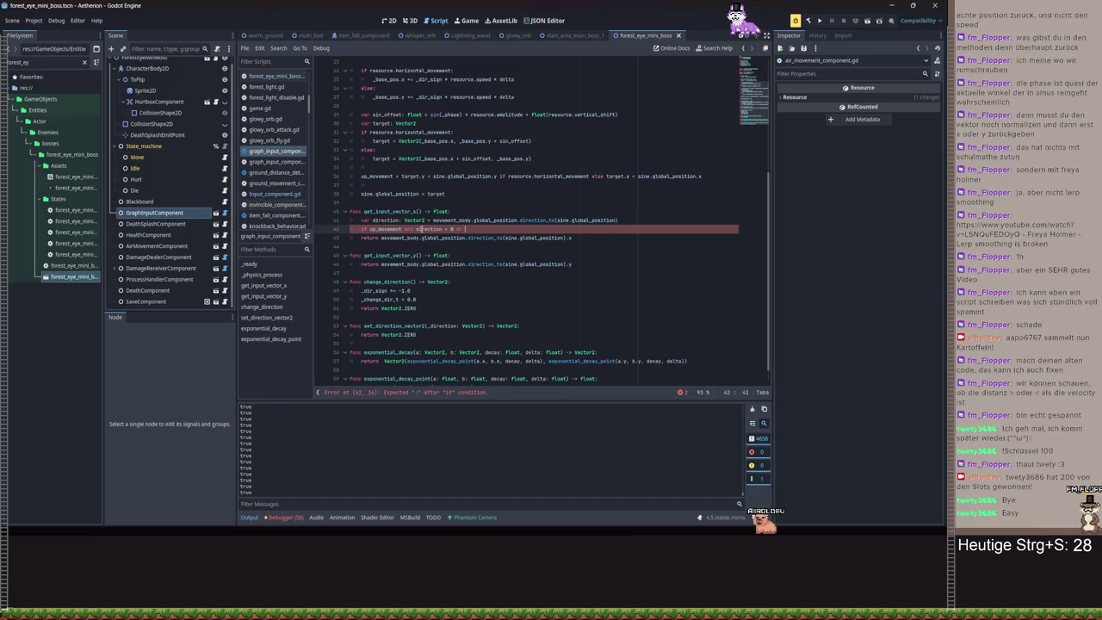
text(p_movement and)
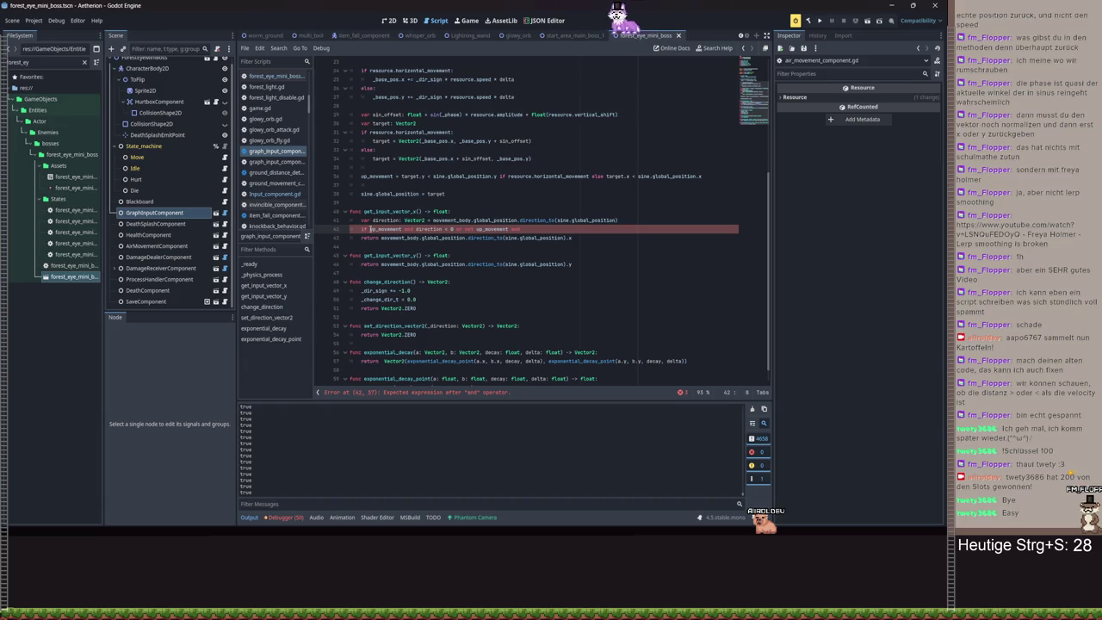
text())
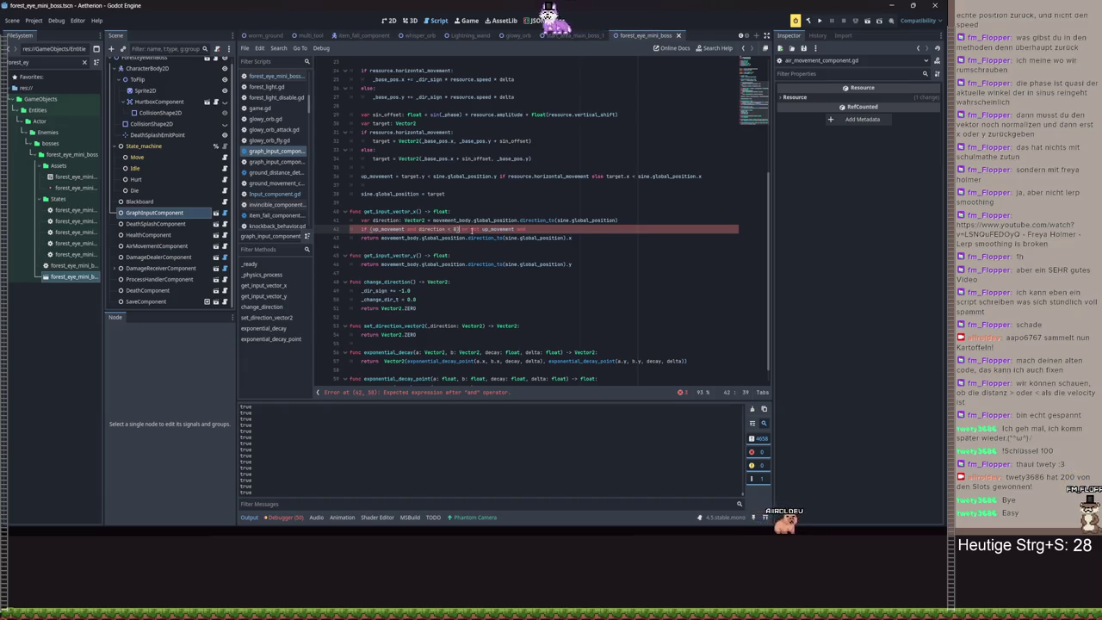
click(561, 231)
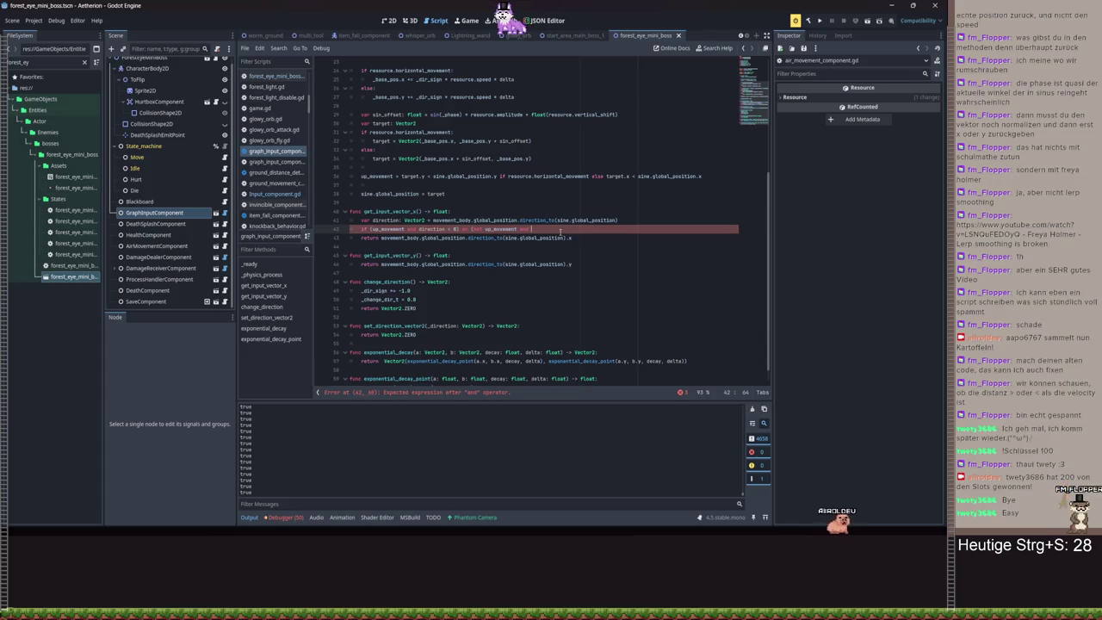
text(direction > 0))
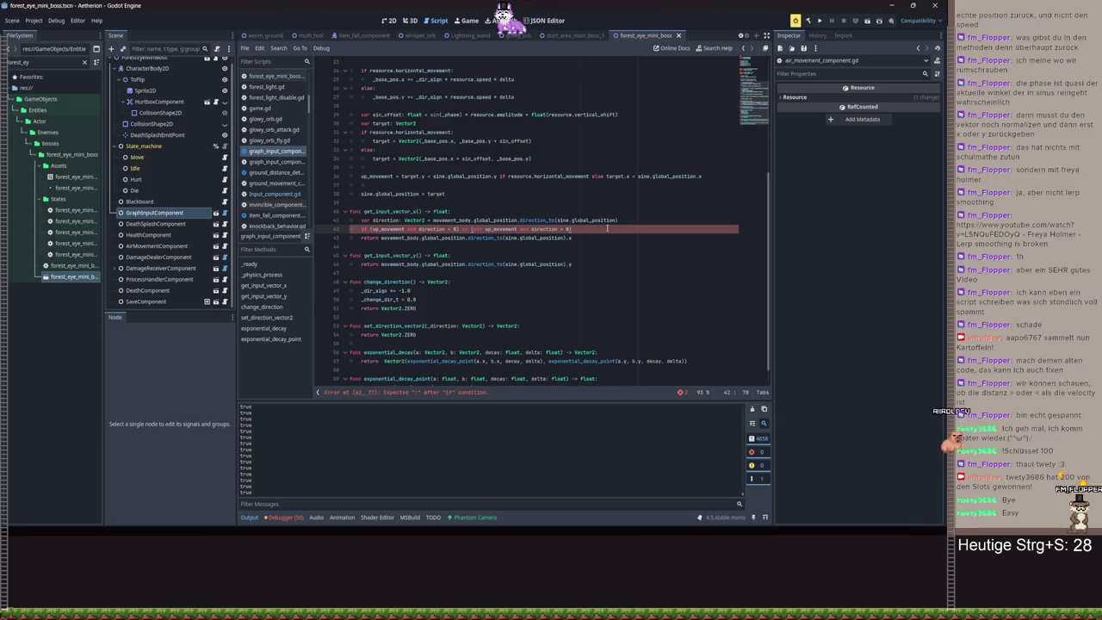
text(:)
key(Return)
text(return 0)
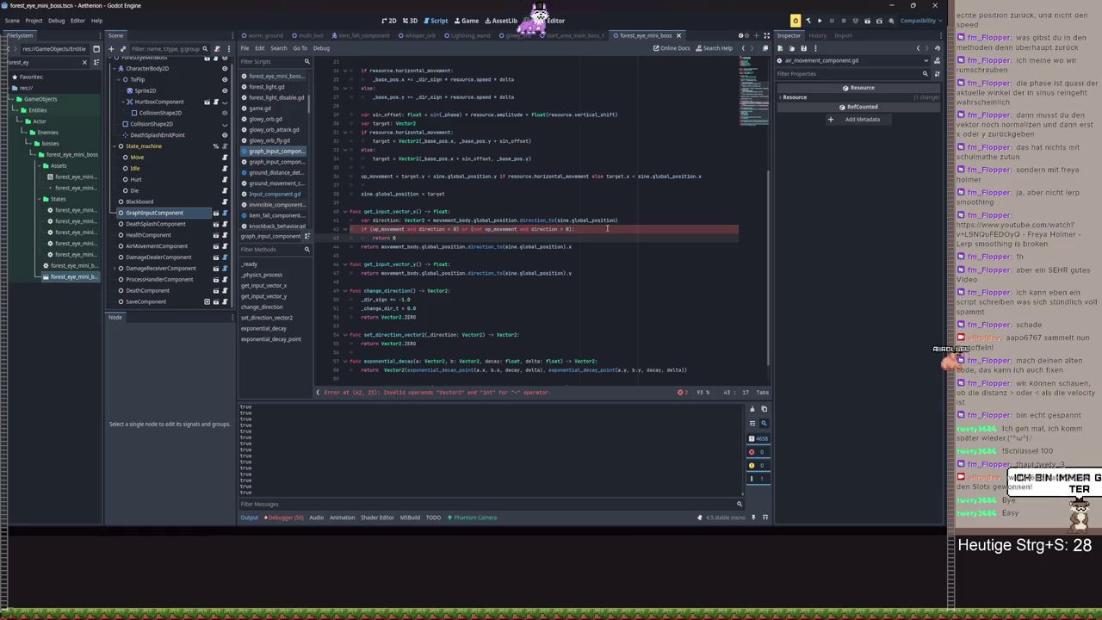
- Use direction.x in both parts of the condition and save
click(445, 229)
text(.x)
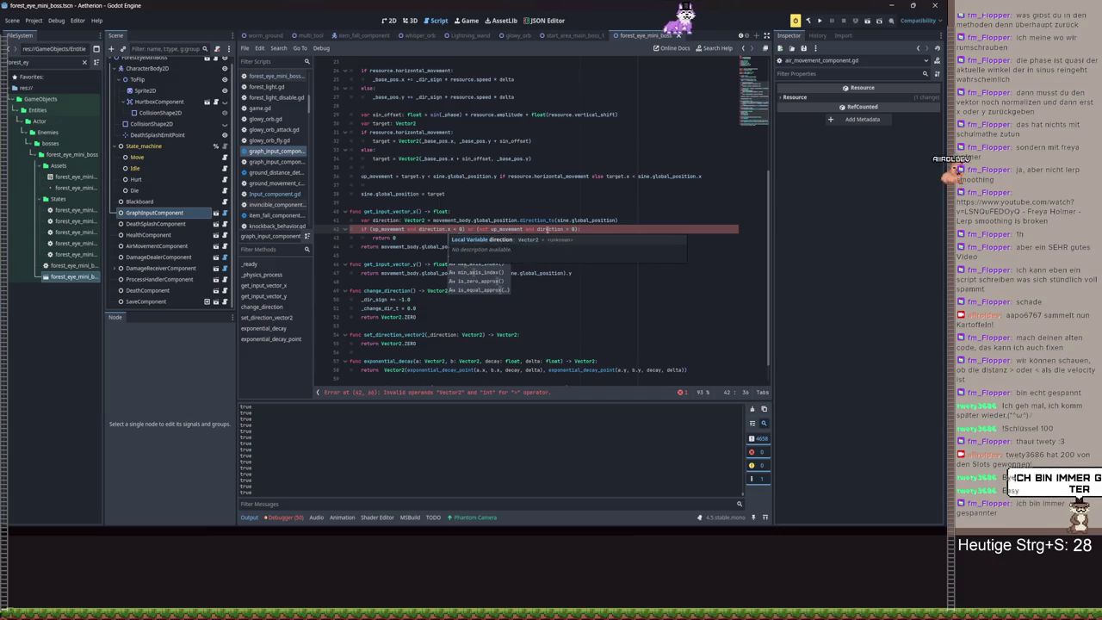
click(564, 229)
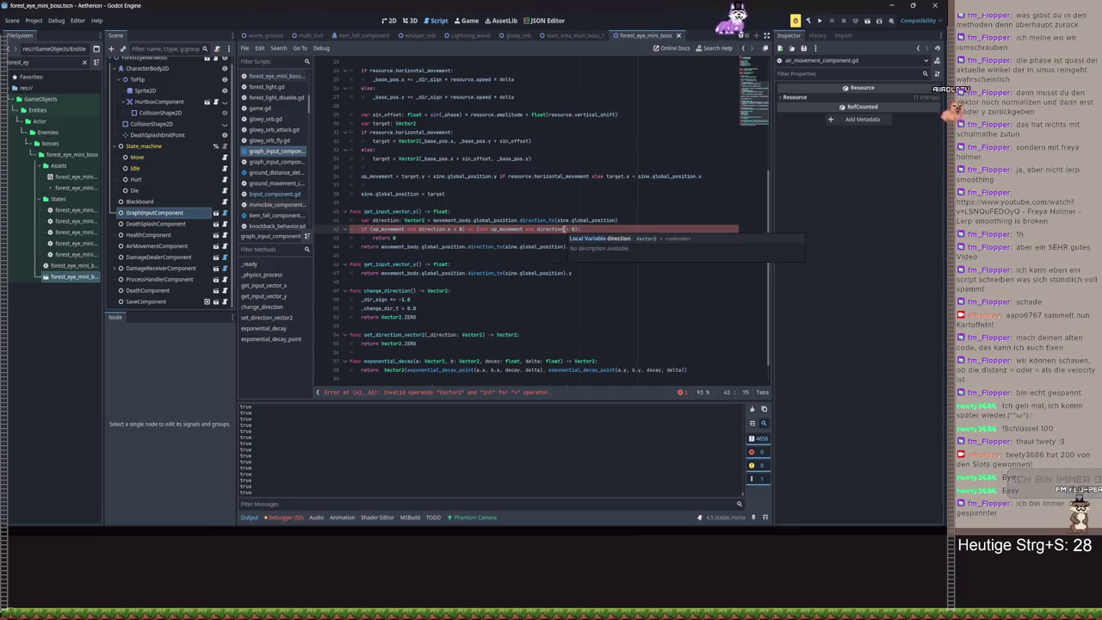
text(.x)
click(535, 221)
key(ctrl+s)
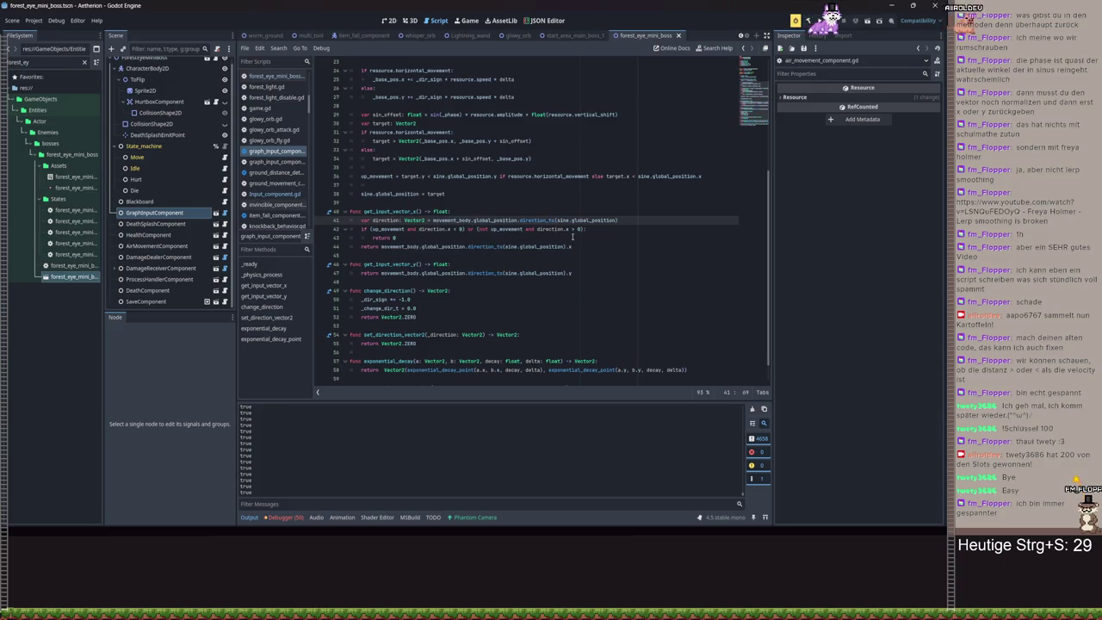
- Copy the getter body into get_input_vector_y, switch x to y, save, and launch the game
drag(583, 246, 328, 223)
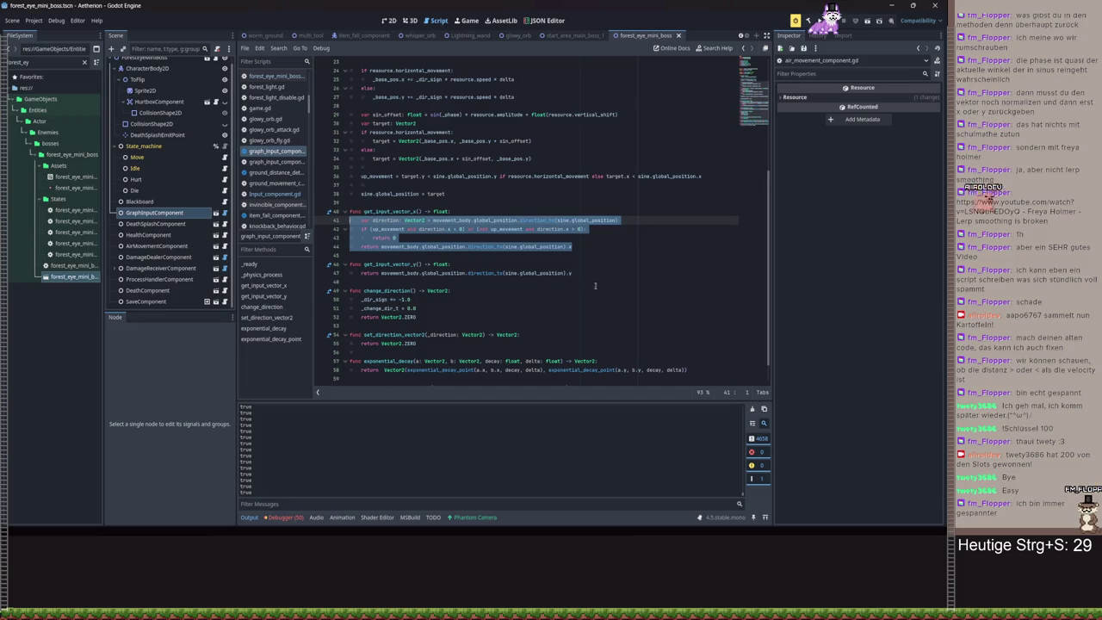
key(ctrl+c)
triple_click(396, 273)
key(ctrl+v)
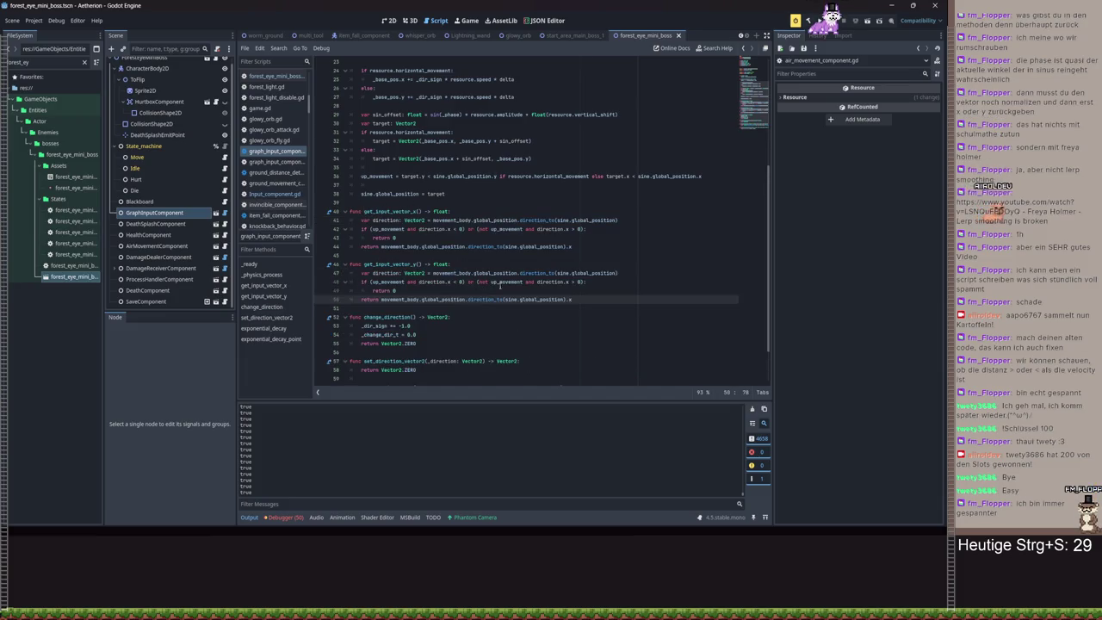
key(BackSpace)
text(y)
click(568, 282)
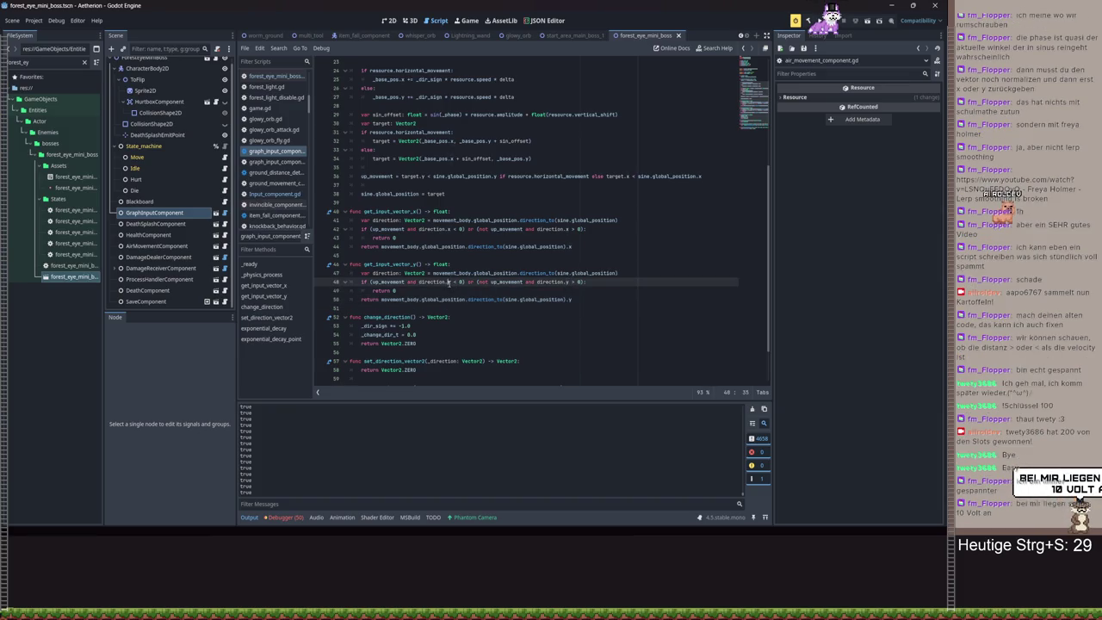
text(y)
key(ctrl+s)
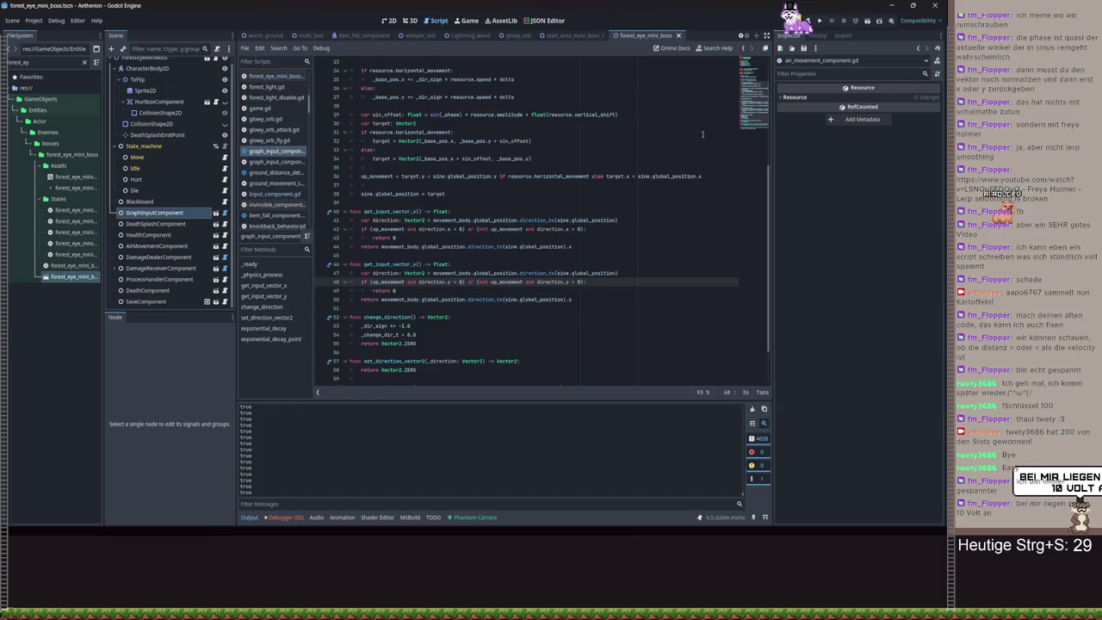
click(821, 23)
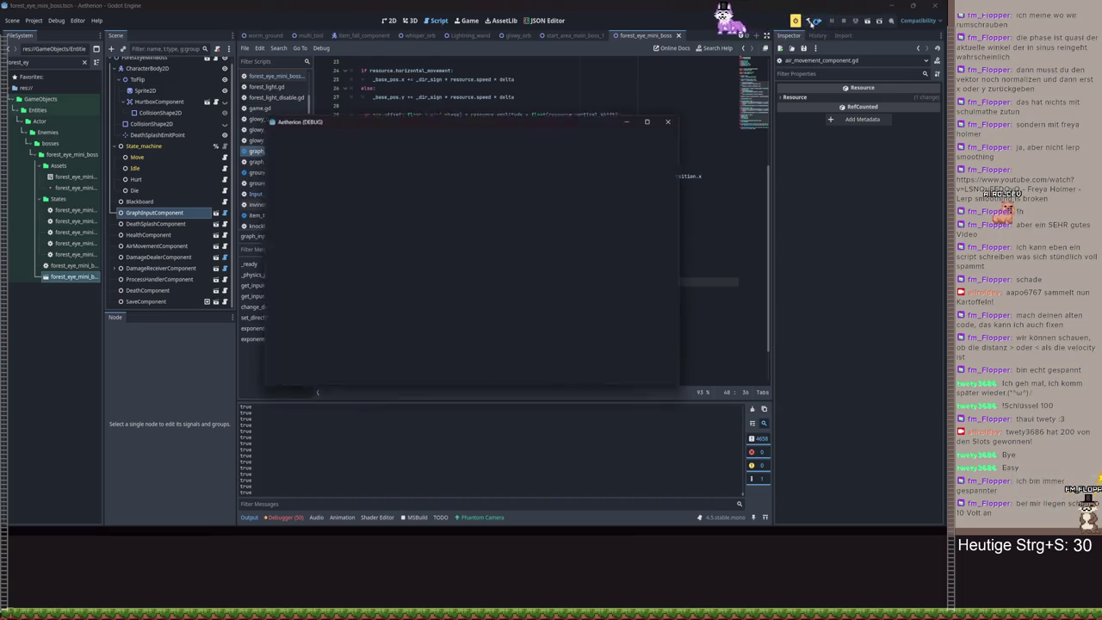
key(Return)
click(604, 246)
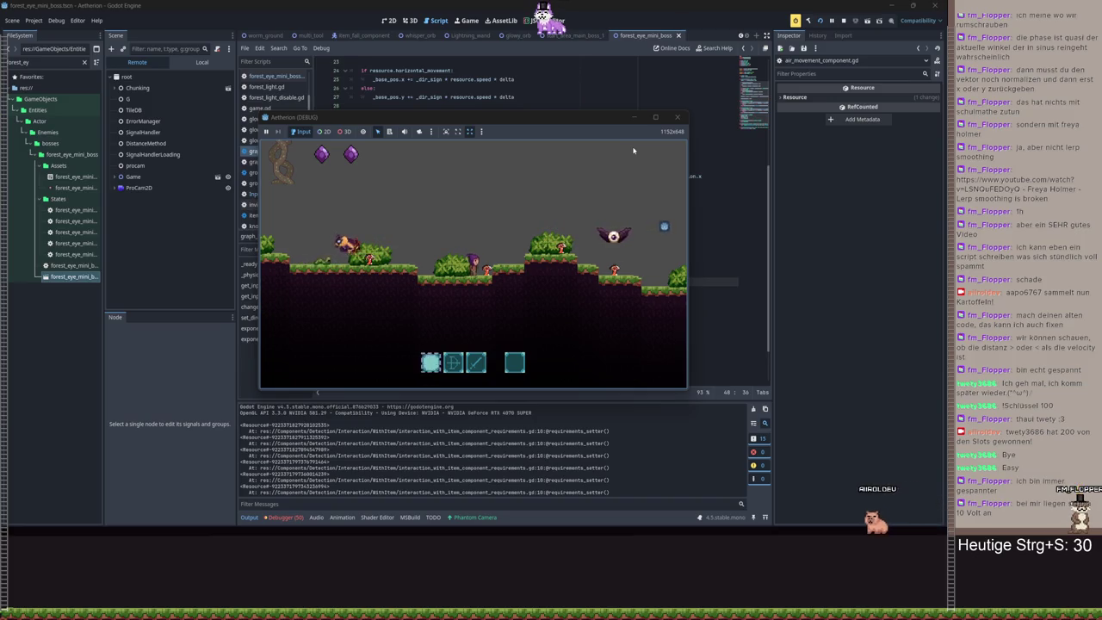
key(a)
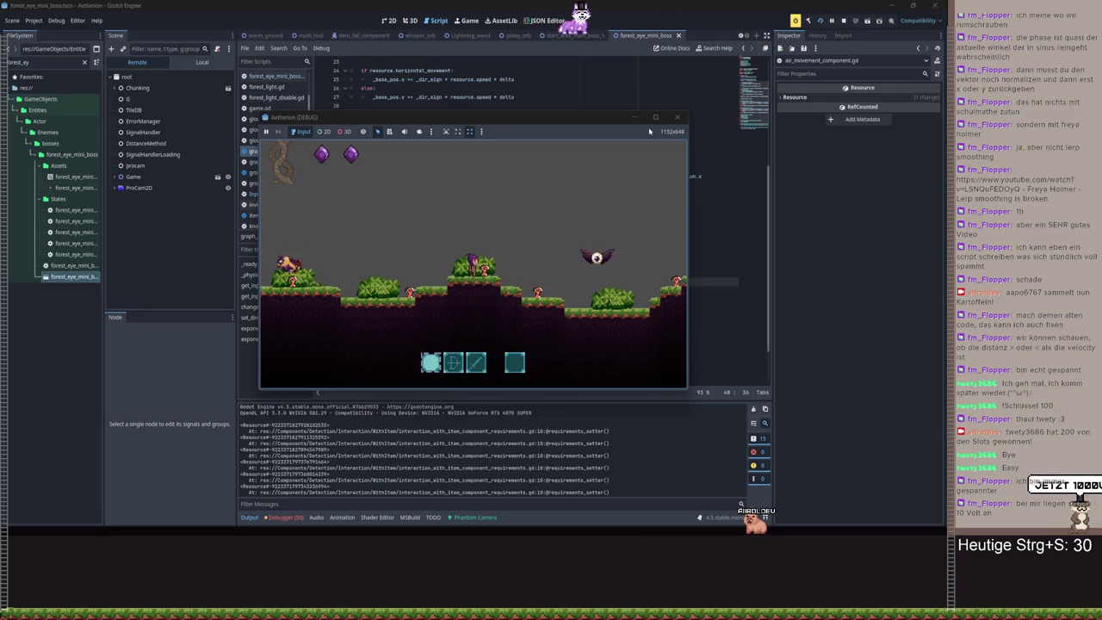
key(d)
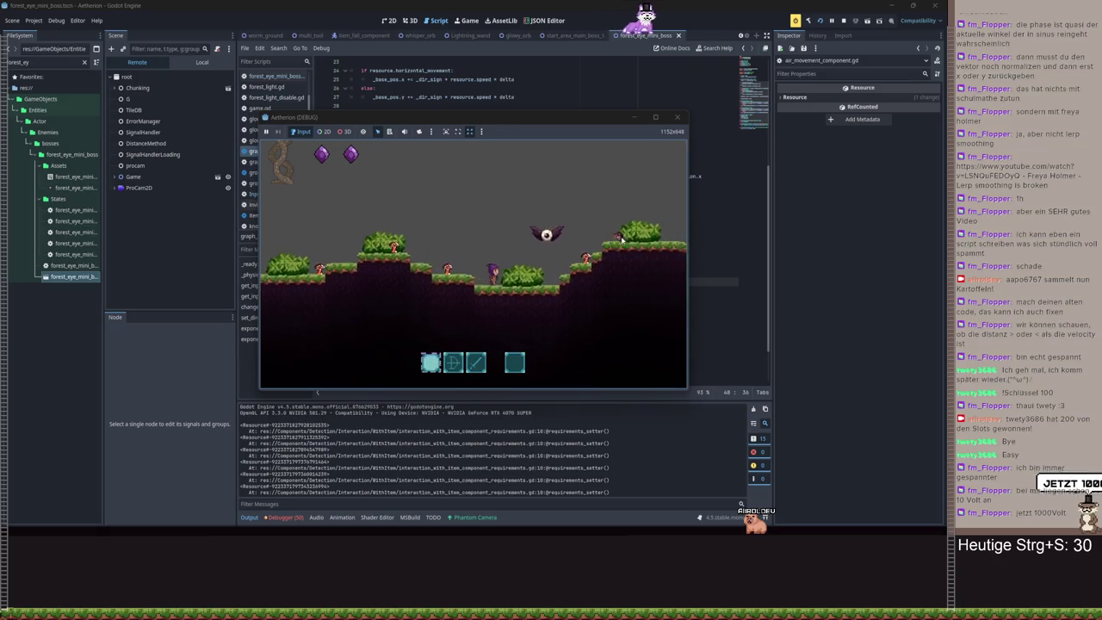
key(d)
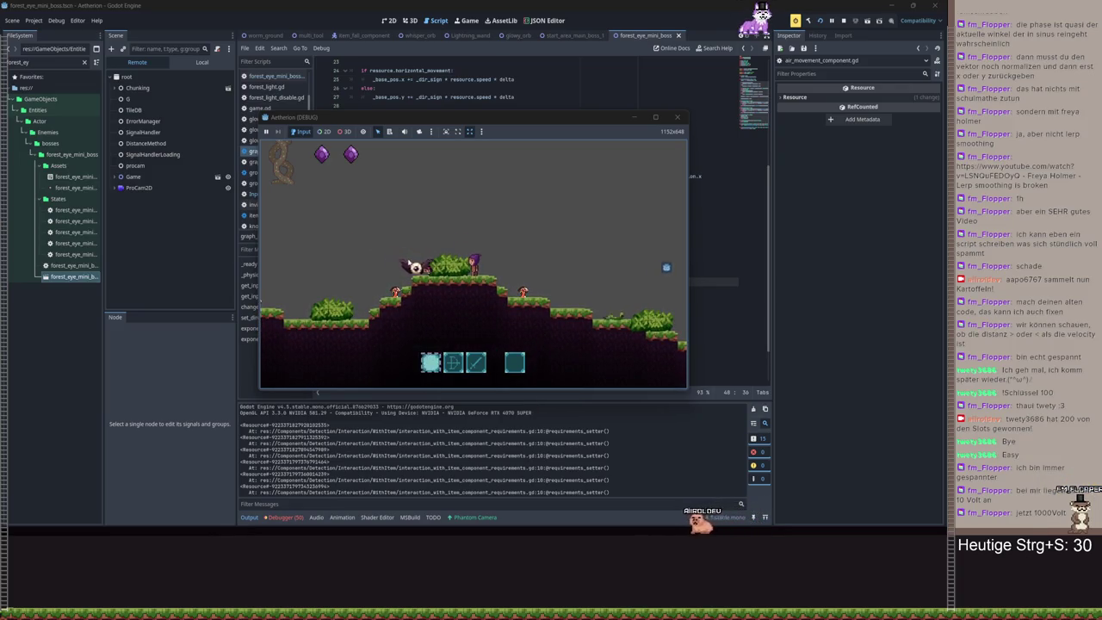
key(Escape)
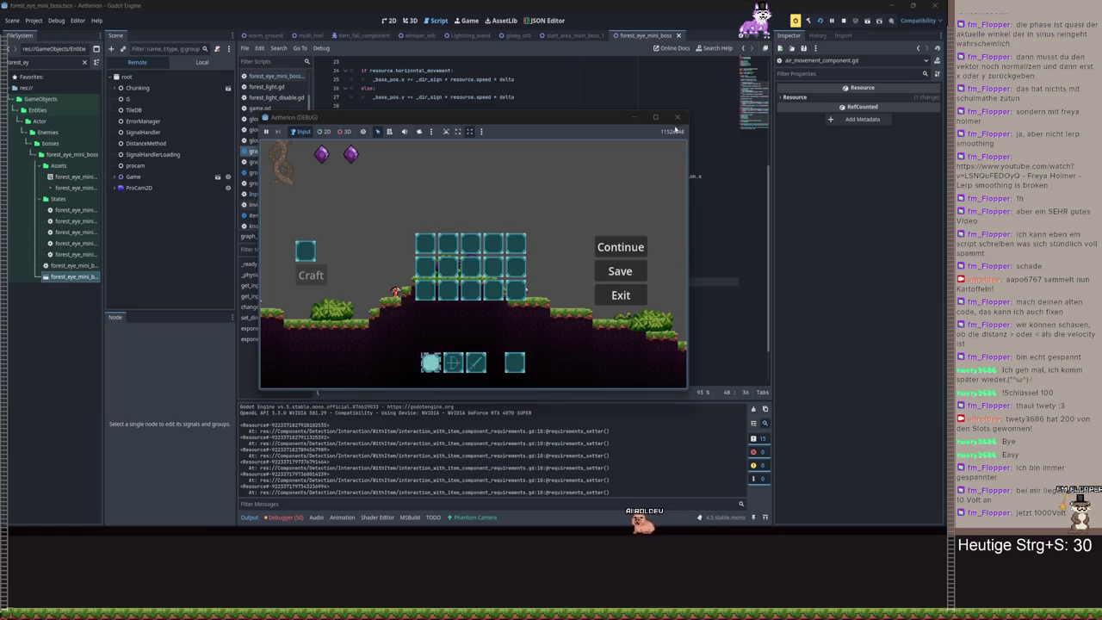
click(621, 294)
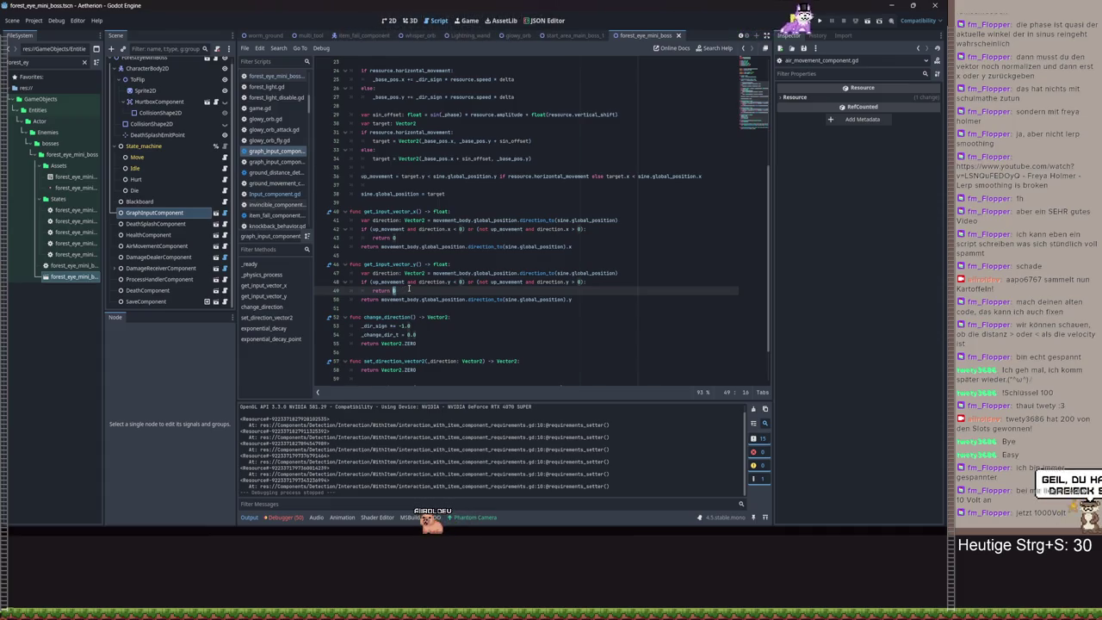
- Replace the returned expressions on lines 43, 44 and 50 with direction components
click(634, 275)
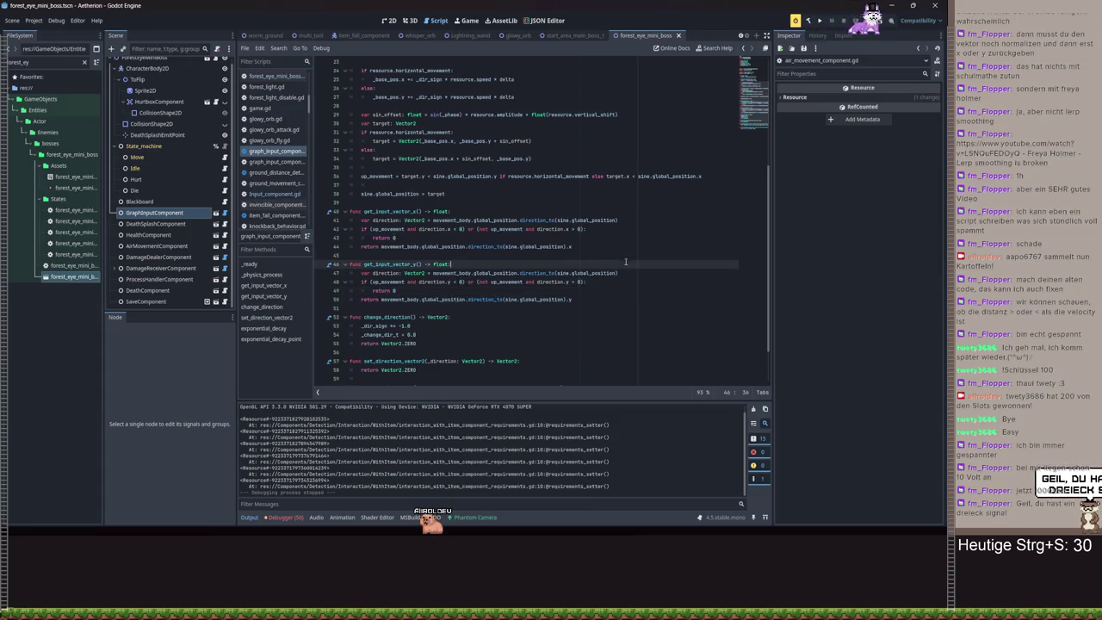
drag(572, 300, 379, 299)
text(m)
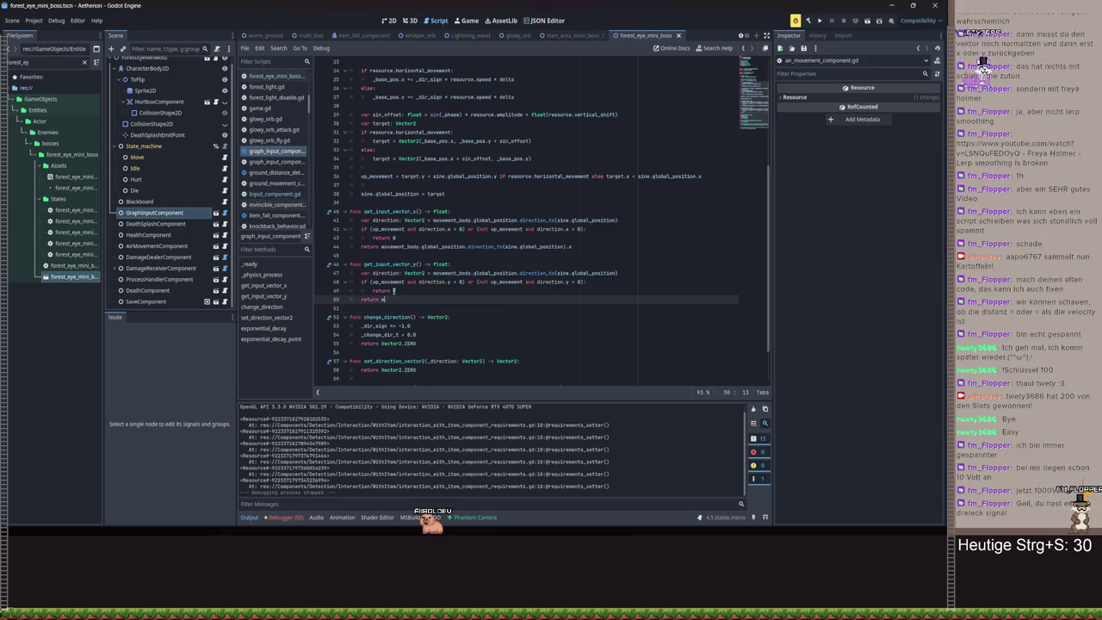
text(ection.y)
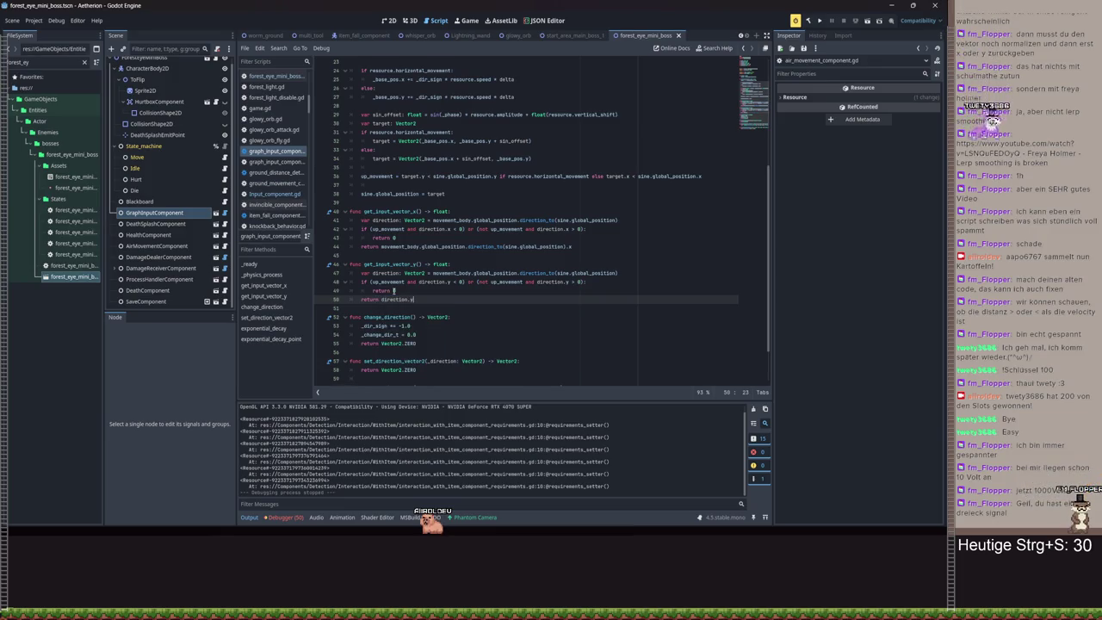
click(403, 237)
key(BackSpace)
text(di)
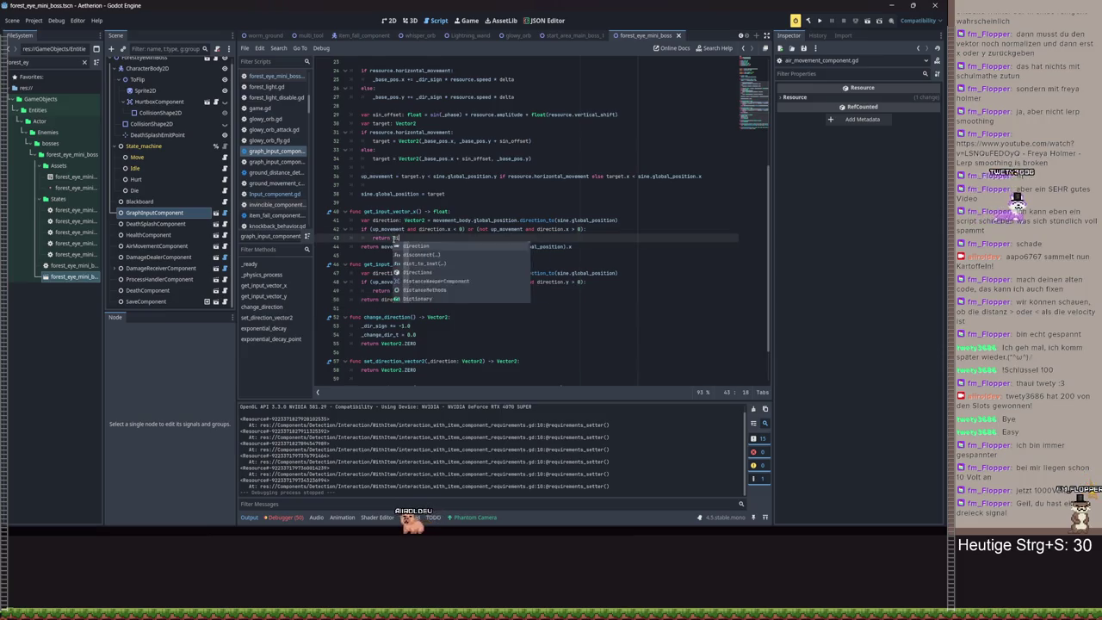
text(rection.y)
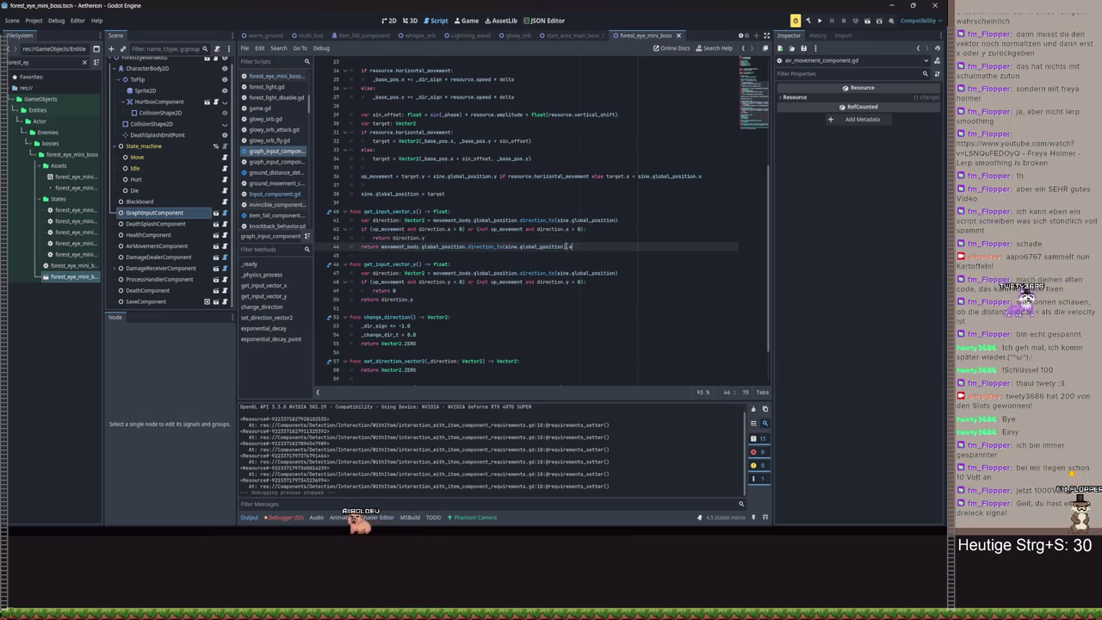
drag(572, 246, 383, 246)
text(direction.x)
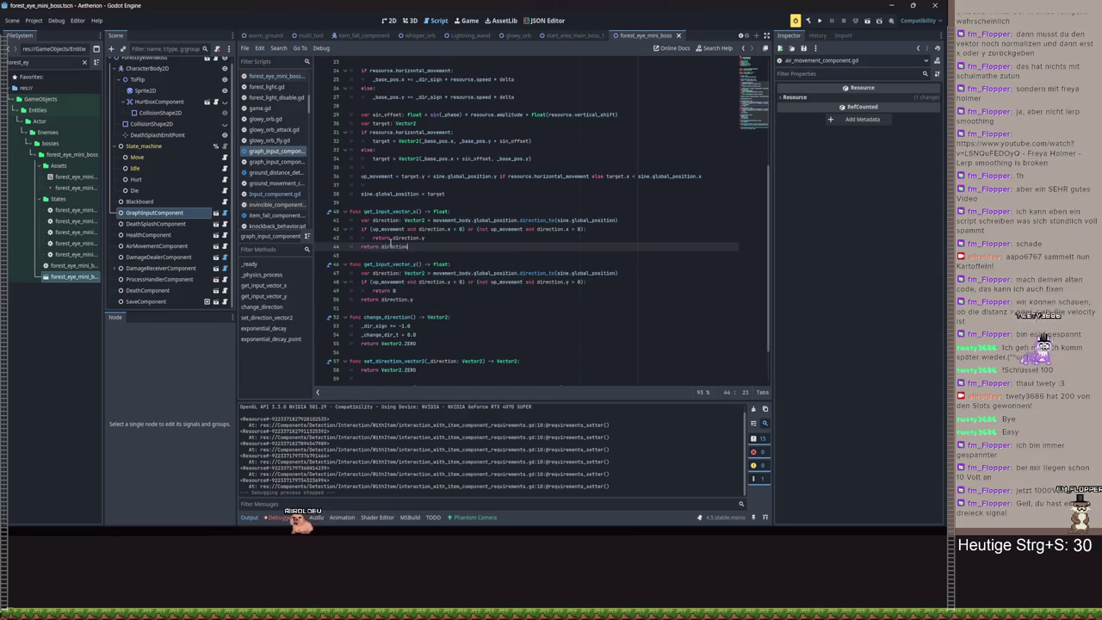
- Correct line 43's gated return to the x component, -direction.x
key(Escape)
key(Up)
key(Right)
key(Right)
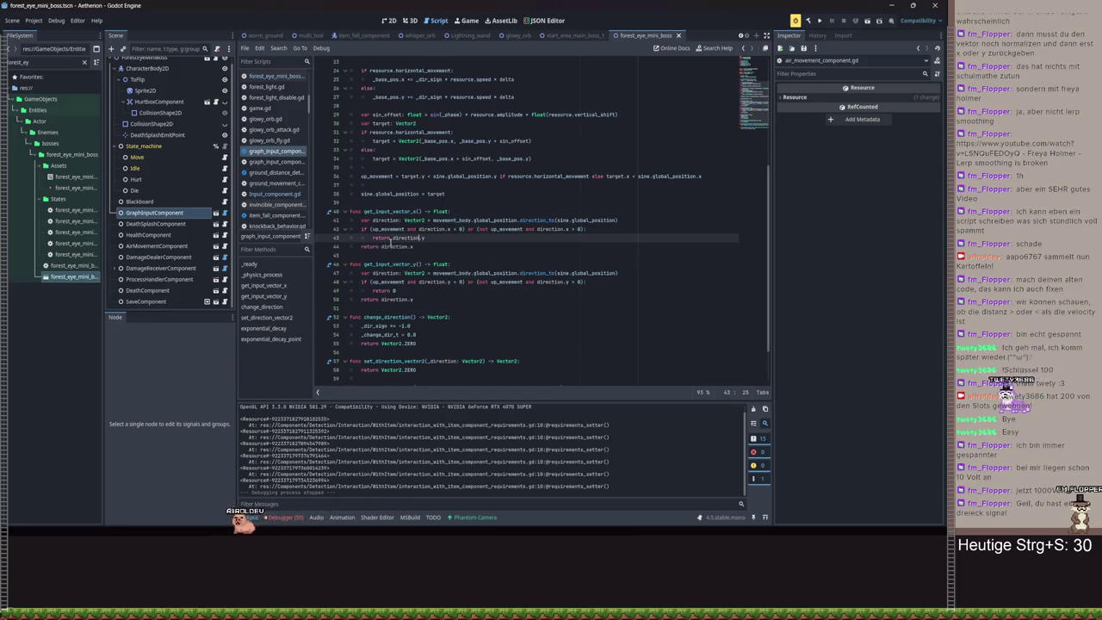
key(BackSpace)
text(x)
click(393, 239)
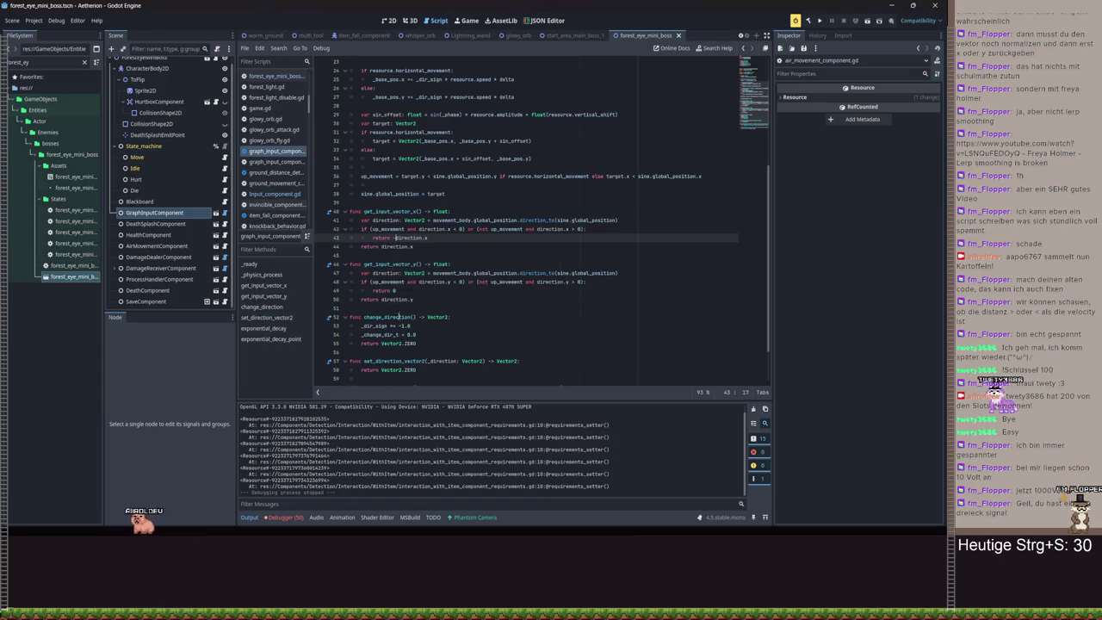
- Make line 49's gated return -direction.y, save, and launch the game
click(408, 291)
text(-direction.x)
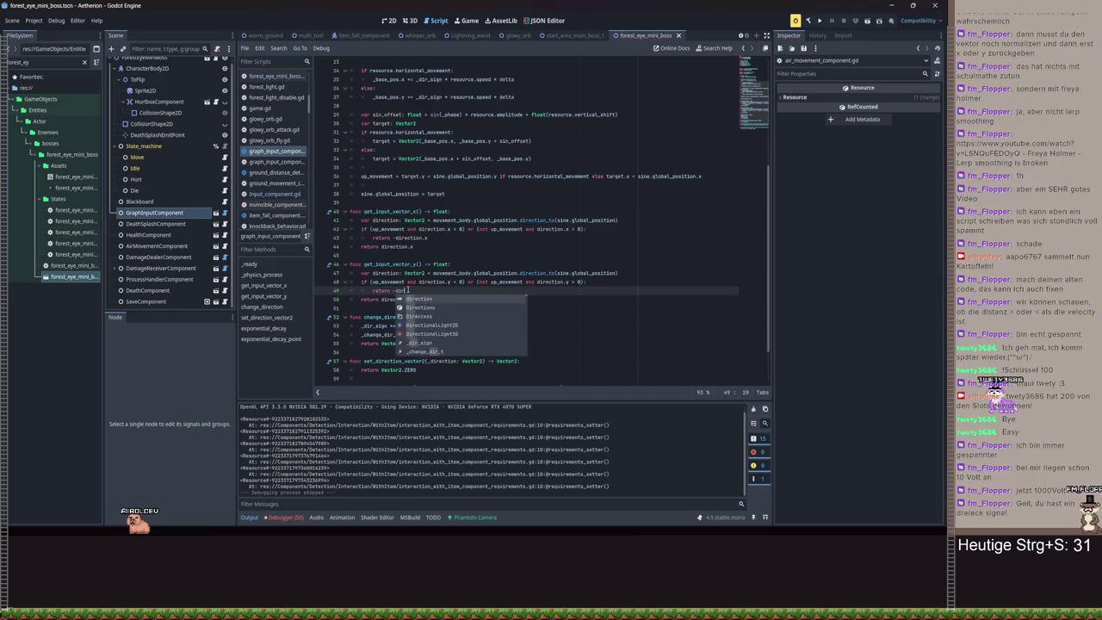
key(ctrl+s)
key(BackSpace)
text(y)
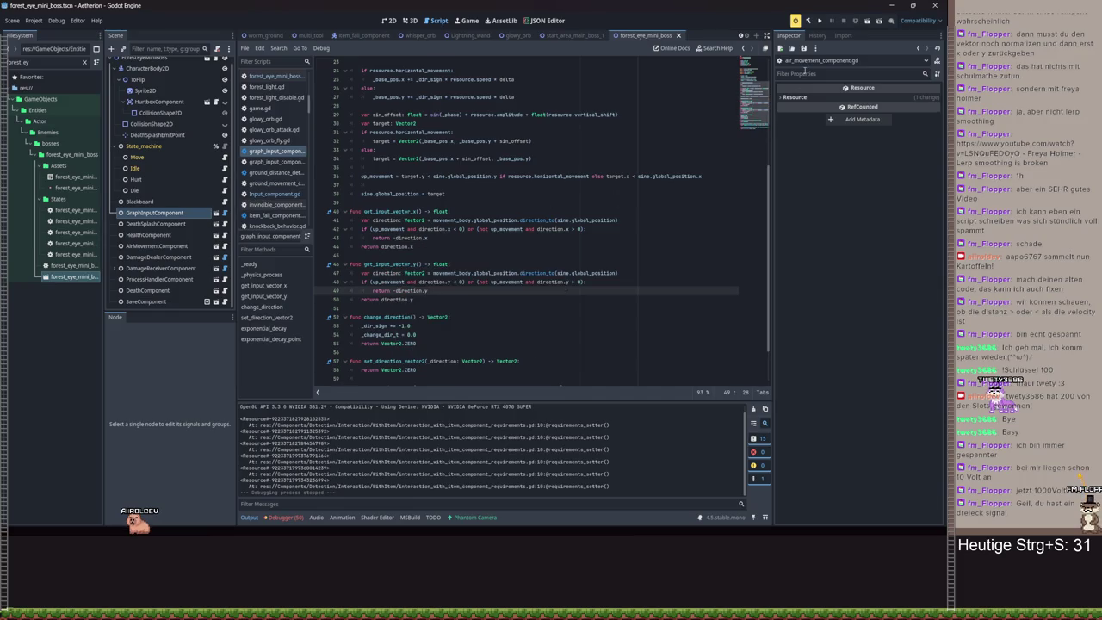
click(821, 23)
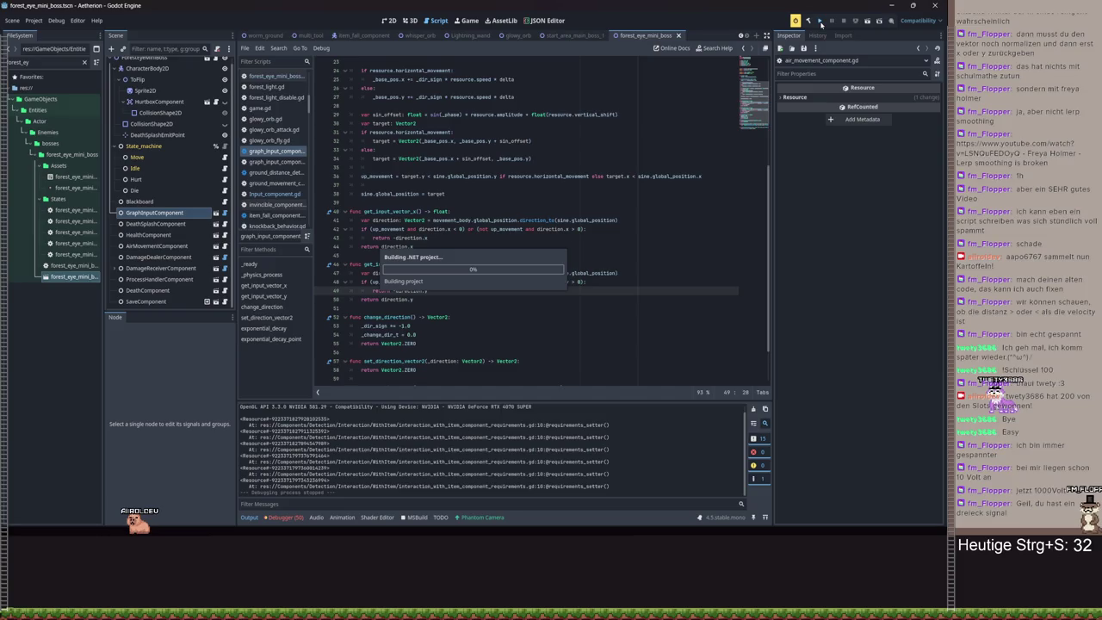
- Load a saved game from the main menu's Load screen
click(485, 270)
click(613, 310)
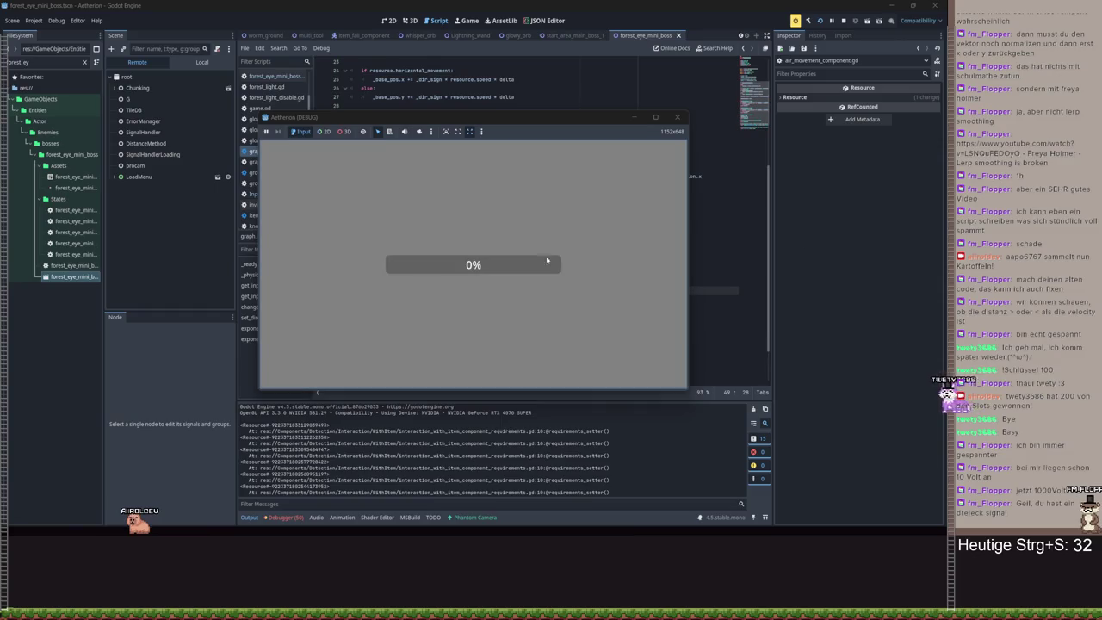
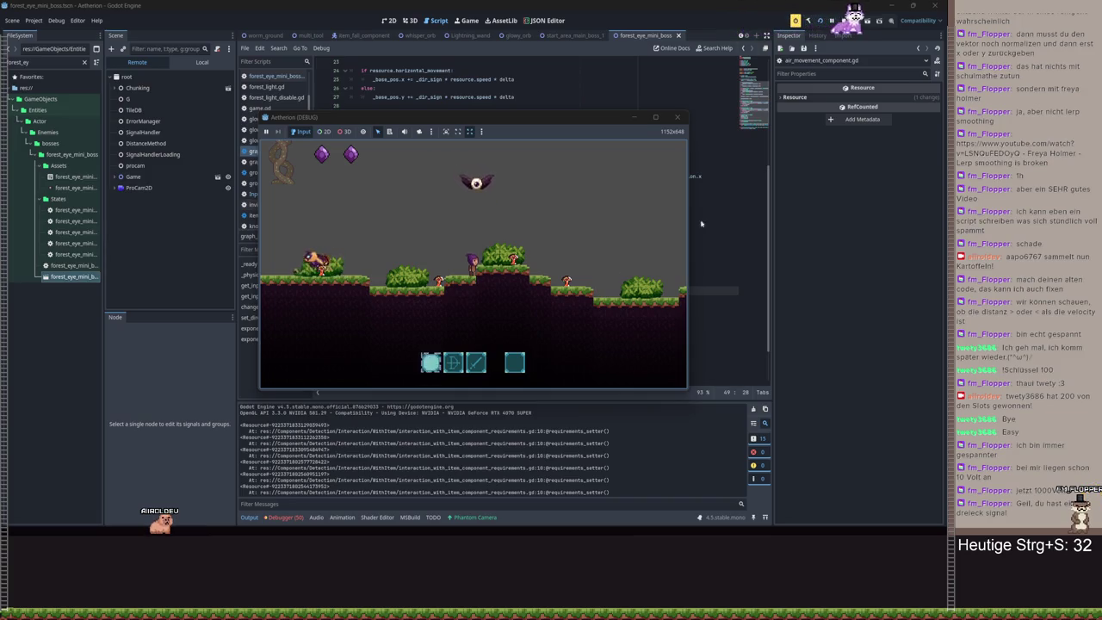
- Close the running game window and return to the boss scene's 2D view
click(680, 119)
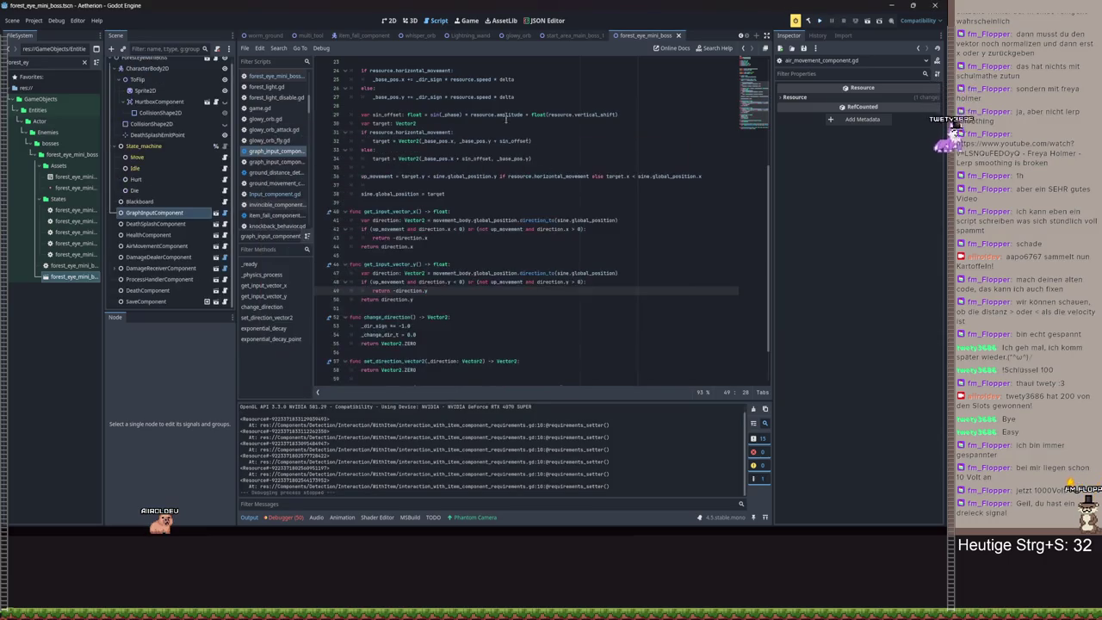
click(392, 20)
scroll(478, 229, down, 3)
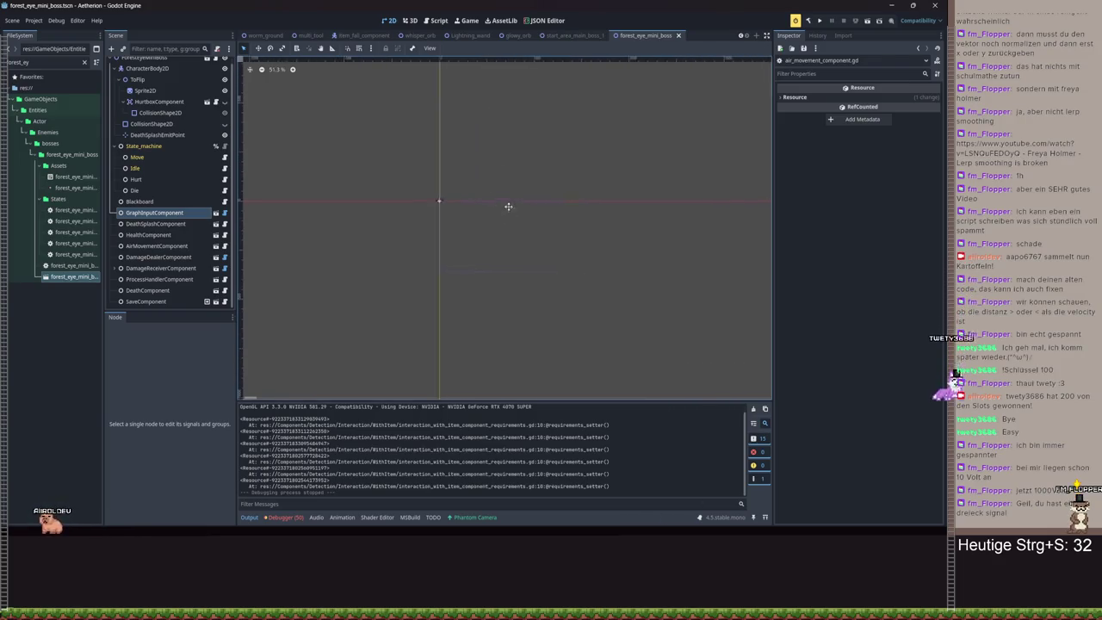
click(435, 21)
click(390, 21)
- Add a Line2D node under the ForestEyeMiniBoss root
click(142, 64)
click(111, 48)
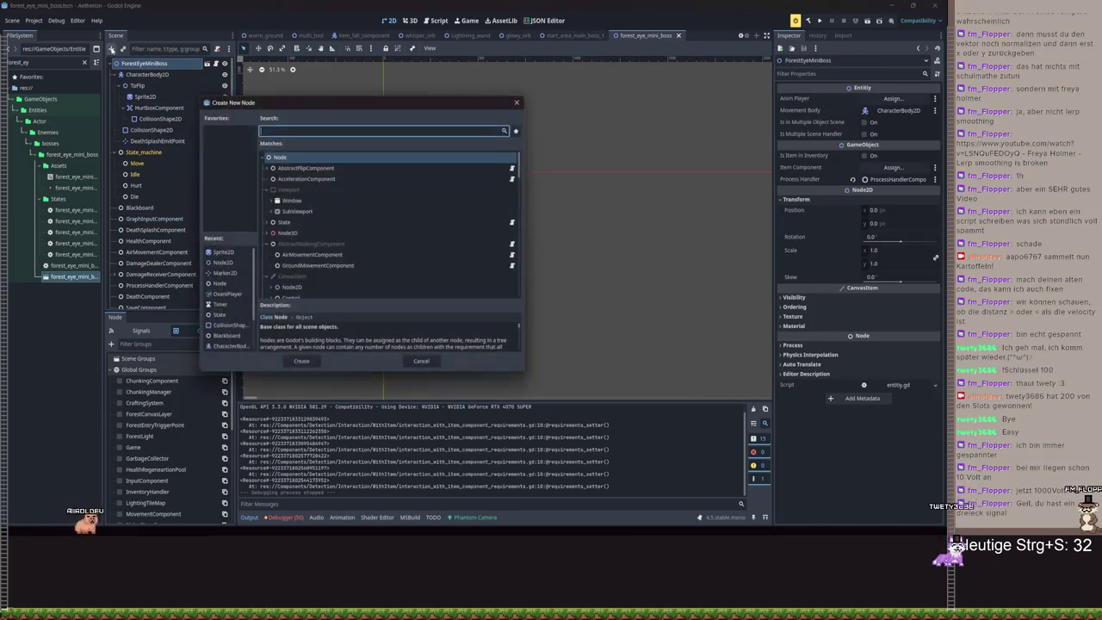
text(Line)
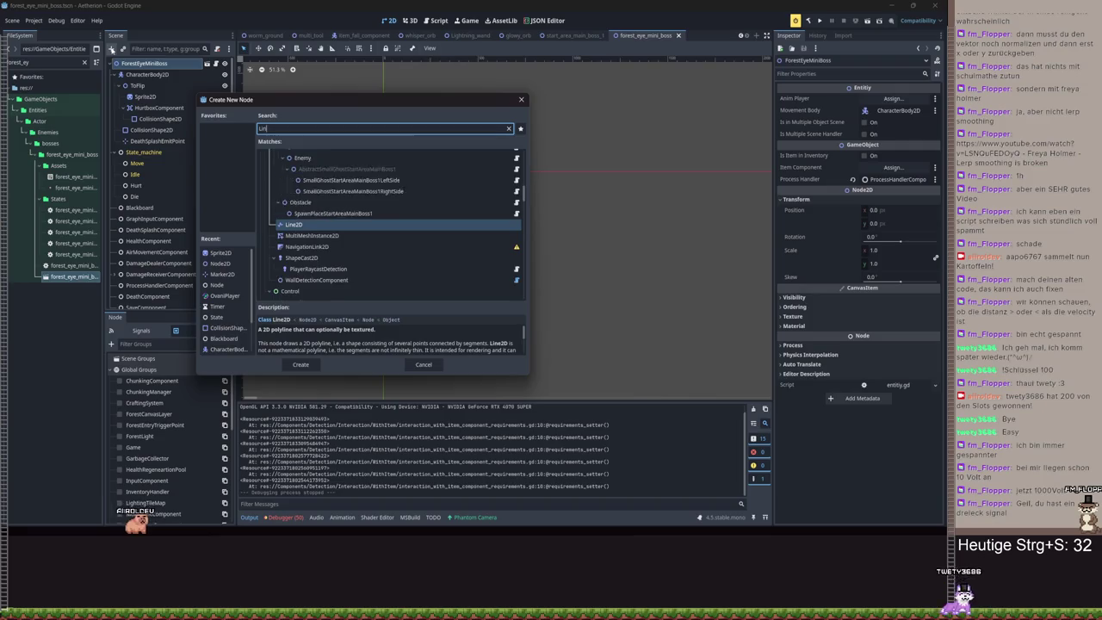
key(Return)
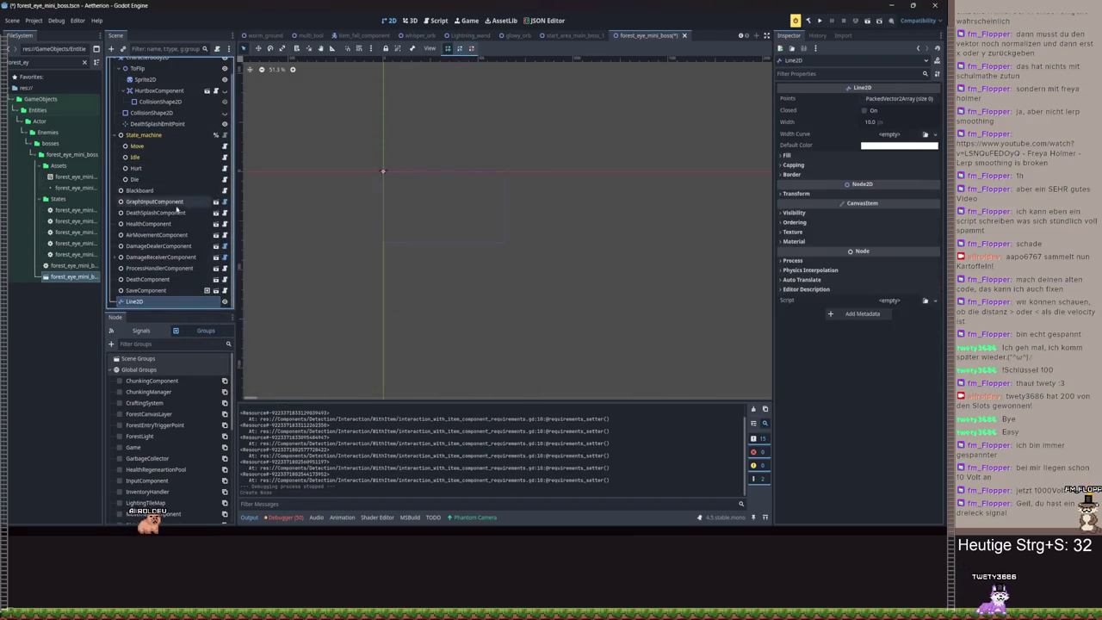
- Draw seven points on the Line2D and recenter the view on the line
click(278, 122)
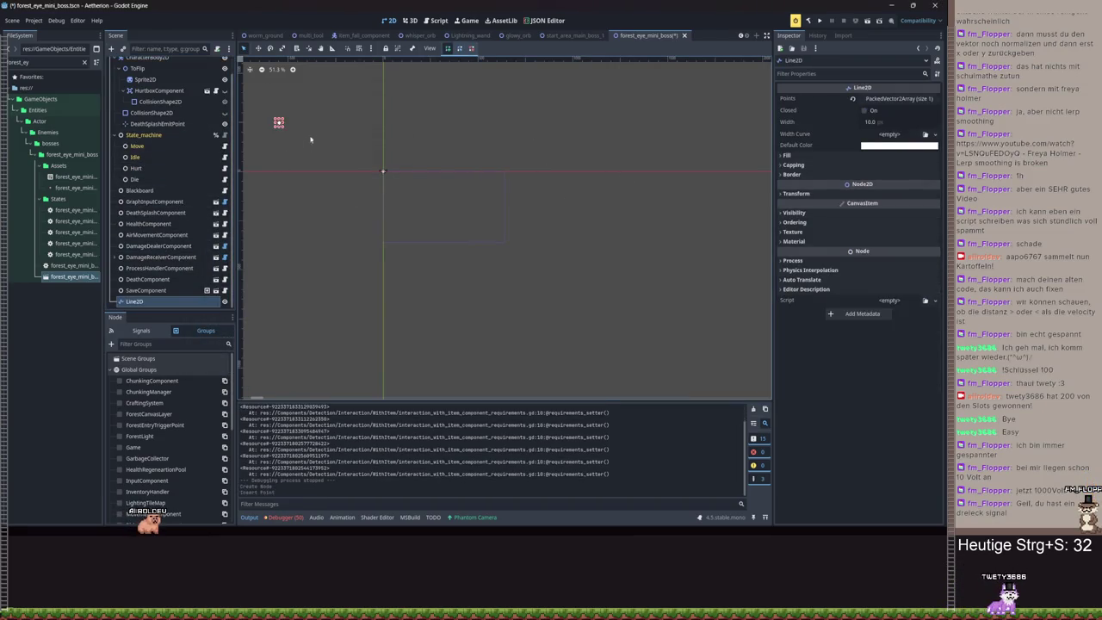
click(369, 231)
click(521, 196)
click(539, 116)
click(605, 108)
click(677, 161)
click(713, 213)
scroll(732, 254, right, 2)
key(f)
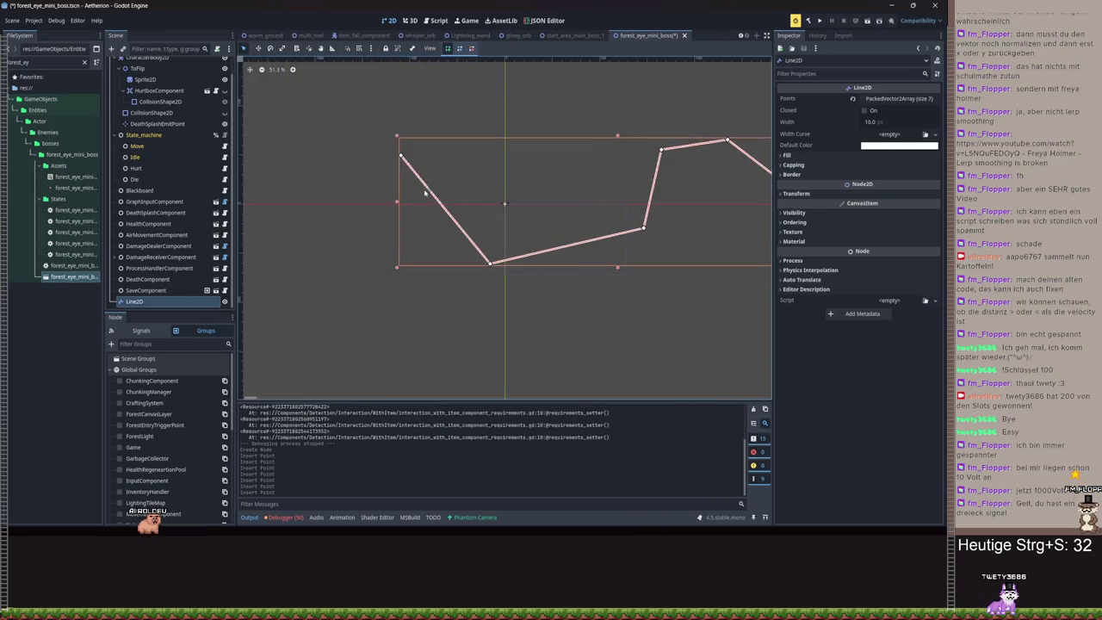
scroll(689, 154, right, 5)
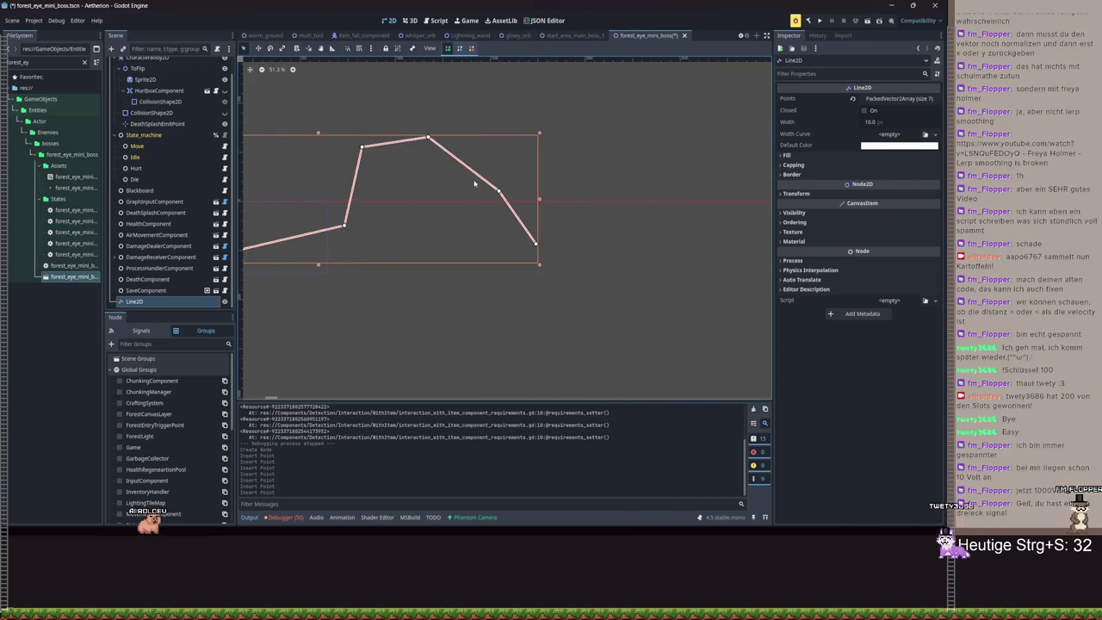
- Undo the line points and the Line2D node itself
key(ctrl+z)
key(ctrl+z)
key(ctrl+z)
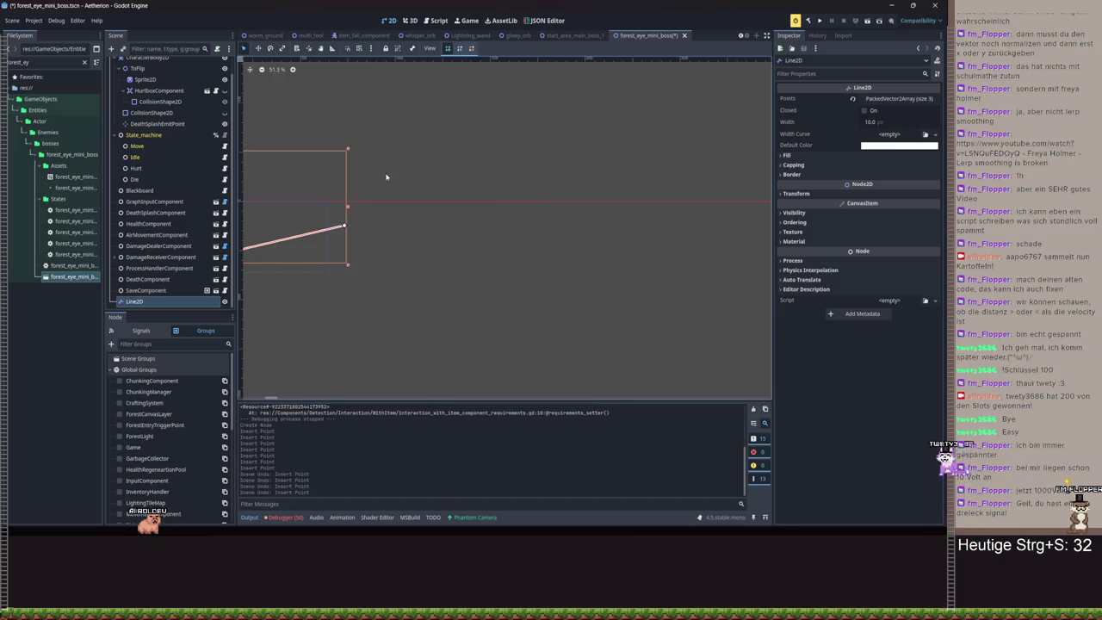
key(ctrl+z)
key(ctrl+z)
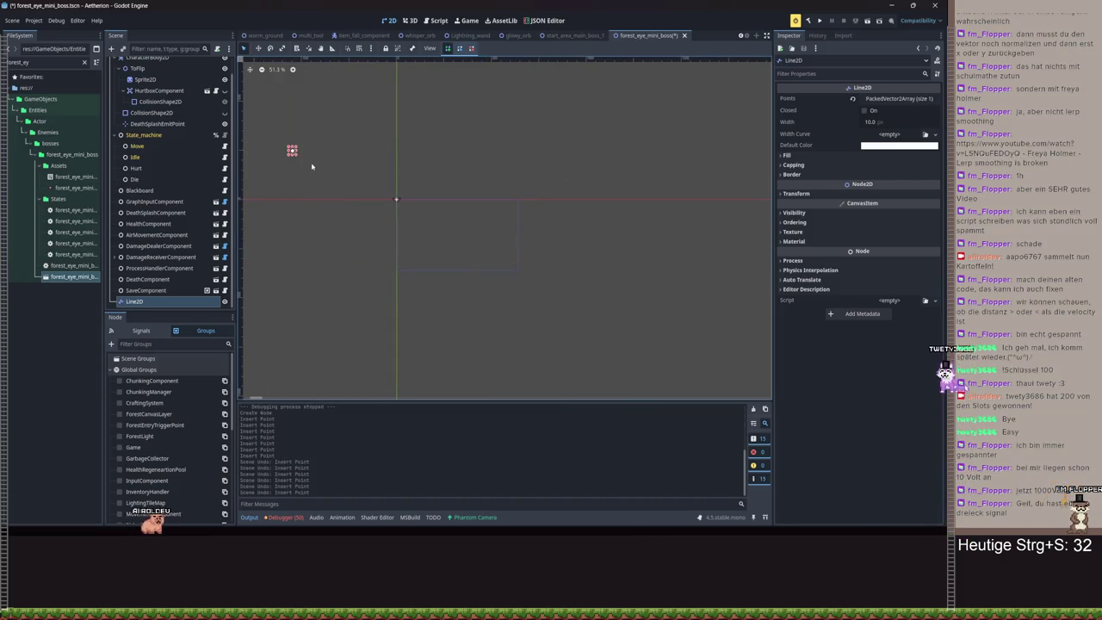
key(ctrl+z)
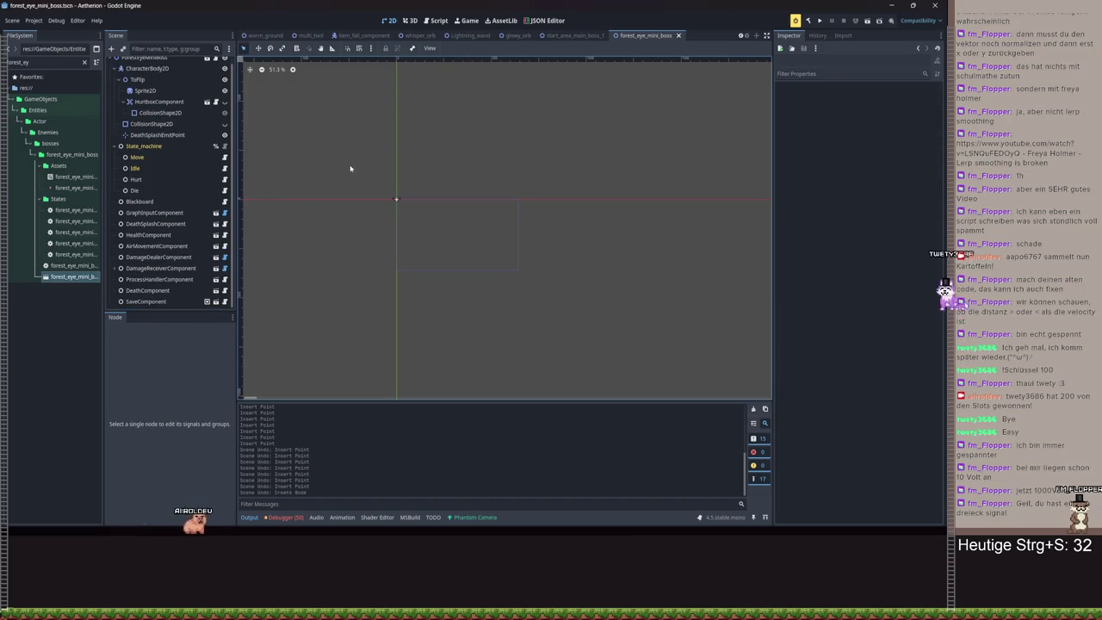
- Undo the unfinished direction variable and if lines in the graph input script
click(432, 25)
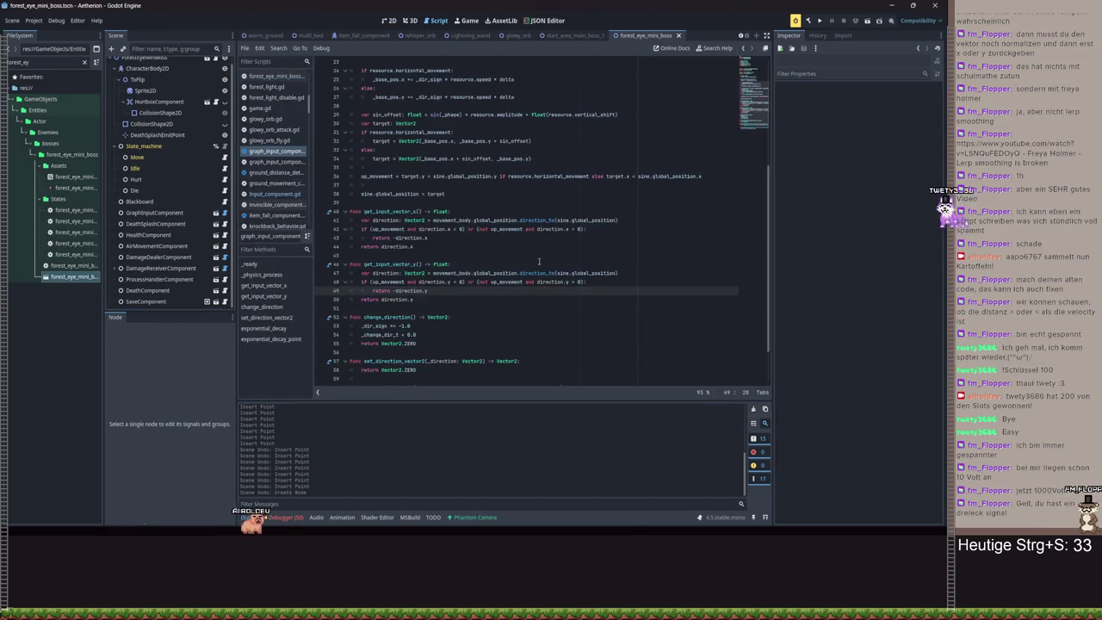
click(558, 283)
key(ctrl+z)
key(ctrl+z)
key(ctrl+z)
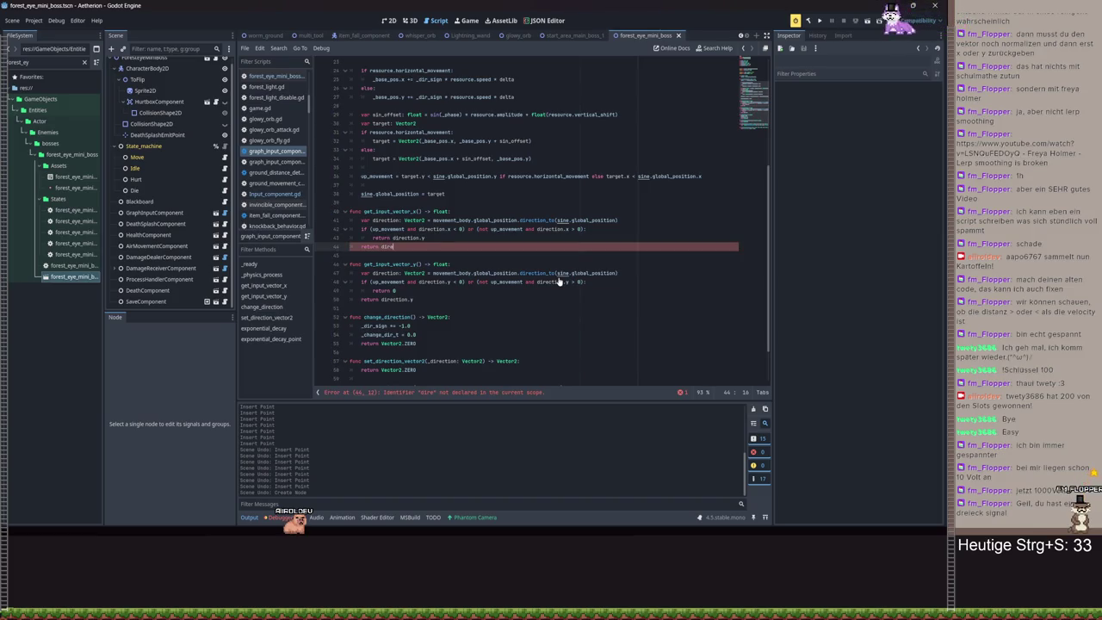
key(ctrl+z)
key(ctrl+z)
key(ctrl+z)
key(ctrl+z)
key(ctrl+z)
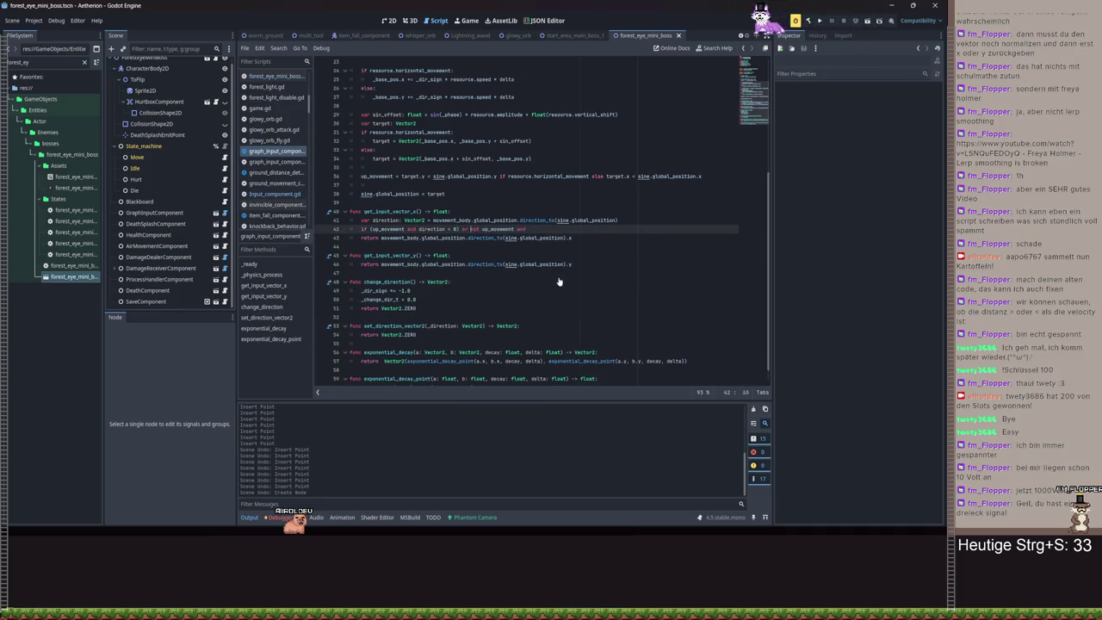
key(ctrl+z)
key(ctrl+z)
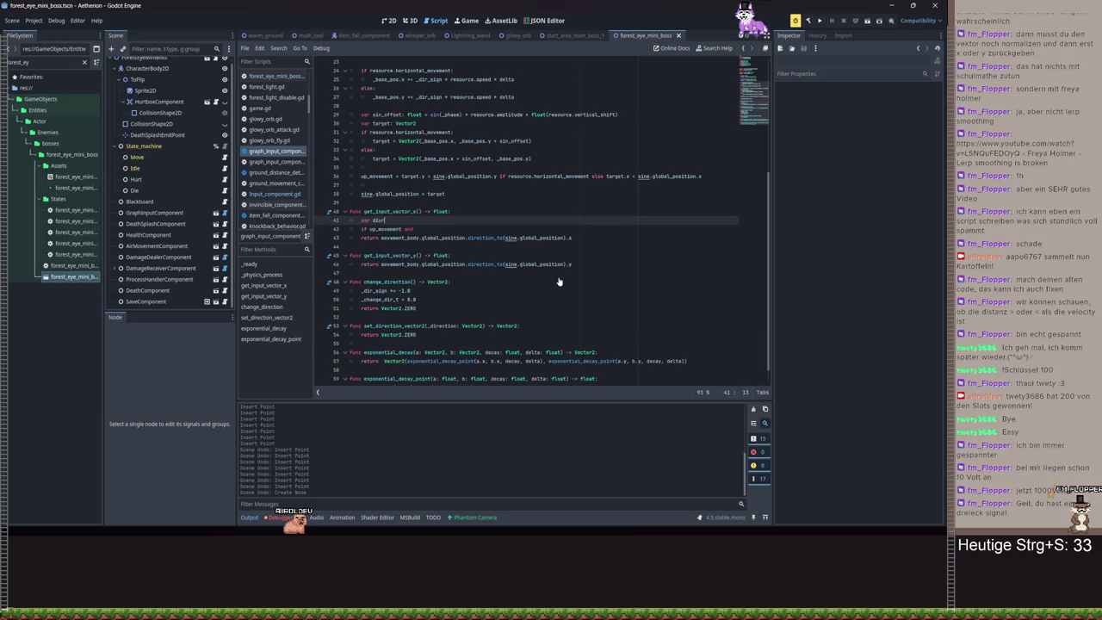
key(ctrl+z)
key(ctrl+z)
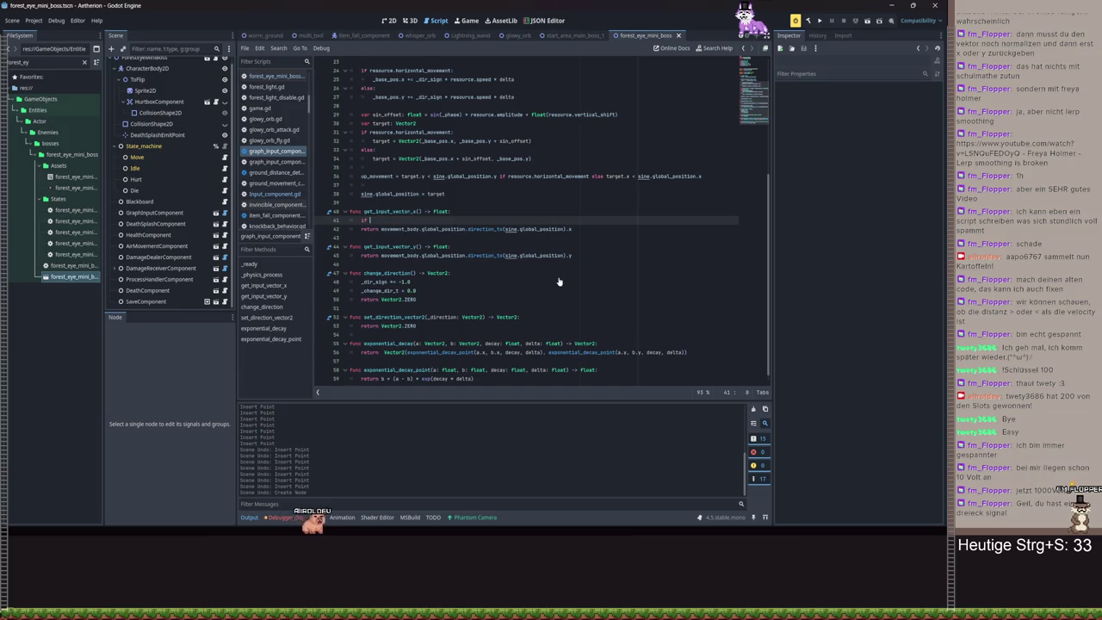
key(ctrl+z)
- Undo the .x and up_movement edits, delete the leftover empty line, and save
key(ctrl+z)
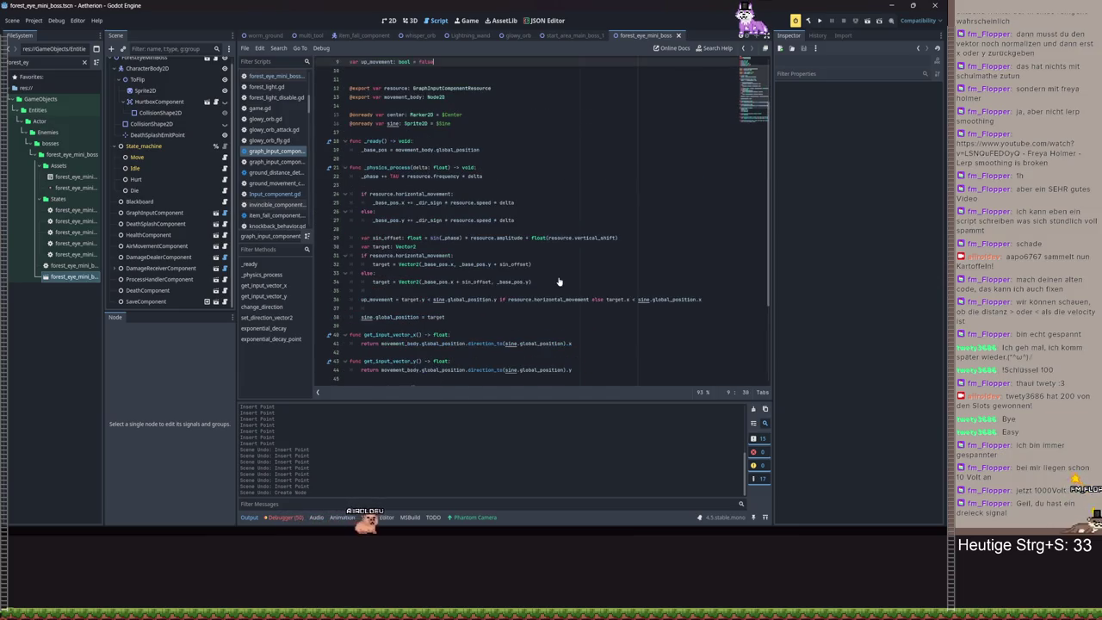
key(ctrl+z)
key(ctrl+z)
key(ctrl+z)
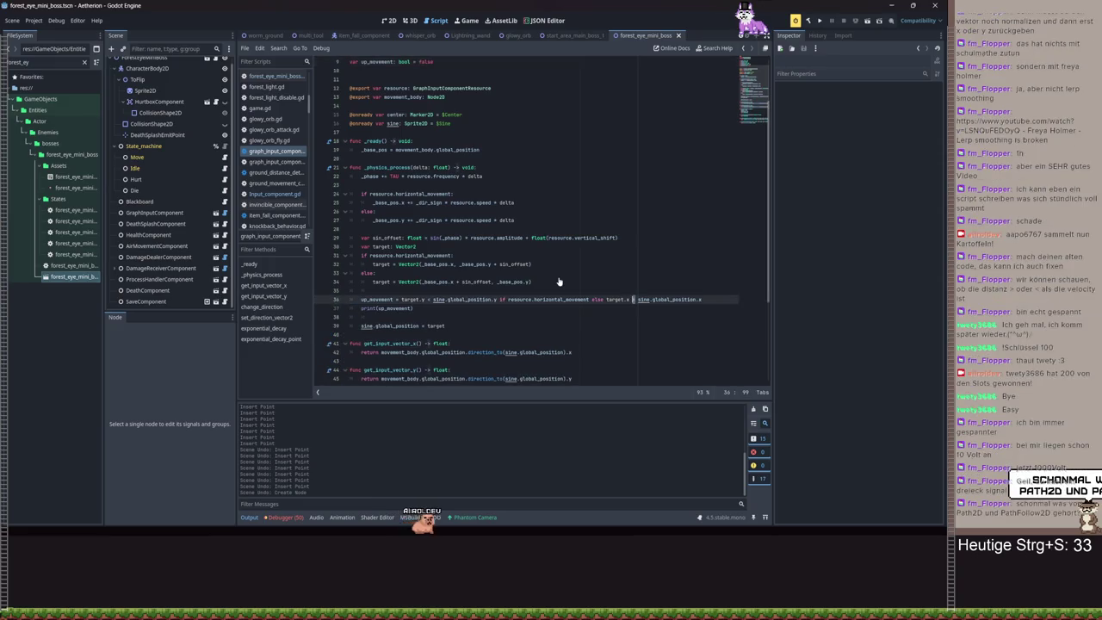
key(ctrl+z)
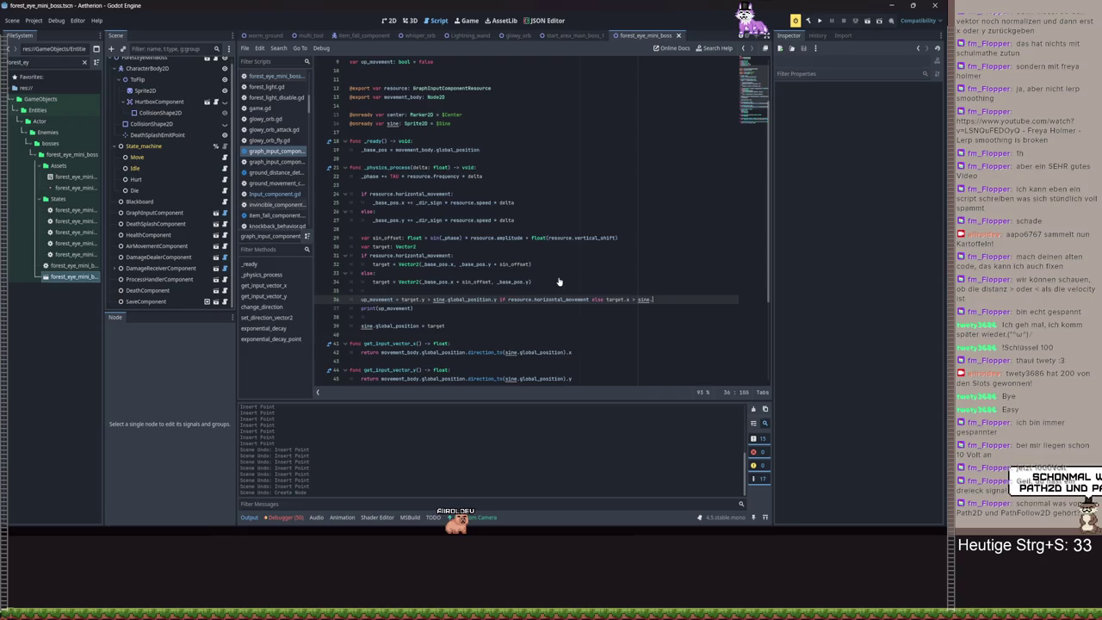
text(x)
key(BackSpace)
key(BackSpace)
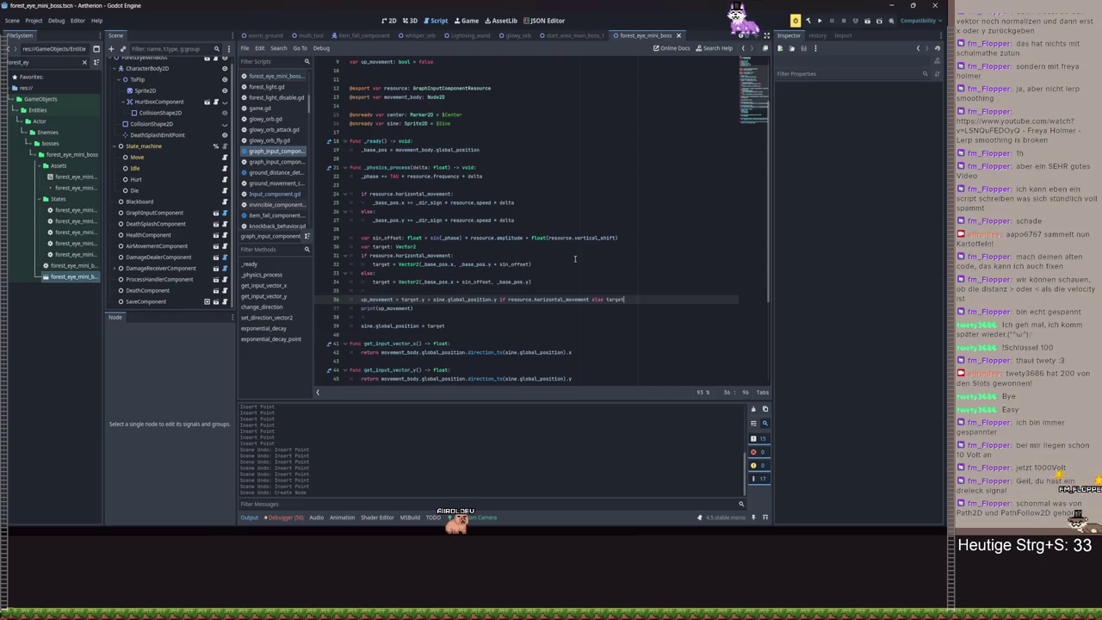
key(ctrl+z)
key(ctrl+z)
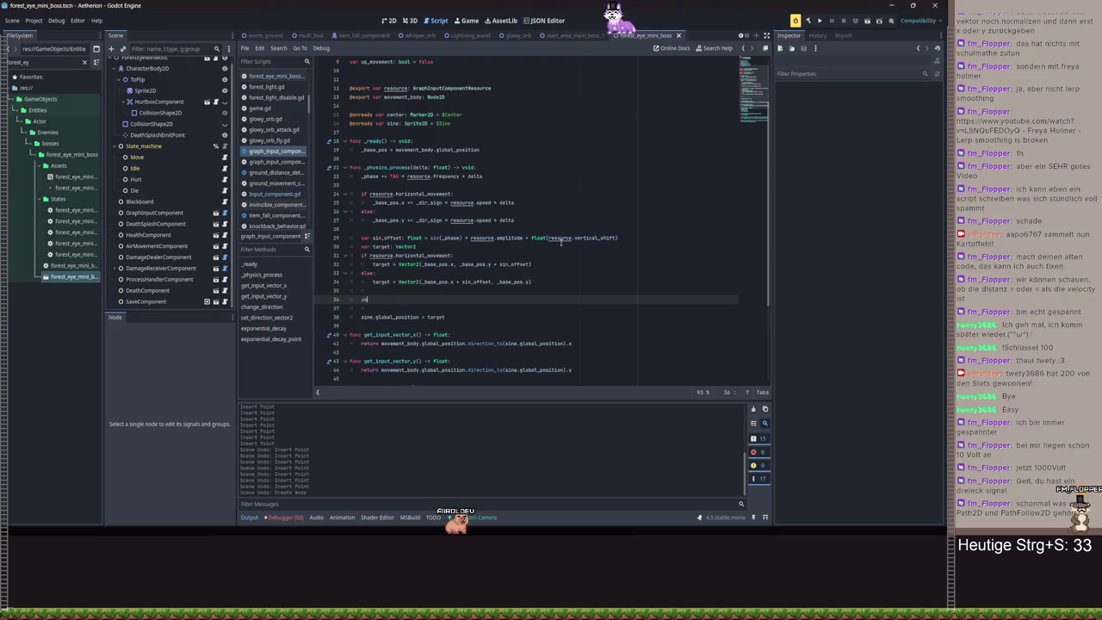
key(Delete)
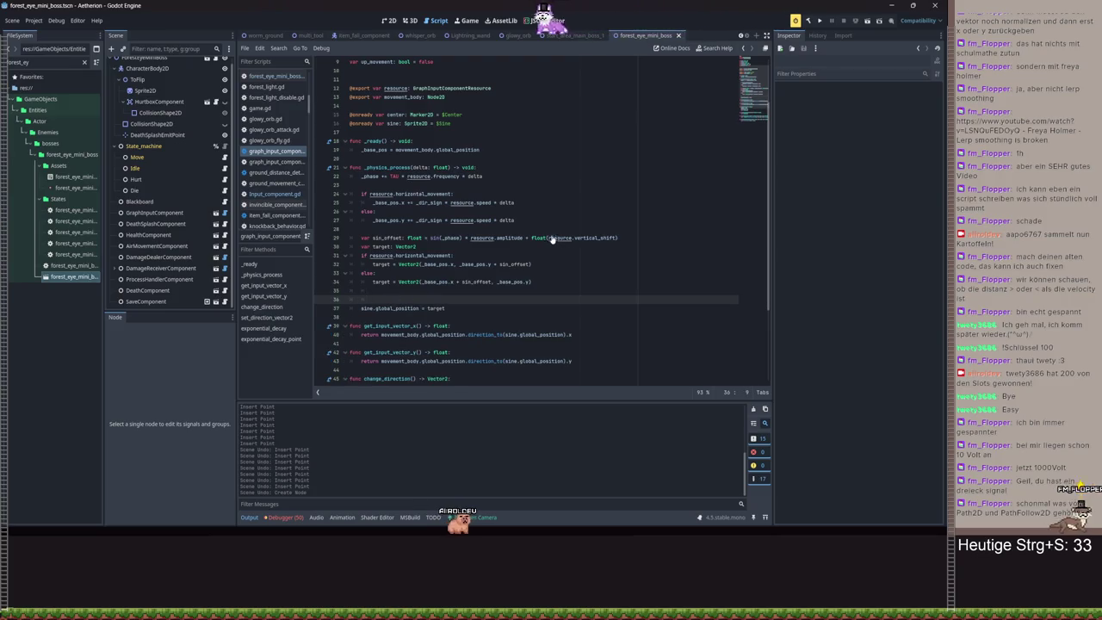
key(ctrl+s)
- Add a Path2D node under the ForestEyeMiniBoss root and select it
click(389, 20)
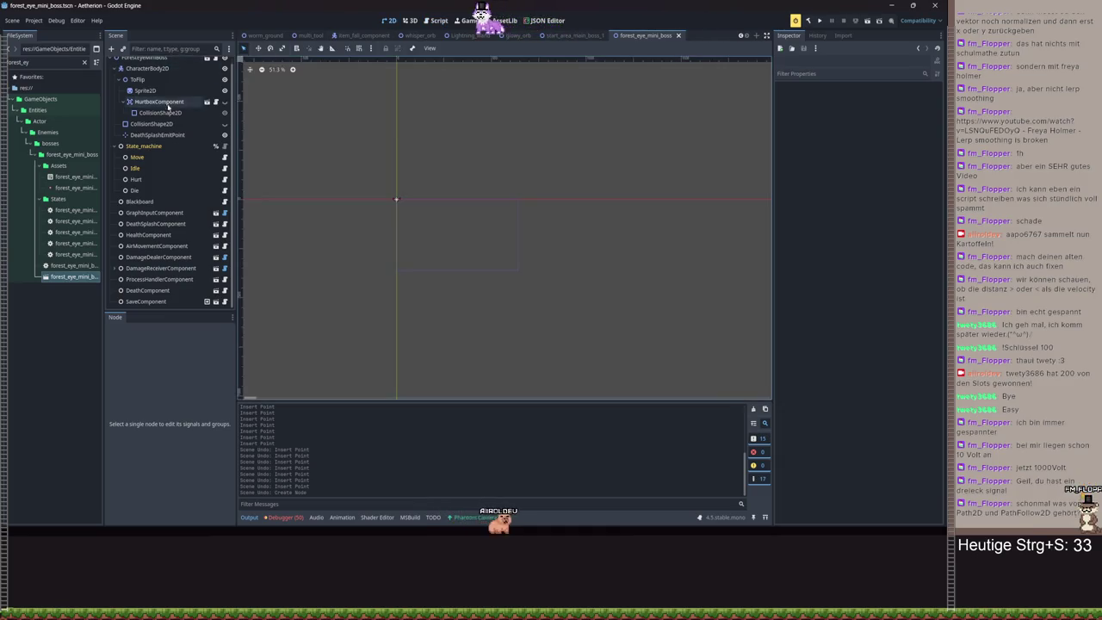
click(144, 63)
click(111, 48)
text(Path)
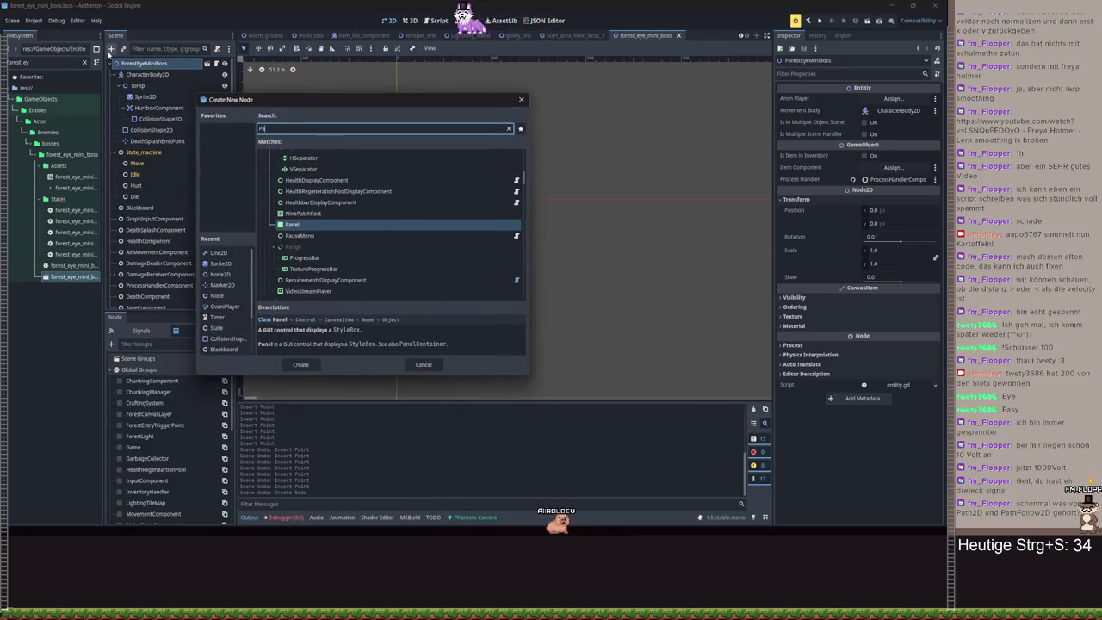
key(Down)
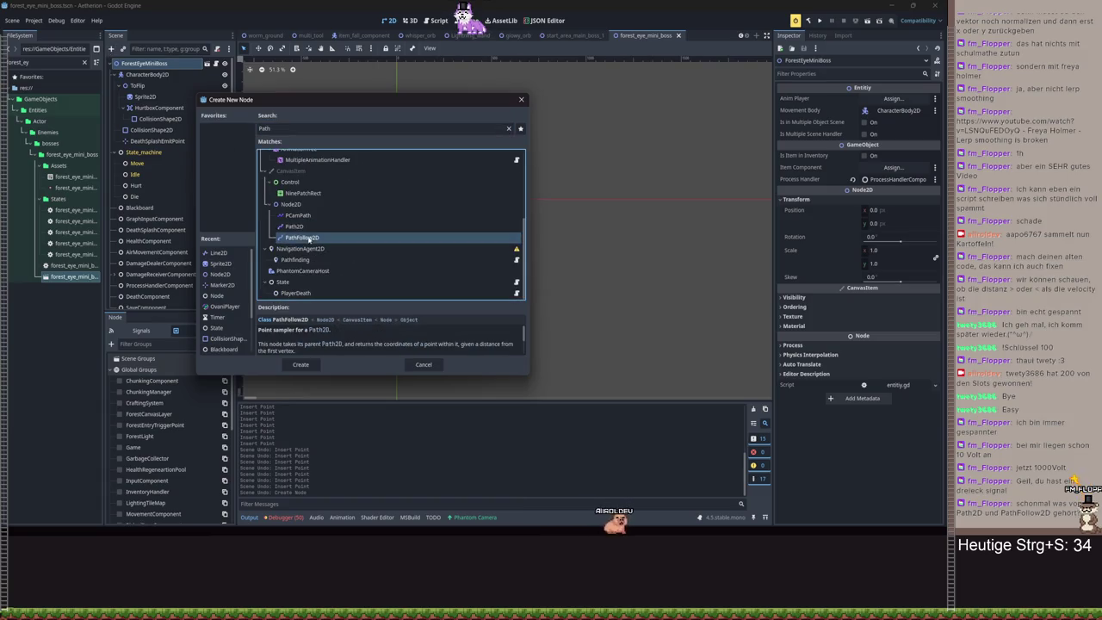
key(Up)
key(Return)
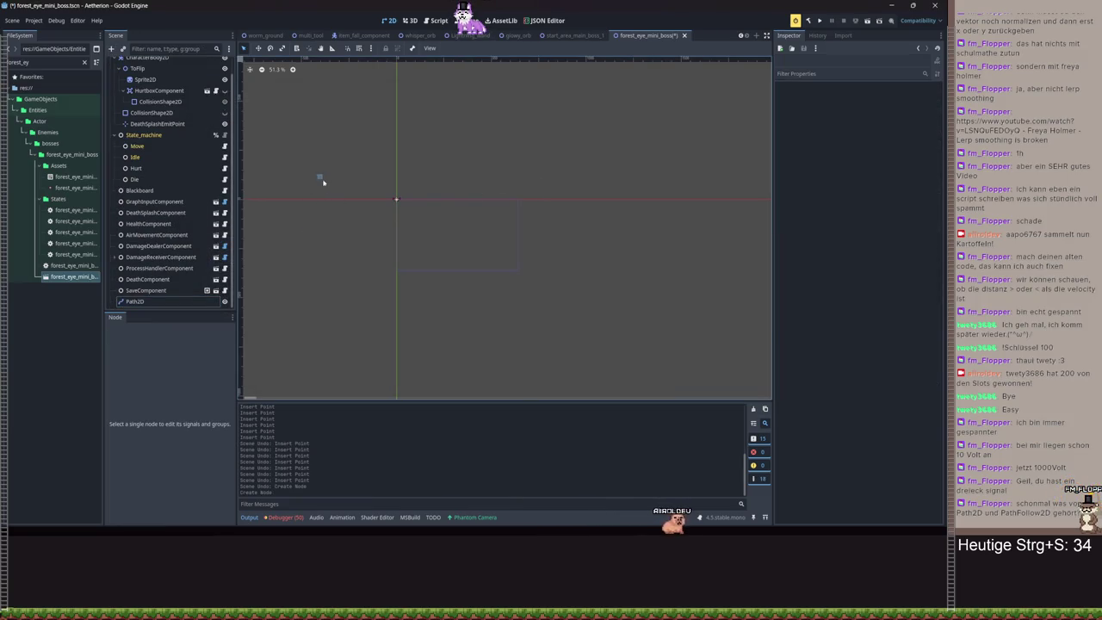
click(155, 291)
click(158, 302)
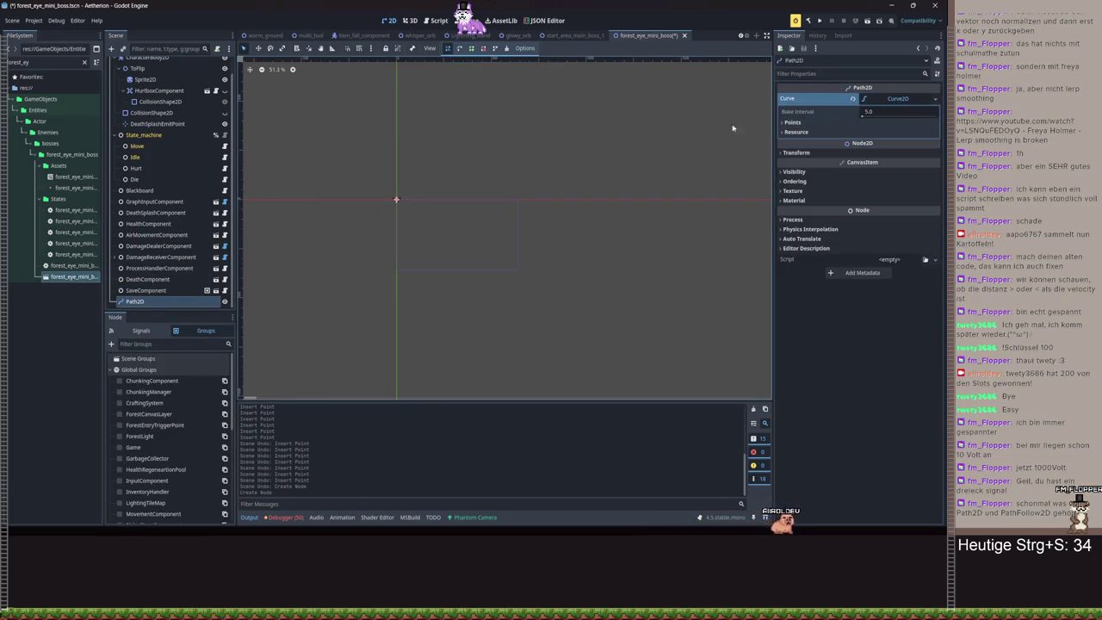
- Draw a zigzag curve of eight points on the Path2D
click(792, 122)
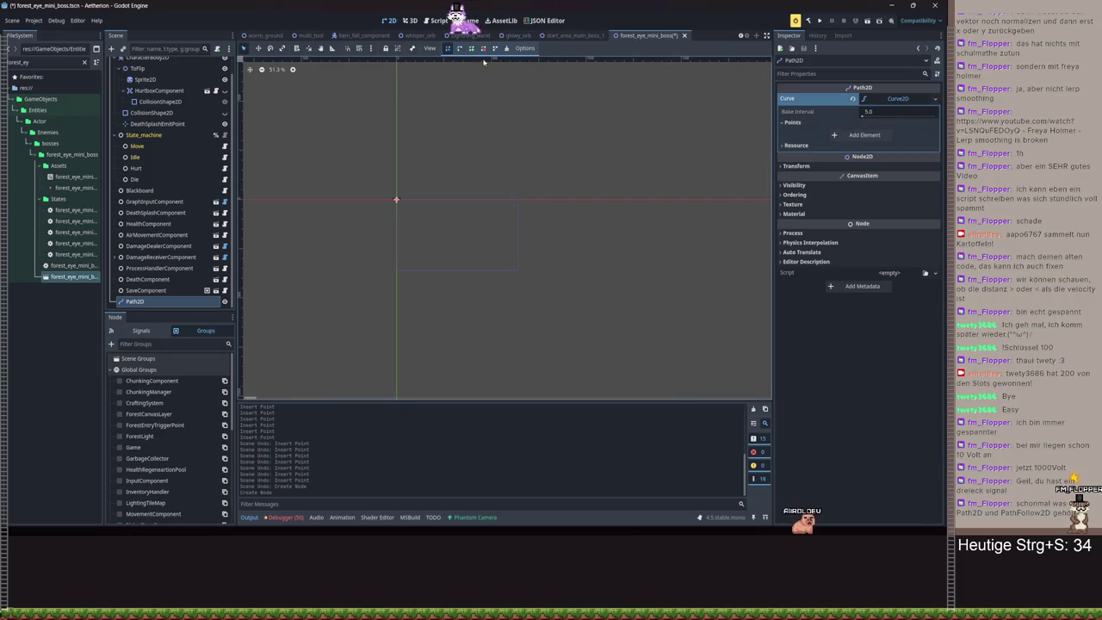
click(338, 158)
click(382, 204)
click(452, 240)
click(547, 190)
click(589, 141)
mouse_move(614, 134)
mouse_down()
mouse_move(684, 179)
mouse_move(719, 272)
mouse_move(720, 217)
mouse_move(659, 191)
mouse_up()
click(696, 213)
click(722, 198)
scroll(466, 239, down, 3)
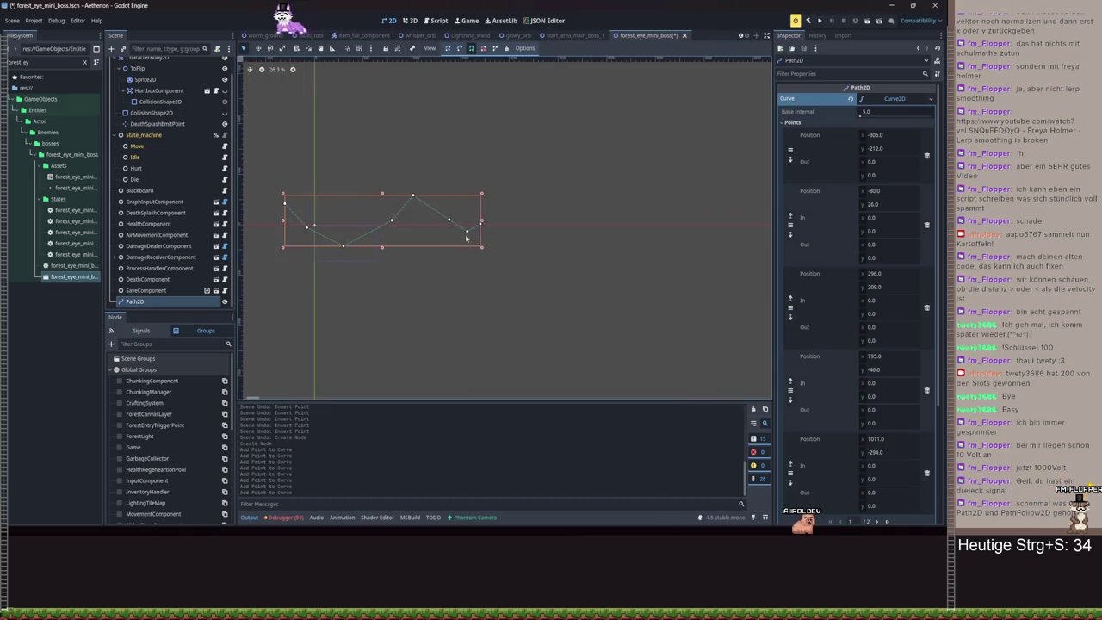
- Add a PathFollow2D child and slide its Progress to about 557.57
click(111, 49)
text(pathfollow)
double_click(298, 268)
scroll(537, 197, up, 10)
scroll(360, 213, down, 6)
drag(887, 99, 913, 98)
scroll(609, 210, down, 3)
click(871, 99)
mouse_move(872, 99)
mouse_down()
mouse_move(891, 99)
mouse_move(861, 100)
mouse_move(913, 110)
mouse_move(858, 106)
mouse_move(868, 133)
mouse_up()
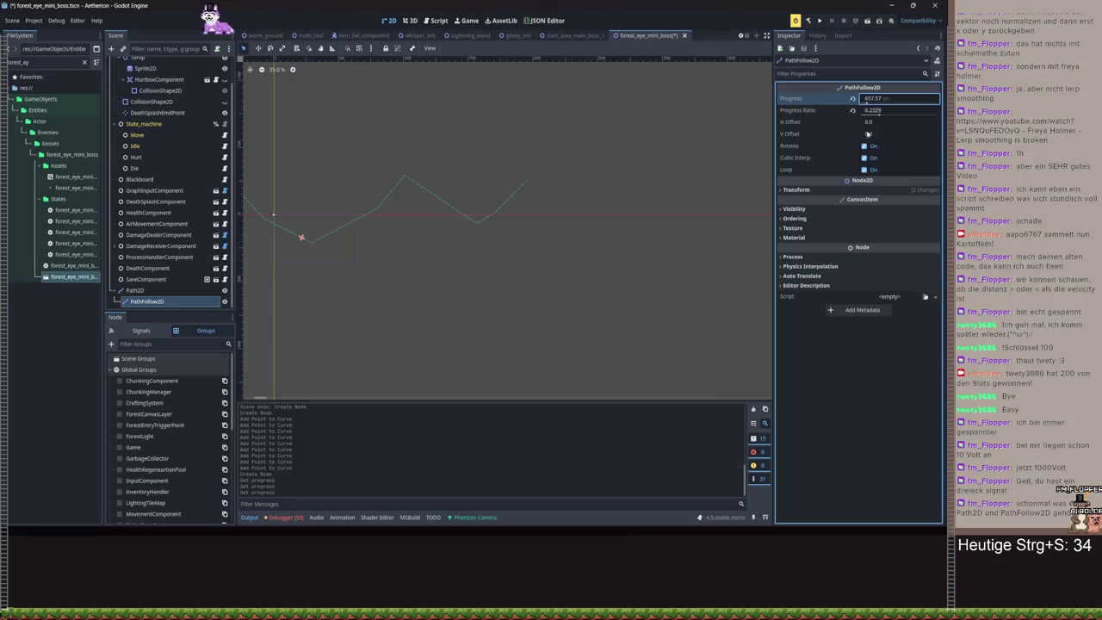
- Try a horizontal offset of 25 on the follower, then reset it to 0
click(872, 122)
text(5)
key(Return)
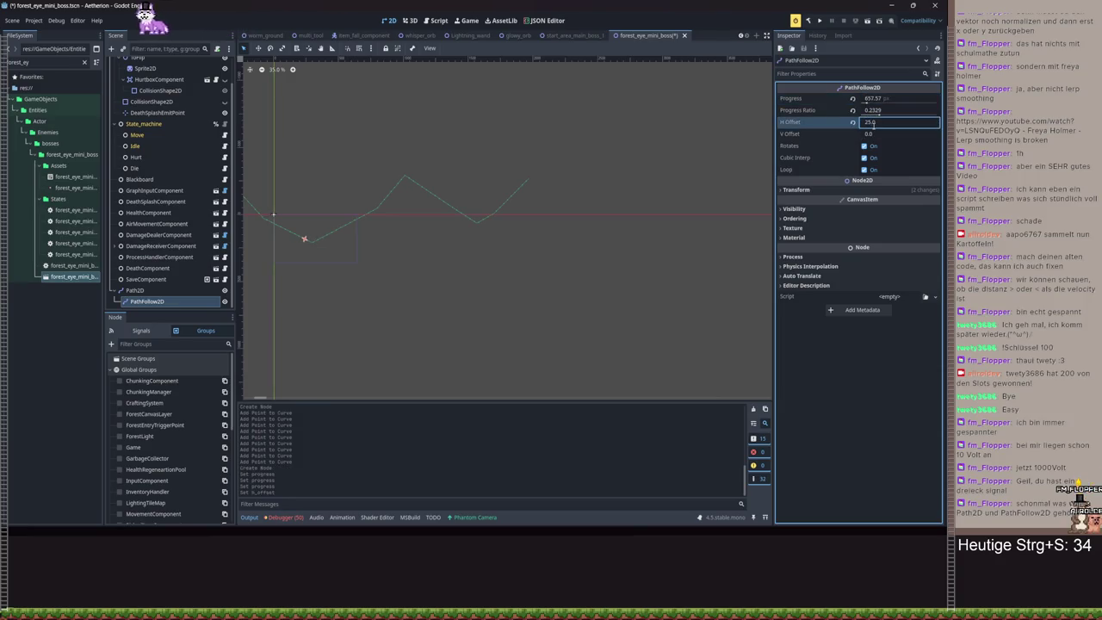
drag(877, 113, 894, 114)
click(853, 123)
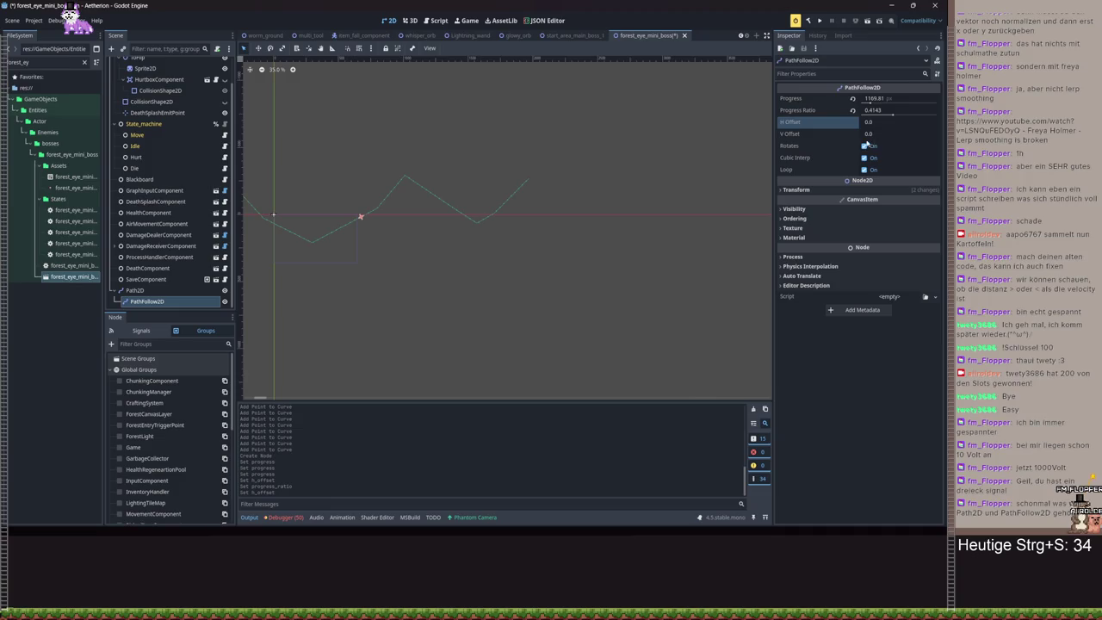
- Turn off Rotates, Cubic Interp and Loop, then scrub the follower's Progress along the path
click(863, 146)
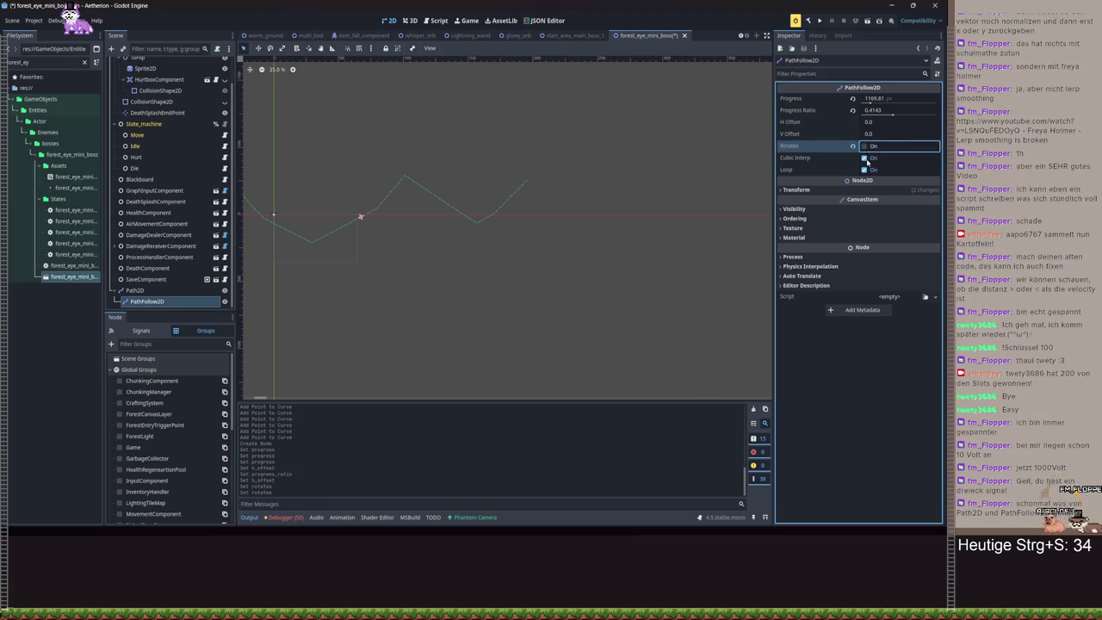
click(864, 157)
click(864, 170)
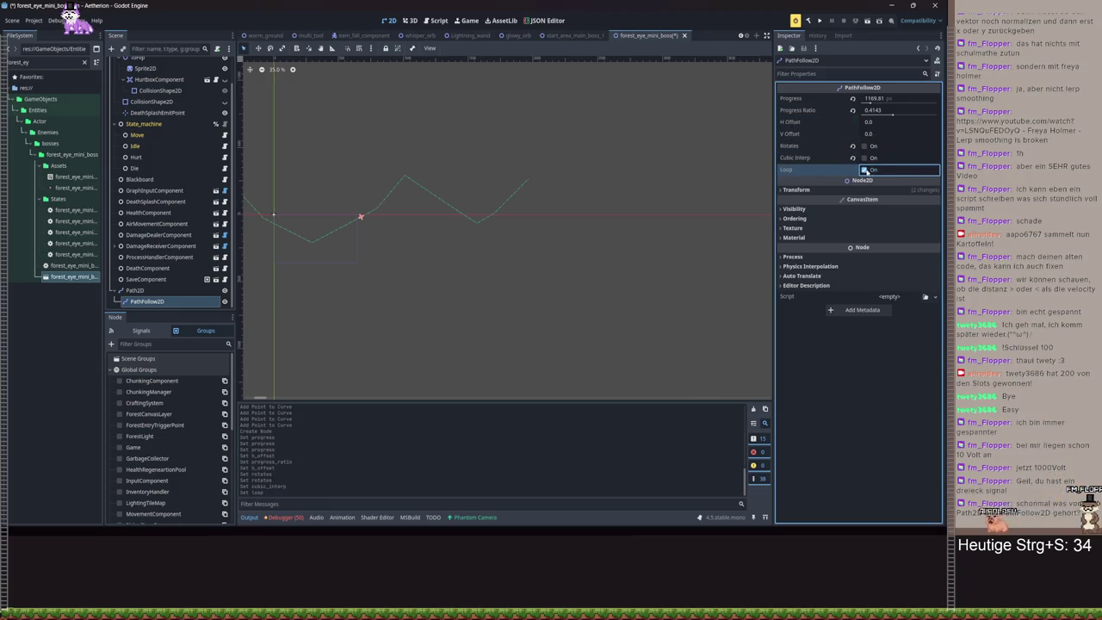
click(864, 170)
drag(872, 99, 935, 115)
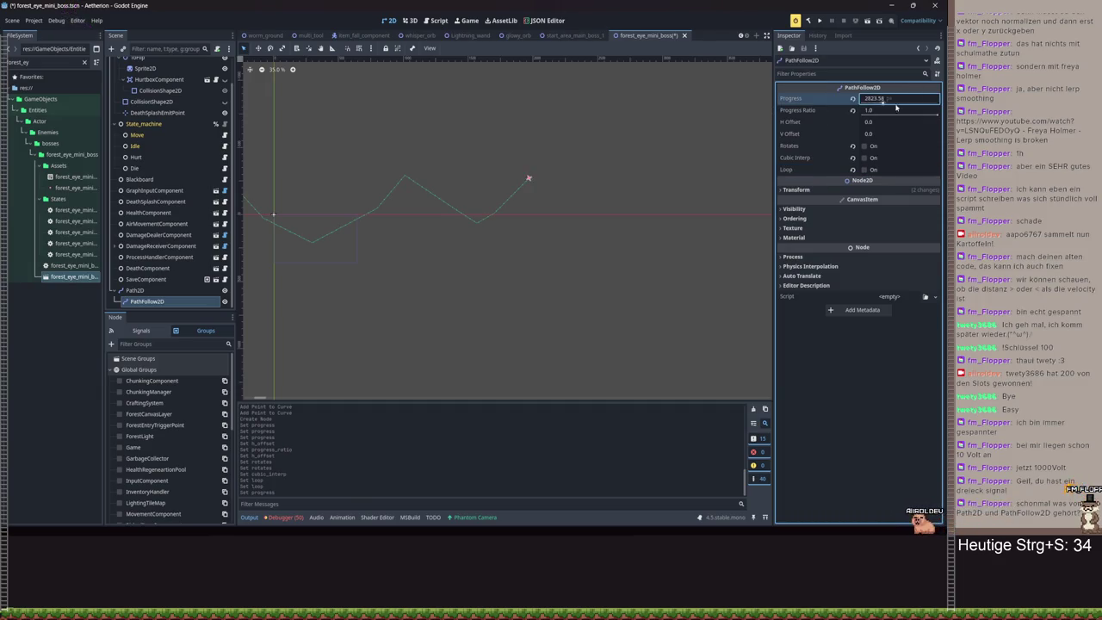
text(0)
key(Return)
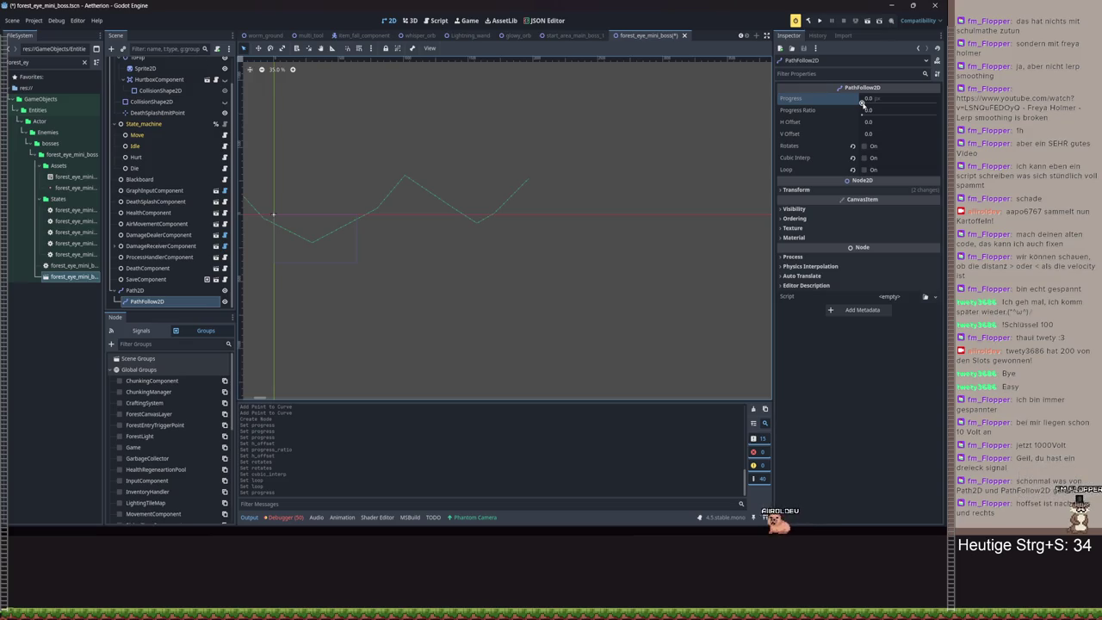
drag(862, 102, 867, 102)
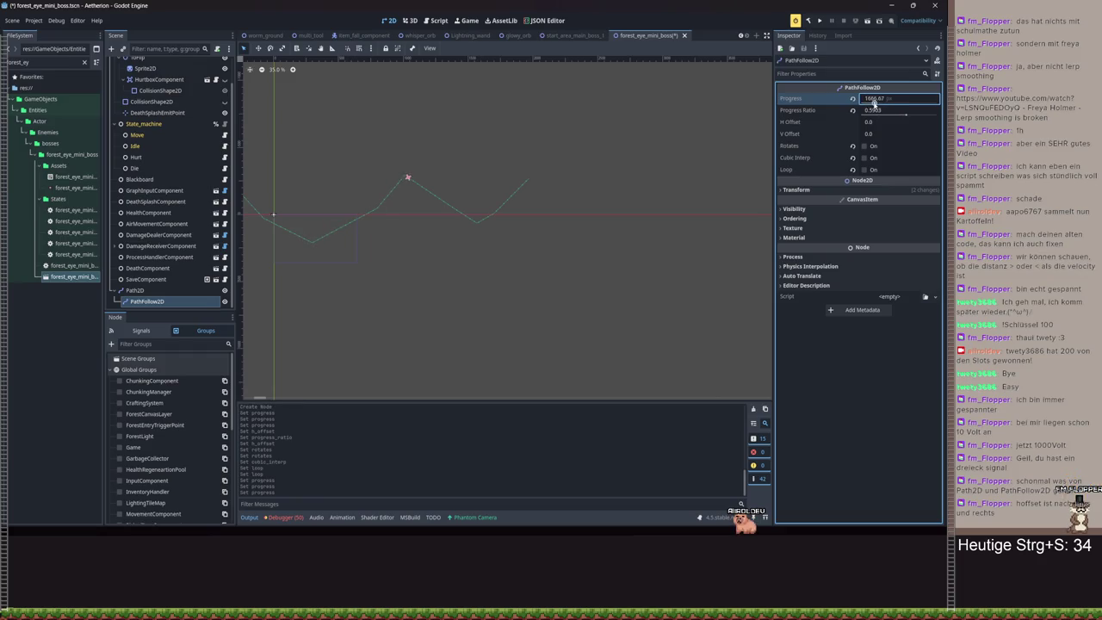
- Try H Offset 100 and a new V Offset, then reset both to defaults
click(890, 122)
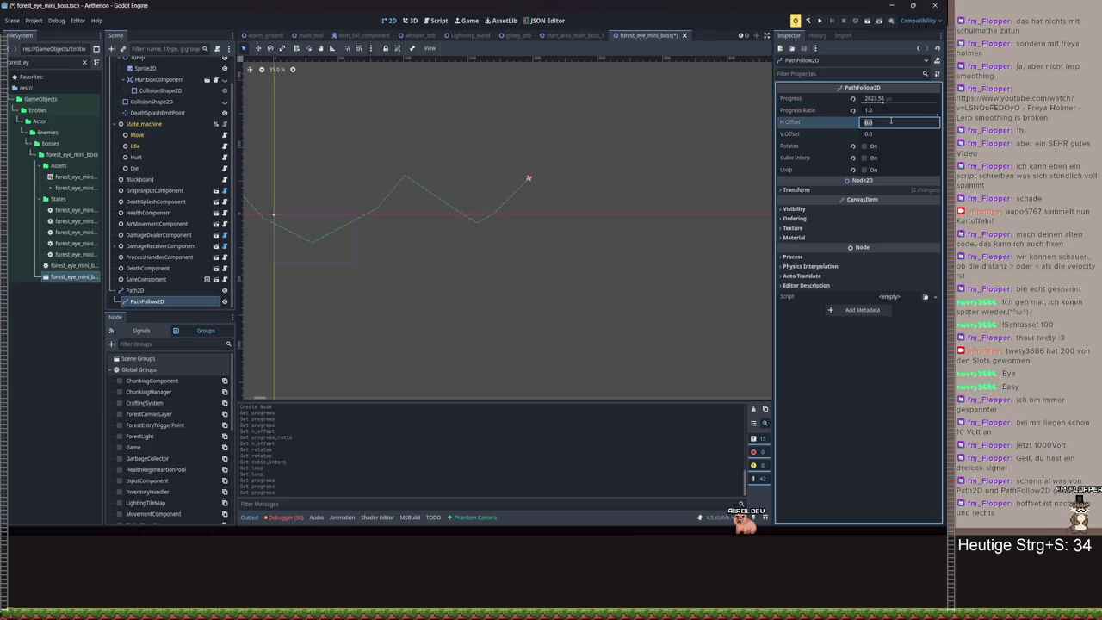
text(100)
key(Return)
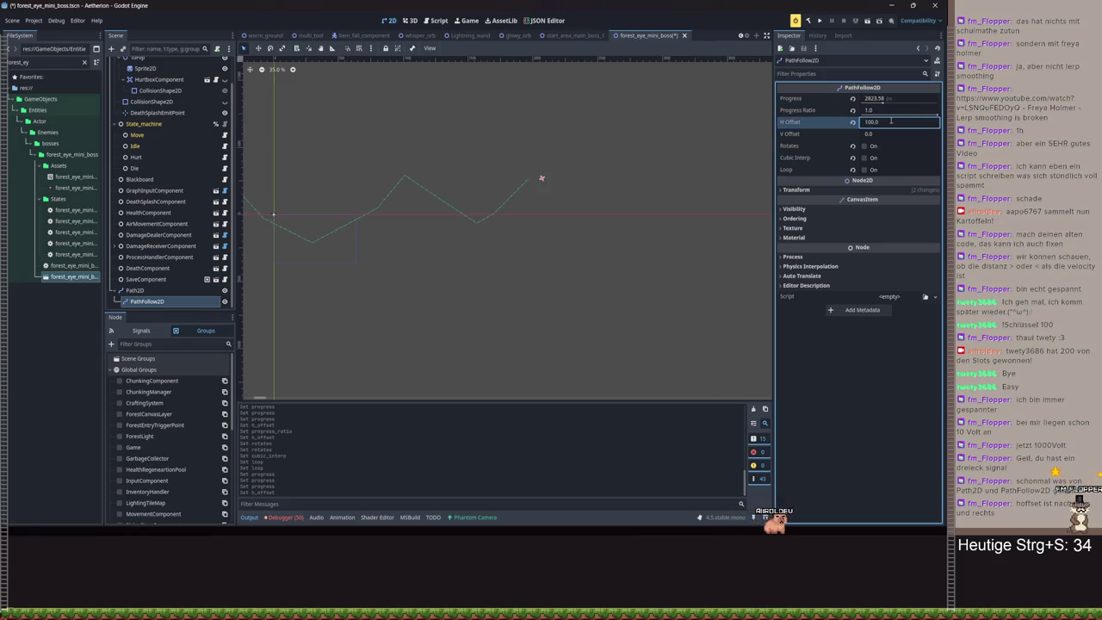
click(889, 136)
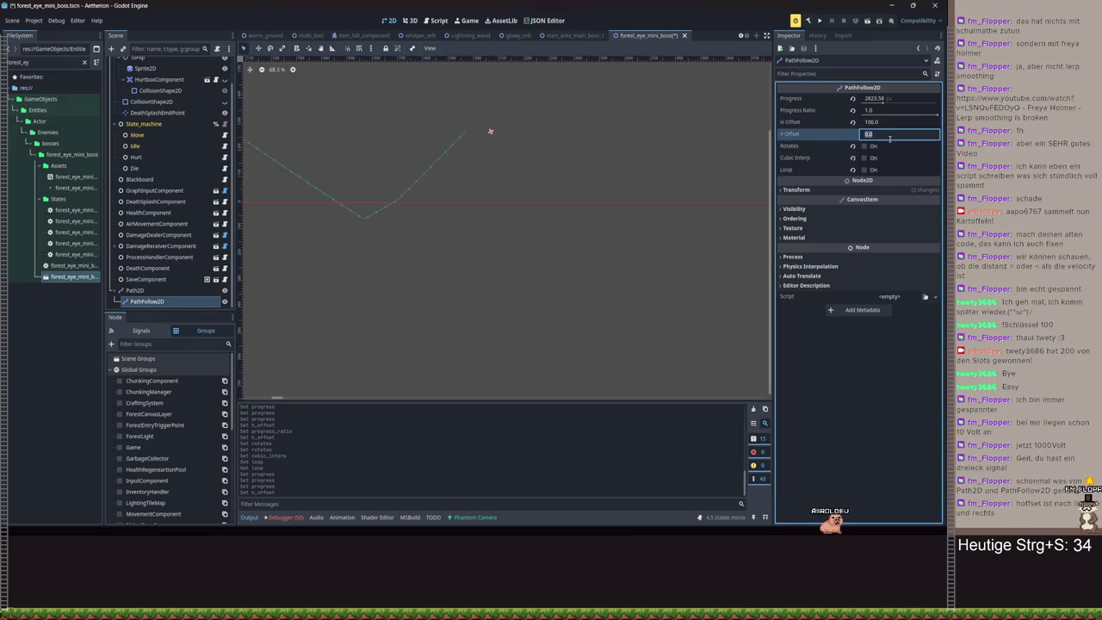
text(10)
key(Return)
click(853, 136)
click(852, 122)
scroll(737, 180, down, 2)
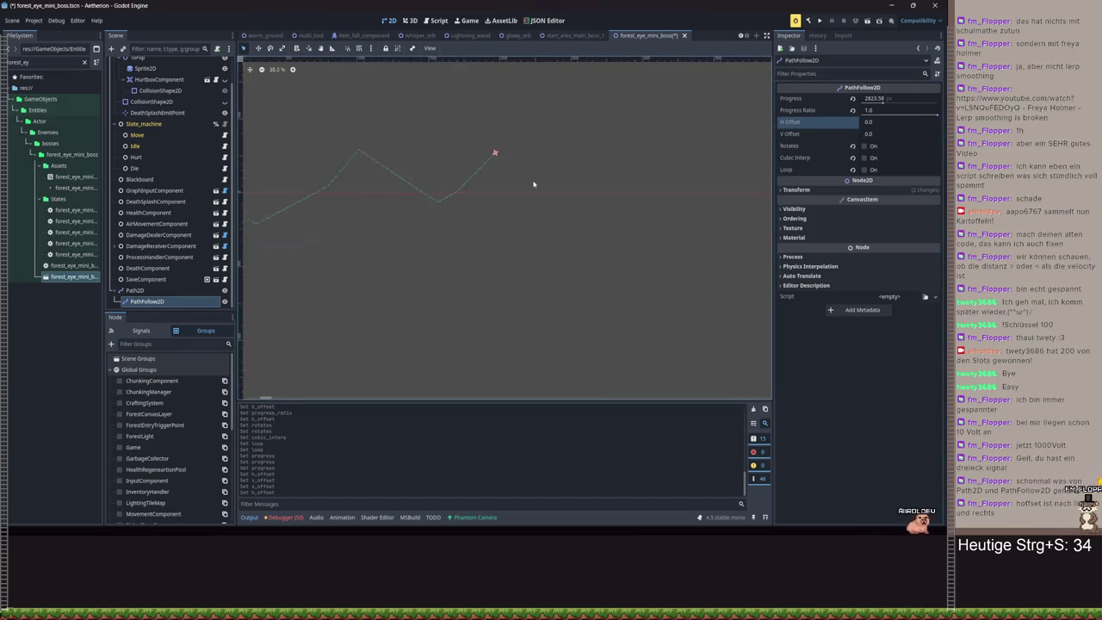
- Set the PathFollow2D's V Offset to -25
click(870, 133)
double_click(867, 135)
text(25)
key(Return)
scroll(660, 177, up, 6)
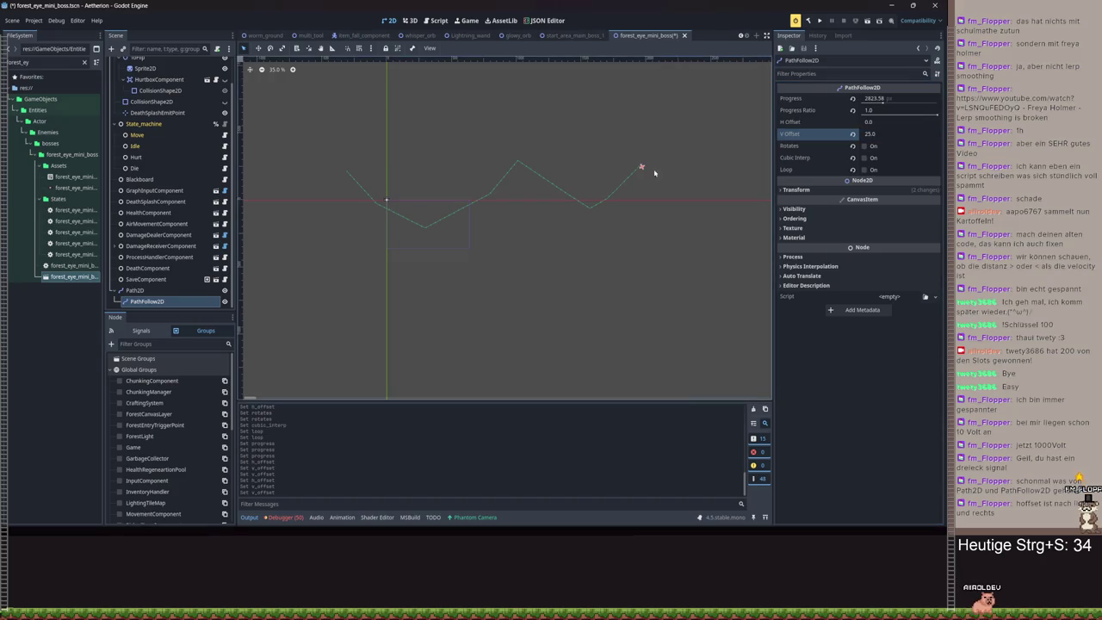
click(876, 134)
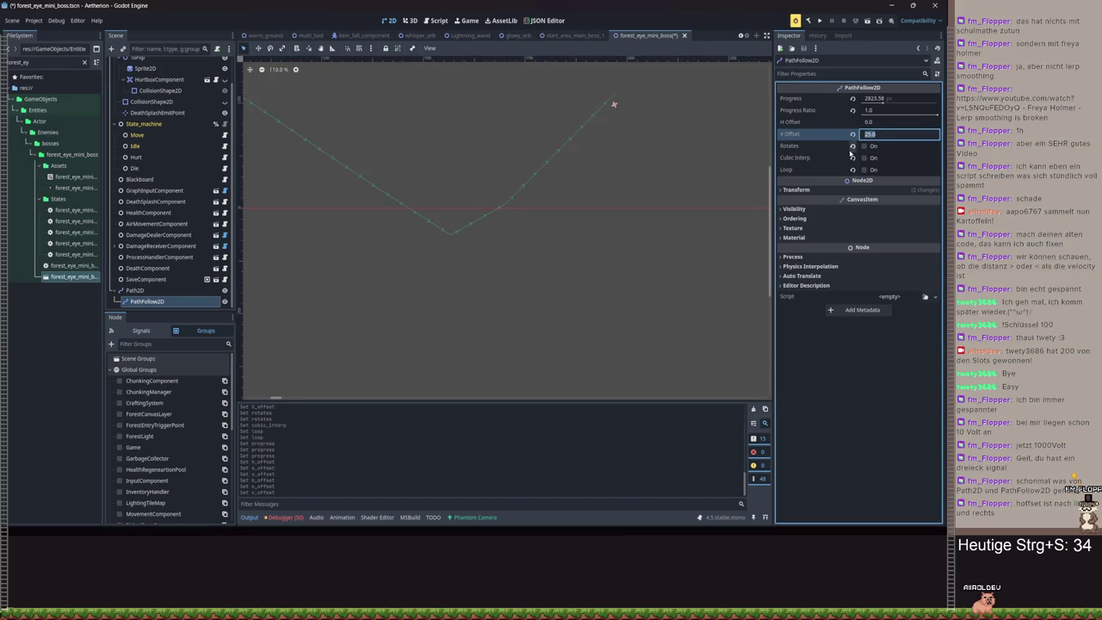
text(-25)
key(Return)
scroll(611, 167, down, 6)
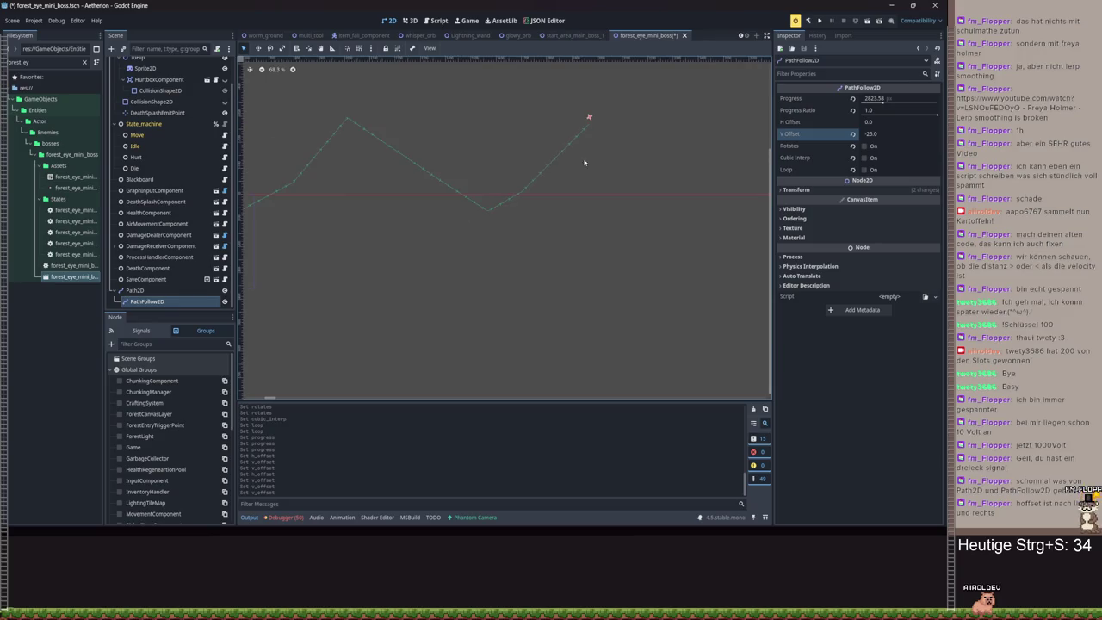
- Scrub the follower's Progress back to 0.0 and bring up the graph input script
drag(883, 102, 880, 102)
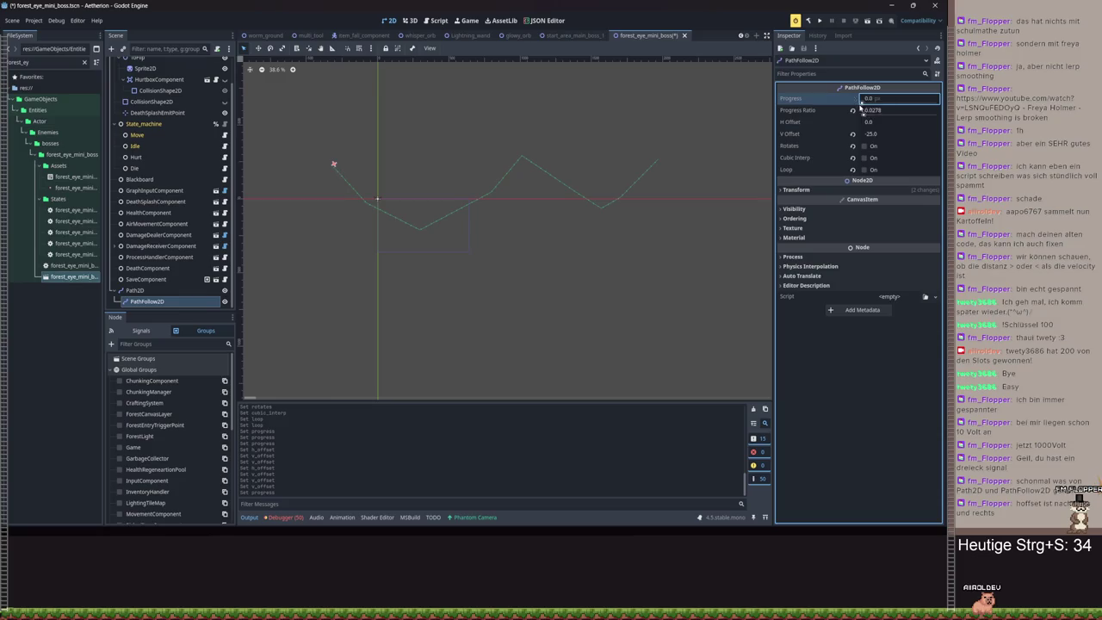
mouse_move(883, 103)
mouse_down()
mouse_move(901, 103)
mouse_move(859, 109)
mouse_up()
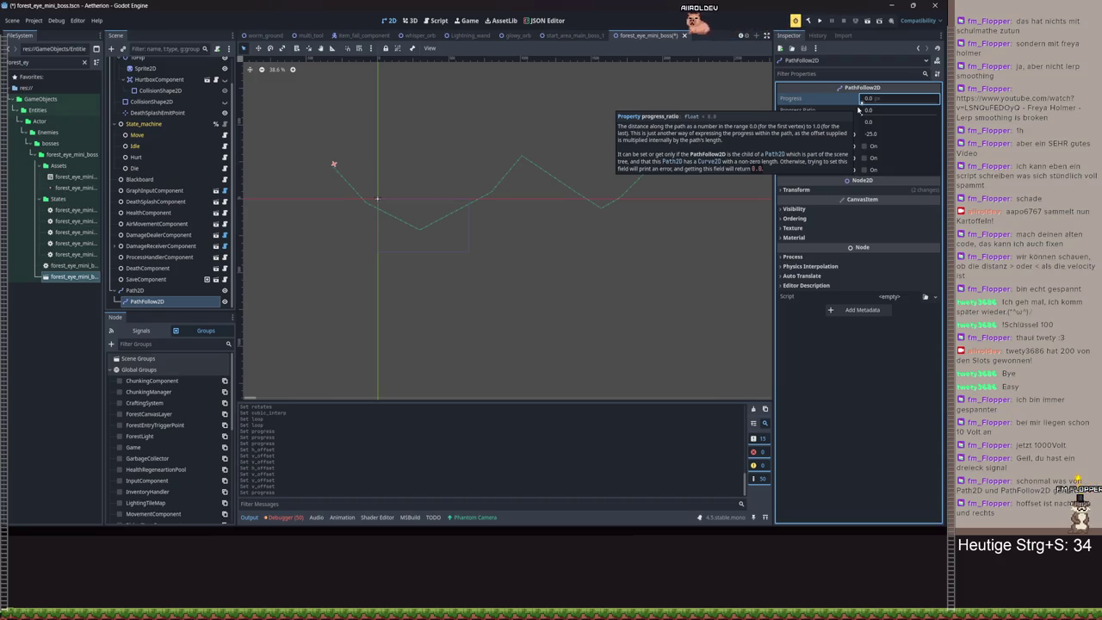
scroll(349, 185, up, 5)
scroll(349, 183, down, 1)
scroll(447, 207, right, 4)
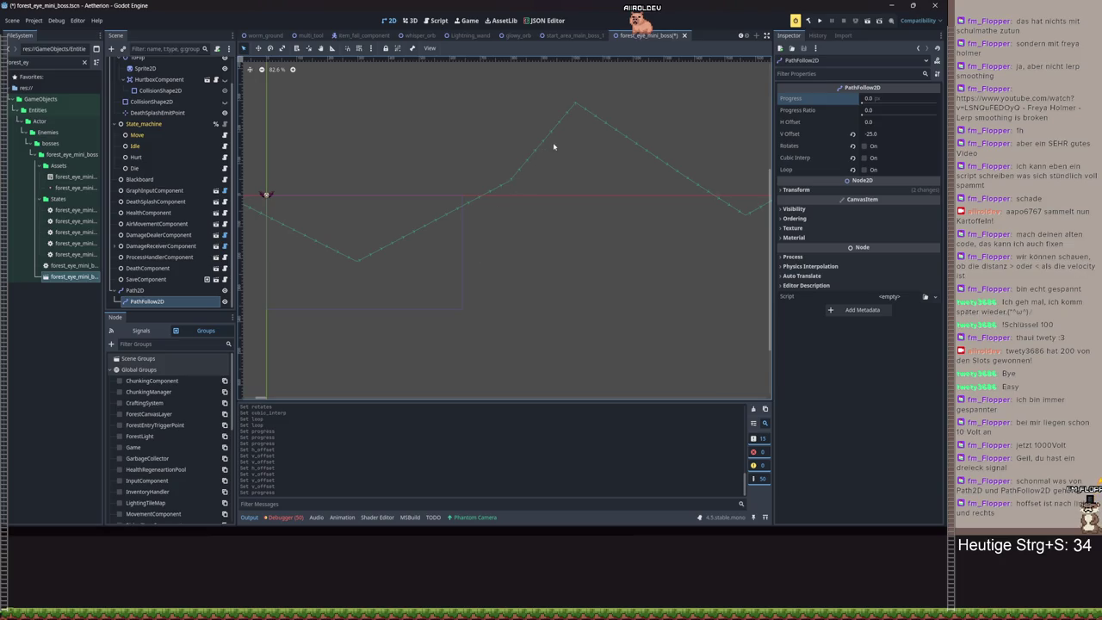
click(442, 22)
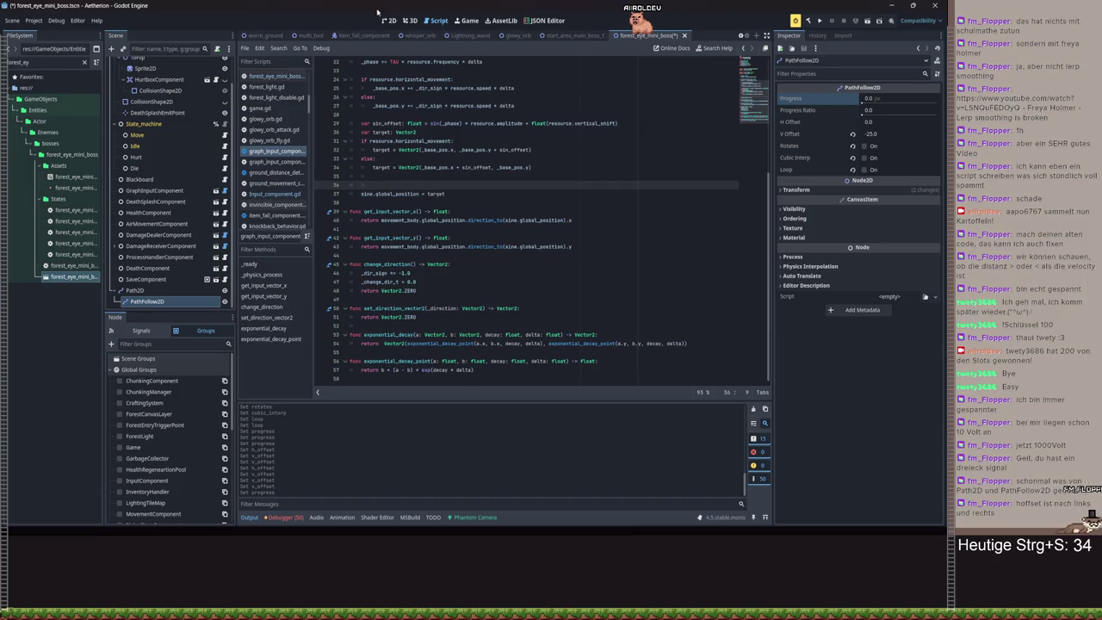
- Set the Path2D curve's bake interval to 0.01
click(388, 20)
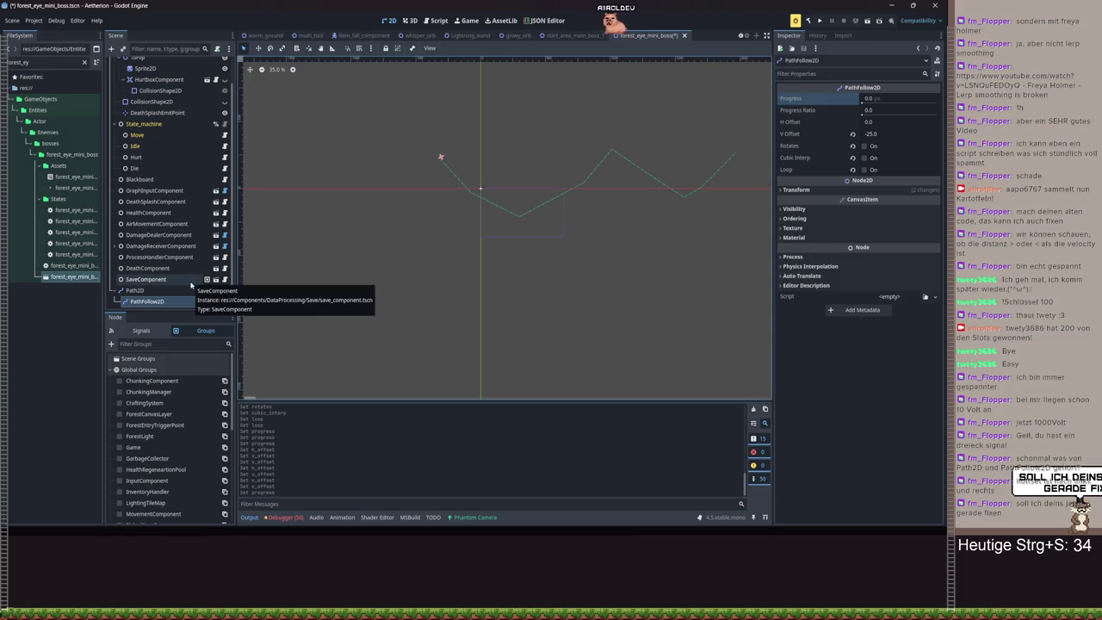
click(172, 290)
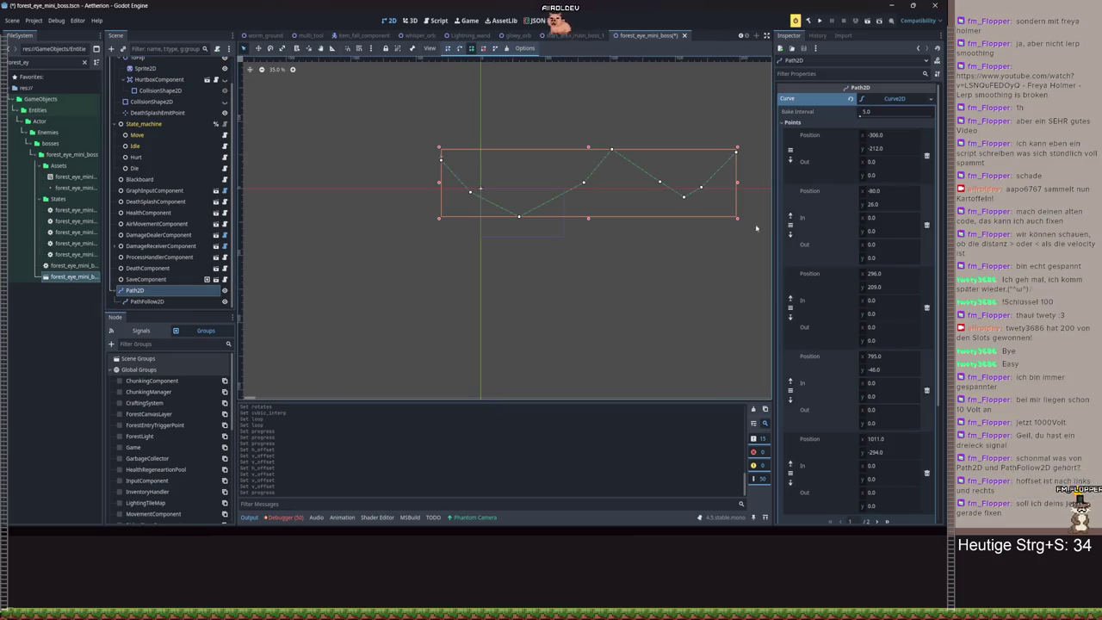
click(859, 113)
text(0.01)
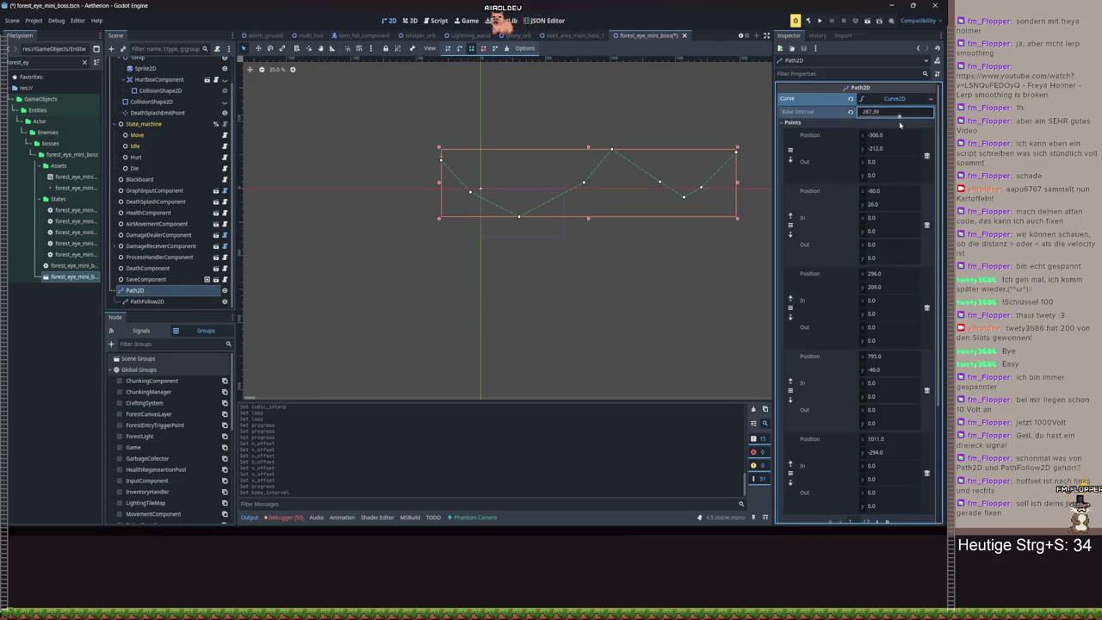
key(Return)
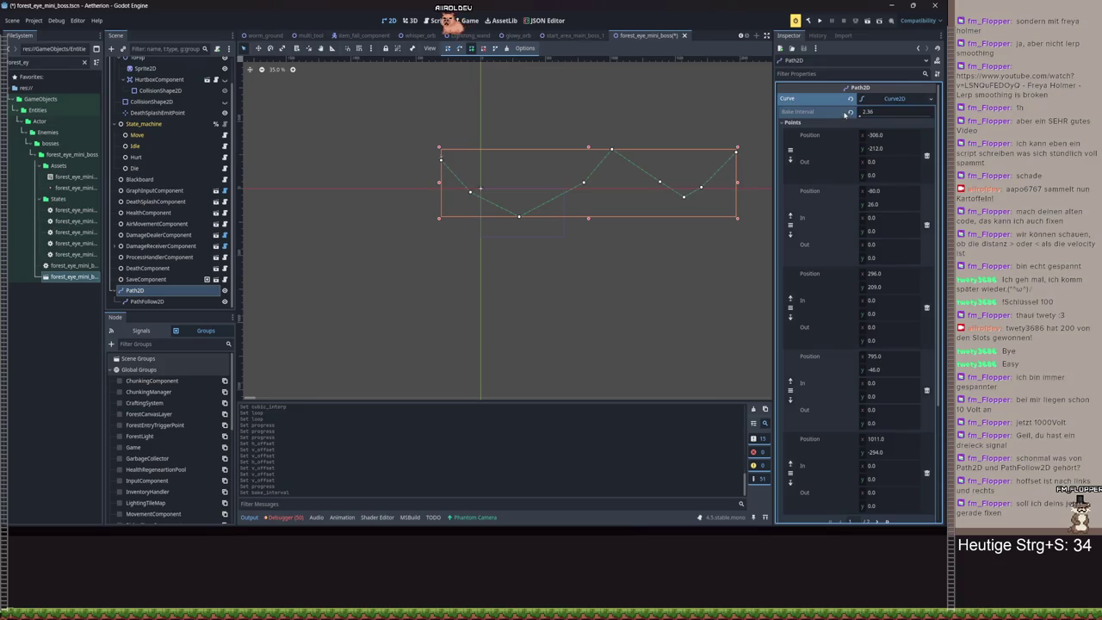
scroll(903, 267, down, 3)
scroll(660, 238, down, 3)
scroll(595, 327, up, 4)
scroll(657, 298, down, 3)
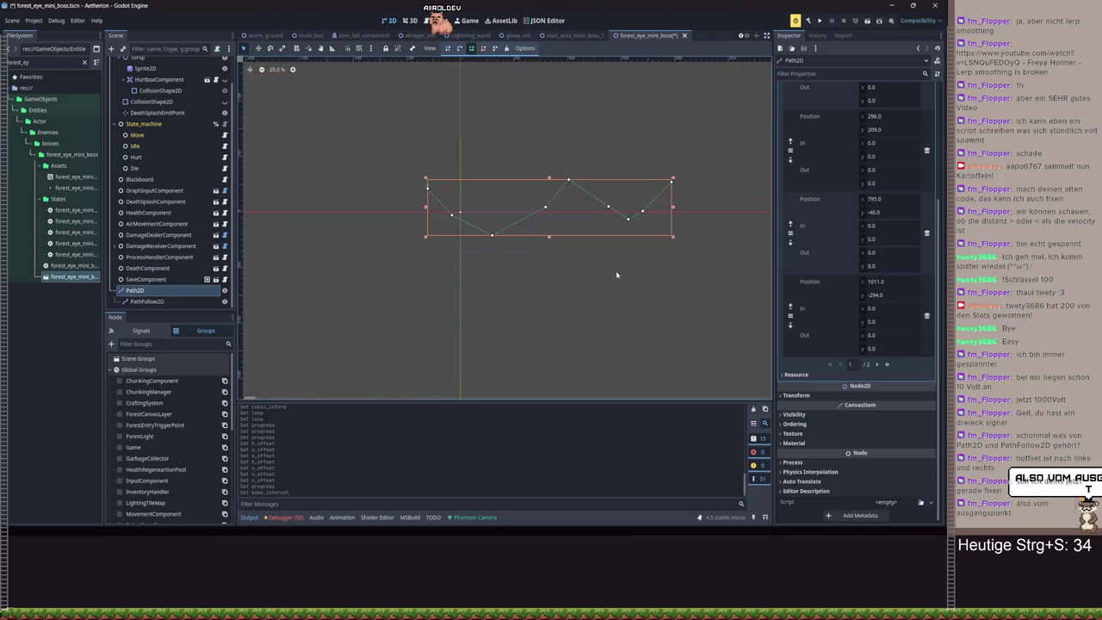
drag(612, 247, 599, 255)
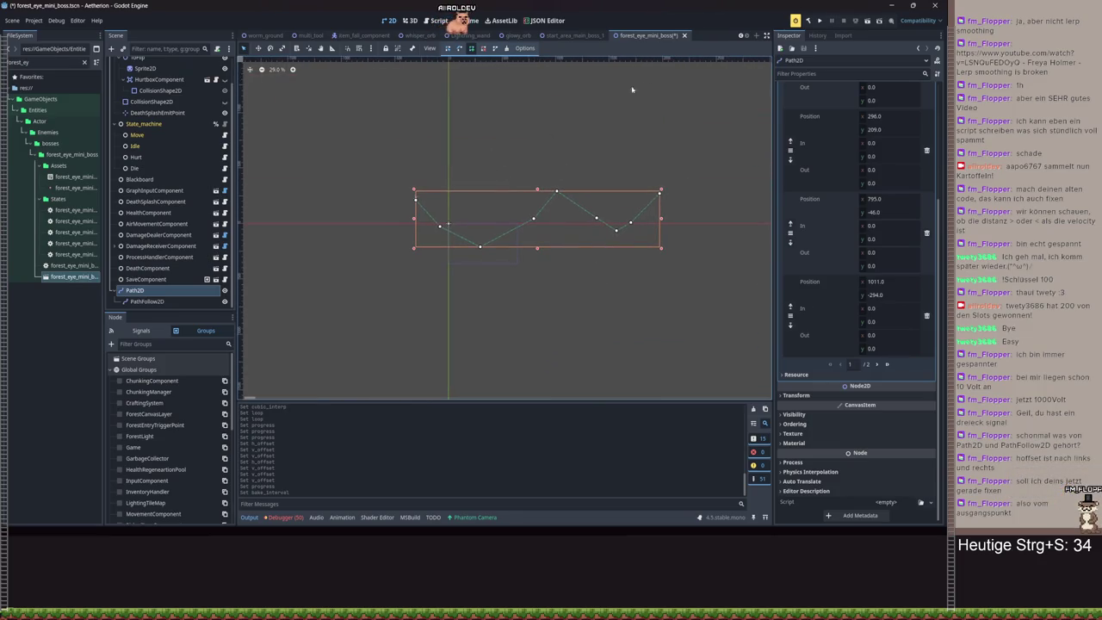
- Delete the blank line 36 in the graph input script and save it
key(ctrl+F3)
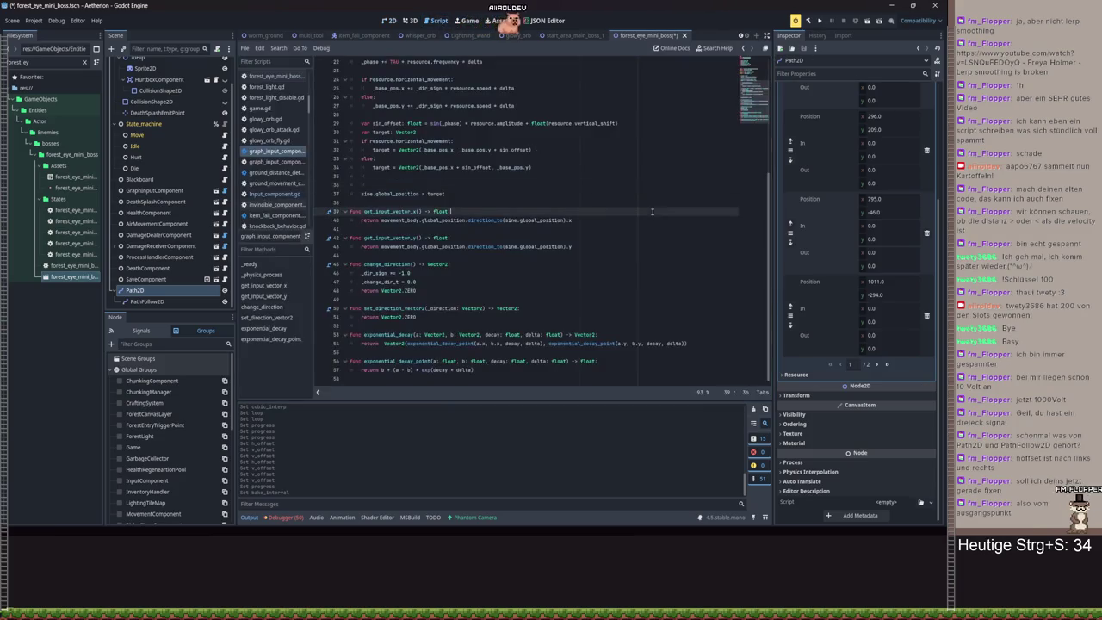
drag(584, 229, 517, 200)
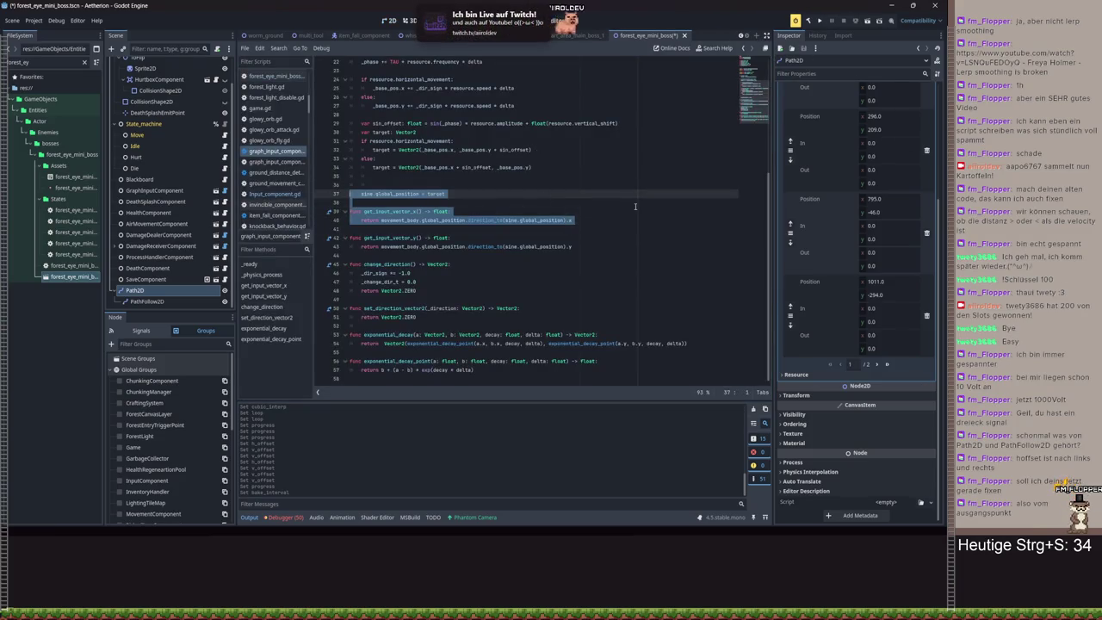
click(508, 202)
click(394, 182)
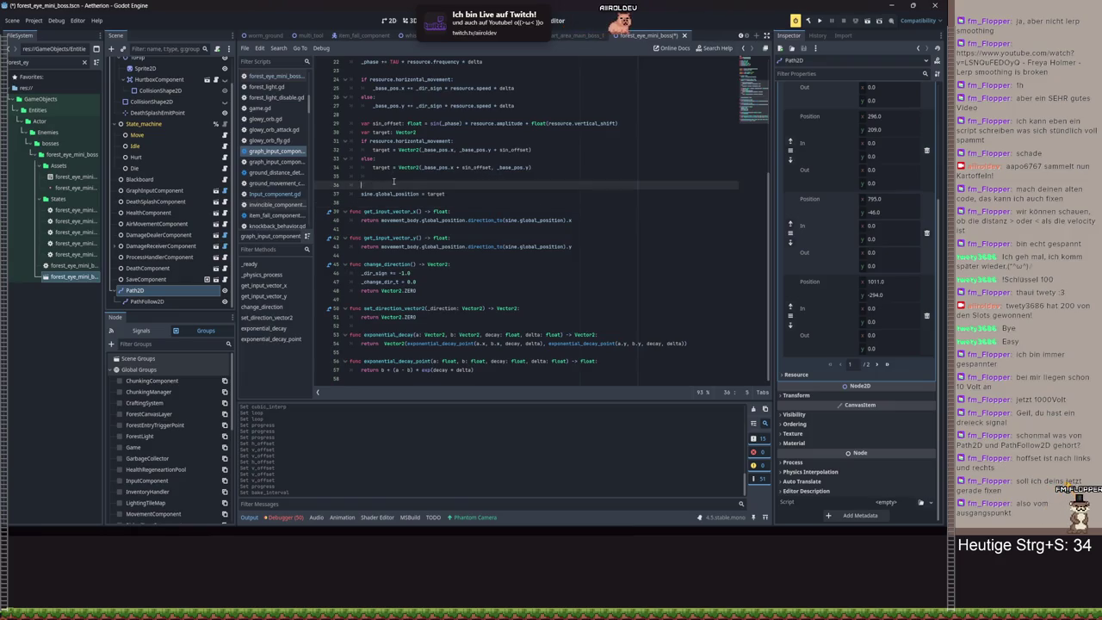
key(BackSpace)
key(BackSpace)
scroll(439, 147, up, 4)
key(ctrl+s)
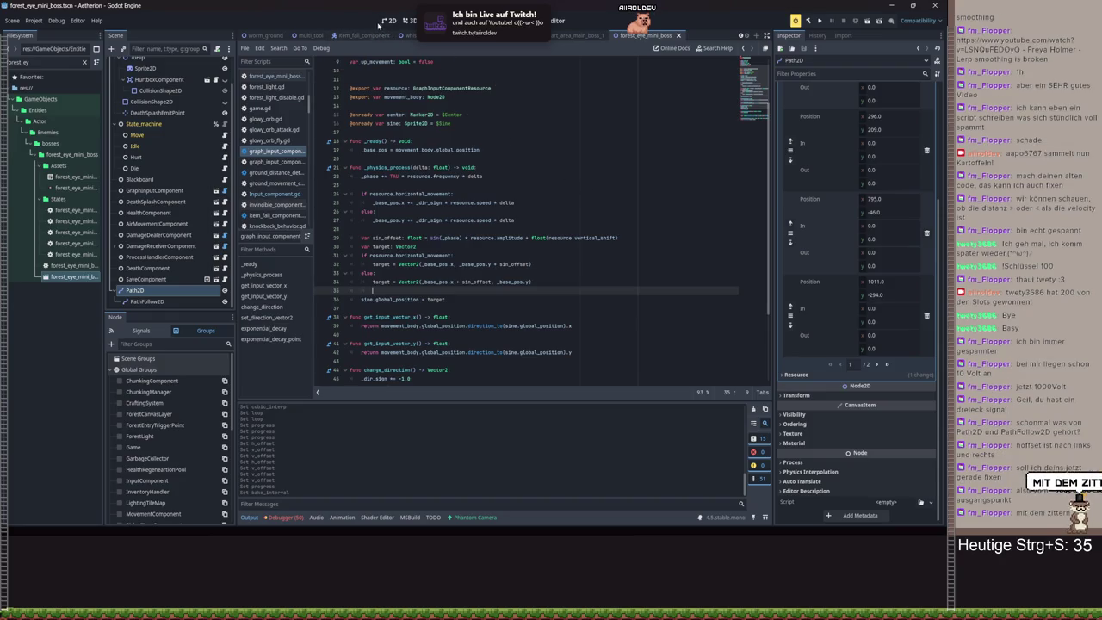
- Add a new top-right end point to the Path2D curve and reposition neighbouring points
click(388, 20)
mouse_move(616, 228)
mouse_down()
mouse_move(620, 249)
mouse_move(715, 318)
mouse_move(663, 129)
mouse_move(641, 91)
mouse_up()
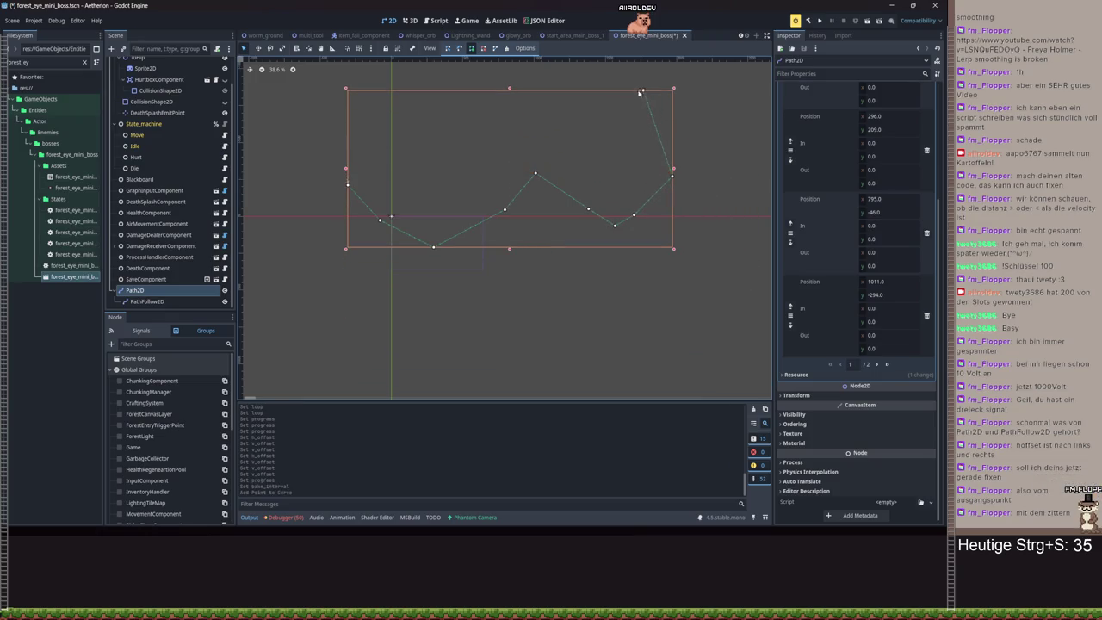
mouse_move(613, 239)
mouse_down()
mouse_move(468, 319)
mouse_move(307, 369)
mouse_move(501, 352)
mouse_move(635, 213)
mouse_up()
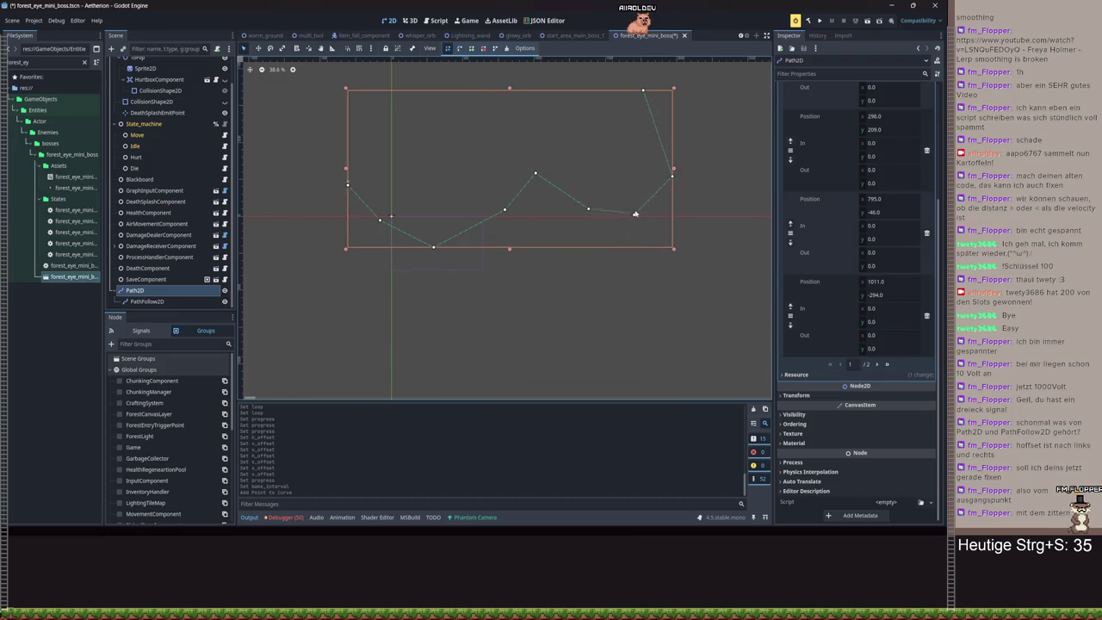
mouse_move(509, 96)
mouse_down()
mouse_move(322, 155)
mouse_move(312, 175)
mouse_move(483, 276)
mouse_move(603, 259)
mouse_move(567, 289)
mouse_move(615, 198)
mouse_up()
scroll(679, 239, up, 3)
- Re-enable Cubic Interp and Loop on the PathFollow2D and reset its Progress to the start
click(146, 301)
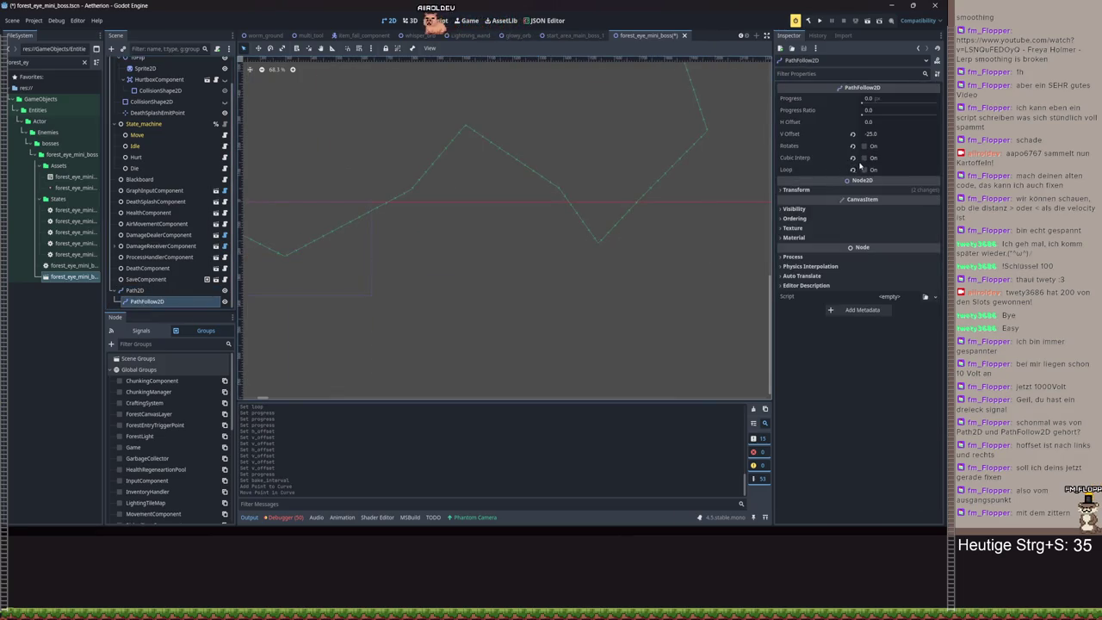
click(864, 157)
scroll(687, 179, down, 3)
scroll(688, 179, down, 1)
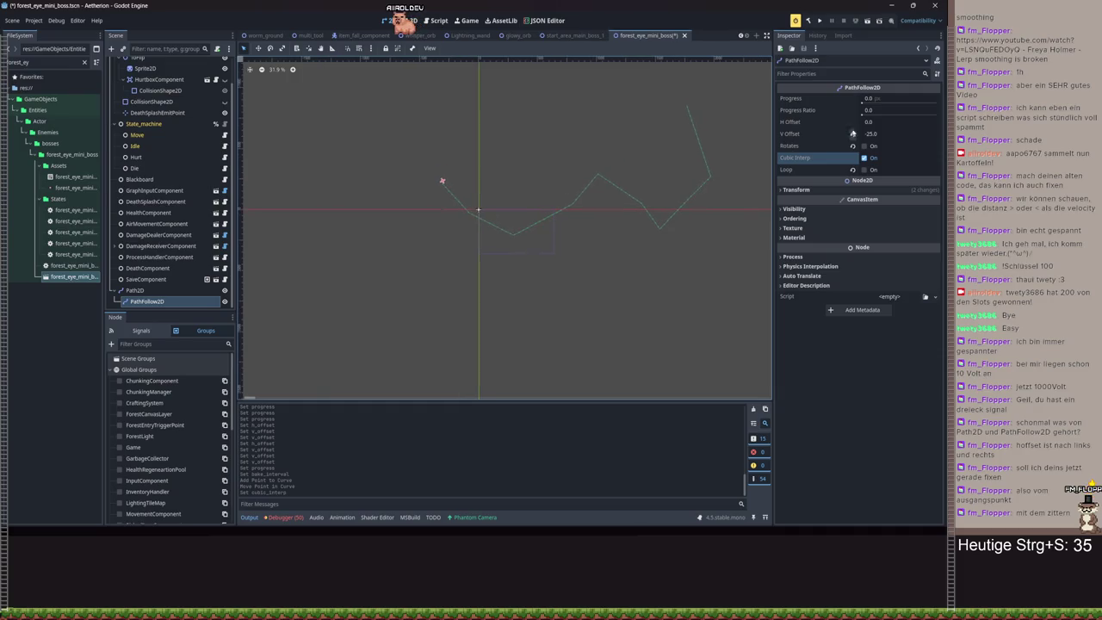
click(864, 115)
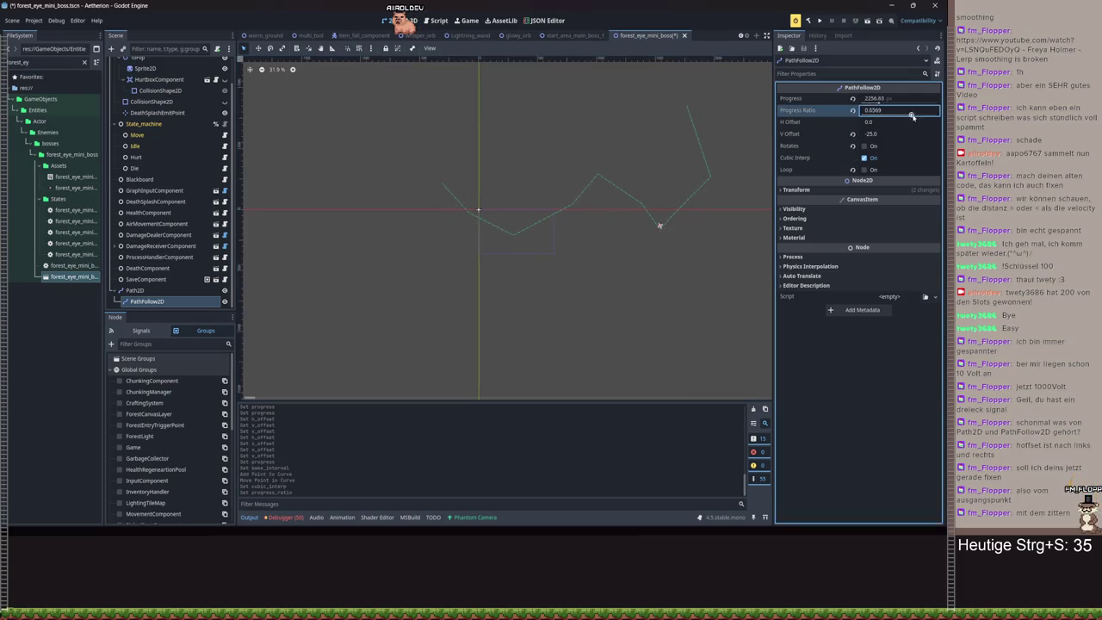
click(864, 170)
click(885, 101)
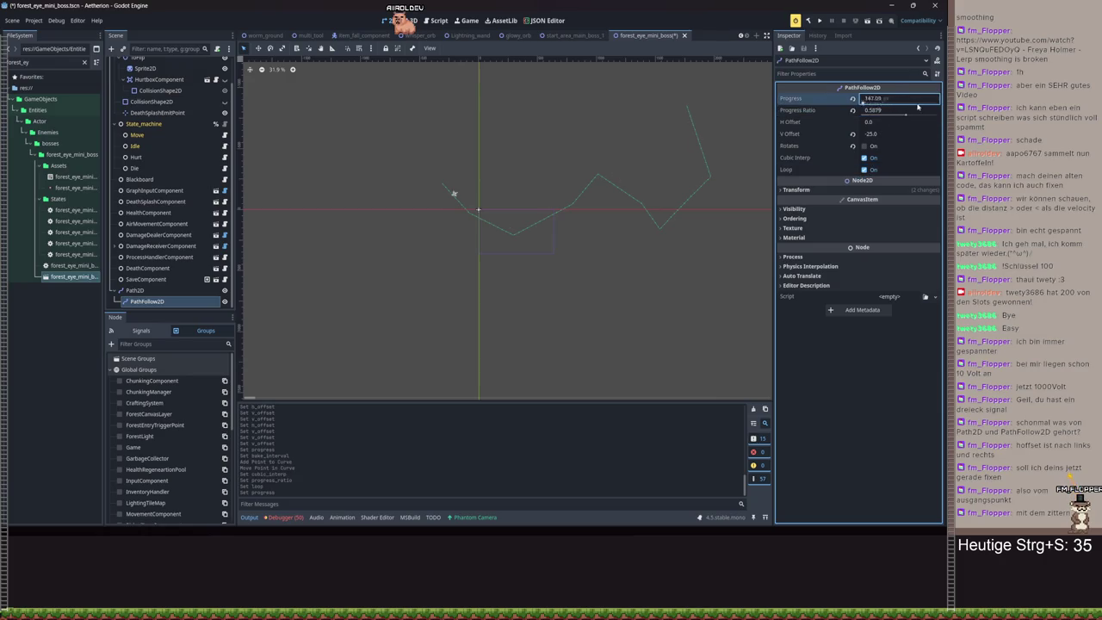
mouse_move(913, 114)
mouse_down()
mouse_move(859, 112)
mouse_move(913, 109)
mouse_move(891, 114)
mouse_up()
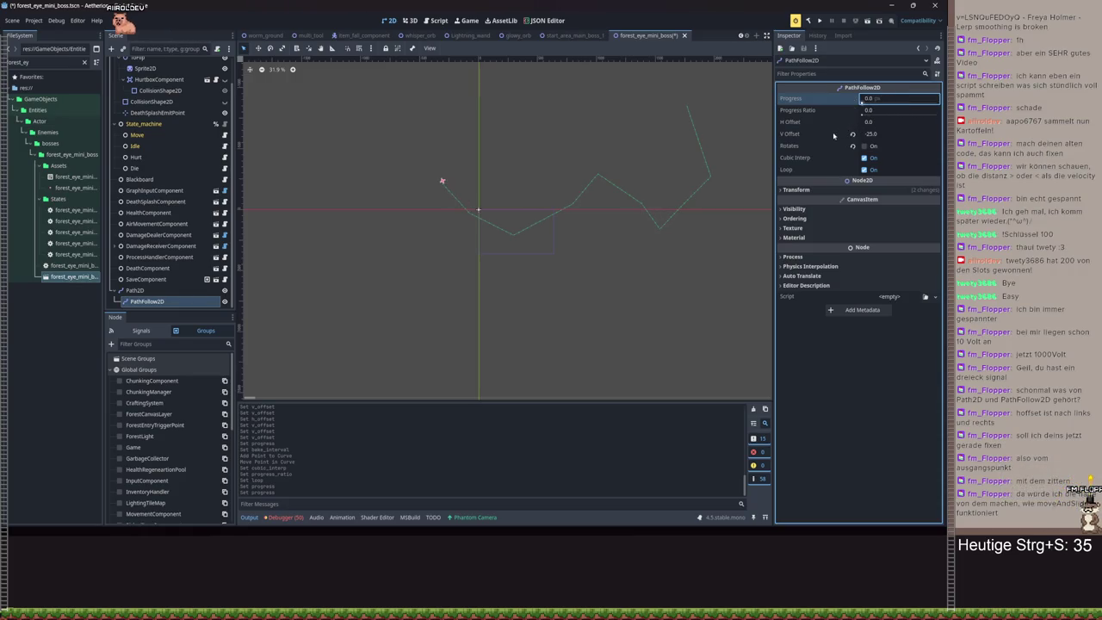
- Reset V Offset to 0, re-enable Rotates, test Progress back to 0, and save the scene
click(853, 135)
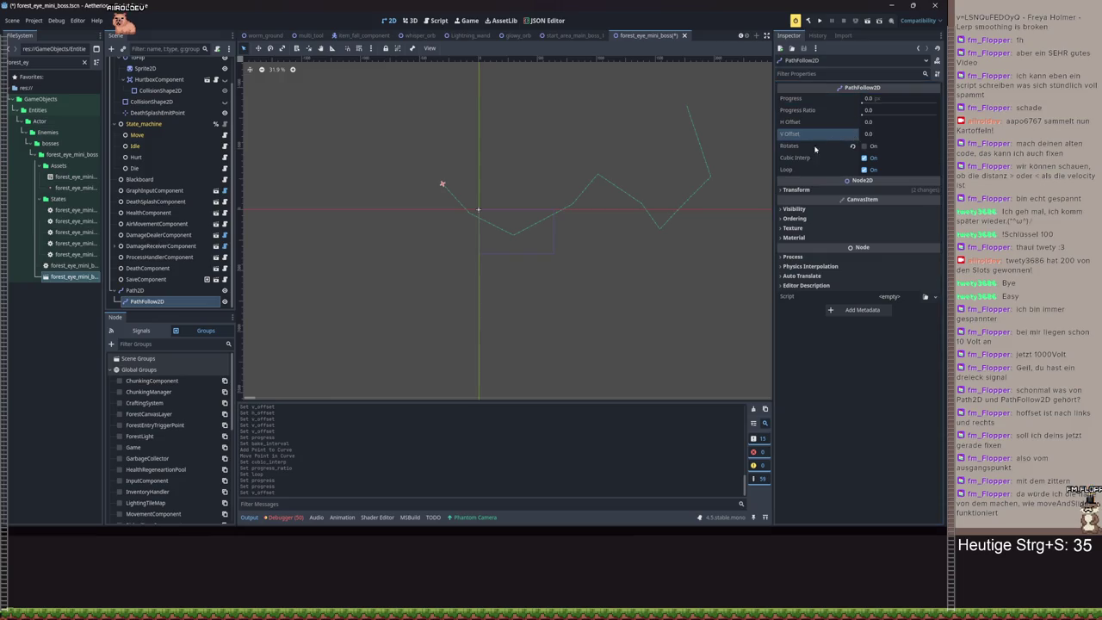
click(854, 146)
key(ctrl+s)
scroll(495, 121, up, 10)
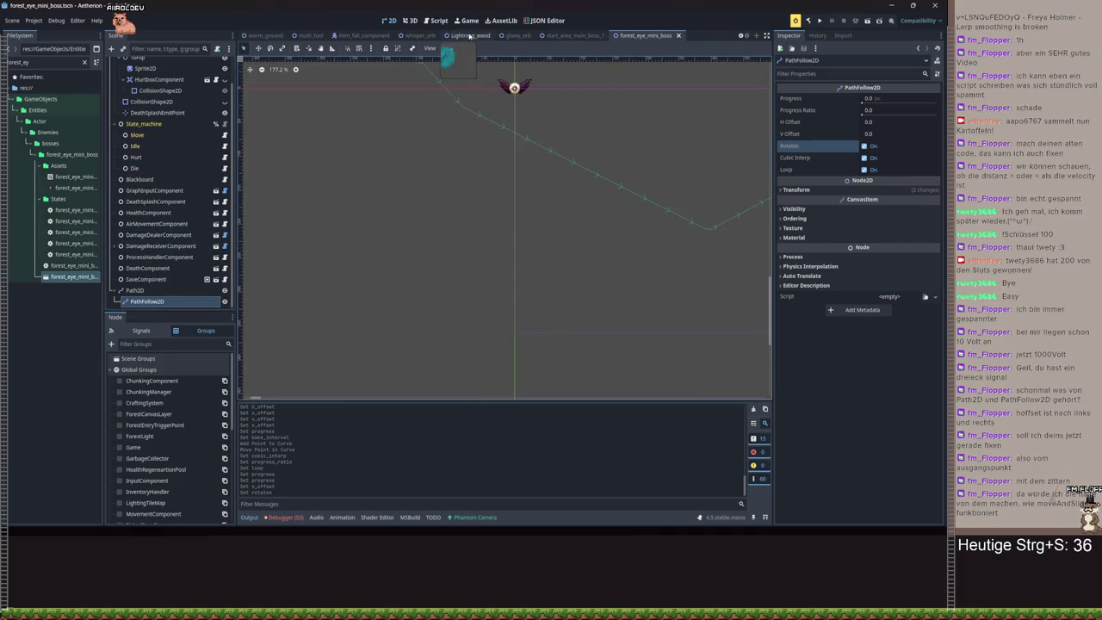
click(798, 191)
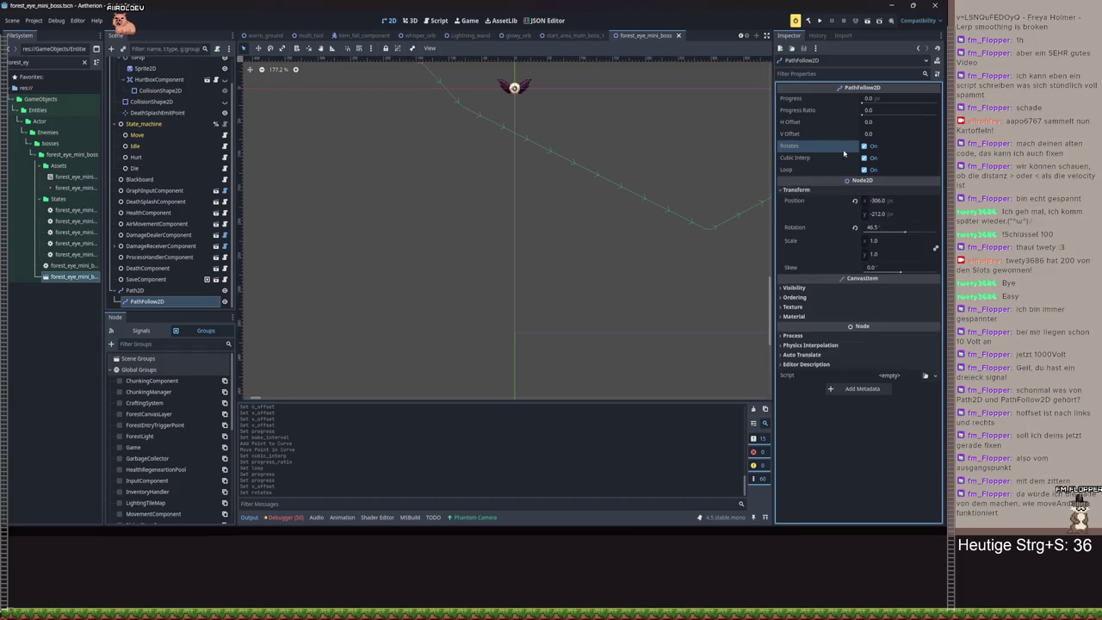
mouse_move(862, 101)
mouse_down()
mouse_move(952, 105)
mouse_move(852, 100)
mouse_up()
click(853, 100)
key(ctrl+s)
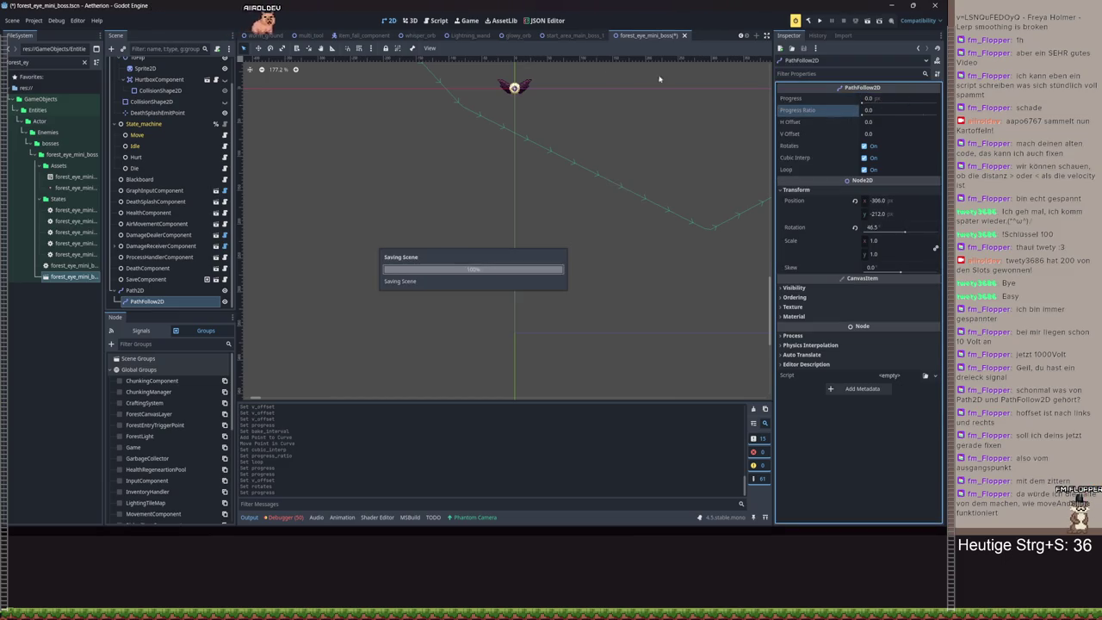
key(ctrl+F3)
scroll(592, 241, up, 5)
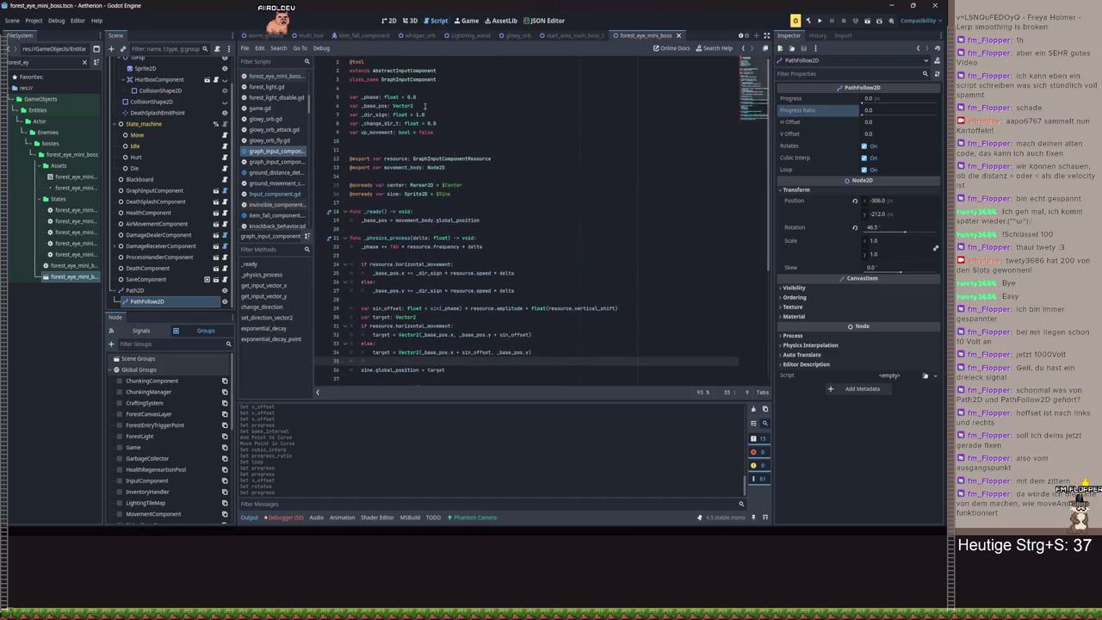
- Review lines 39–42 of the input functions and reset the PathFollow2D rotation to 0°
scroll(480, 187, down, 5)
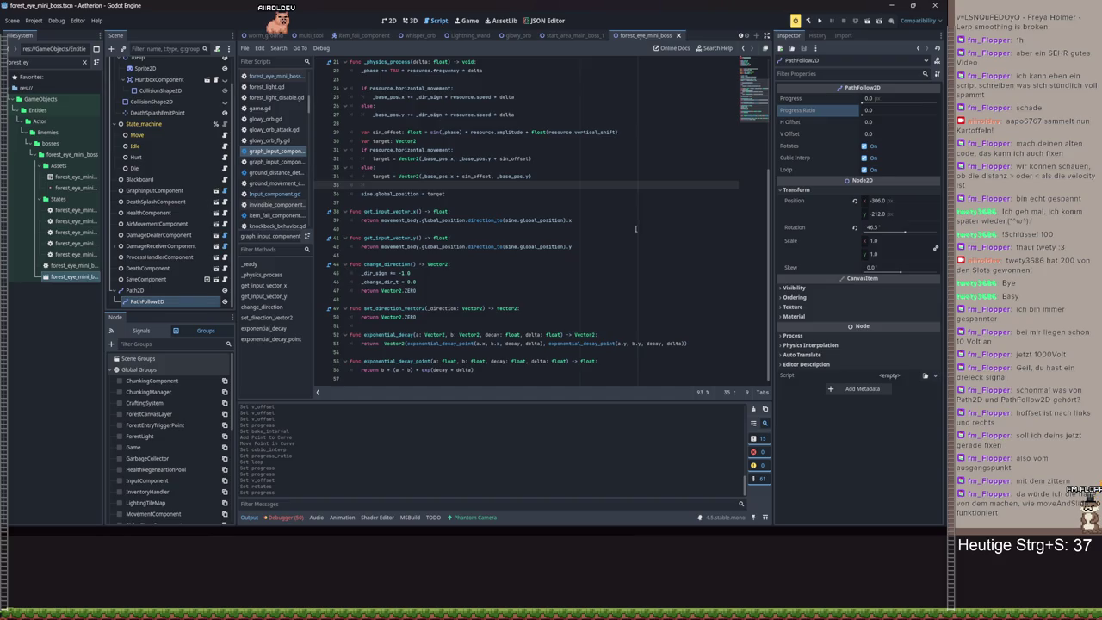
drag(499, 252, 599, 218)
click(601, 218)
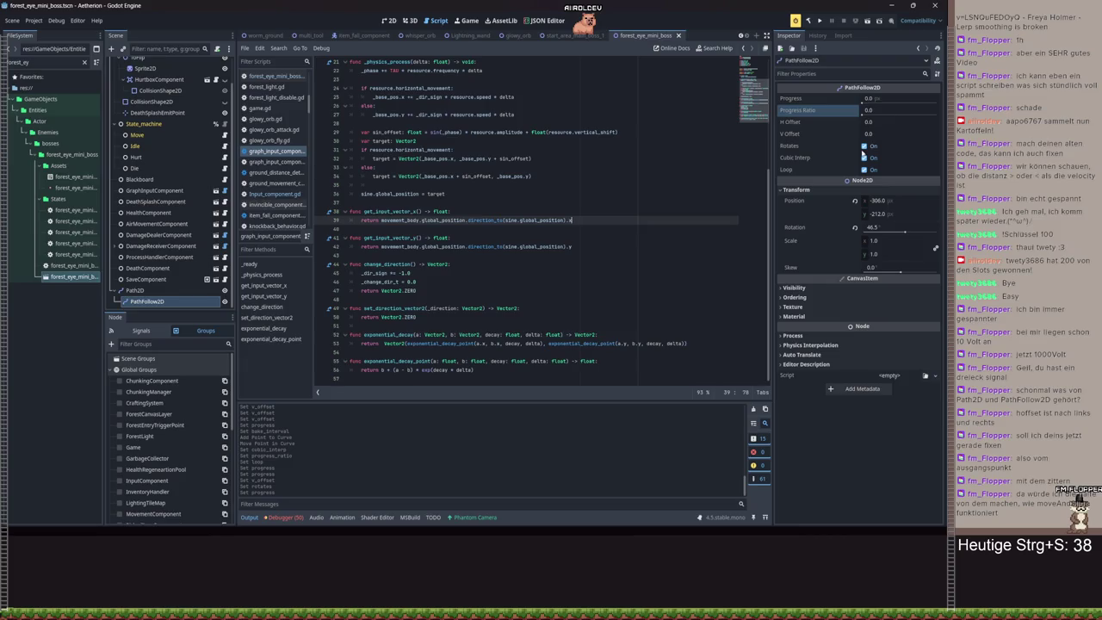
click(855, 227)
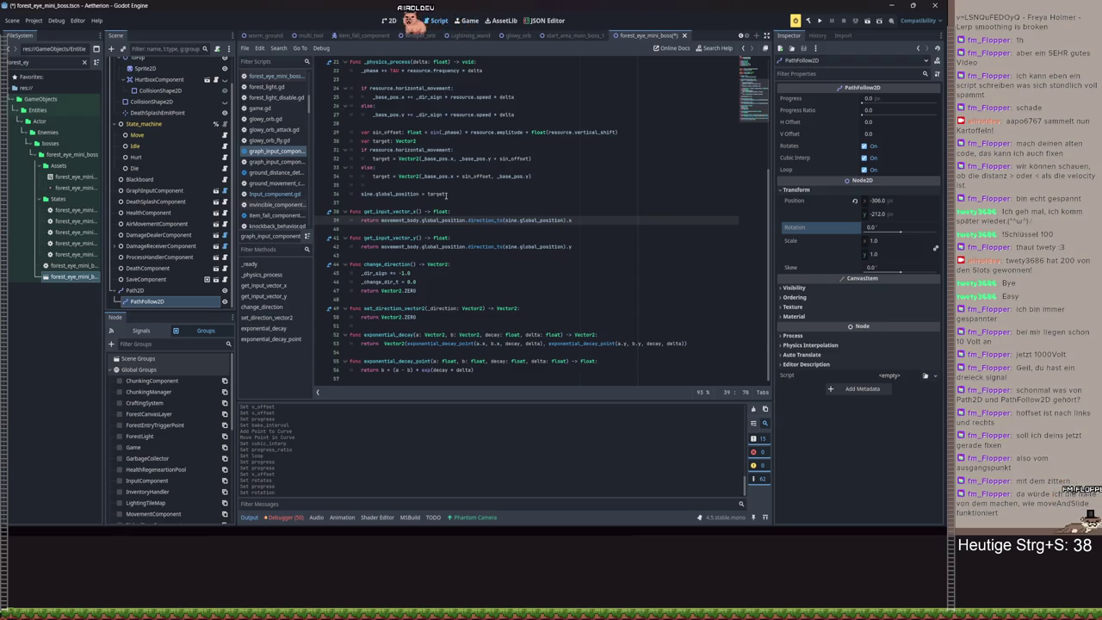
- Inspect the target = sine.global_position line, then select the Path2D node to view its curve
drag(446, 196, 364, 193)
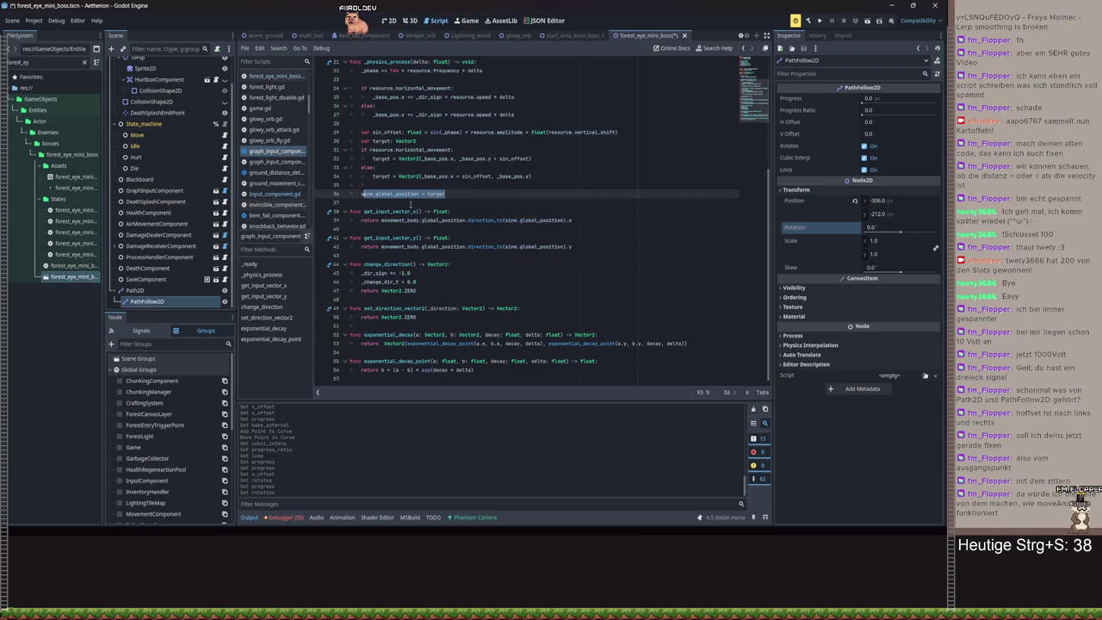
double_click(435, 194)
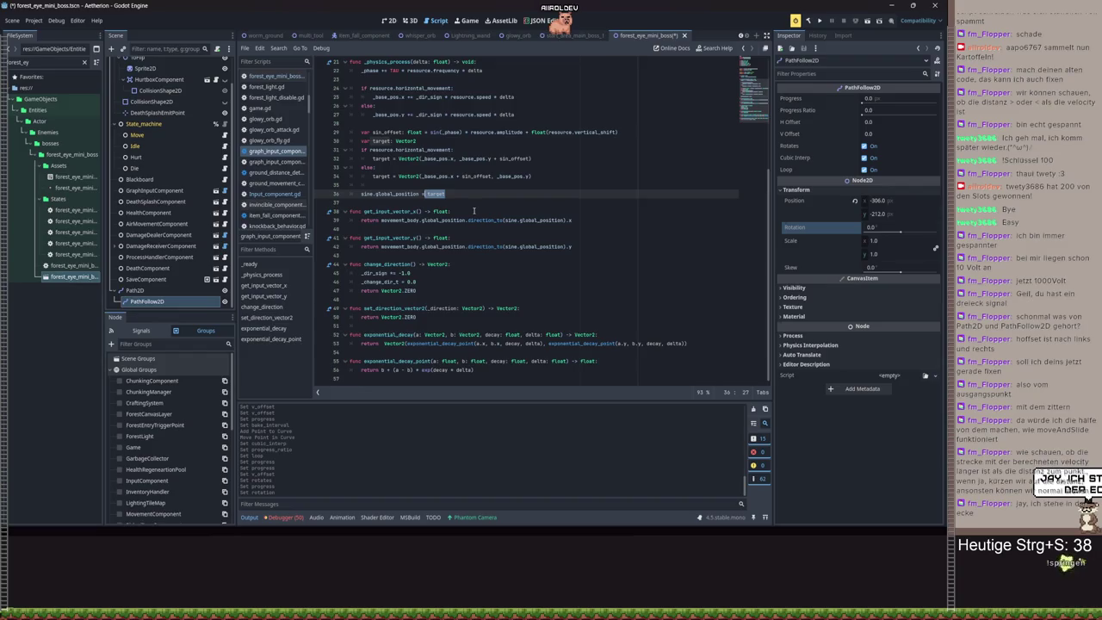
mouse_move(458, 221)
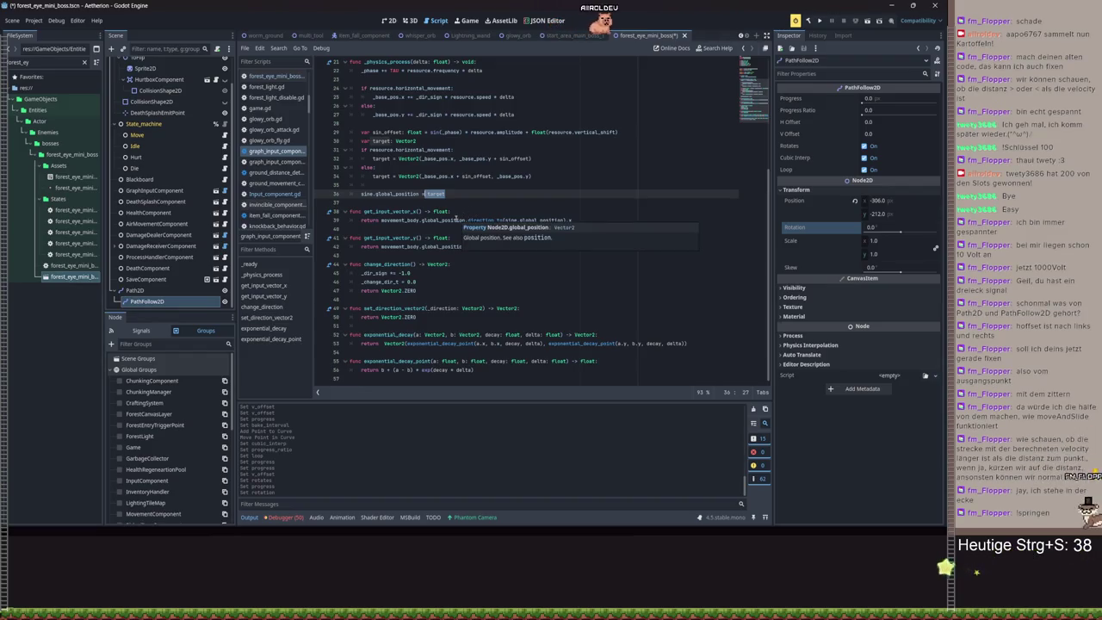
right_click(457, 221)
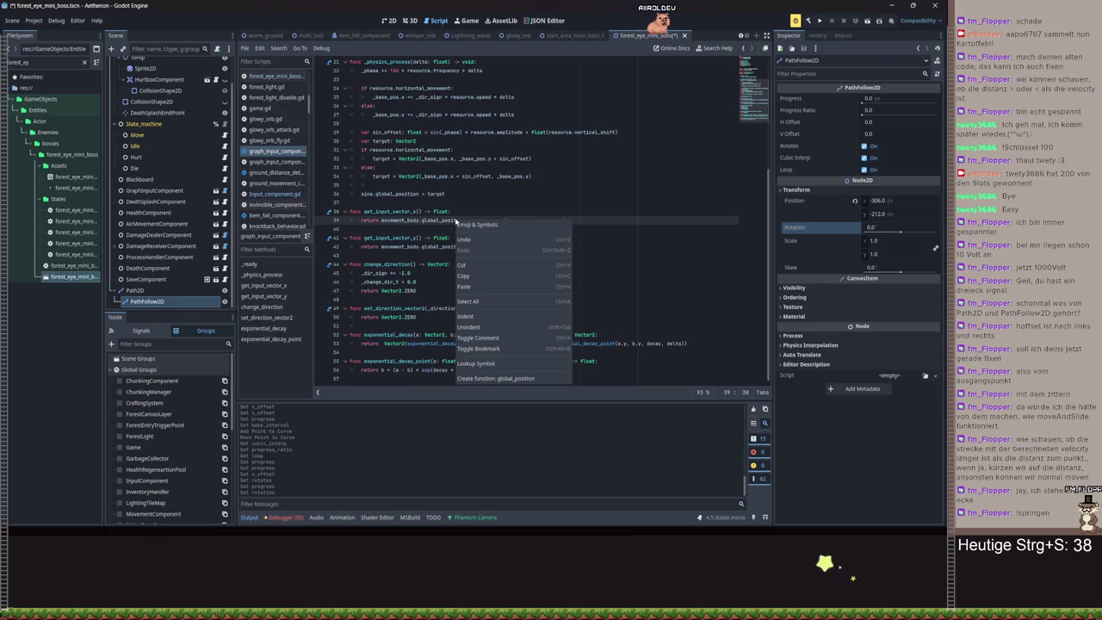
click(429, 201)
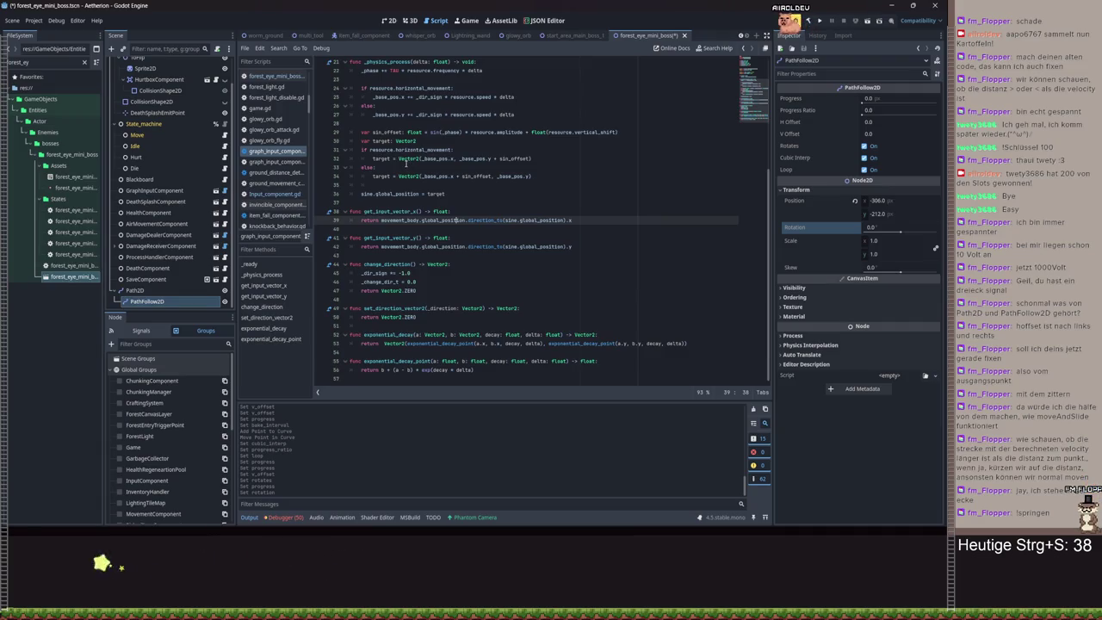
double_click(403, 195)
scroll(402, 198, up, 3)
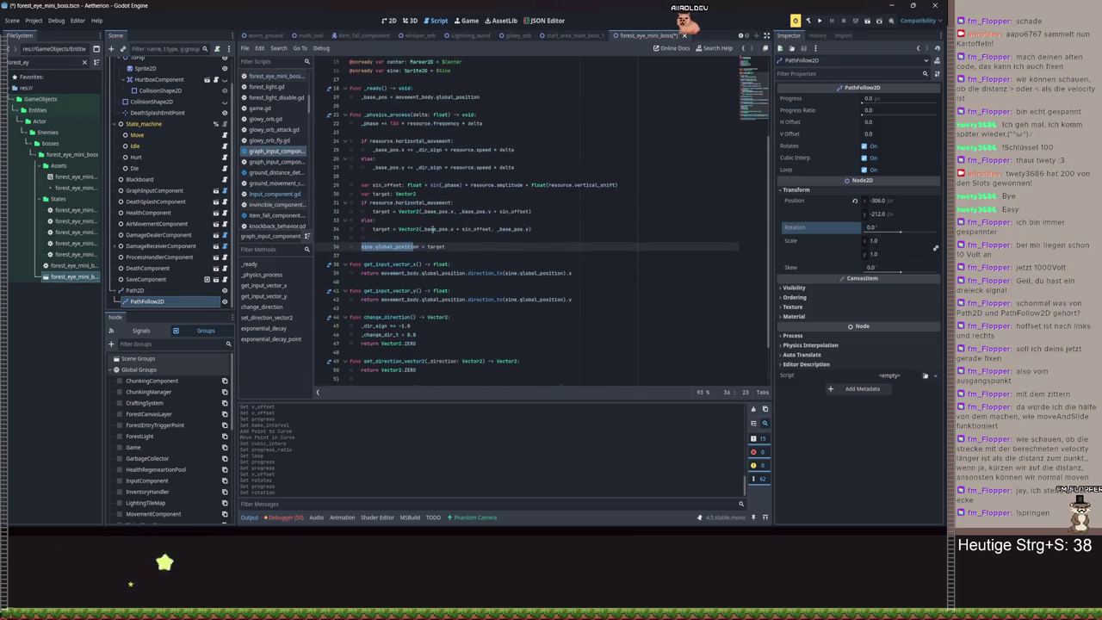
click(135, 290)
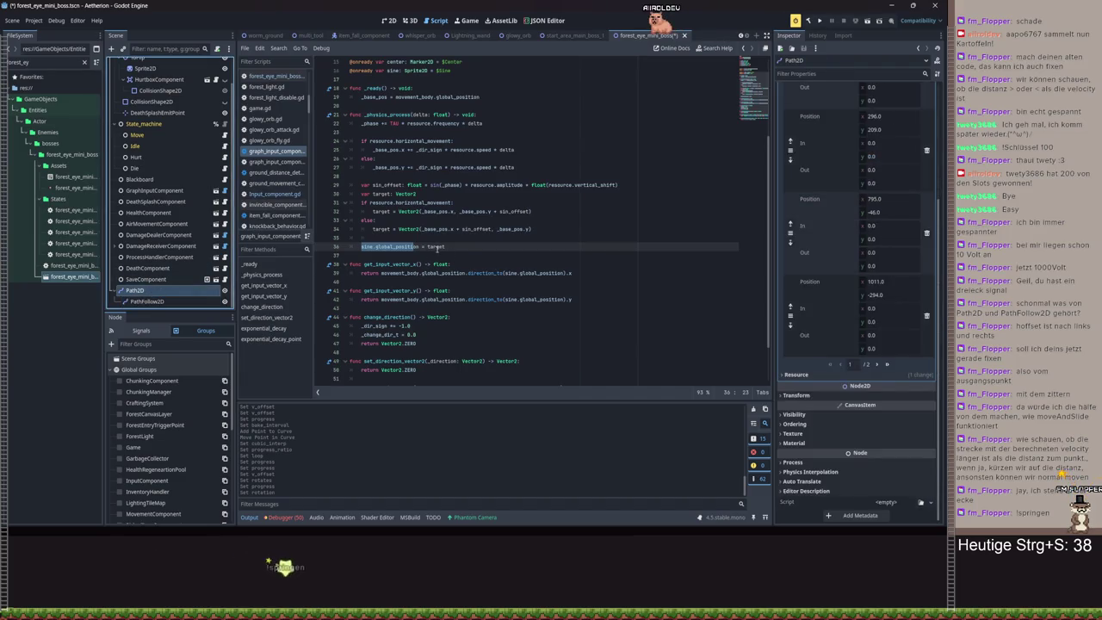
- Delete the Path2D's first curve points, reset Curve to empty, and drag Path2D into the script
click(435, 246)
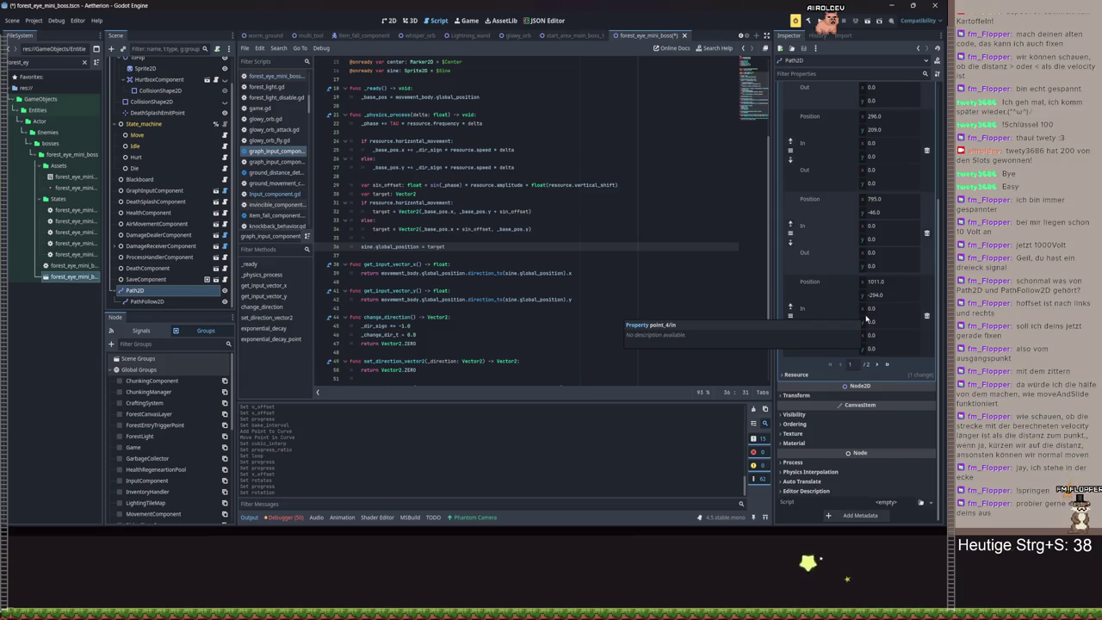
scroll(858, 205, up, 4)
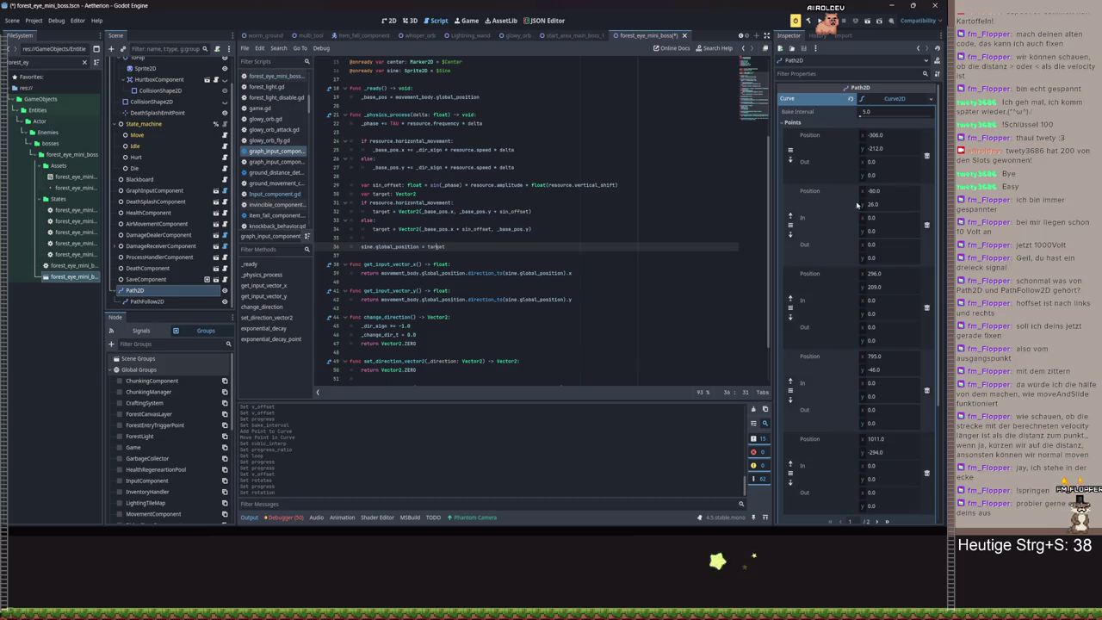
click(927, 155)
click(927, 156)
click(927, 156)
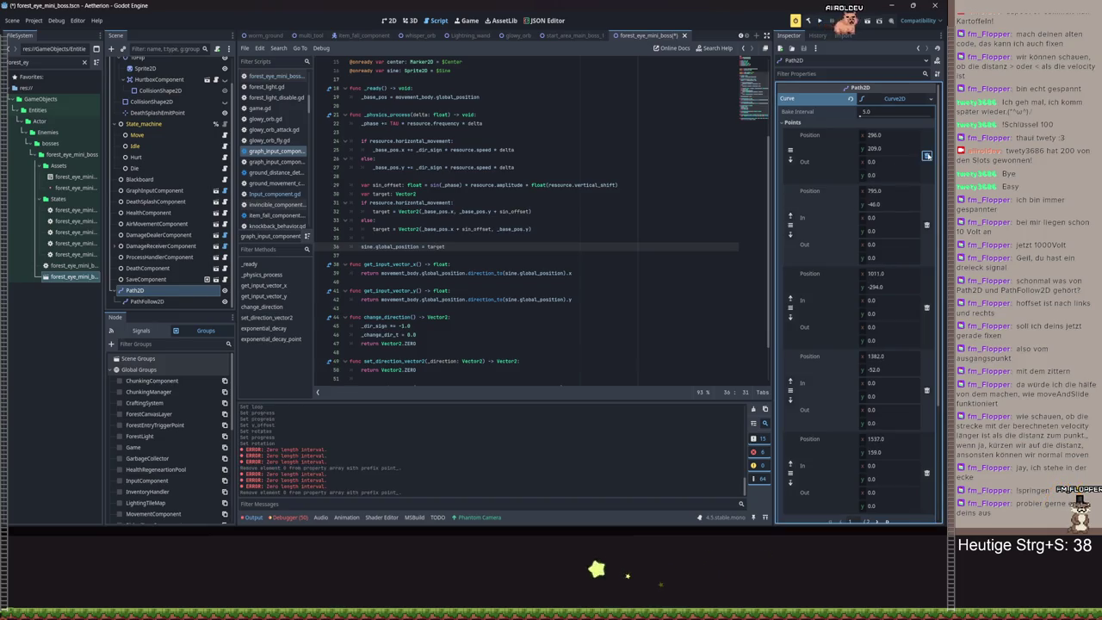
click(851, 99)
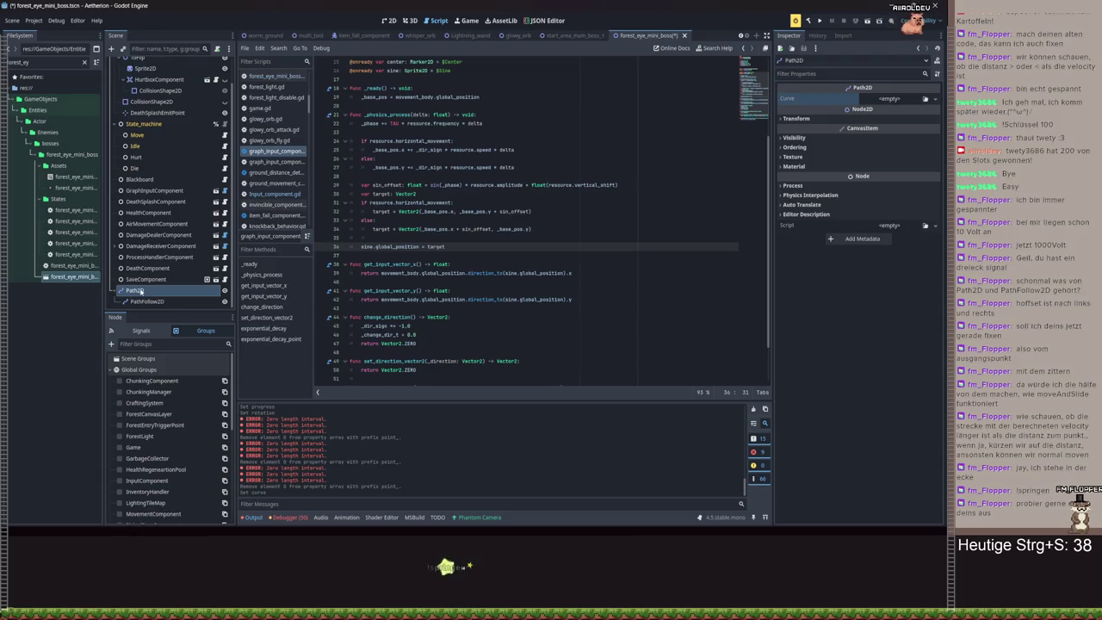
scroll(517, 215, up, 5)
drag(136, 290, 356, 208)
- Begin replacing line 37's assignment with path_2d and give the Path2D a new empty Curve2D
scroll(419, 273, down, 4)
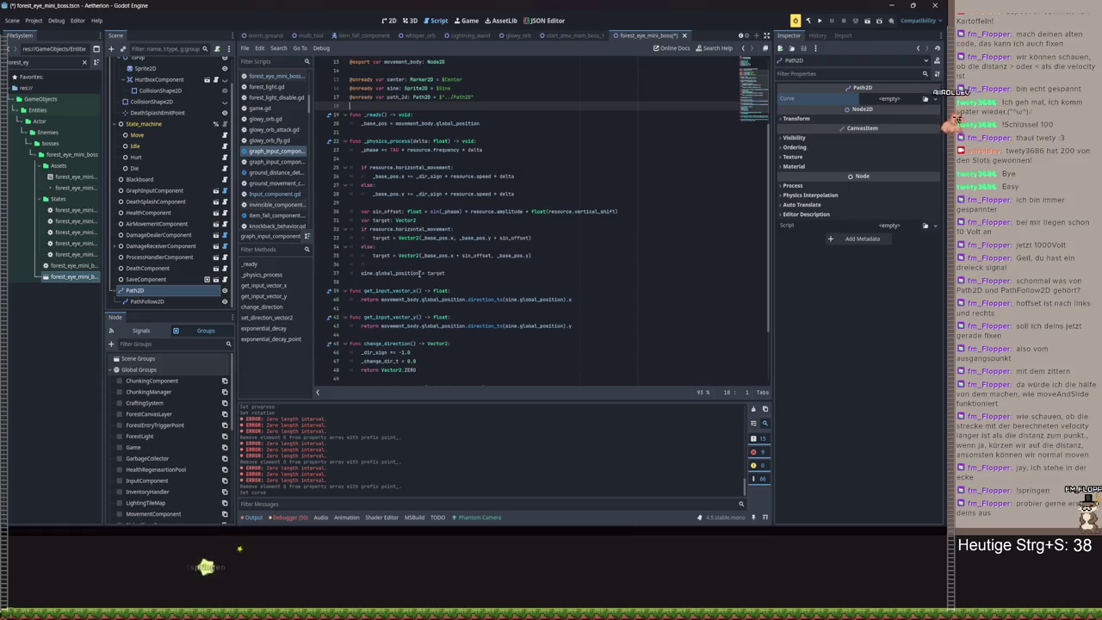
drag(419, 273, 362, 273)
text(pa)
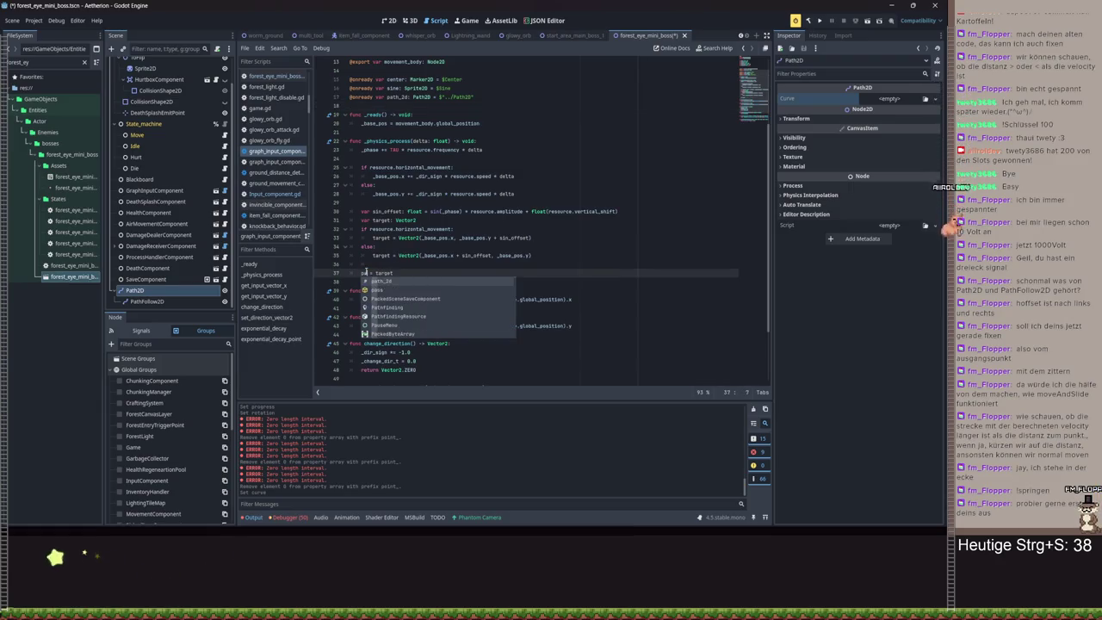
key(Return)
text(.)
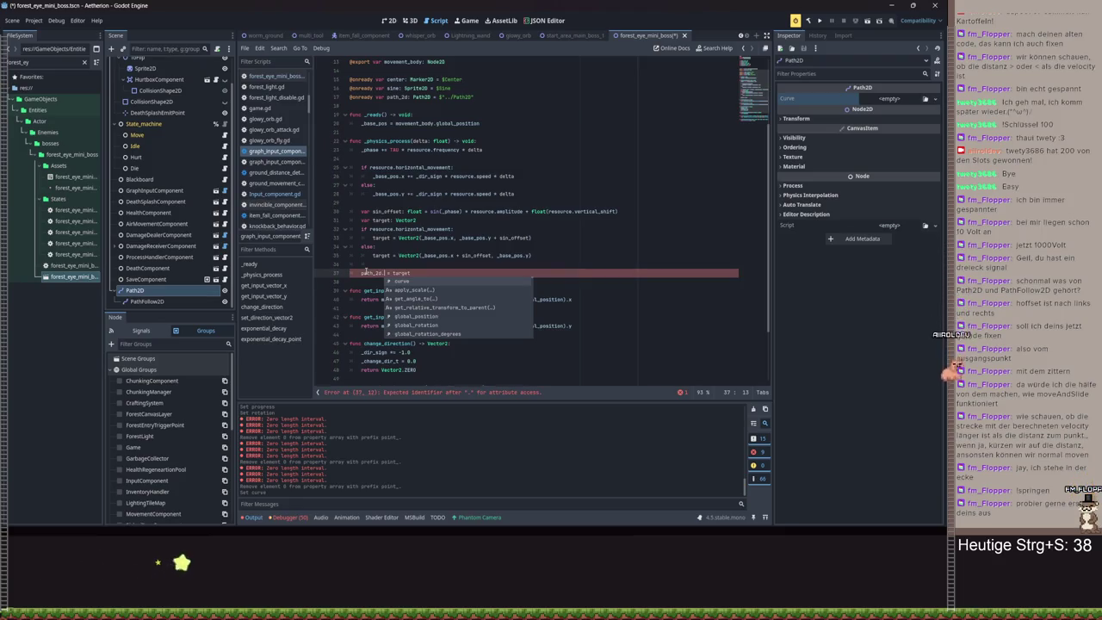
click(895, 98)
click(913, 121)
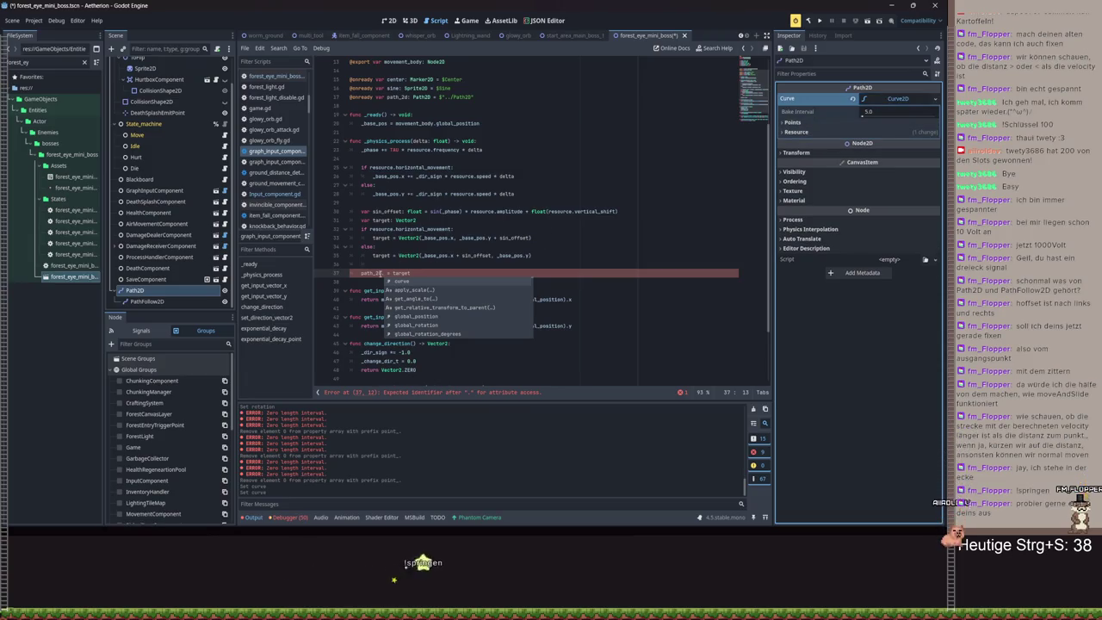
- Complete line 37 as path_2d.curve.add_point(target)
key(Escape)
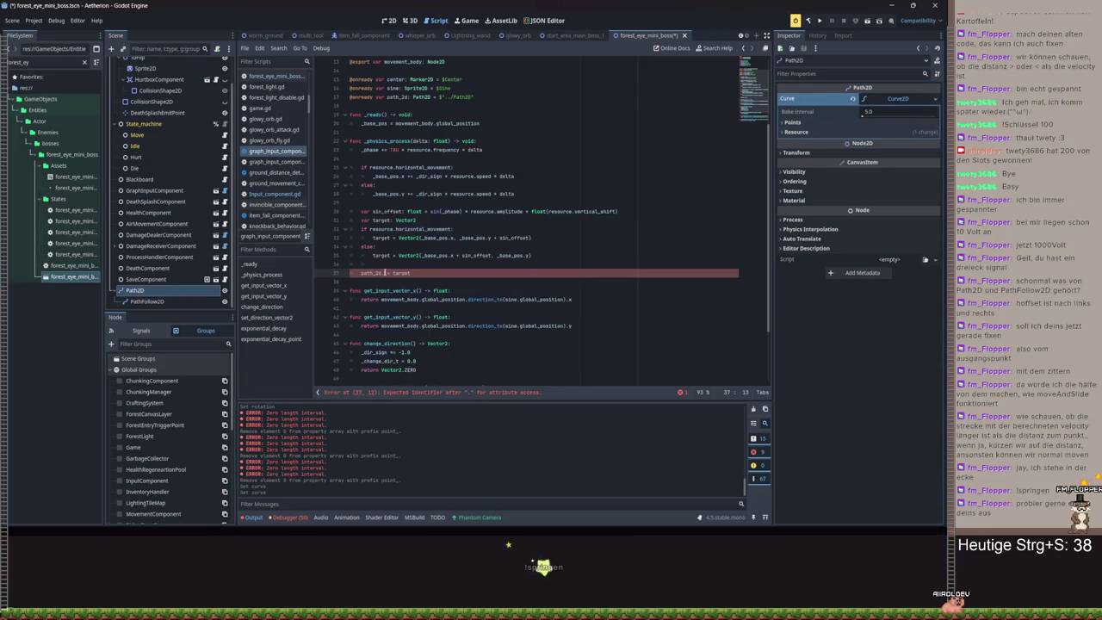
text(curve.)
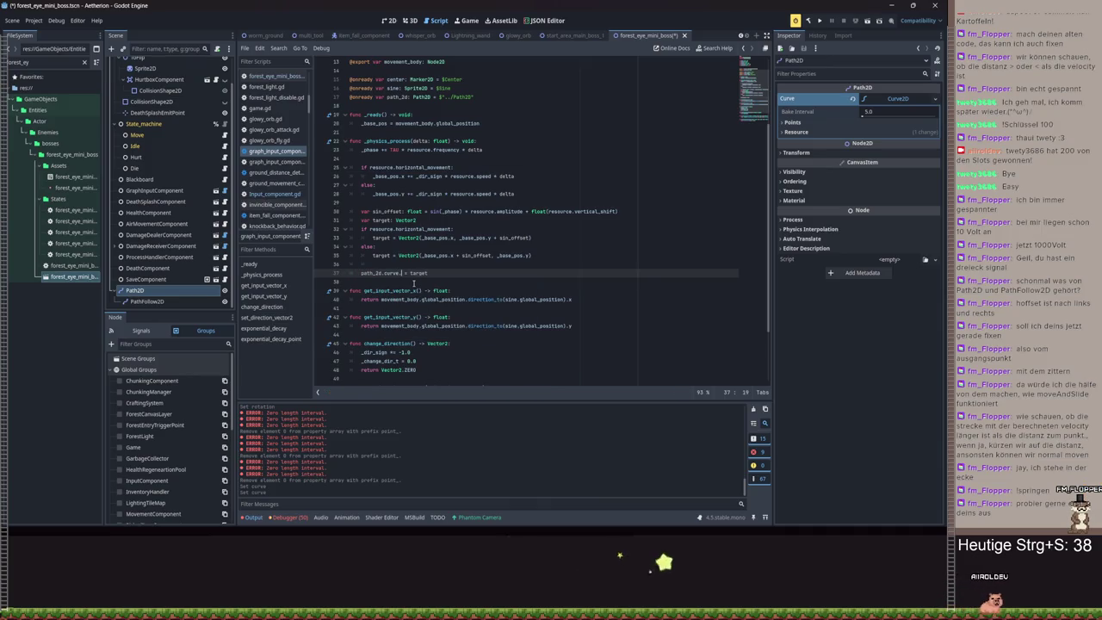
text(p)
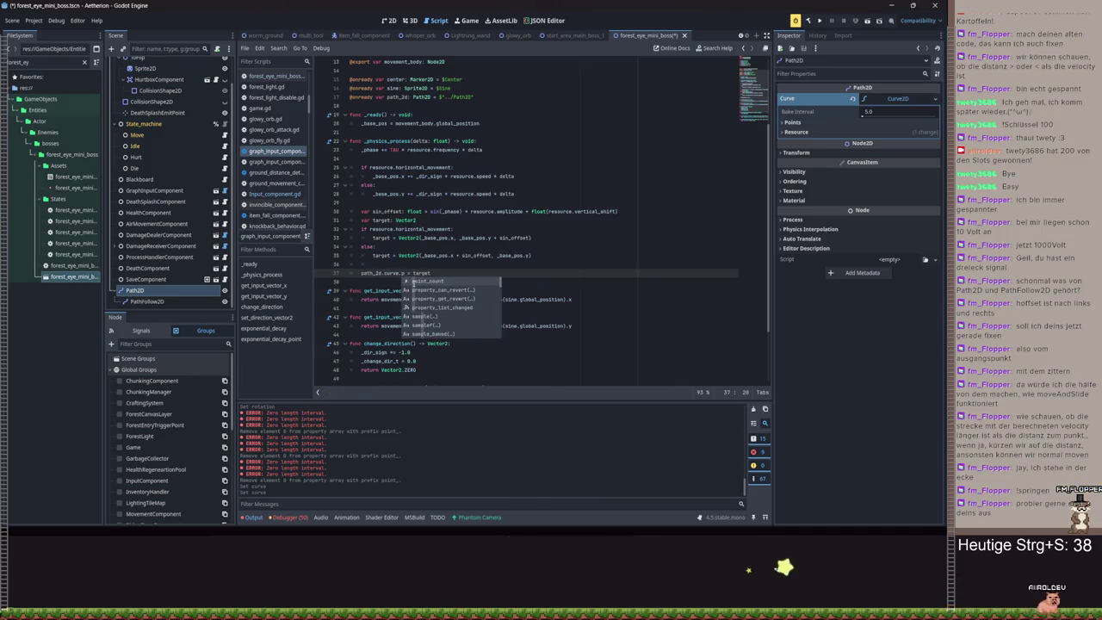
text(oi)
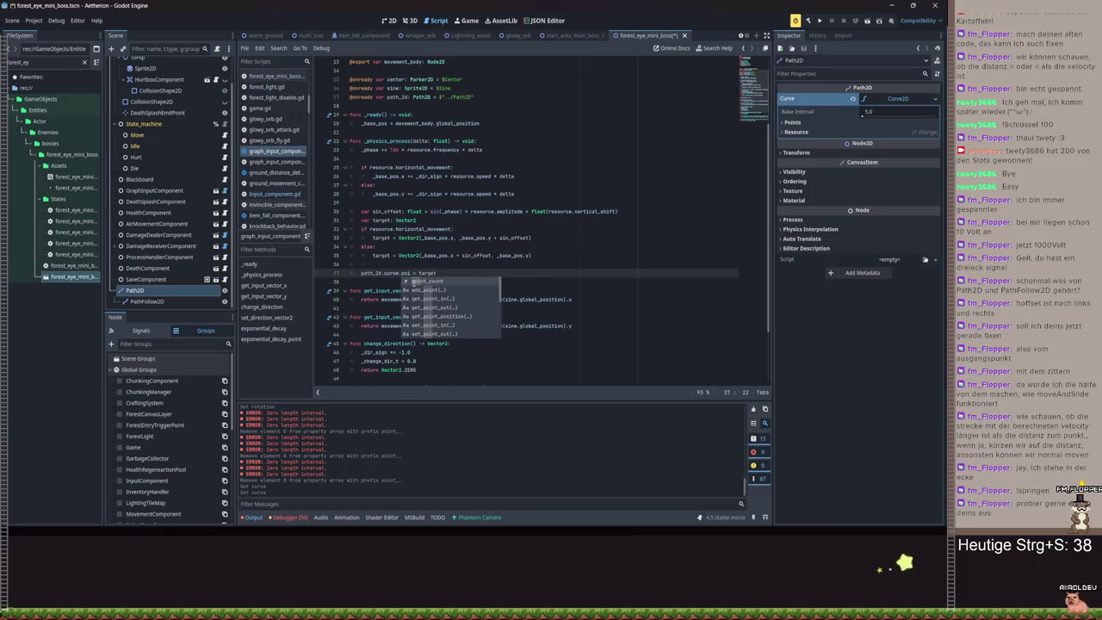
click(428, 290)
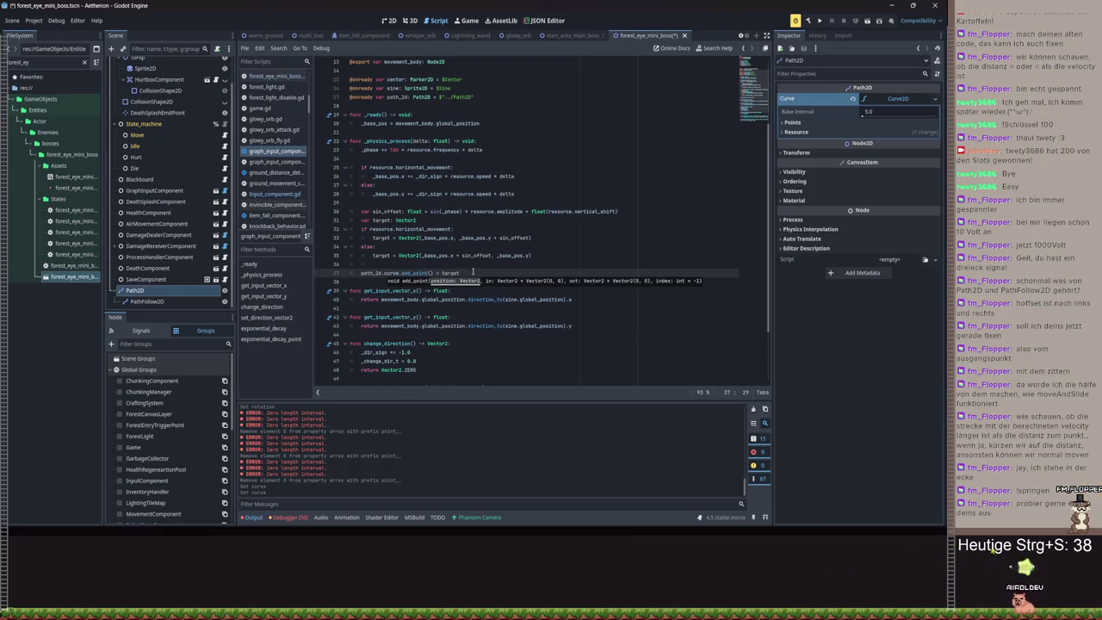
click(472, 273)
key(BackSpace)
key(BackSpace)
key(BackSpace)
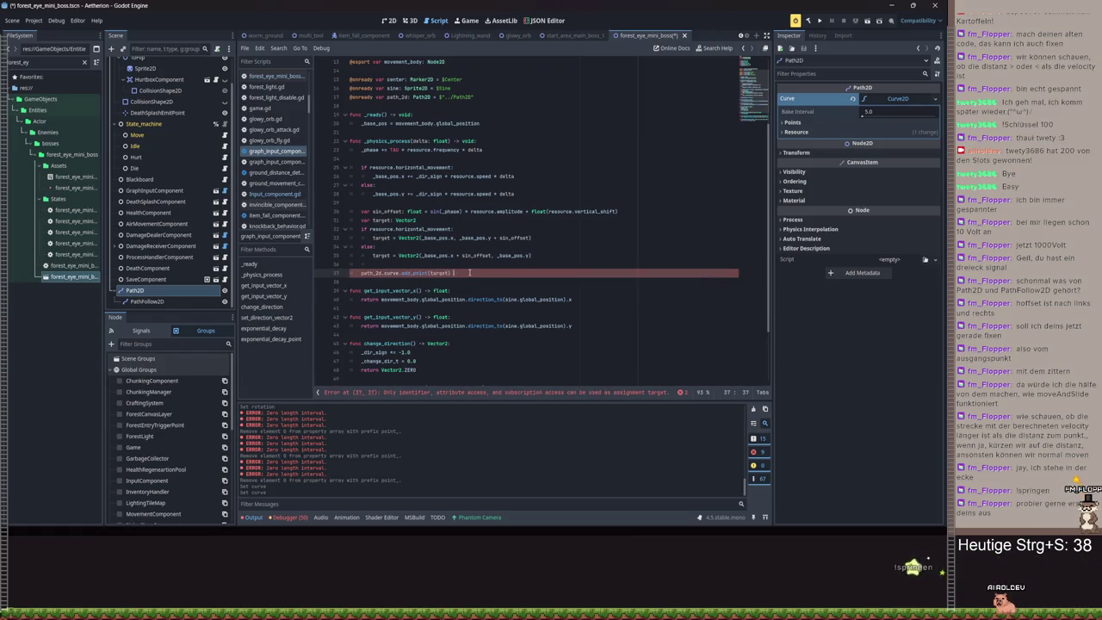
key(BackSpace)
key(BackSpace)
- Save the script and boss scene, adding and then undoing a Path2D curve point
key(ctrl+s)
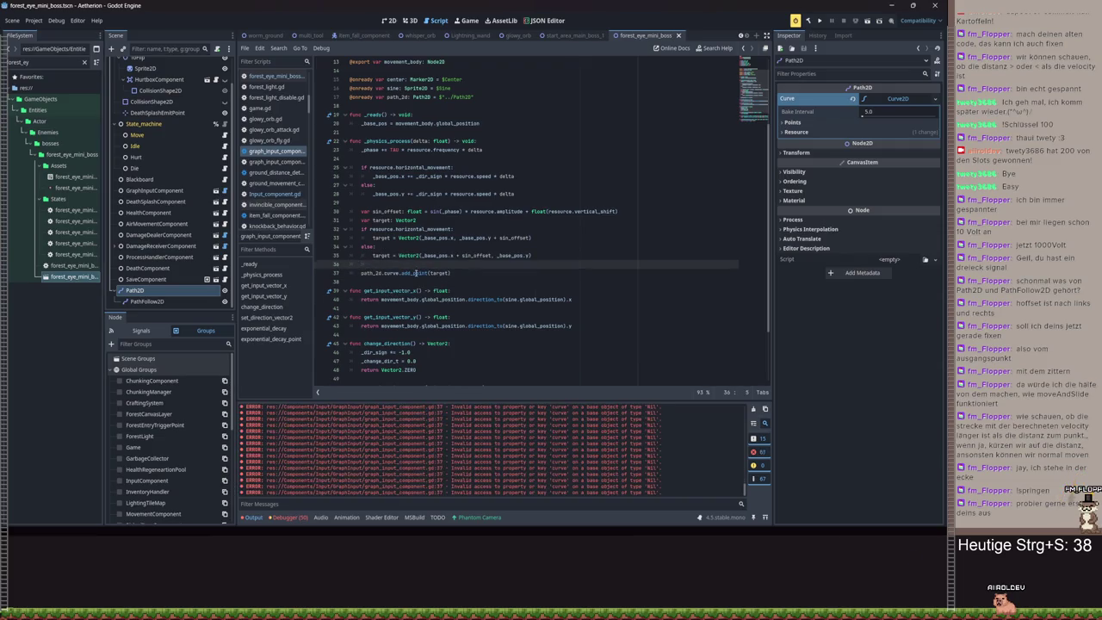
mouse_move(415, 273)
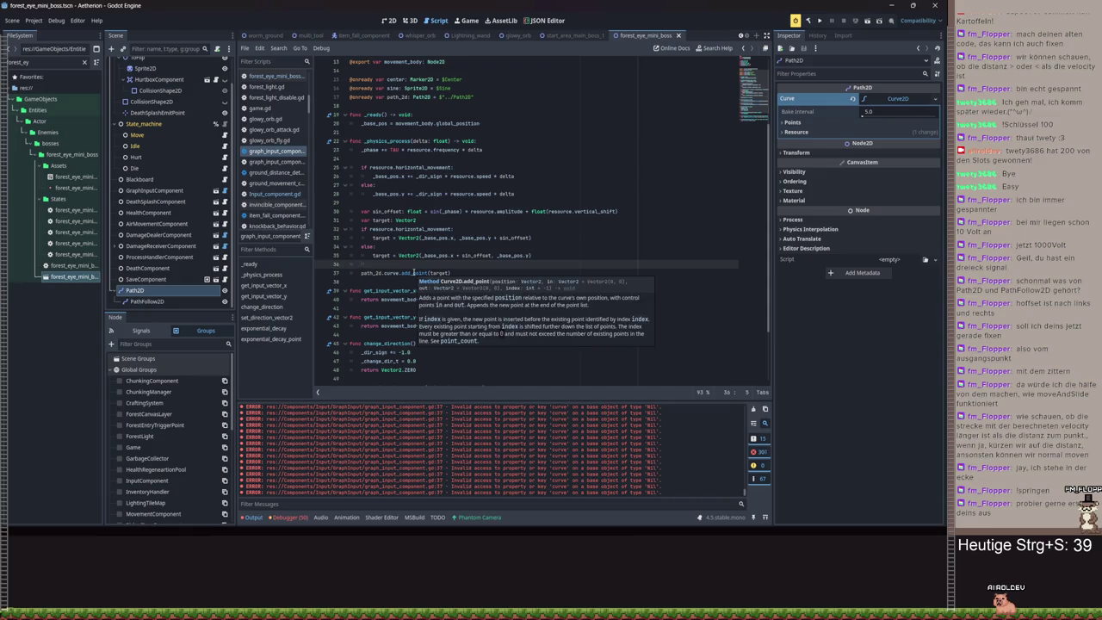
key(ctrl+s)
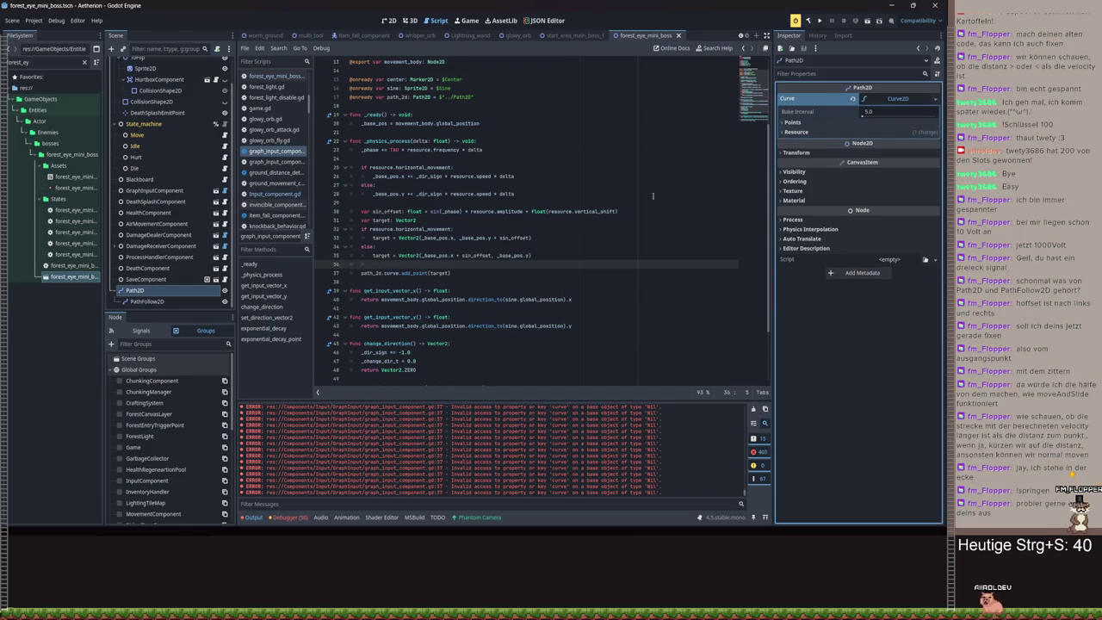
click(792, 122)
click(864, 136)
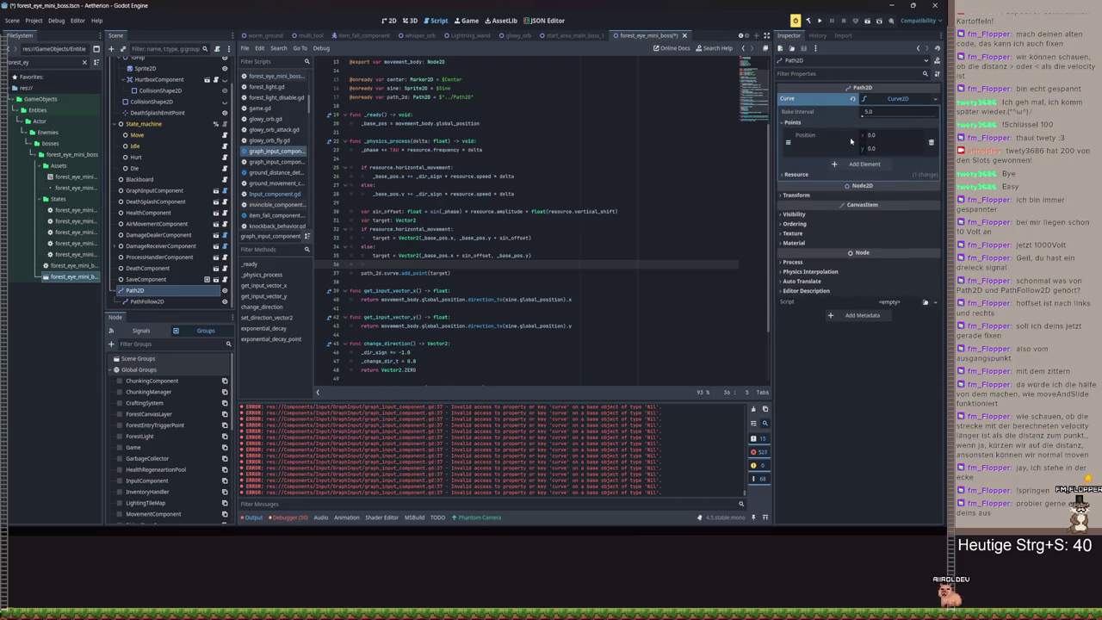
key(ctrl+z)
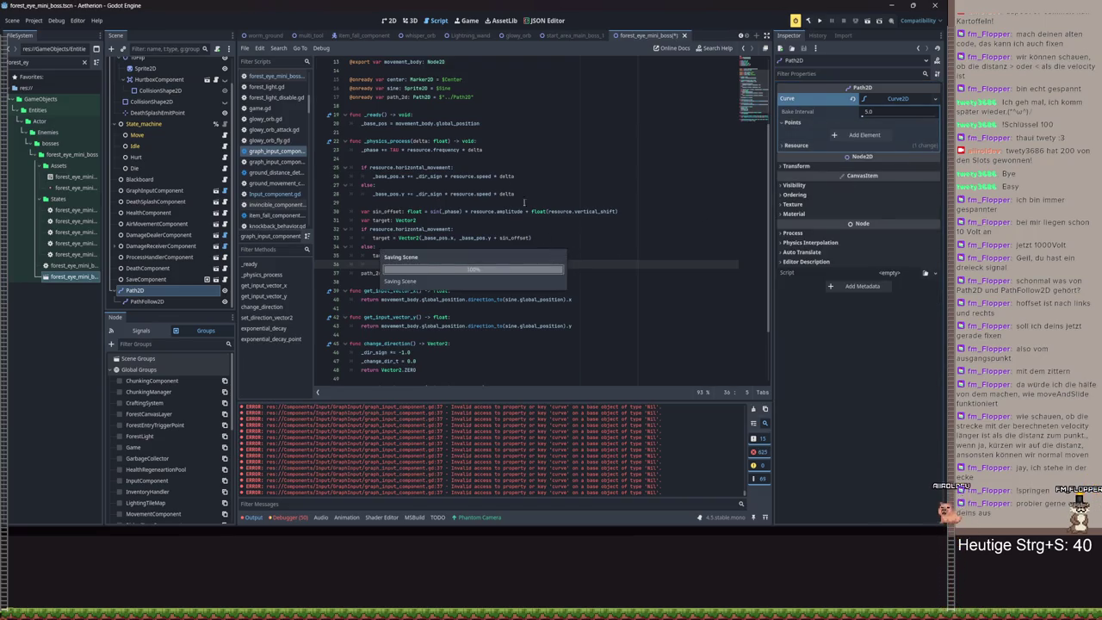
key(ctrl+s)
- Switch to the 2D view and back to the script, then bring up the Path2D node's options
click(388, 19)
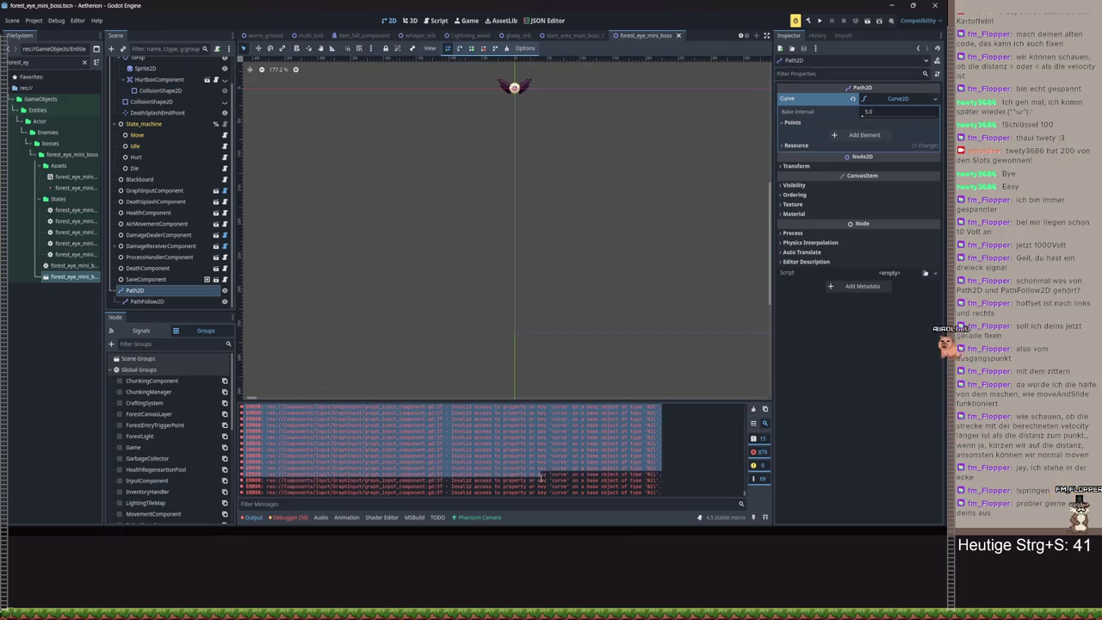
click(439, 19)
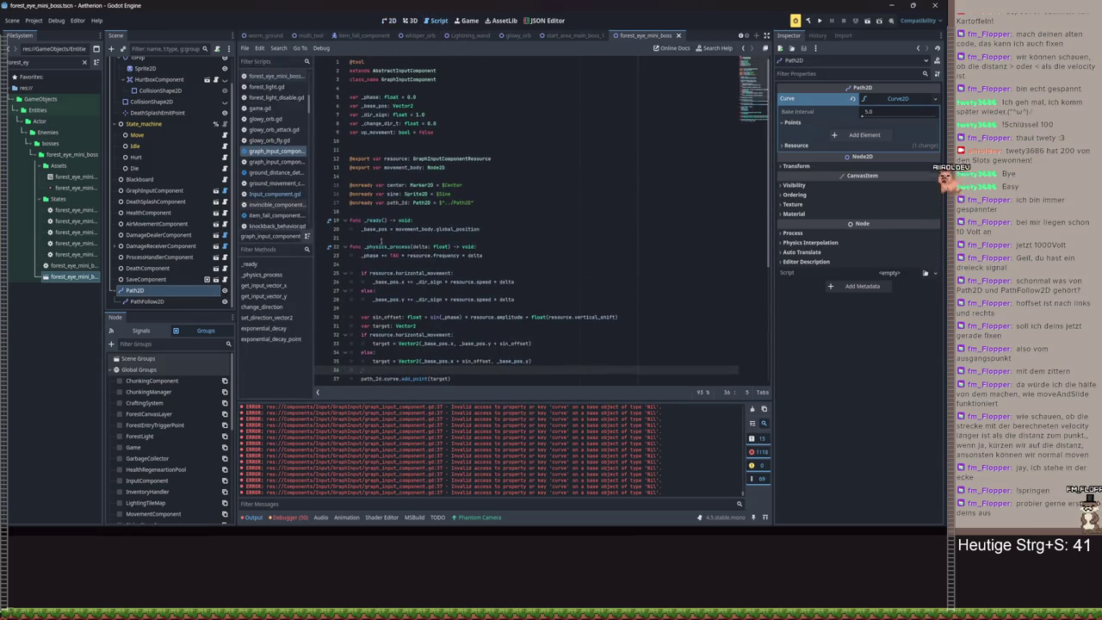
click(143, 294)
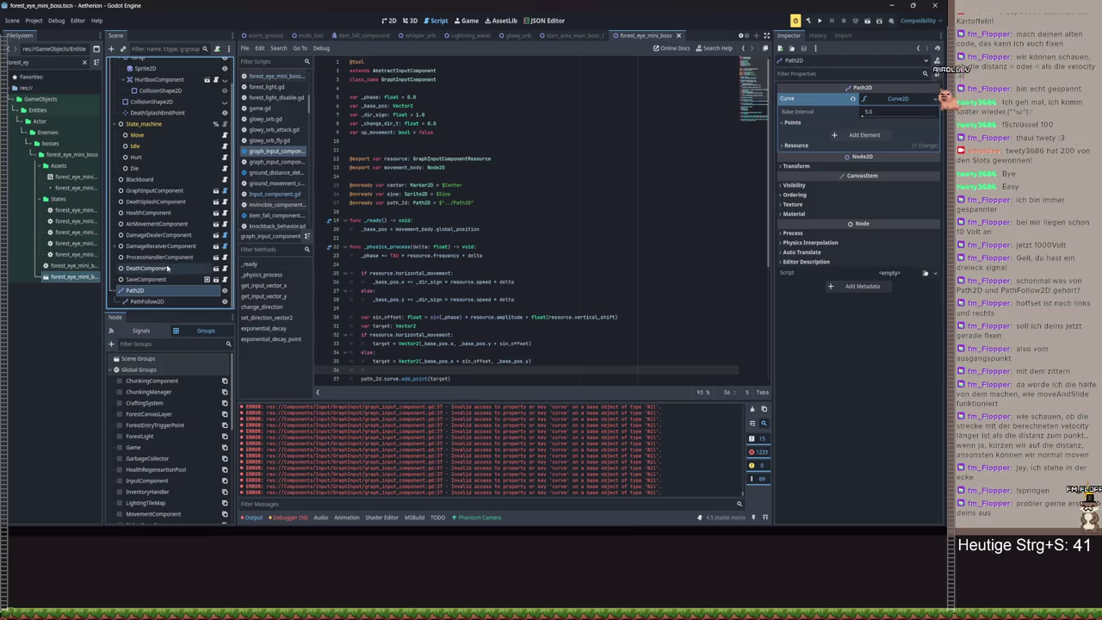
right_click(151, 290)
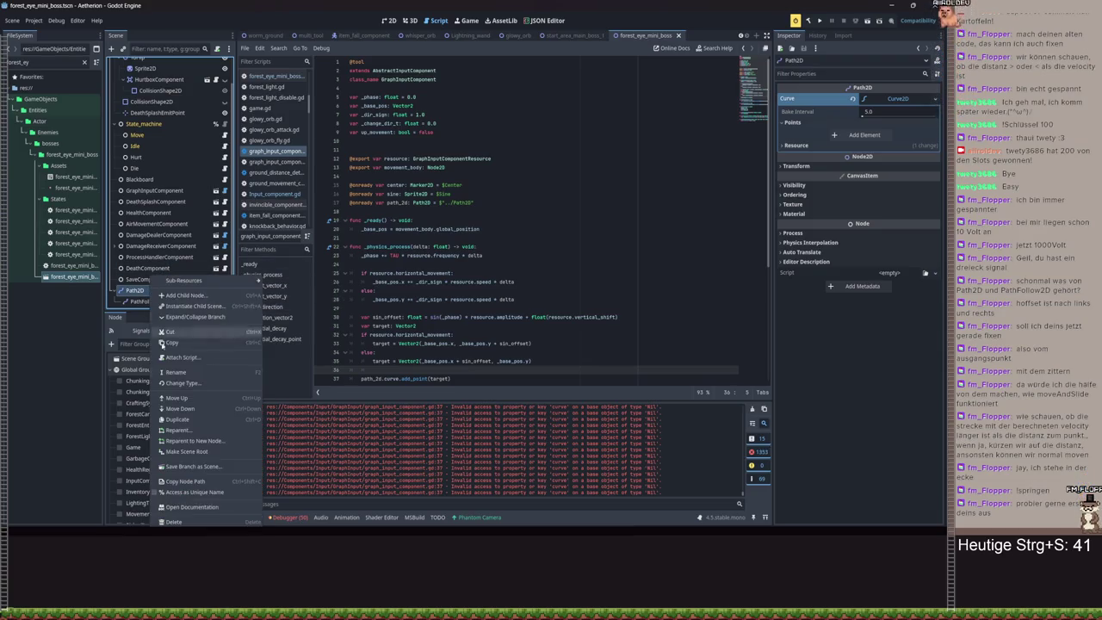
- Delete Path2D and its children from the boss scene and save it
click(172, 521)
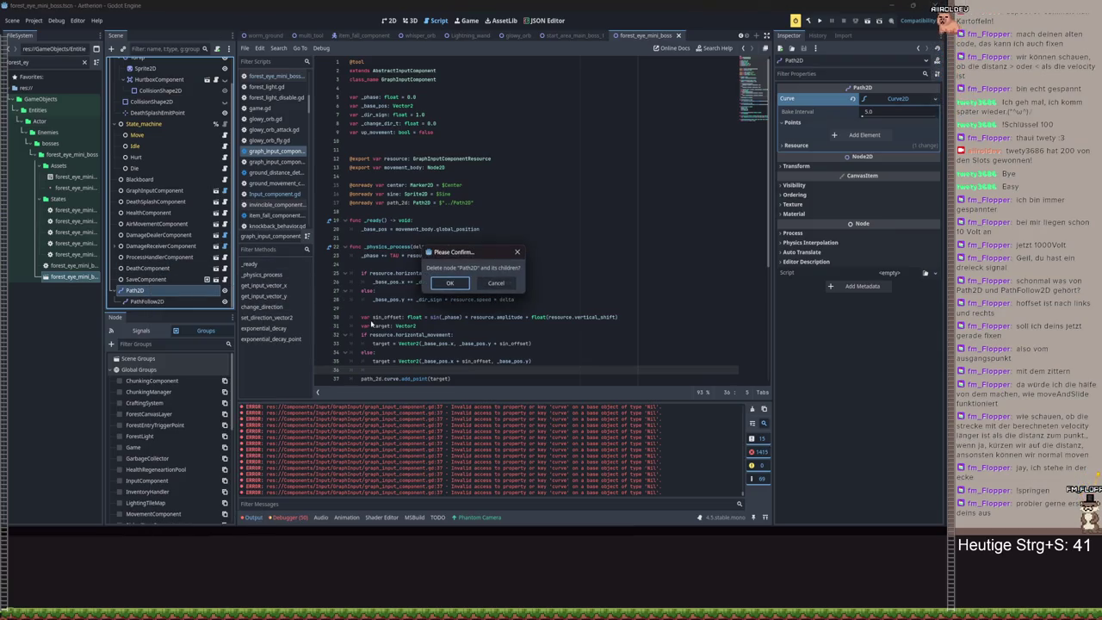
click(450, 283)
key(ctrl+s)
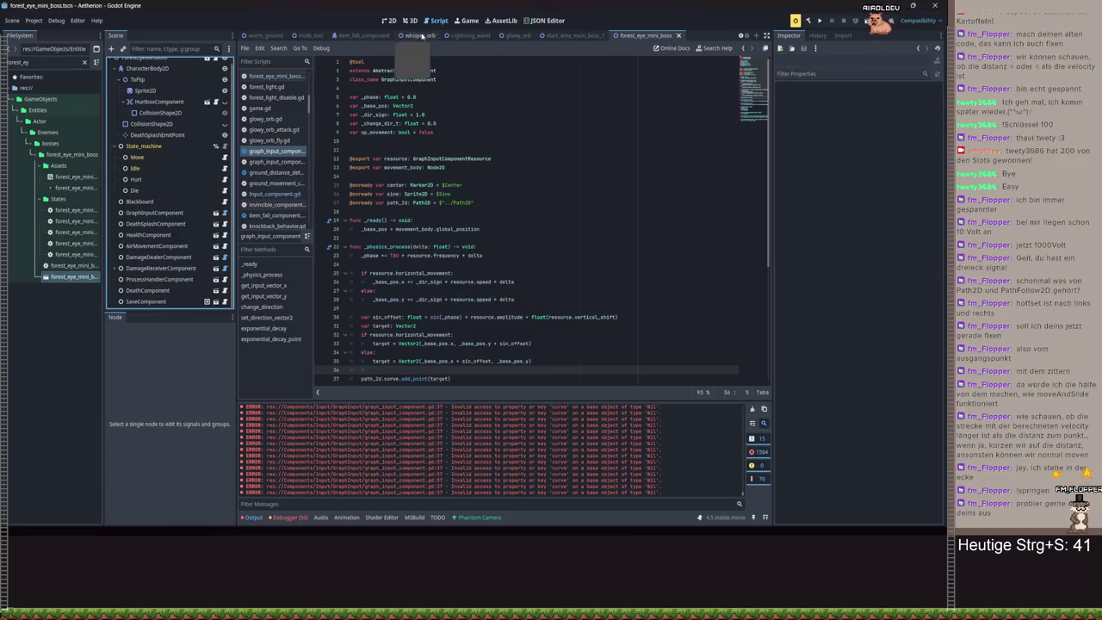
- In the graph_input_component scene, add a Path2D with a PathFollow2D child and save
scroll(381, 35, up, 3)
click(326, 35)
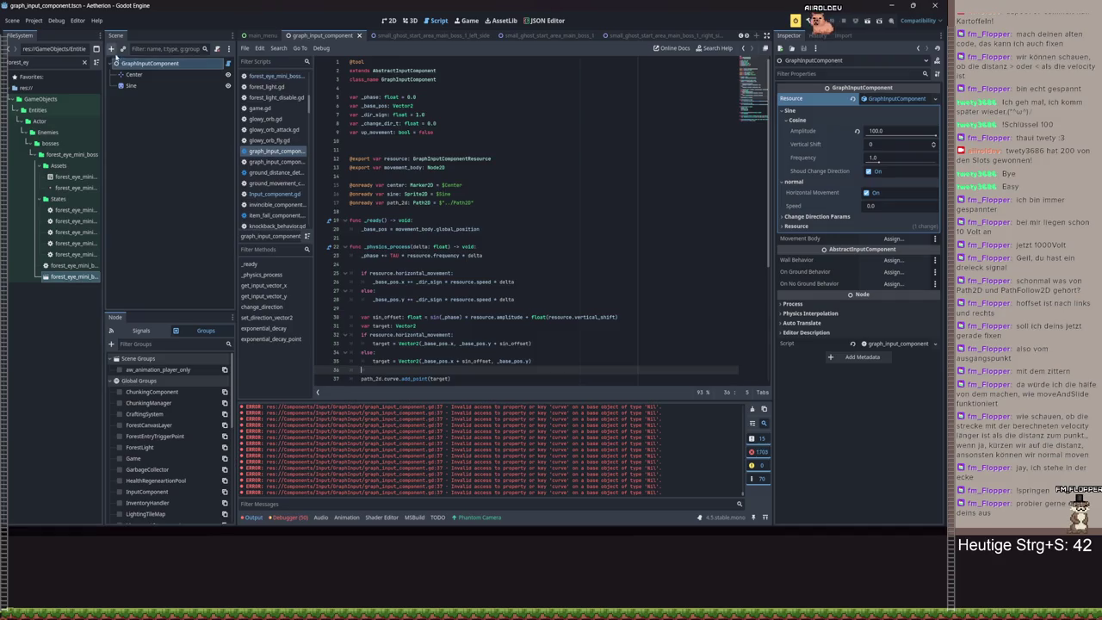
click(111, 48)
text(Path)
key(Return)
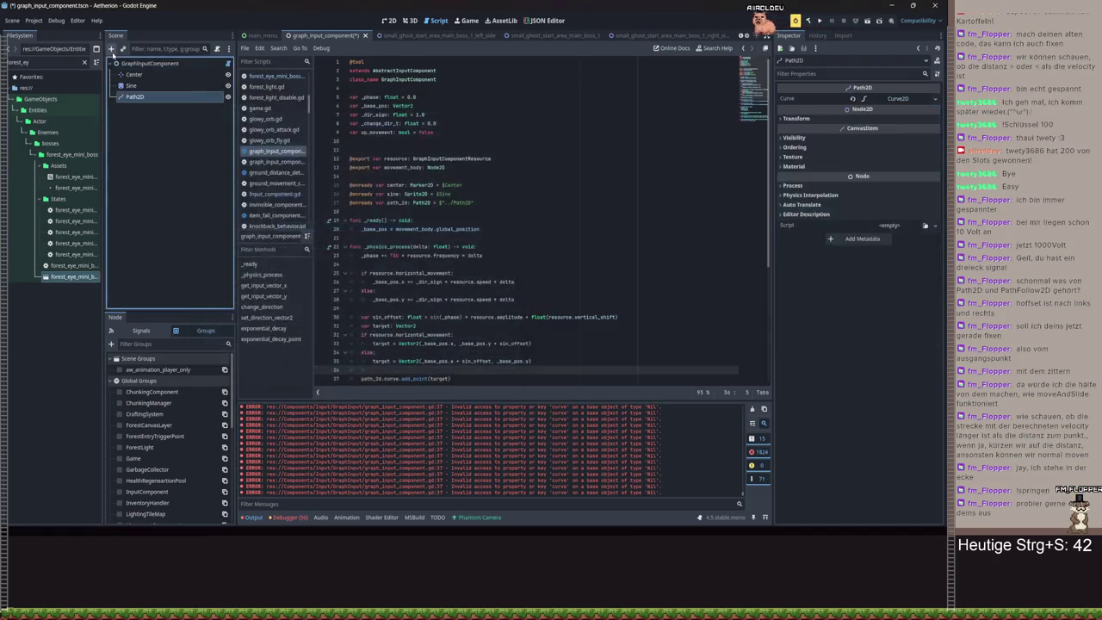
click(111, 49)
text(Path)
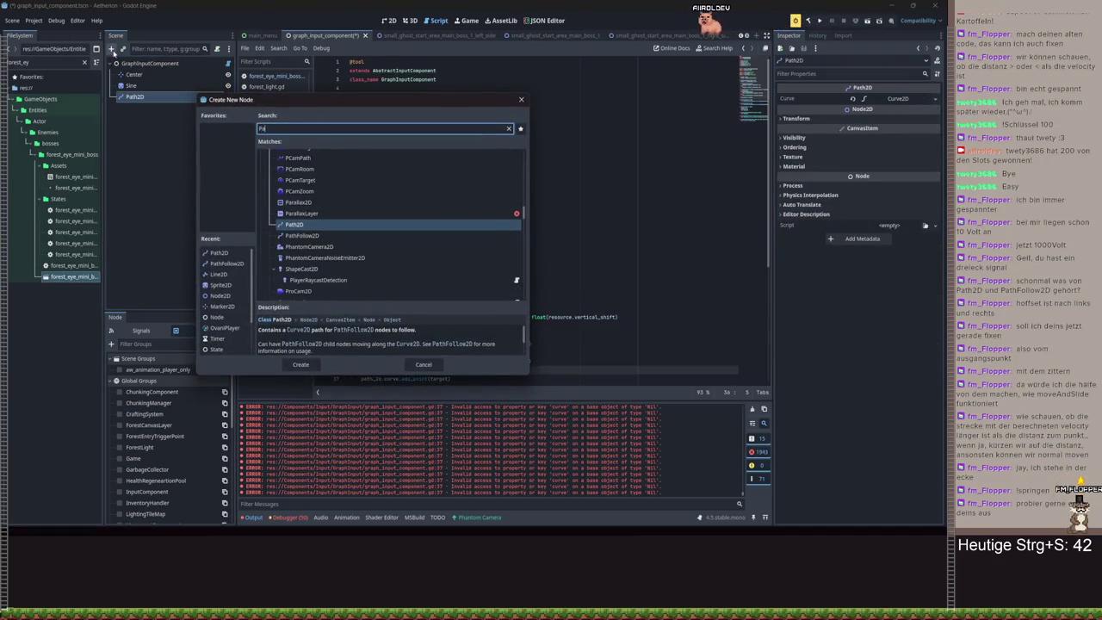
key(Down)
key(Return)
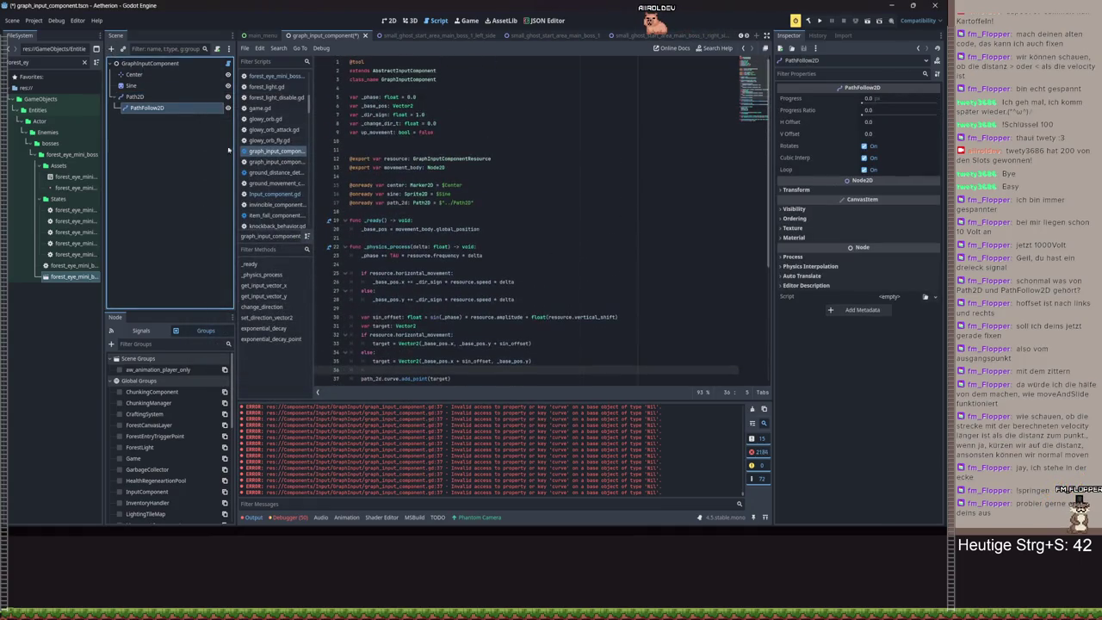
click(522, 212)
key(ctrl+s)
- Replace the old ../Path2D declaration with a dragged-in $Path2D onready reference and save
drag(481, 204, 443, 204)
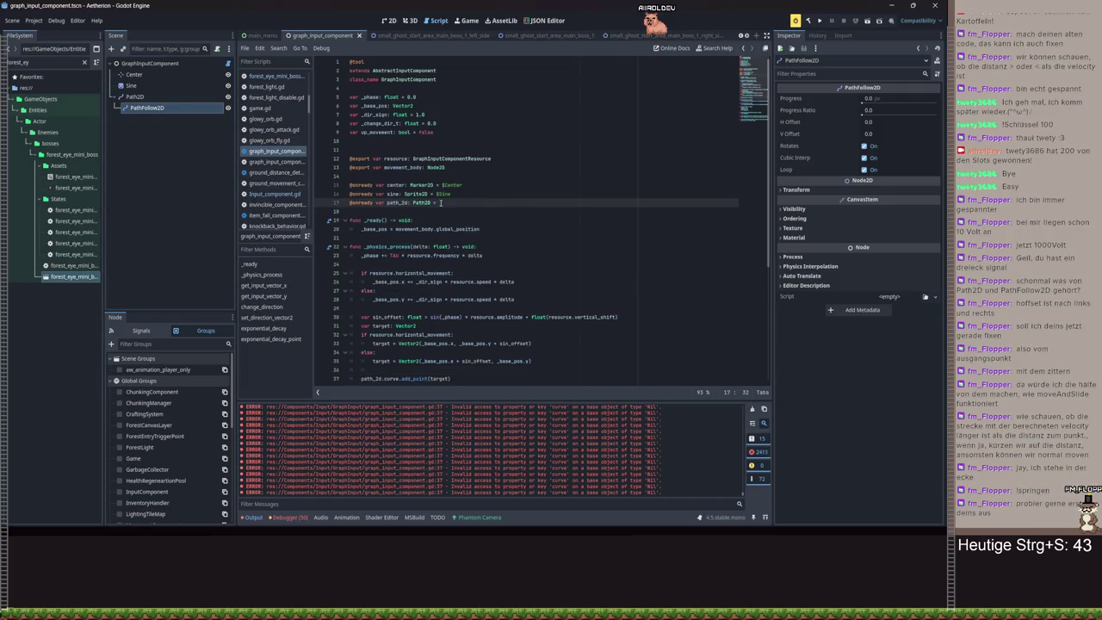
right_click(143, 97)
click(189, 312)
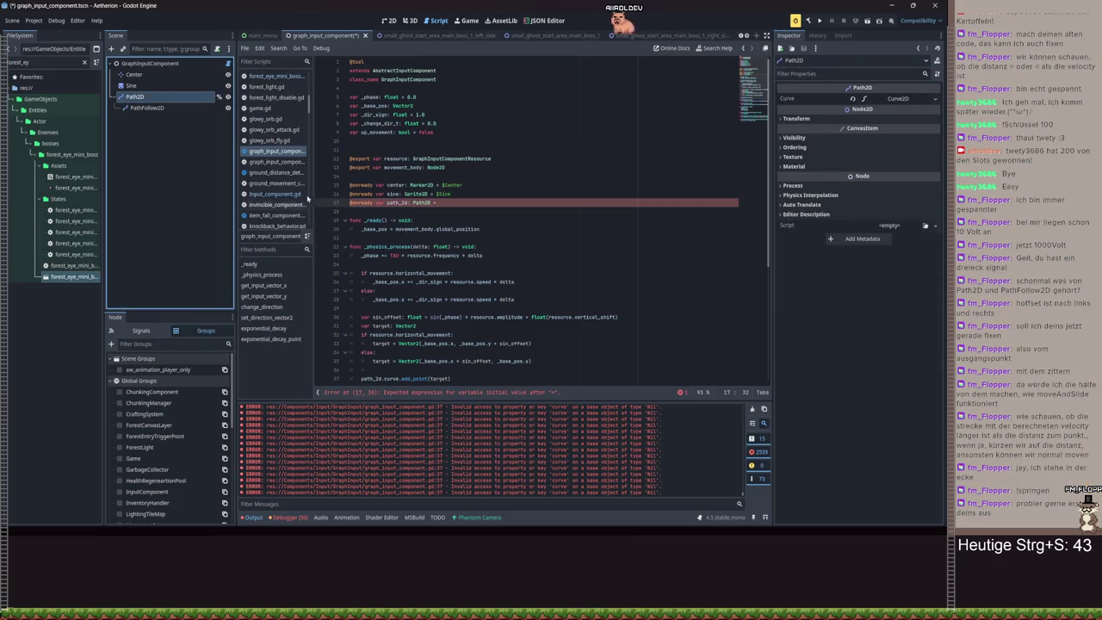
drag(463, 204, 307, 196)
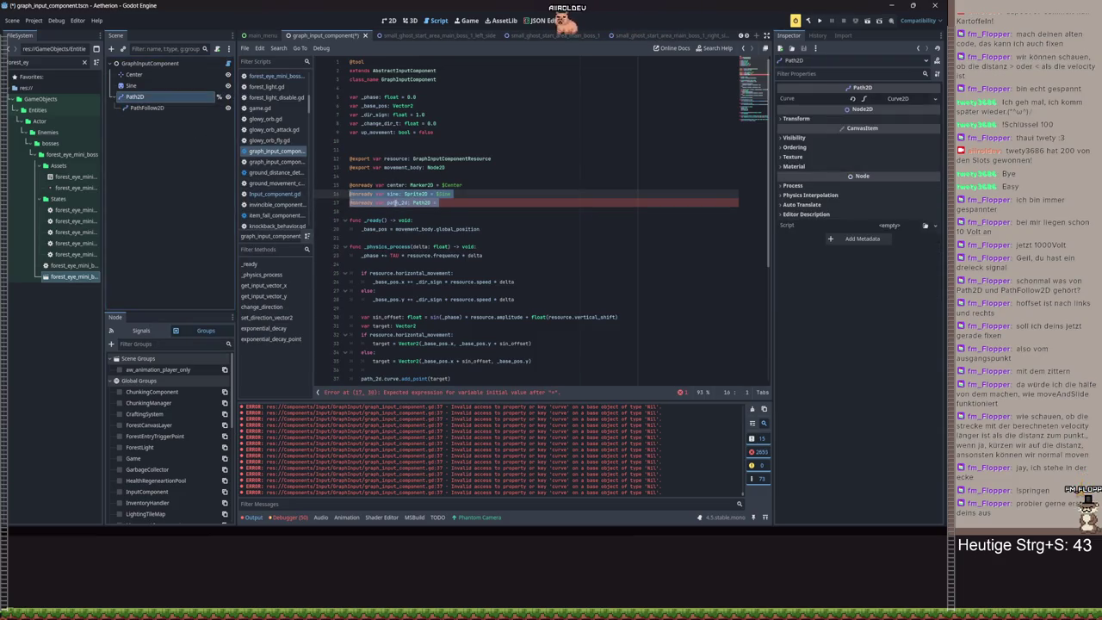
key(Delete)
mouse_move(134, 96)
mouse_down()
mouse_move(142, 108)
mouse_move(222, 120)
mouse_up()
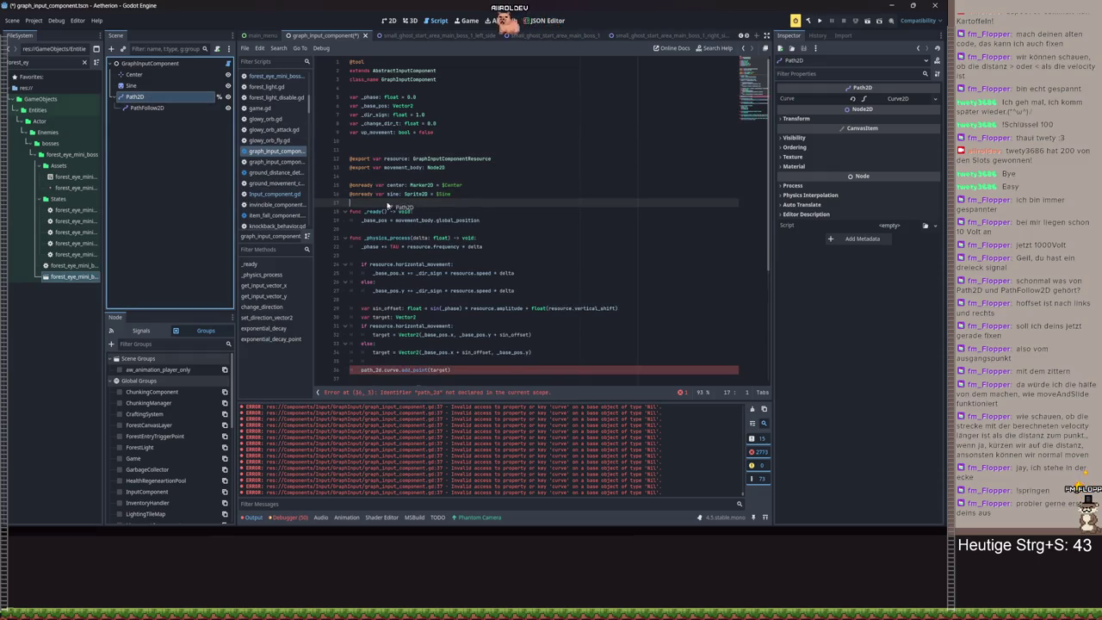
drag(389, 205, 388, 205)
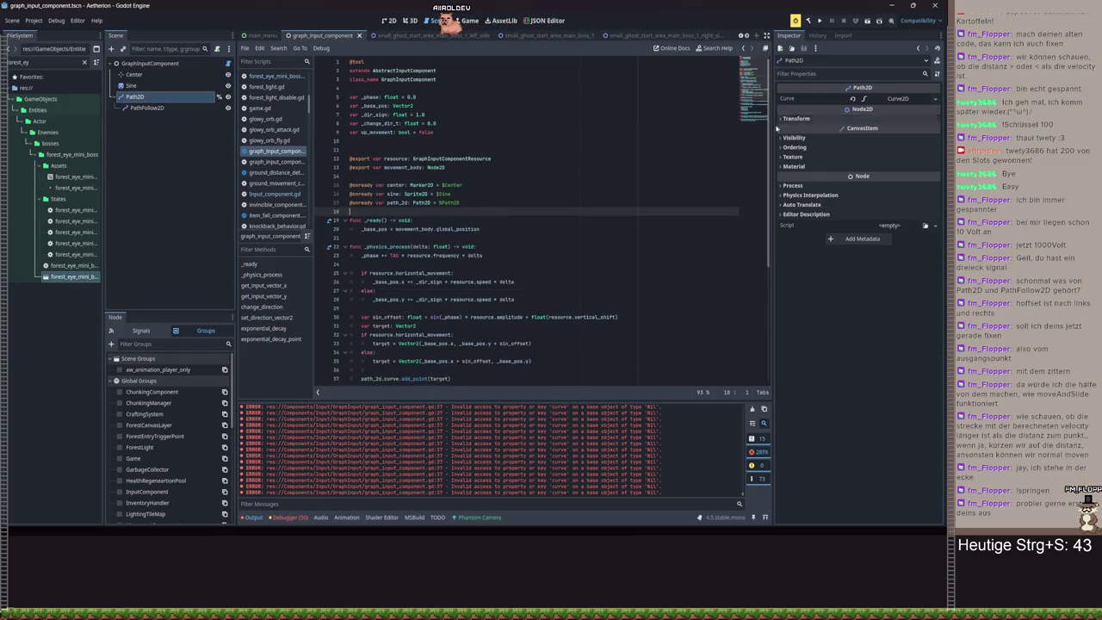
key(ctrl+s)
- Toggle to the 2D view and back, then select global_position in line 40's direction_to call
click(389, 19)
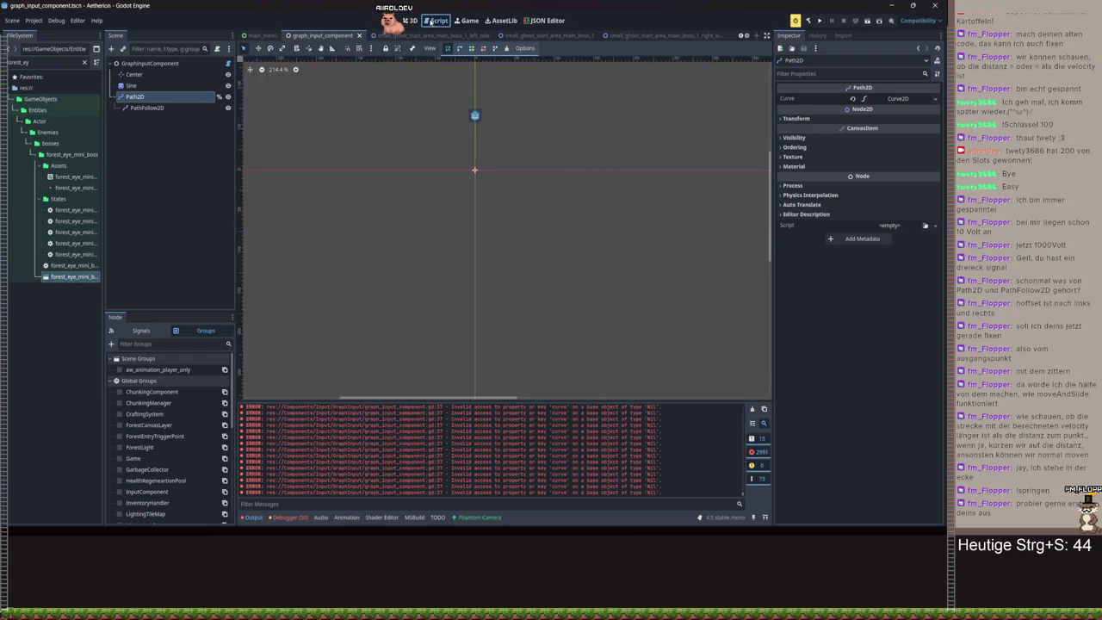
click(431, 21)
mouse_move(595, 223)
mouse_down()
mouse_move(392, 221)
mouse_move(471, 220)
mouse_up()
double_click(530, 220)
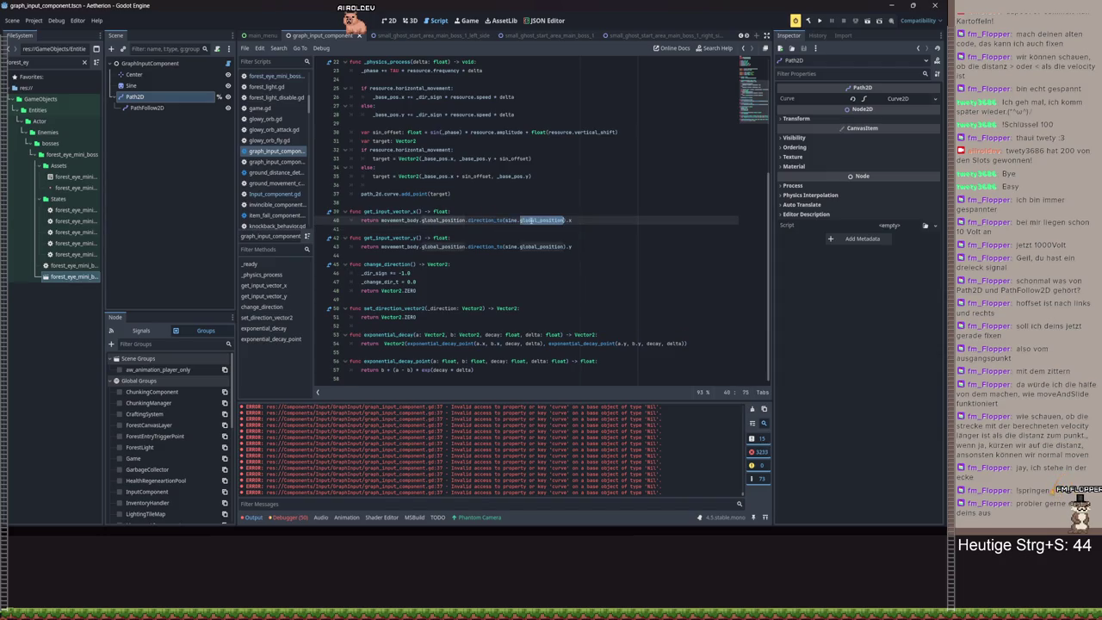
- Replace the sine position argument on line 40 with path_2d.curve.get_point_in
key(ctrl+shift+Left)
key(ctrl+shift+Left)
key(ctrl+shift+Left)
key(BackSpace)
text(th_2d.curve)
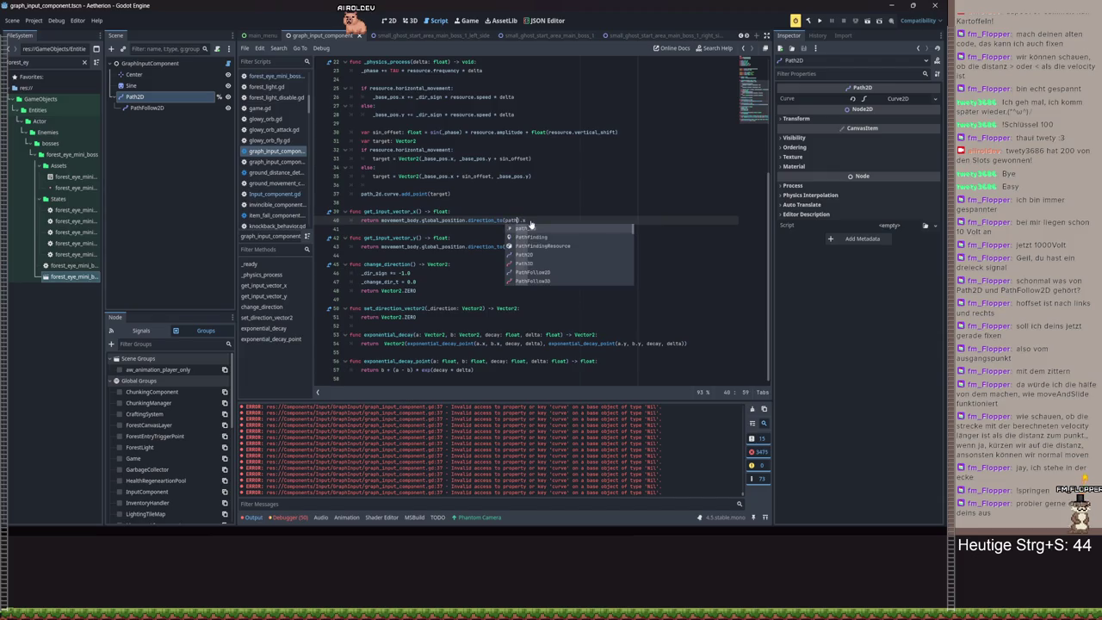
text(.get)
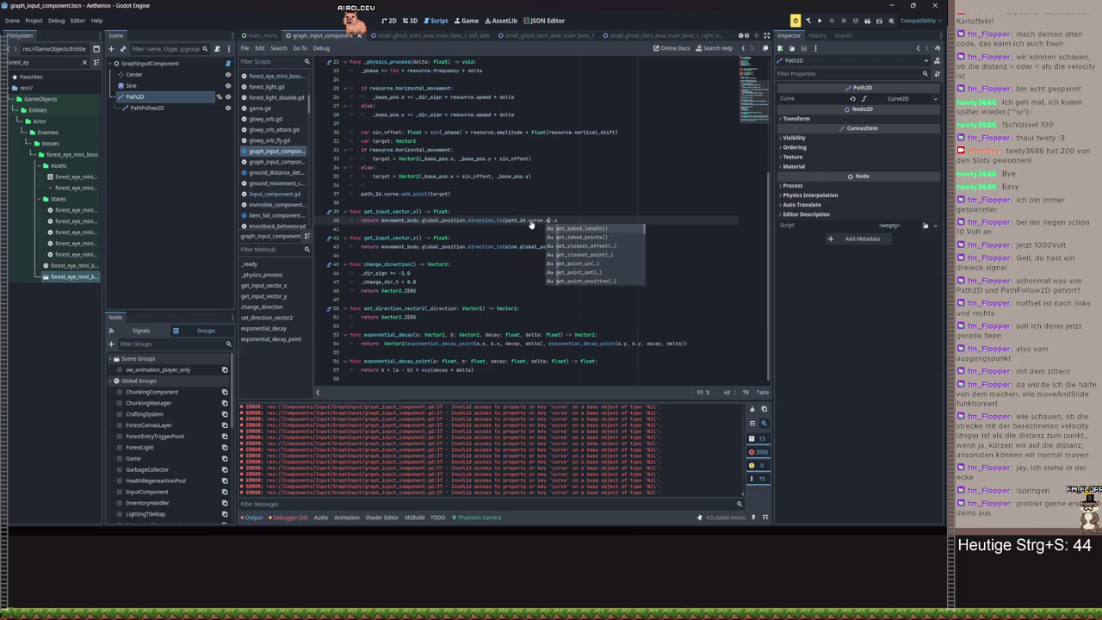
text(_p)
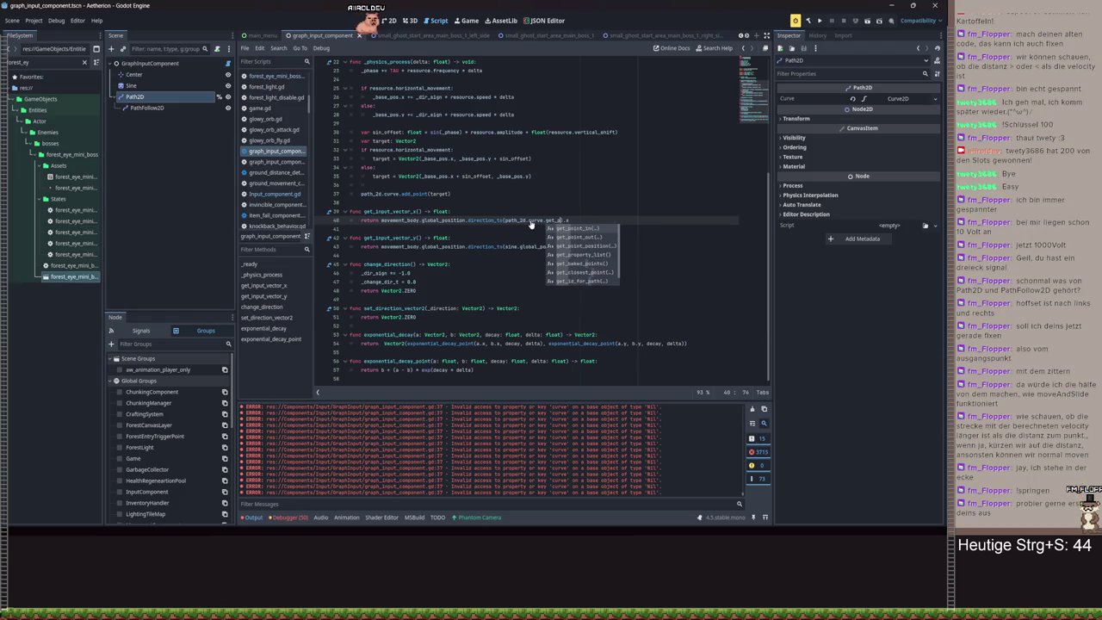
key(BackSpace)
key(BackSpace)
key(BackSpace)
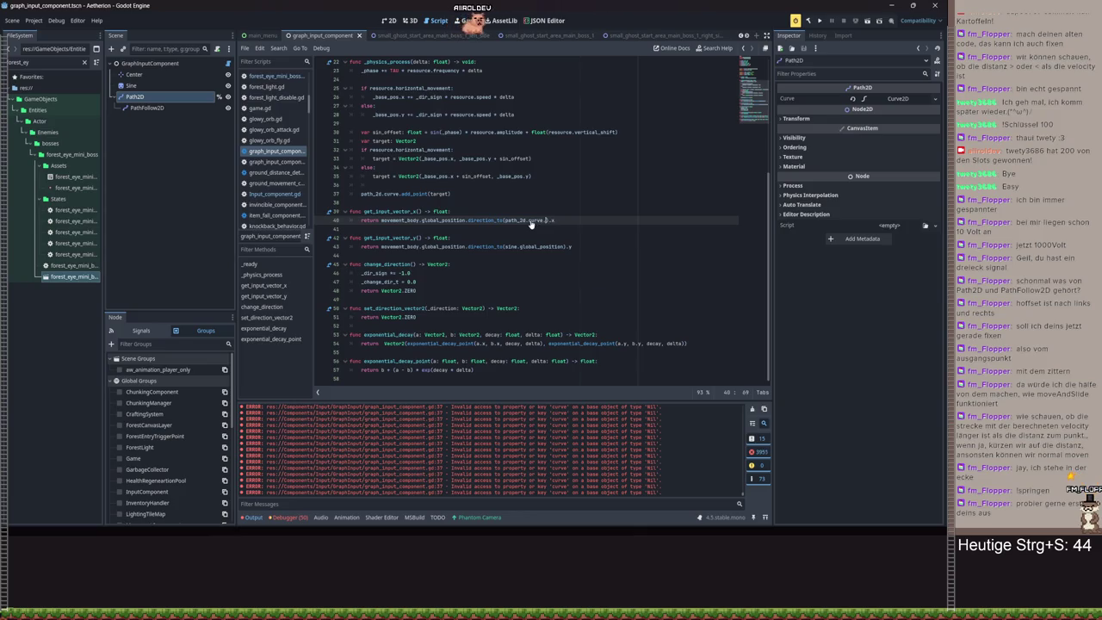
text(p)
key(Escape)
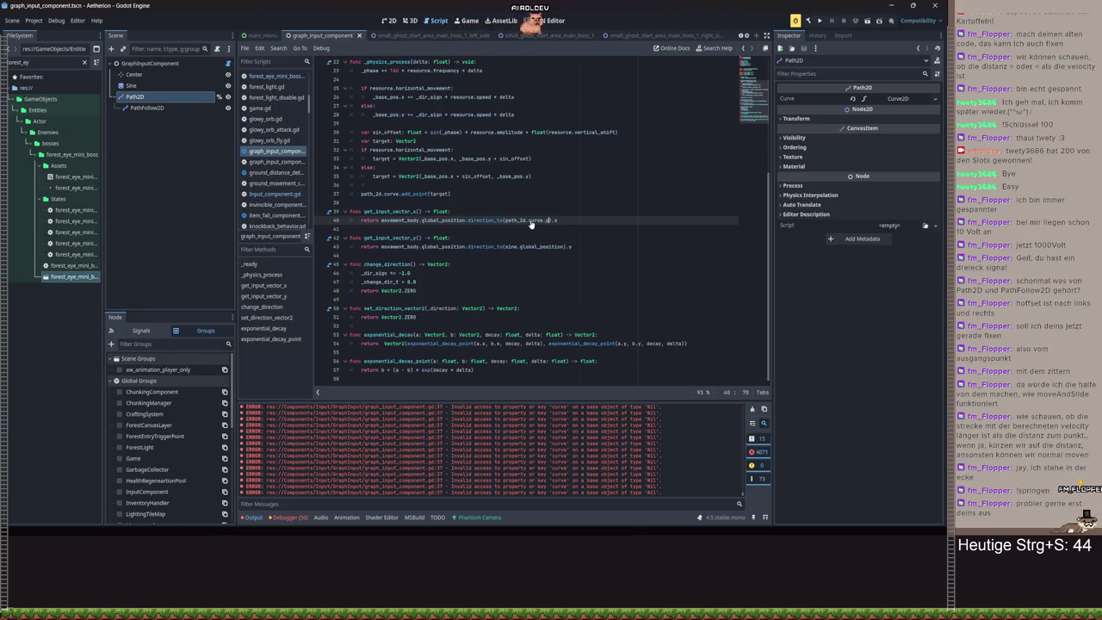
text(oint)
key(Down)
key(Down)
key(Down)
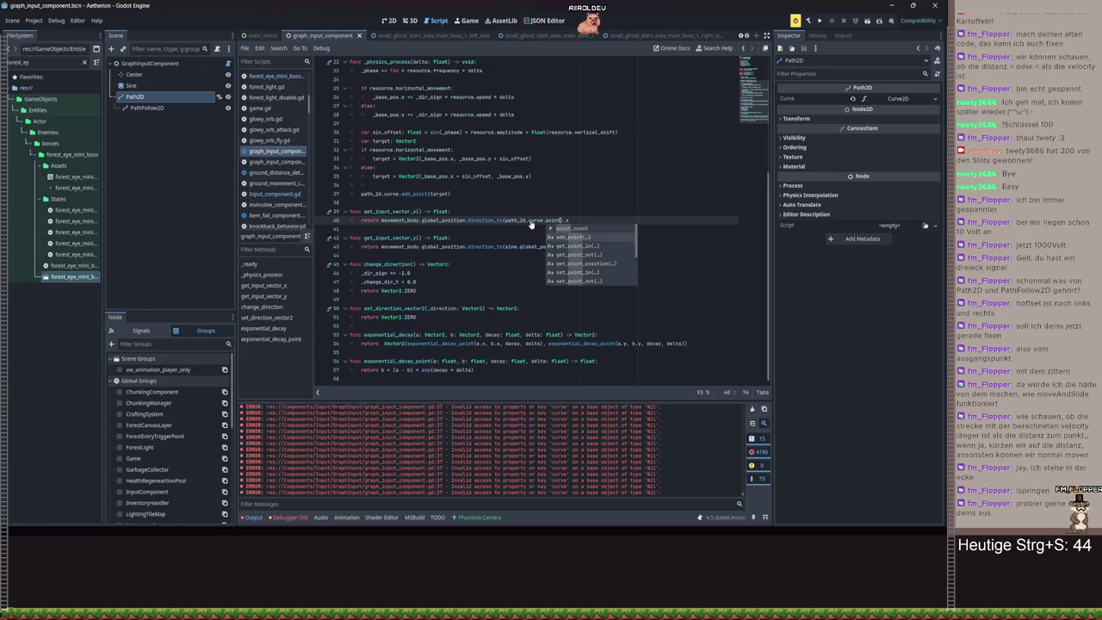
key(Down)
key(Down)
key(Down)
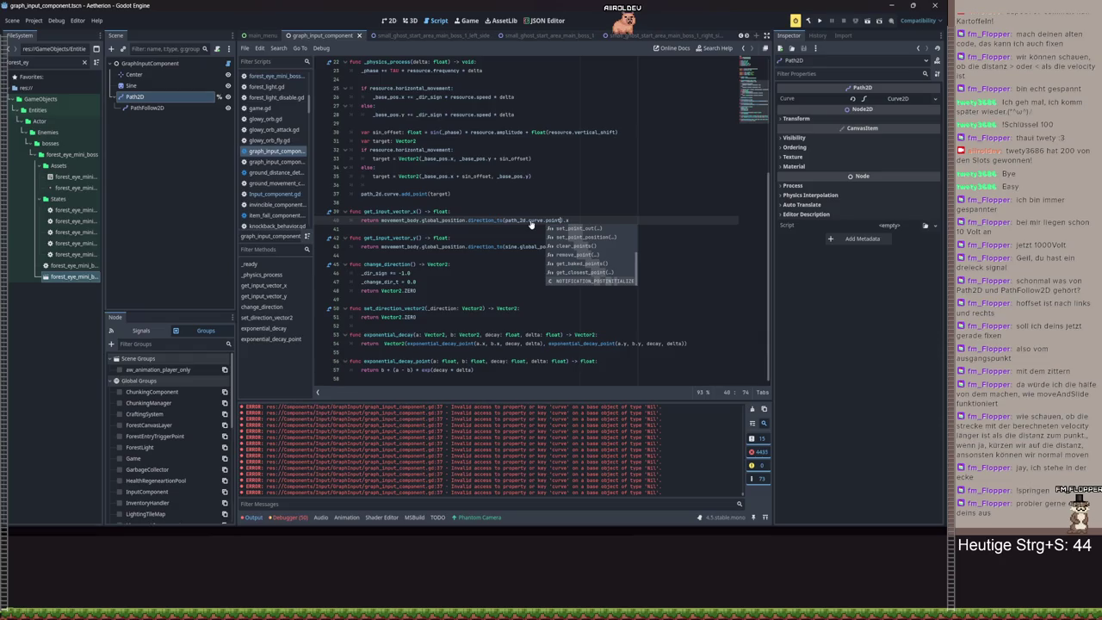
key(Down)
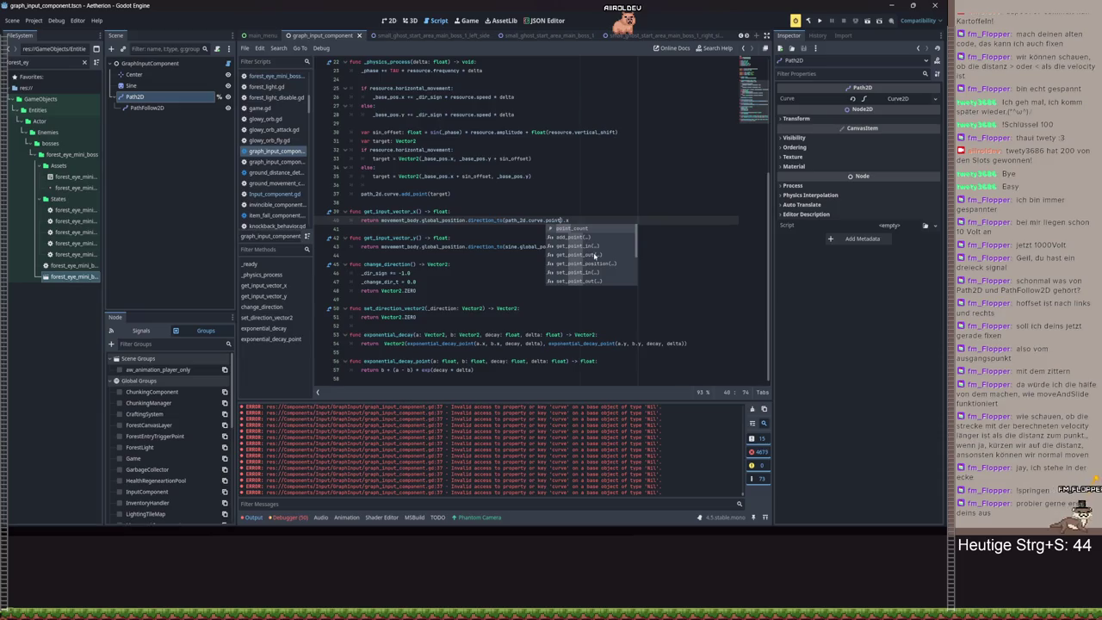
double_click(587, 246)
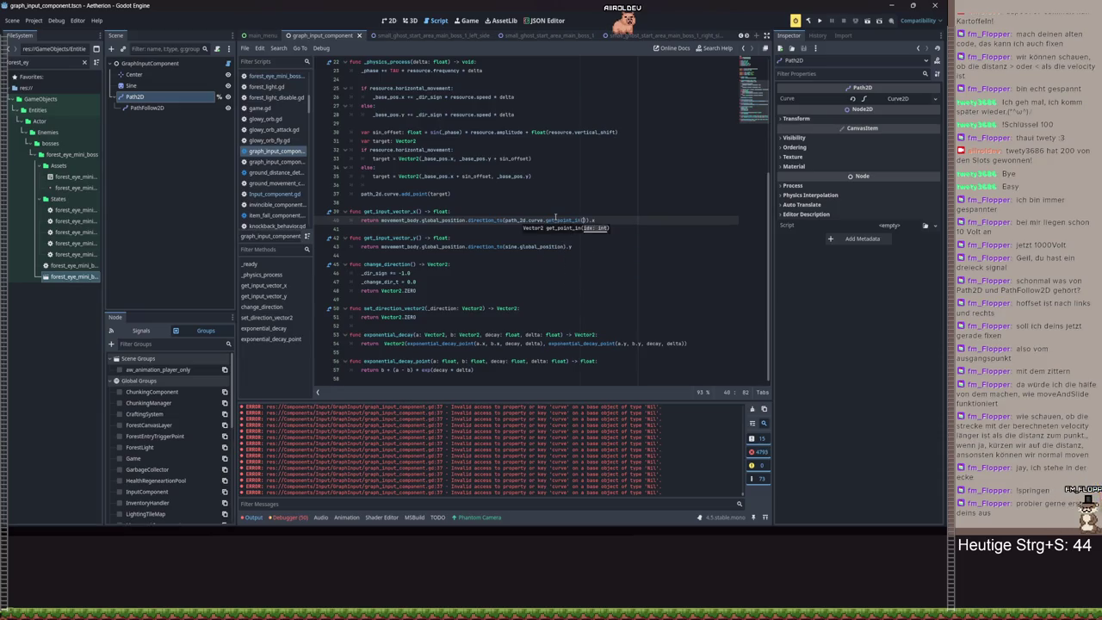
mouse_move(561, 221)
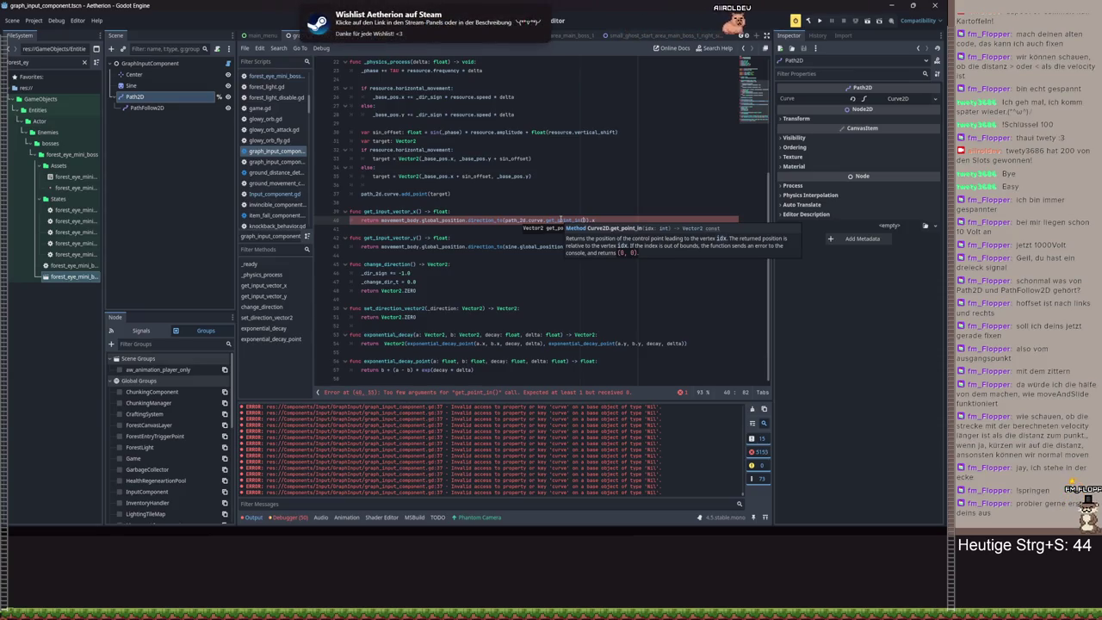
- Pass point_count - 1 as the index, save, and paste the expression into get_input_vector_y's return
text(path_2d.)
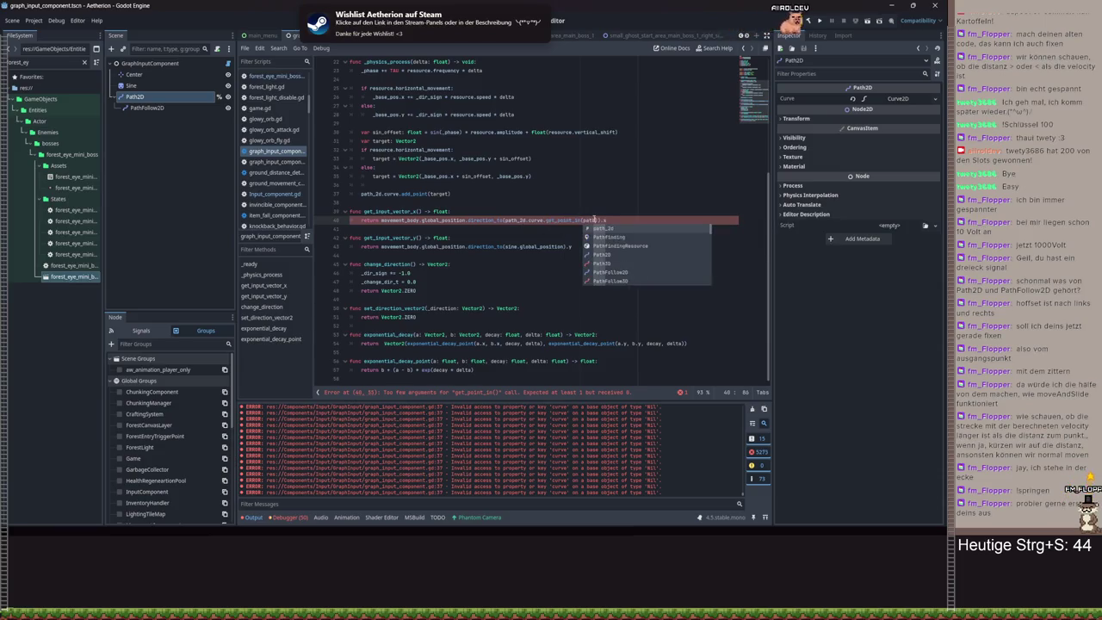
text(curve)
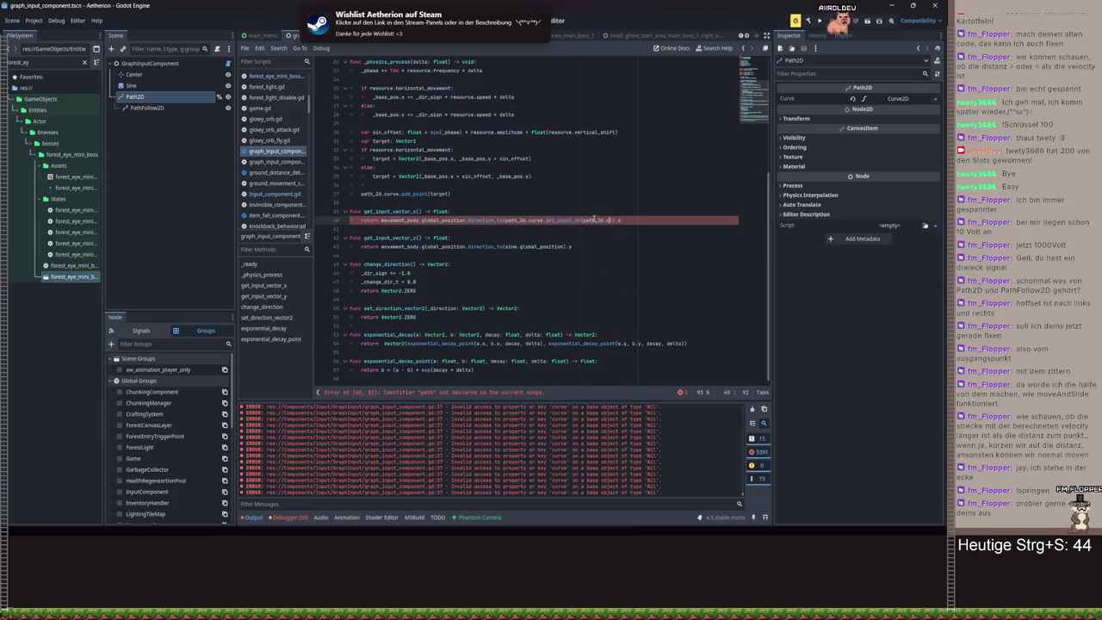
text(rve.)
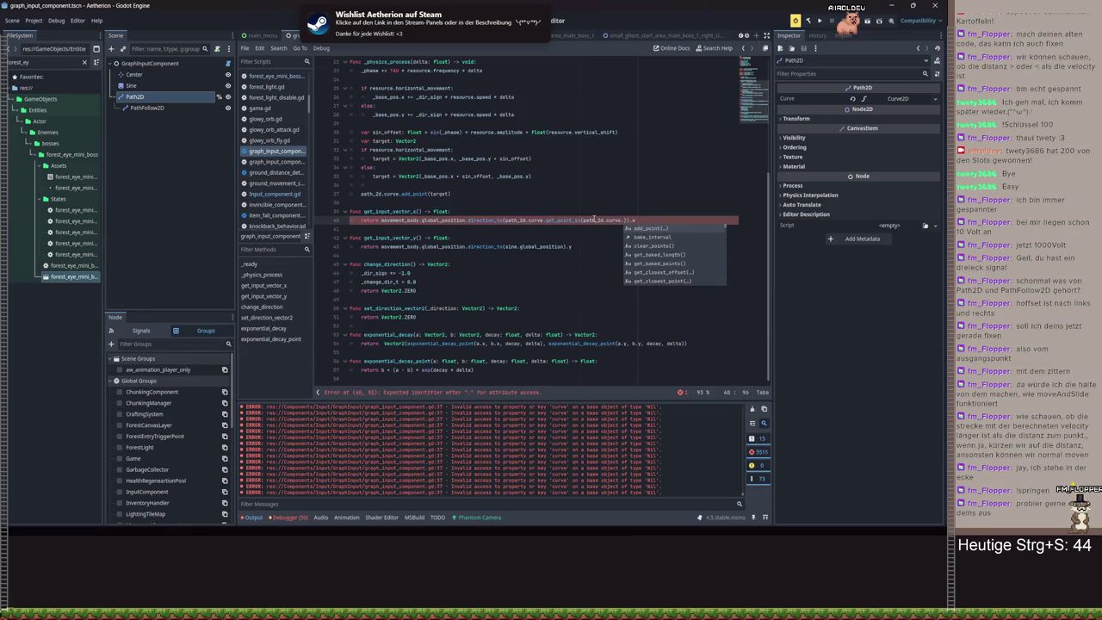
text(po)
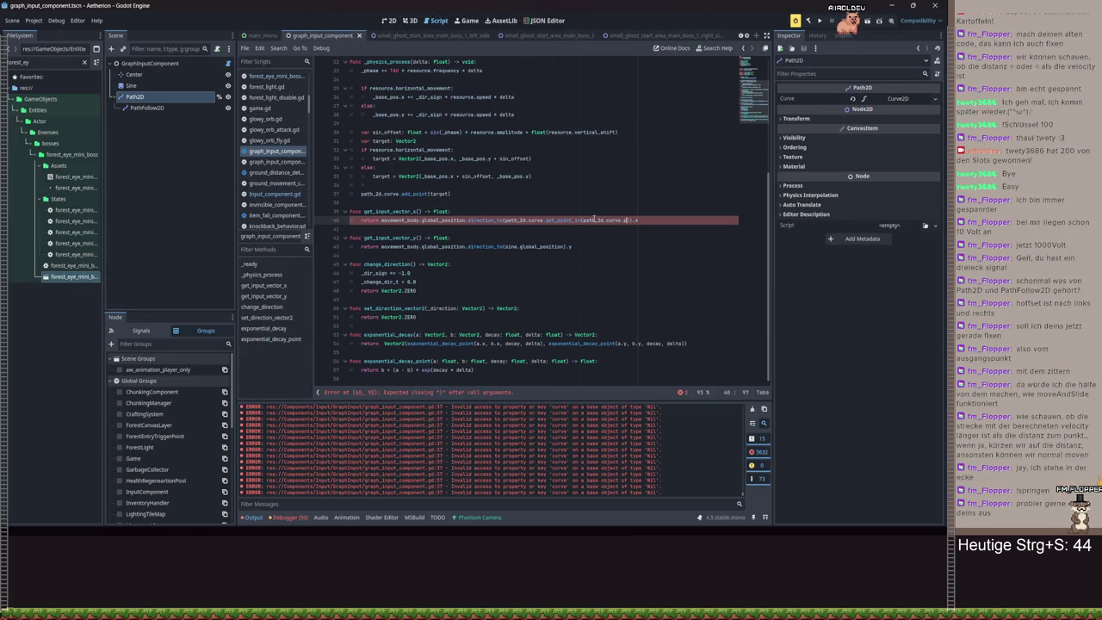
key(Return)
text(1)
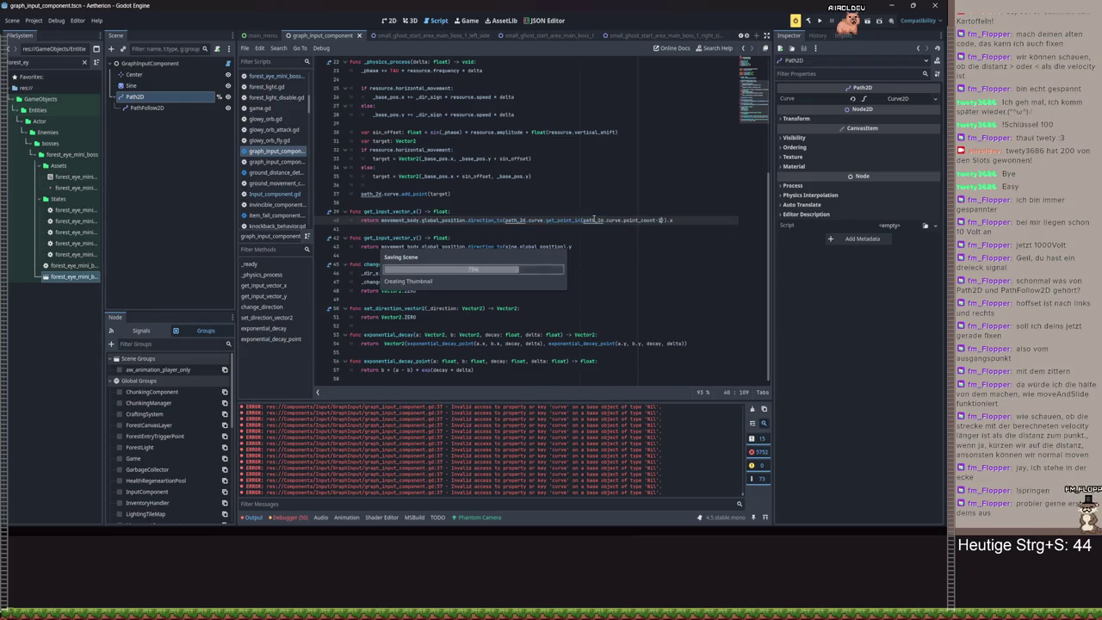
key(ctrl+s)
drag(674, 221, 389, 220)
key(ctrl+c)
drag(571, 247, 384, 247)
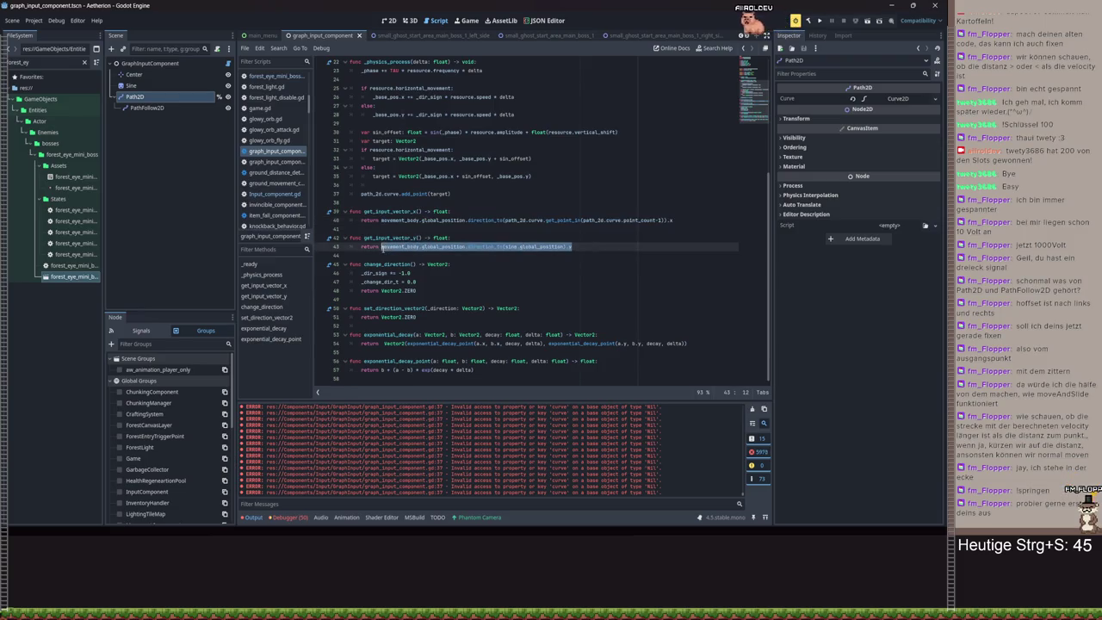
key(ctrl+v)
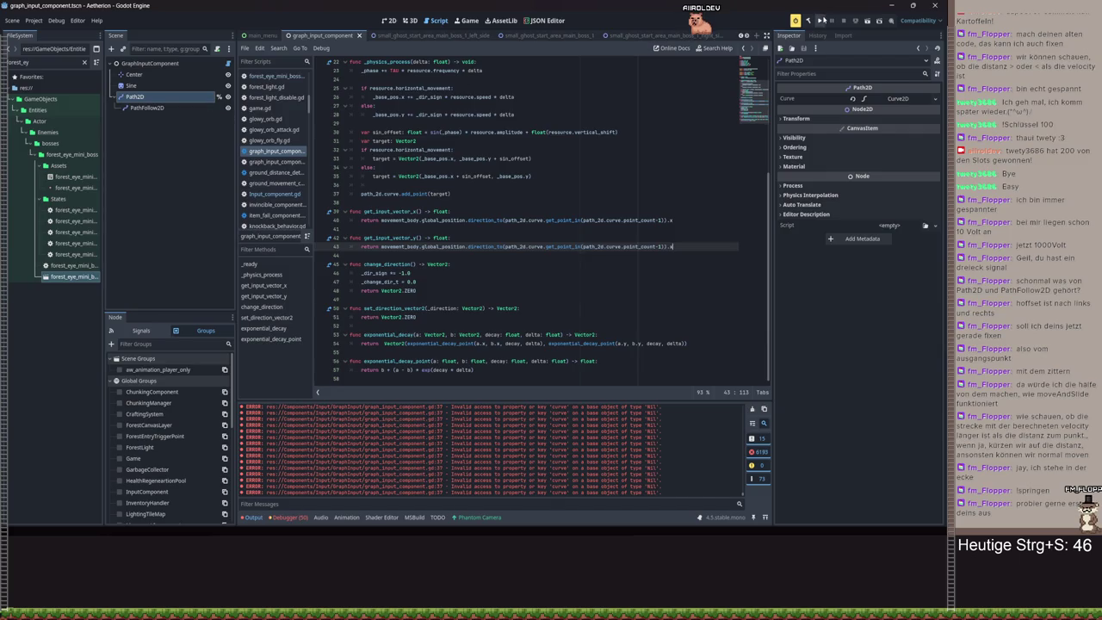
- Test-play from save slot Spielstand 3, walk right, open the pause menu, and close the game
click(822, 20)
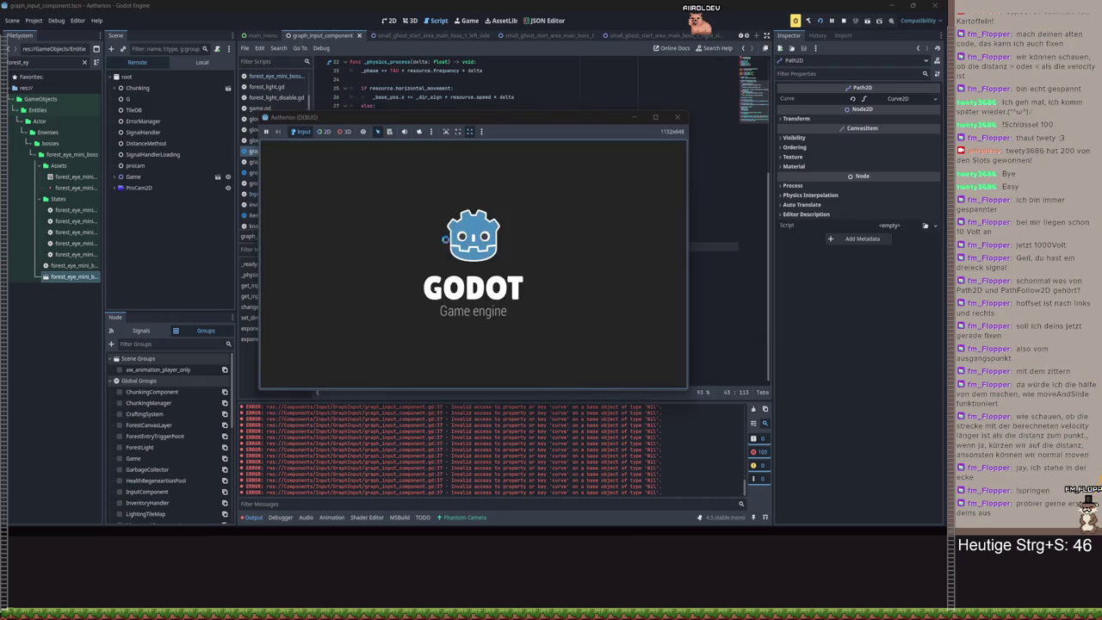
click(468, 276)
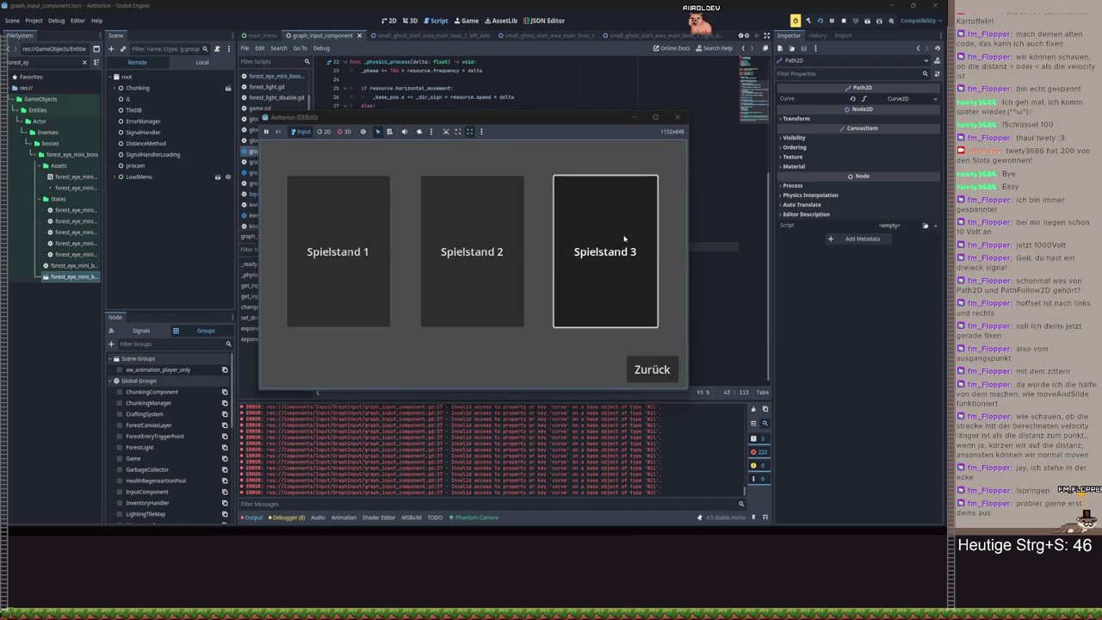
click(623, 238)
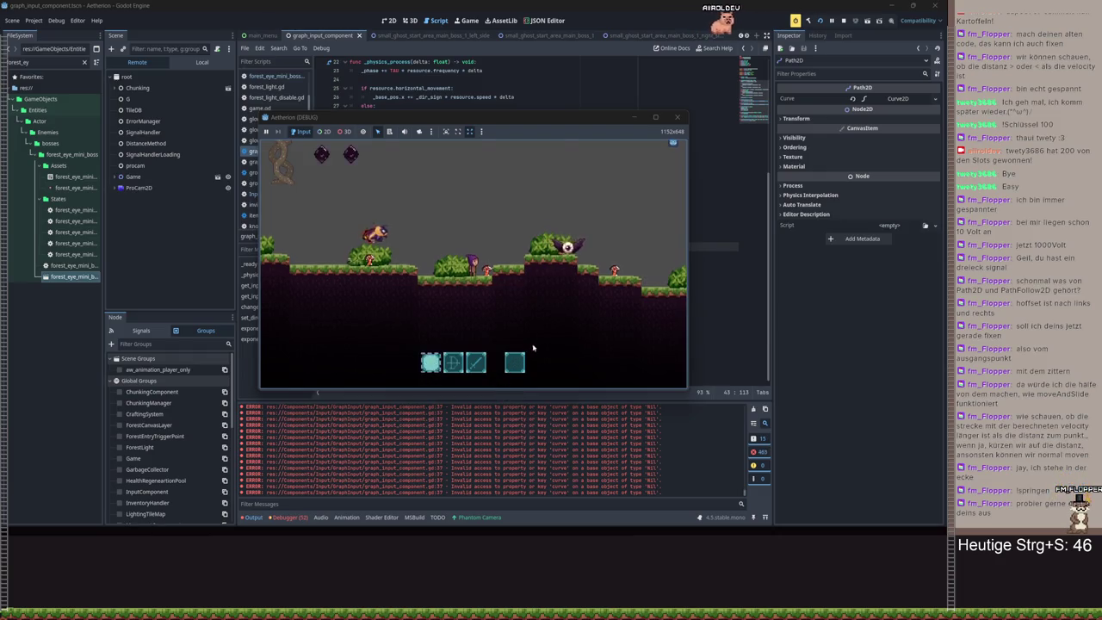
key(d)
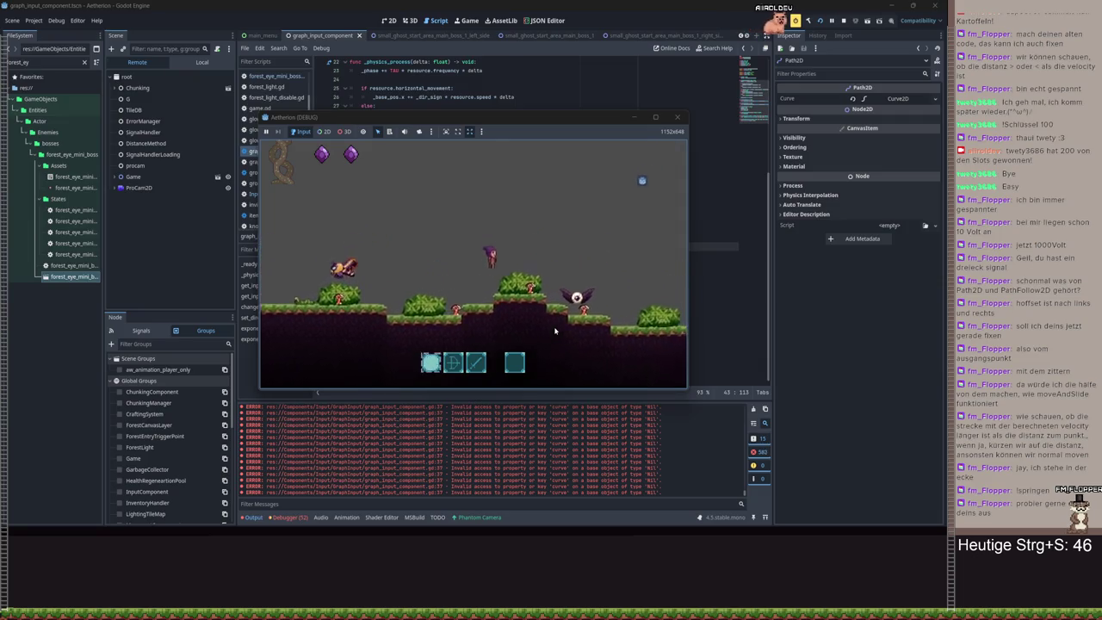
key(Escape)
key(Escape)
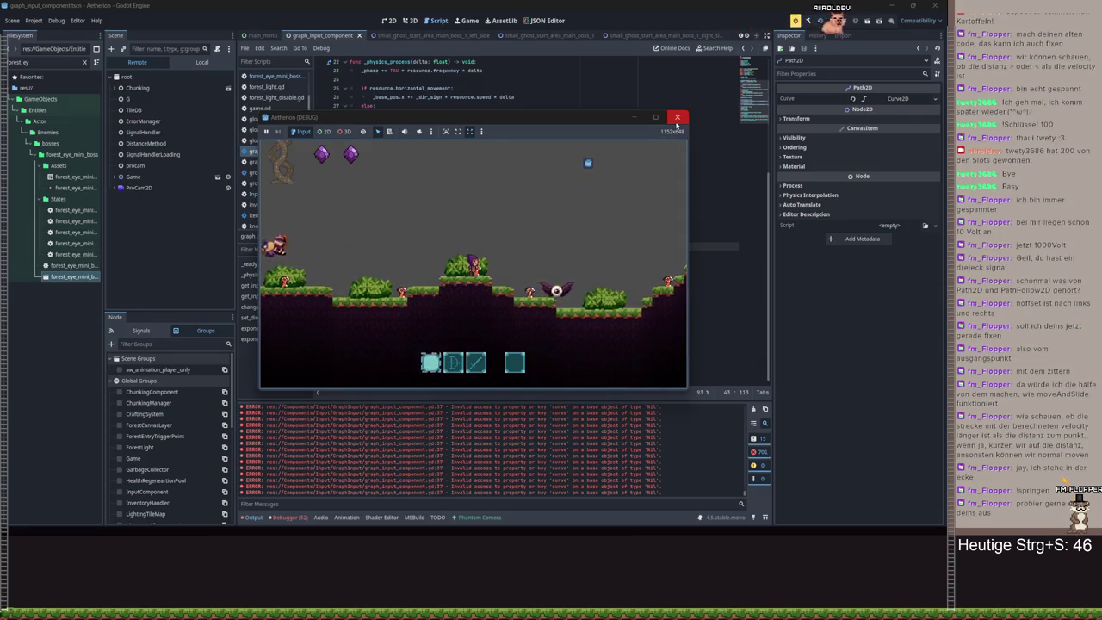
key(Escape)
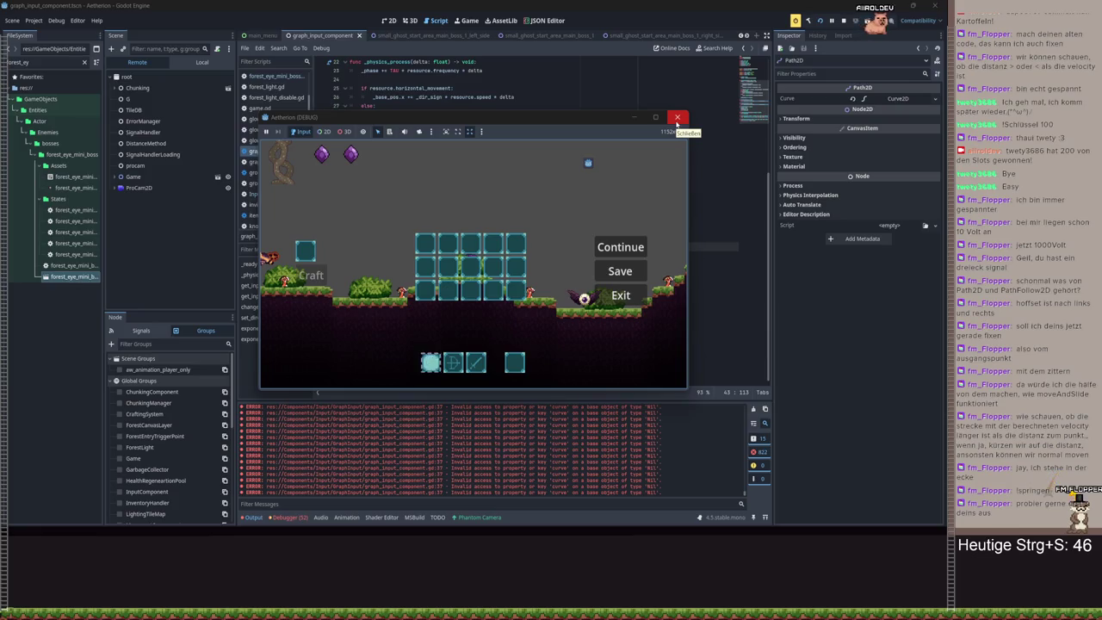
click(670, 122)
drag(450, 195, 352, 194)
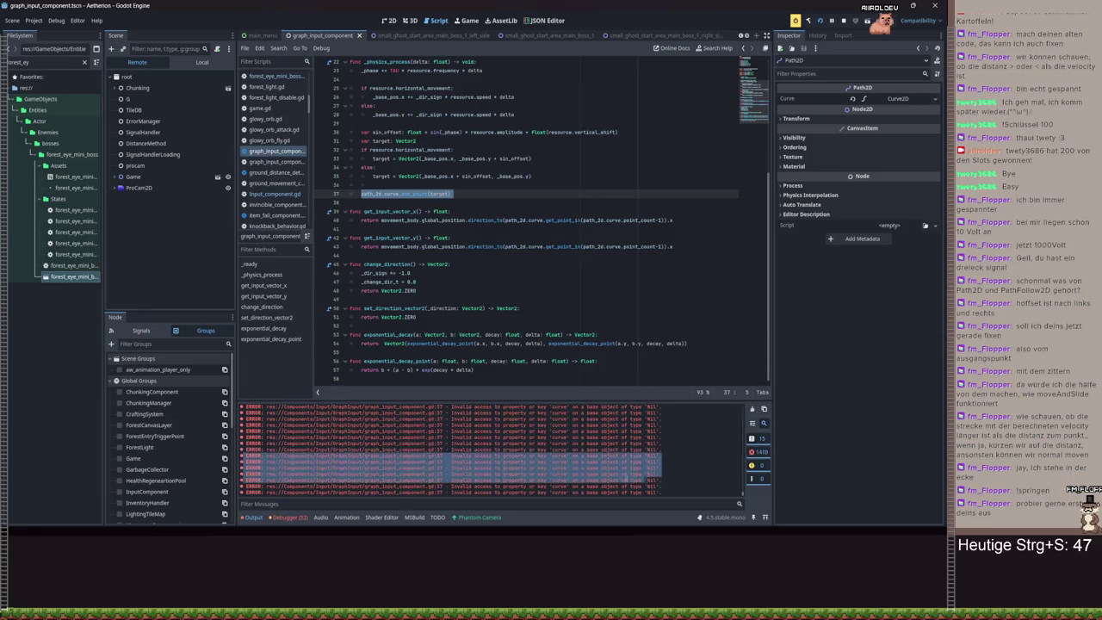
- Stop the running game and save the script
click(844, 20)
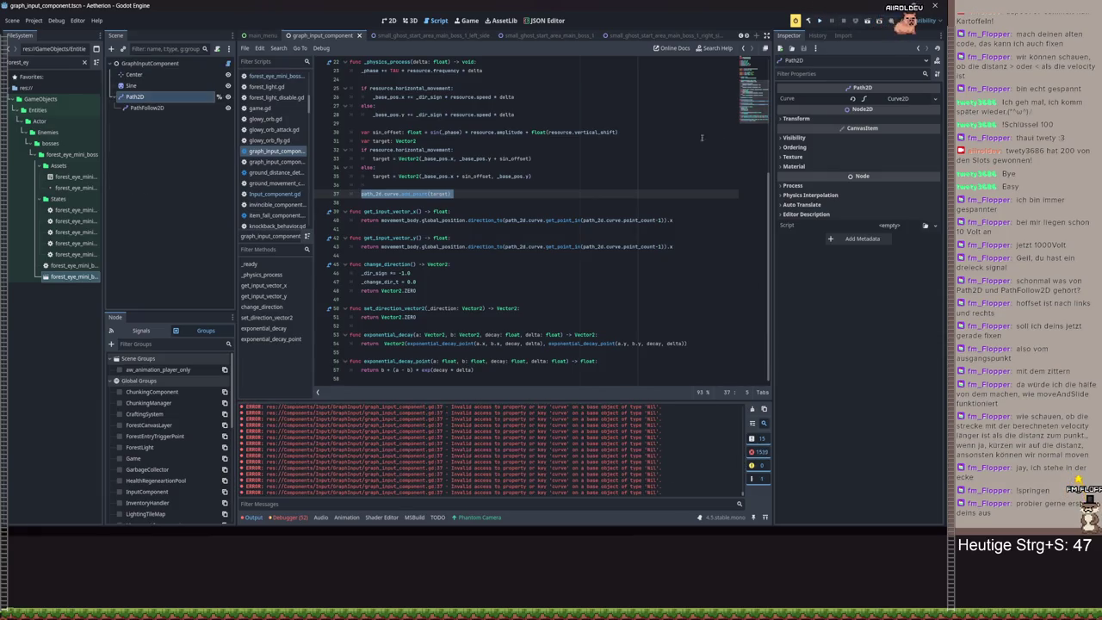
key(ctrl+s)
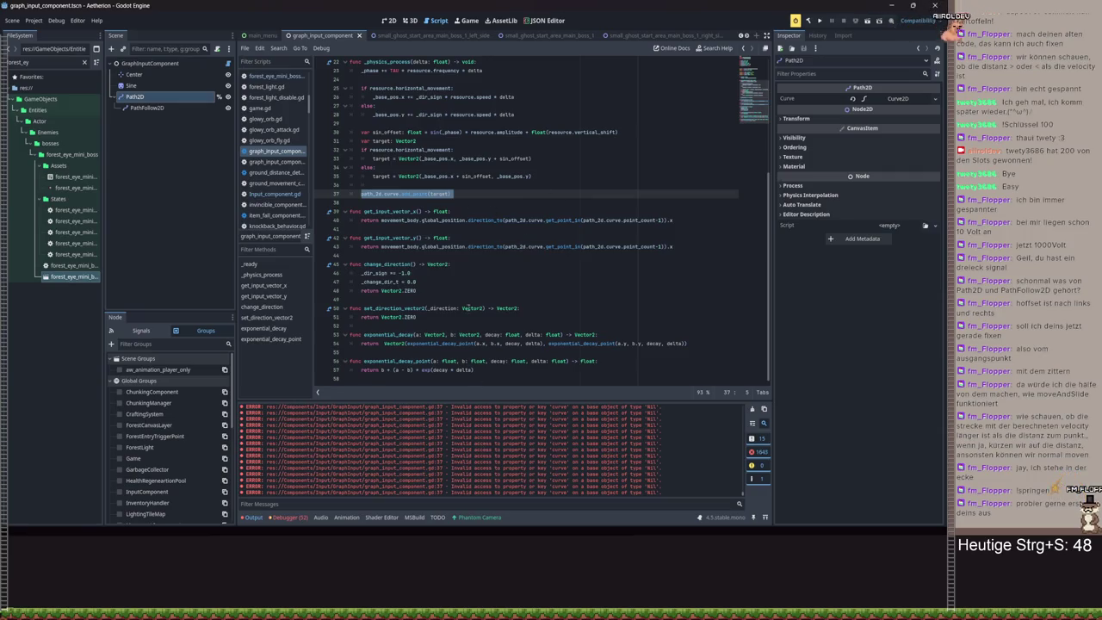
scroll(517, 215, up, 5)
scroll(324, 143, up, 2)
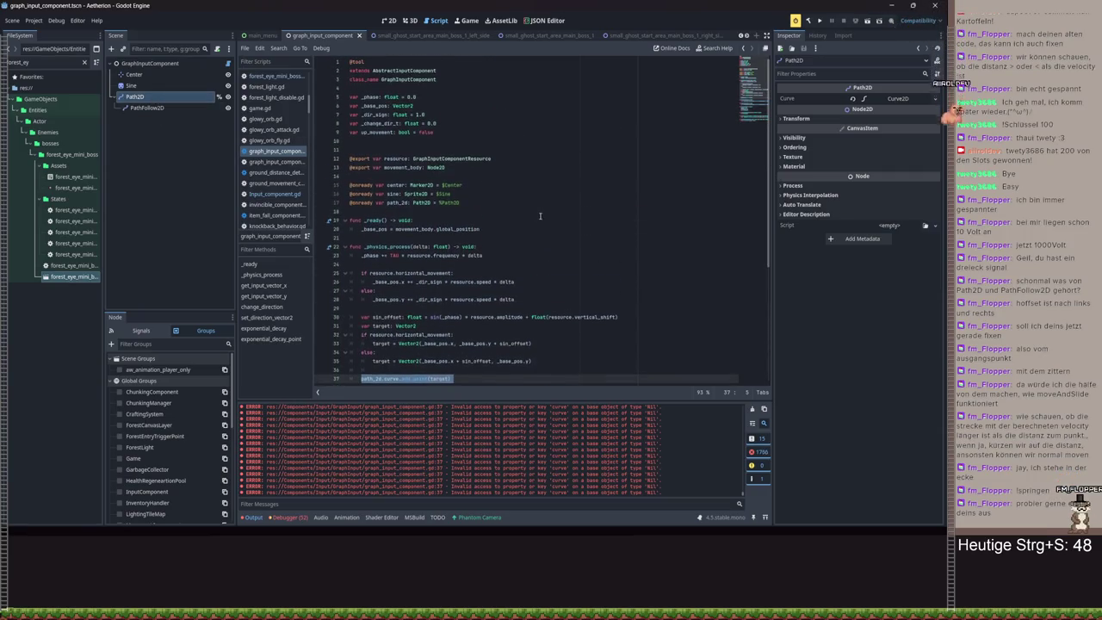
ctrl+click(370, 379)
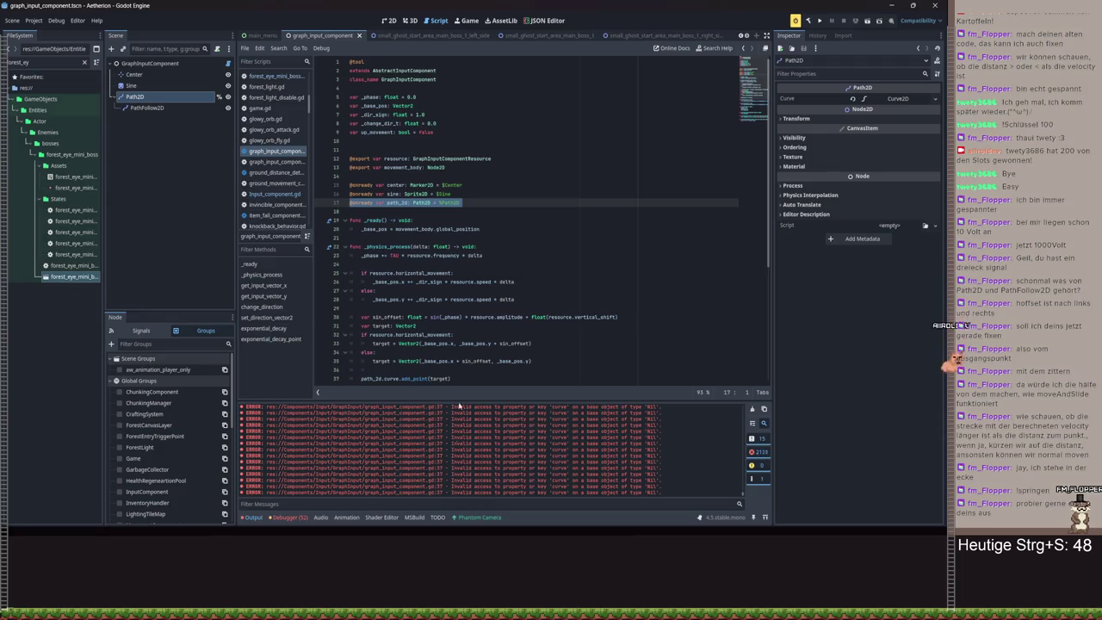
scroll(401, 334, down, 2)
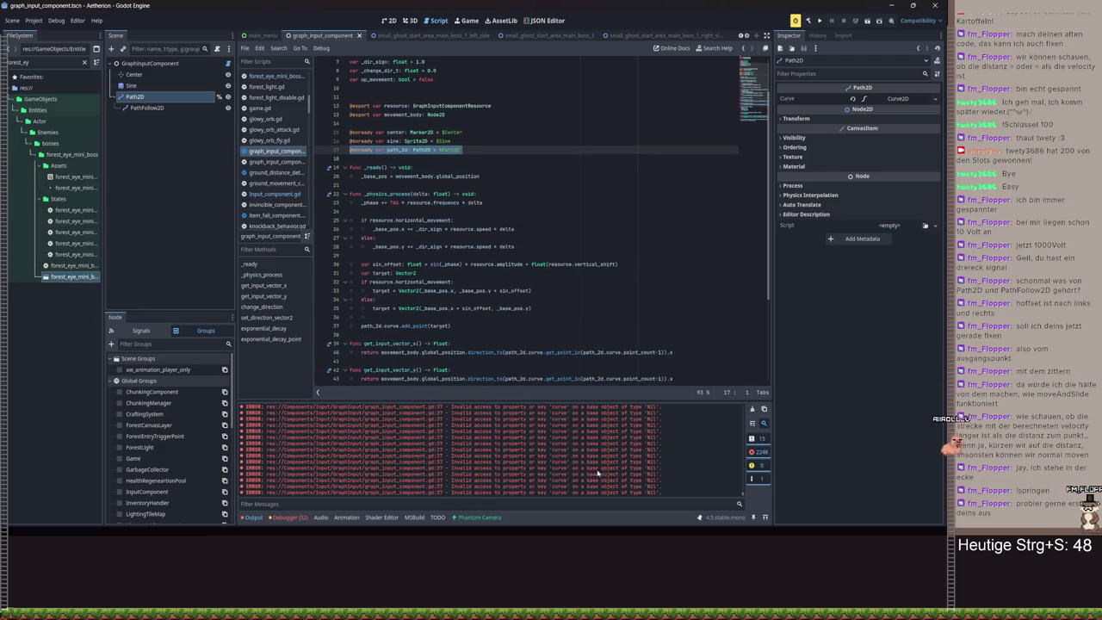
- Expand the Path2D's Curve2D properties and inspect the path_2d and curve references in the script
click(892, 99)
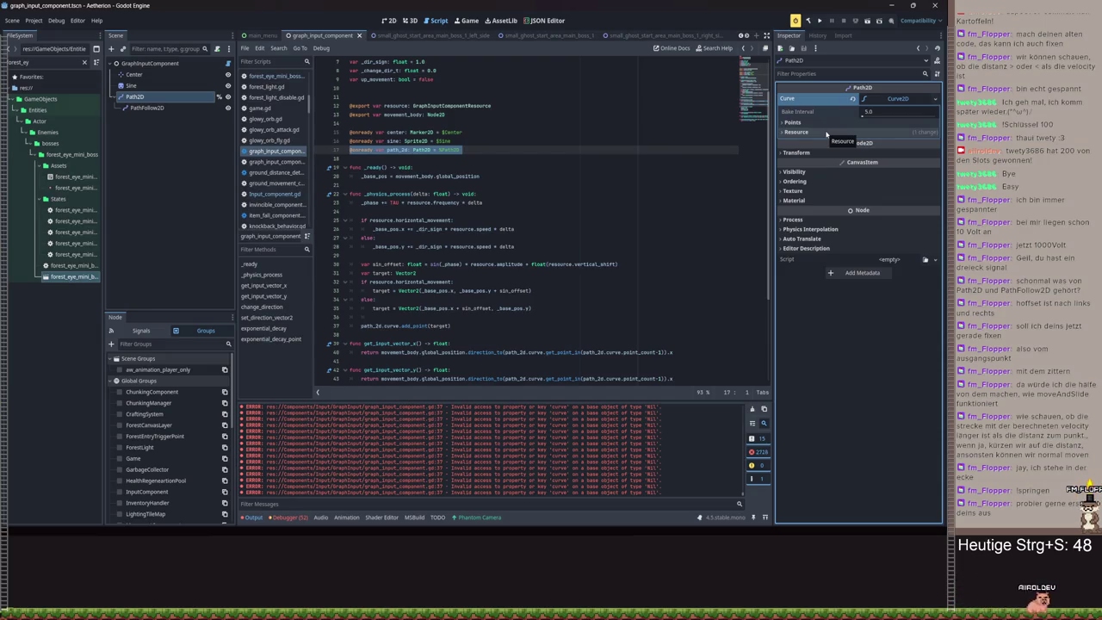
click(465, 185)
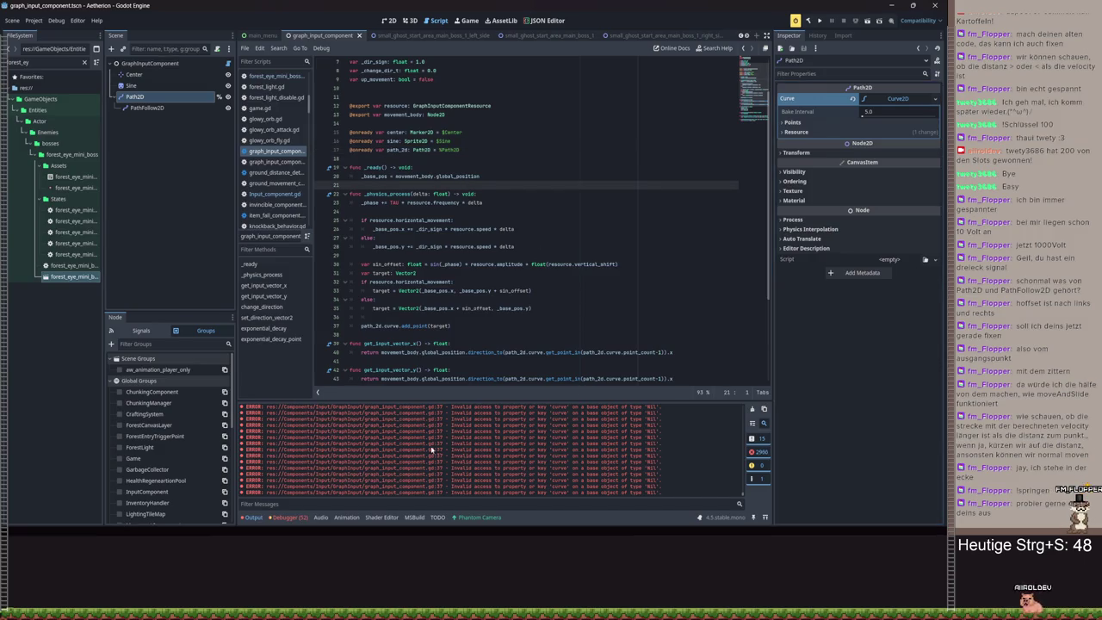
scroll(435, 219, down, 5)
drag(365, 195, 416, 195)
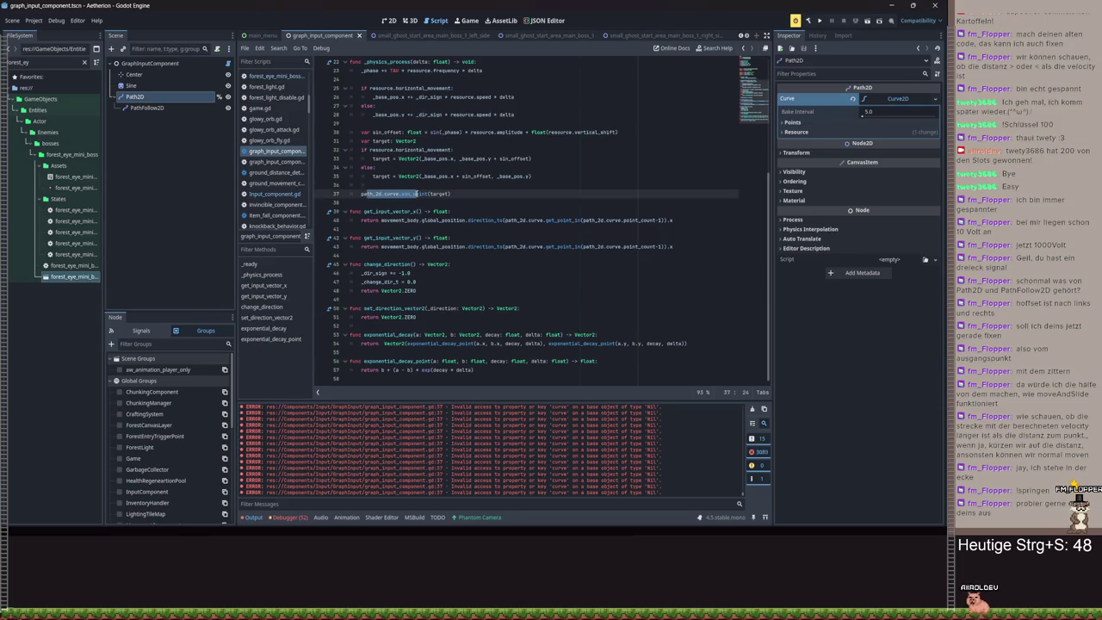
double_click(369, 194)
scroll(368, 194, up, 4)
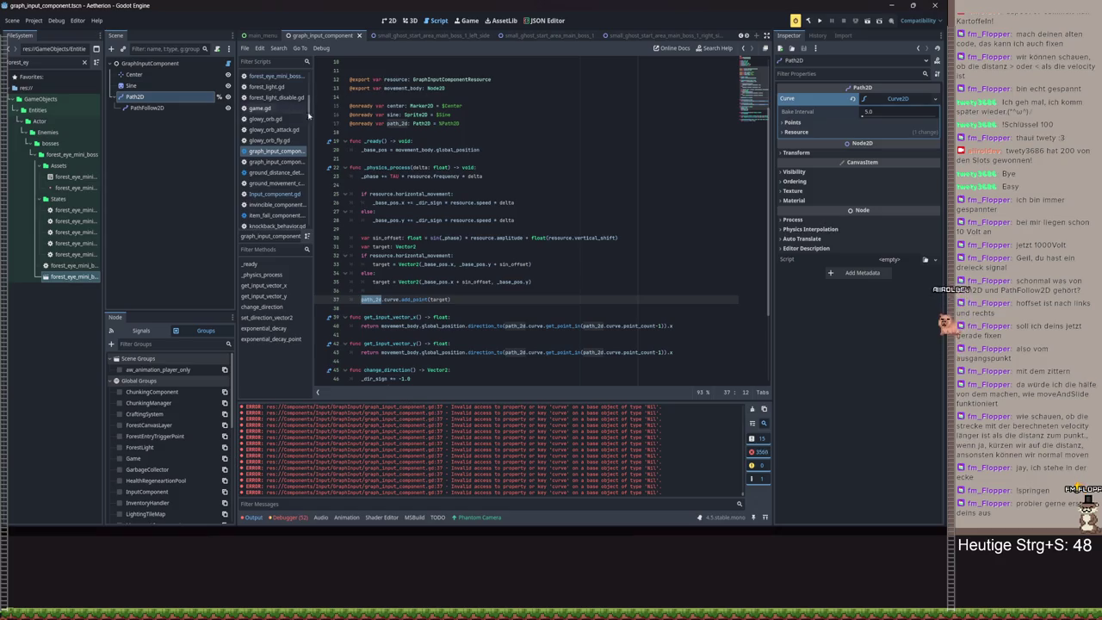
click(468, 121)
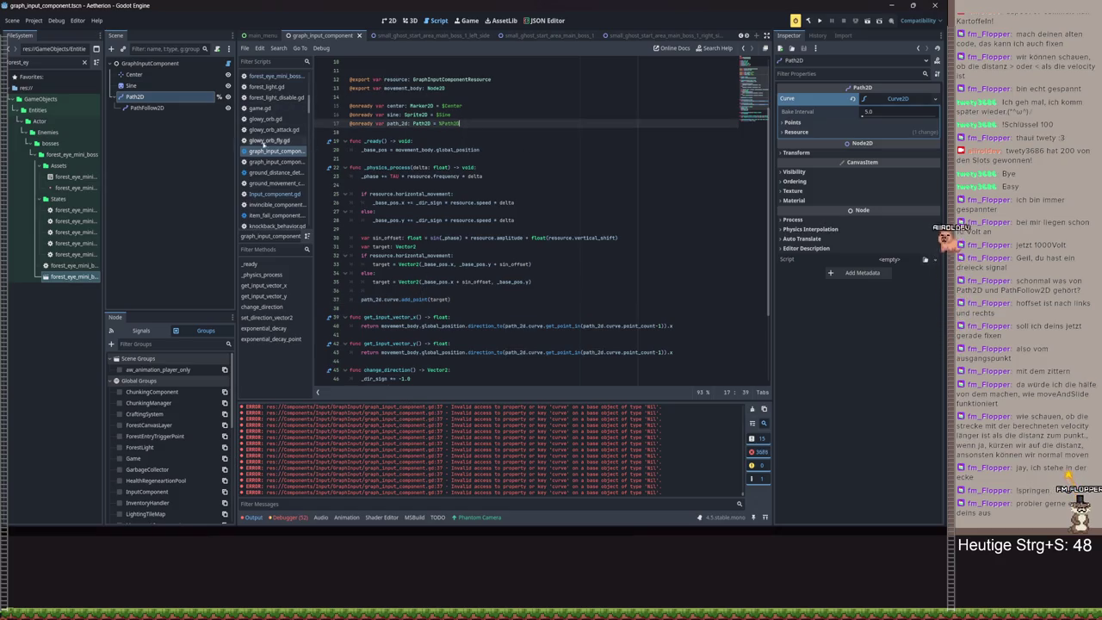
click(169, 109)
click(136, 97)
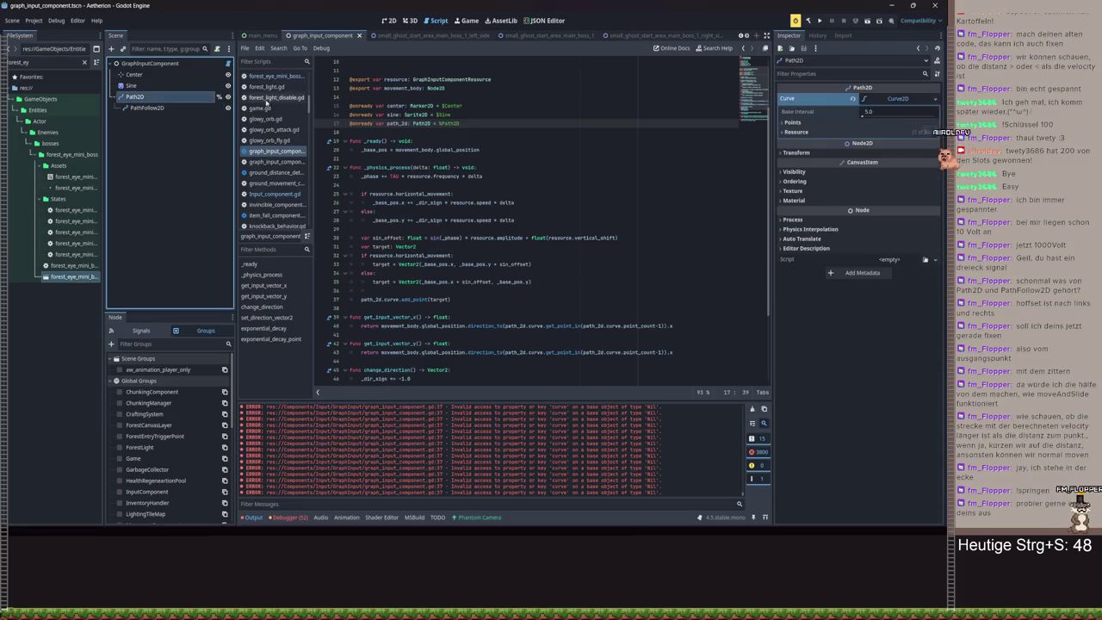
drag(471, 123, 350, 123)
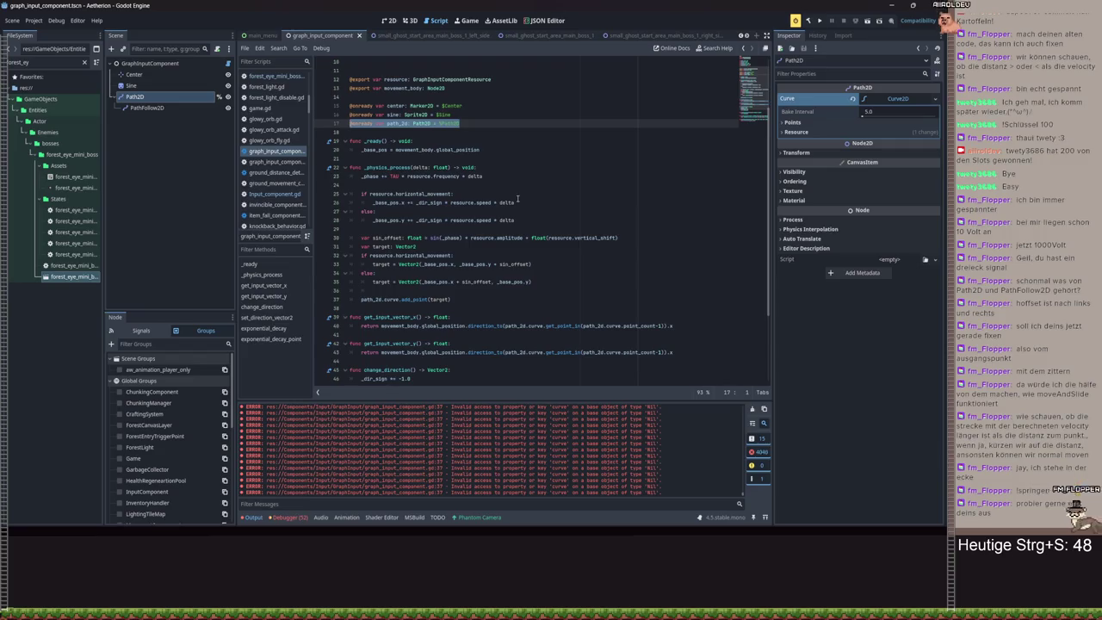
double_click(392, 300)
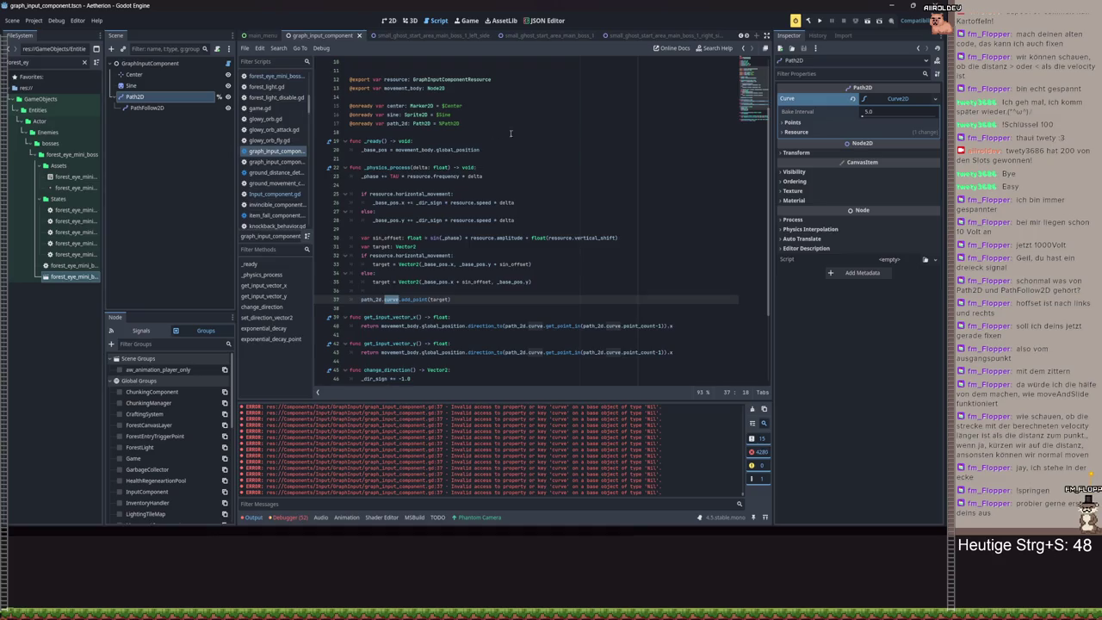
- Hide and then reshow error messages in the Output log
right_click(589, 221)
click(754, 452)
click(754, 452)
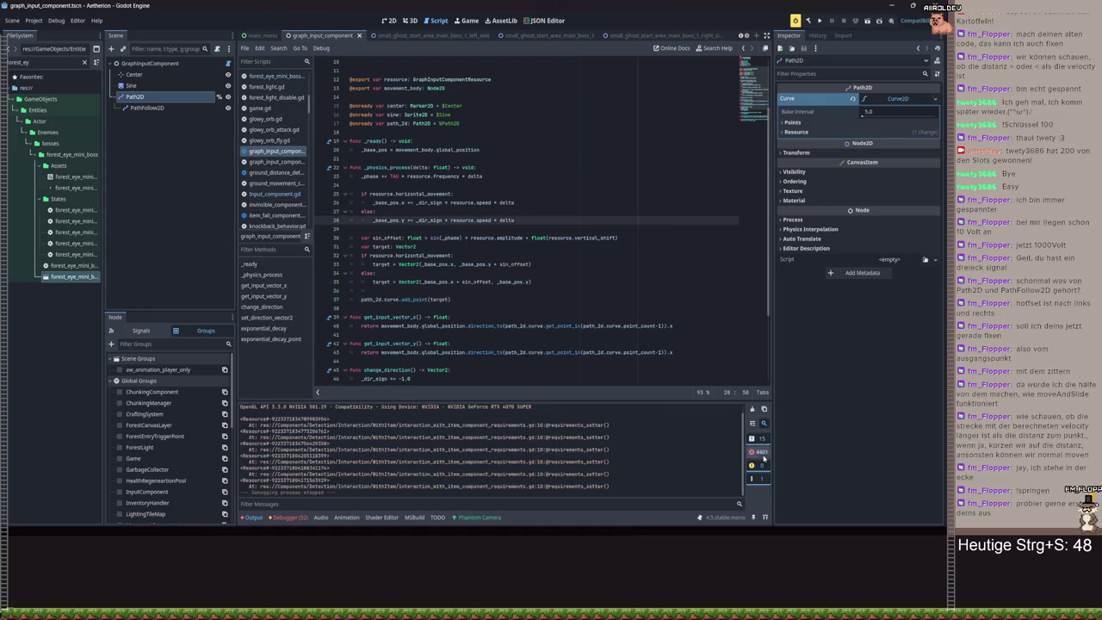
click(762, 455)
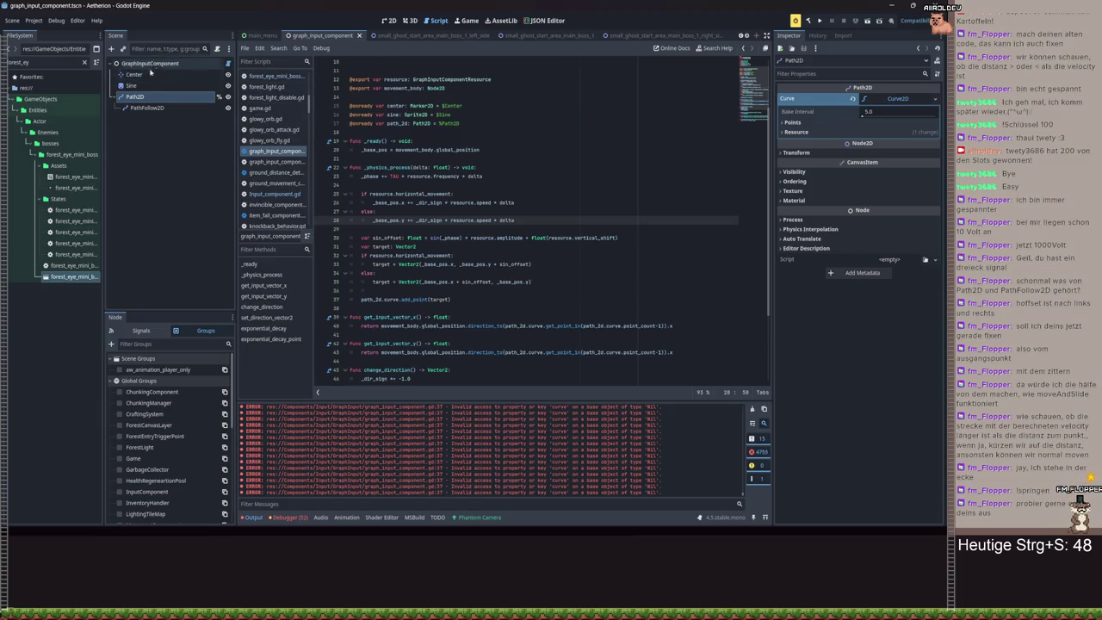
click(34, 21)
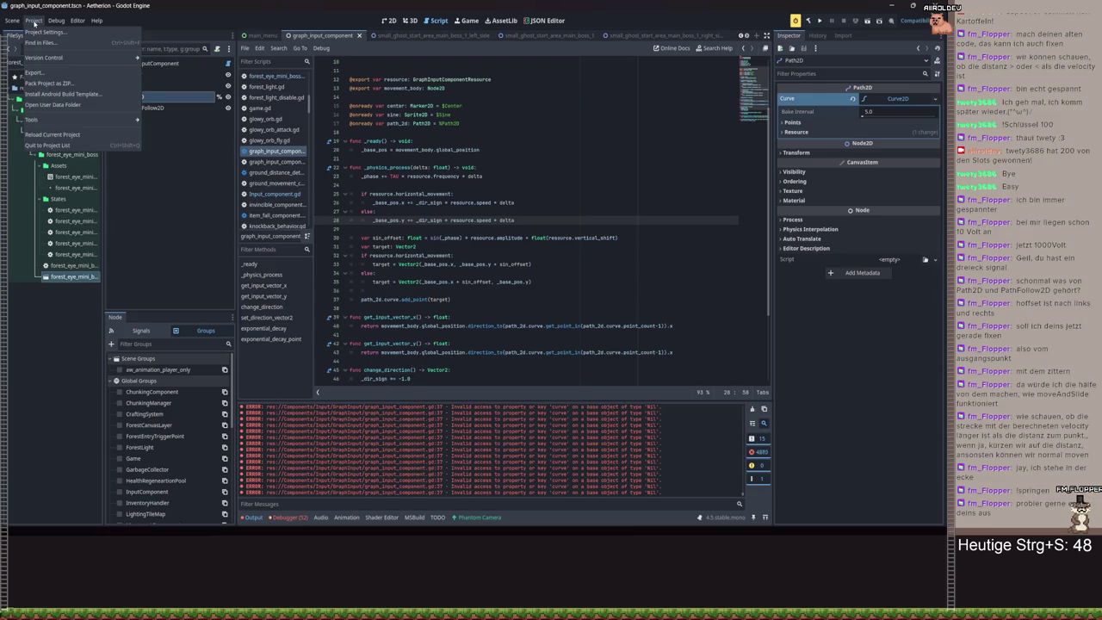
- Close the graph_input_component scene and reopen it by filtering files for 'graph'
click(35, 21)
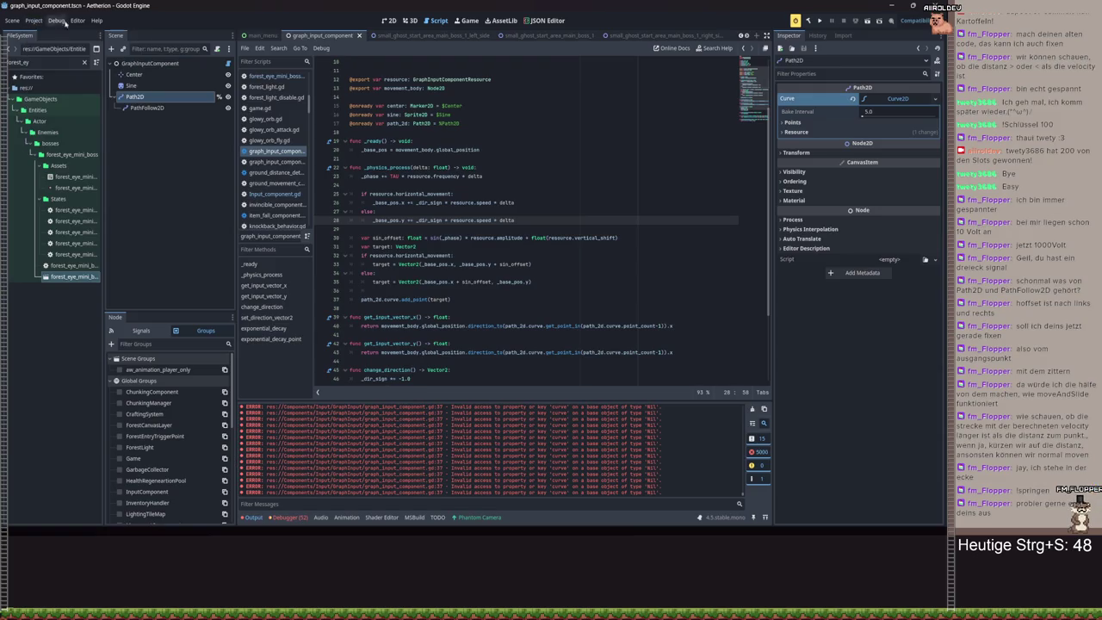
click(359, 35)
double_click(40, 60)
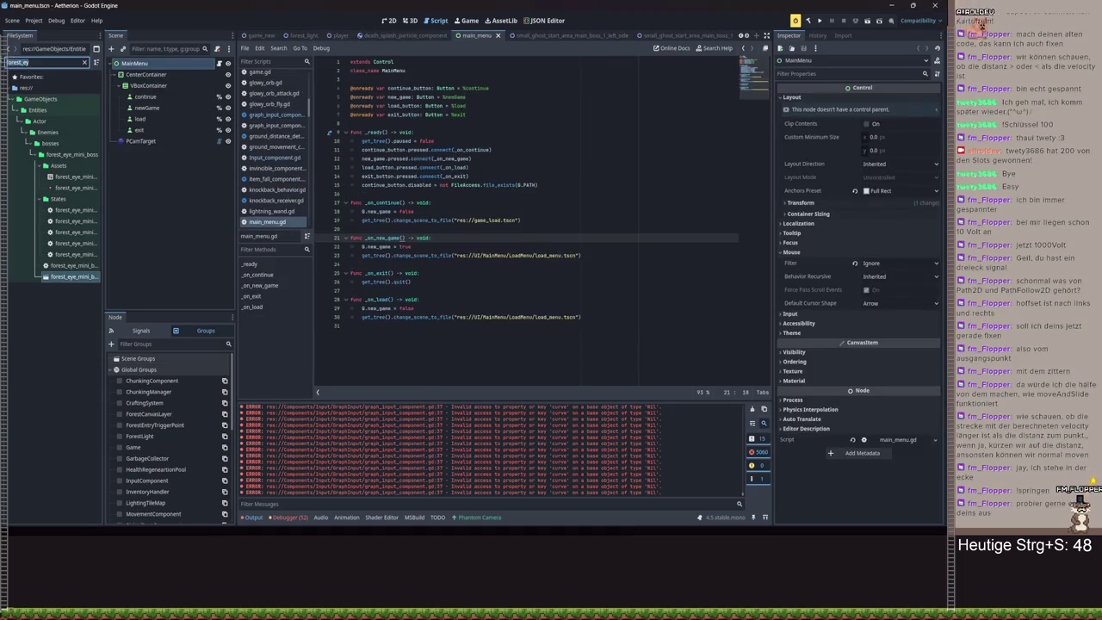
text(graph)
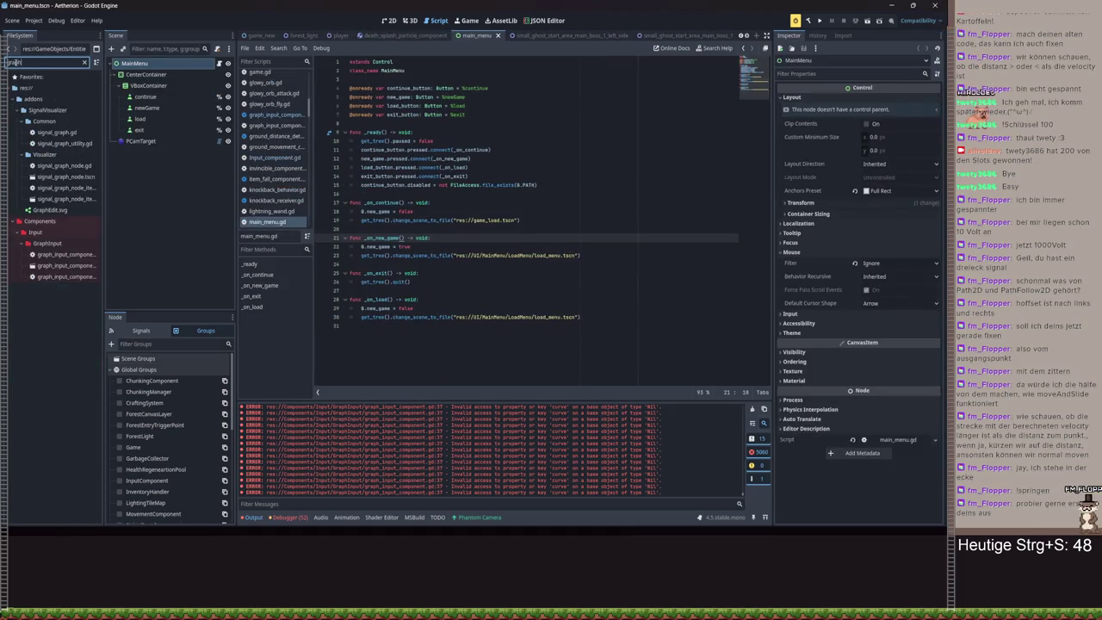
double_click(64, 266)
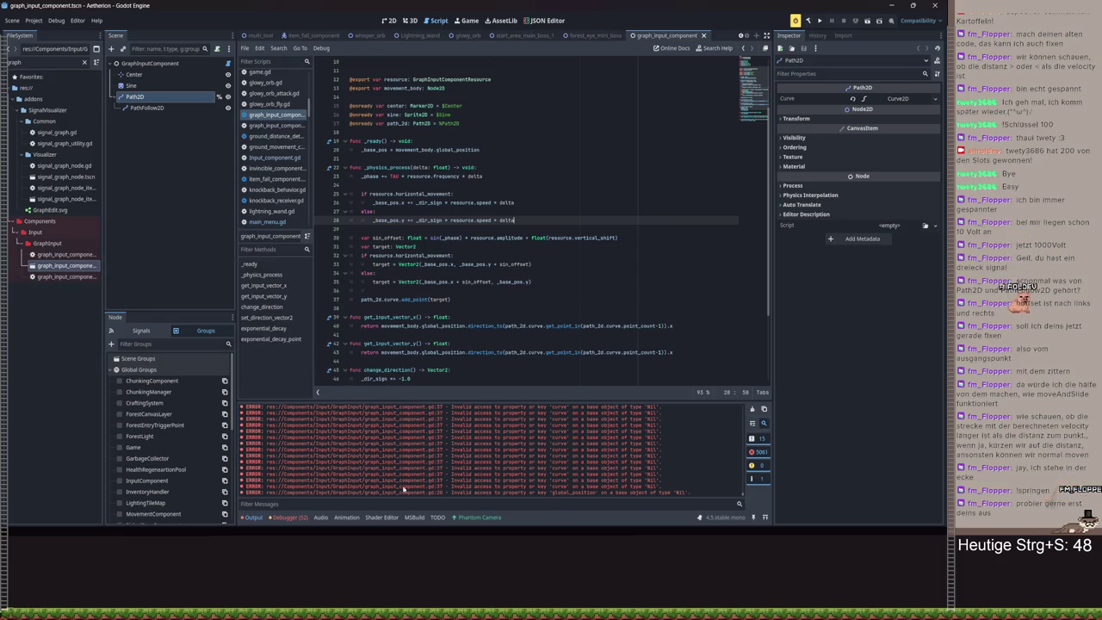
- Put the caret on the _base_pos line in _ready and run the project
scroll(439, 269, up, 1)
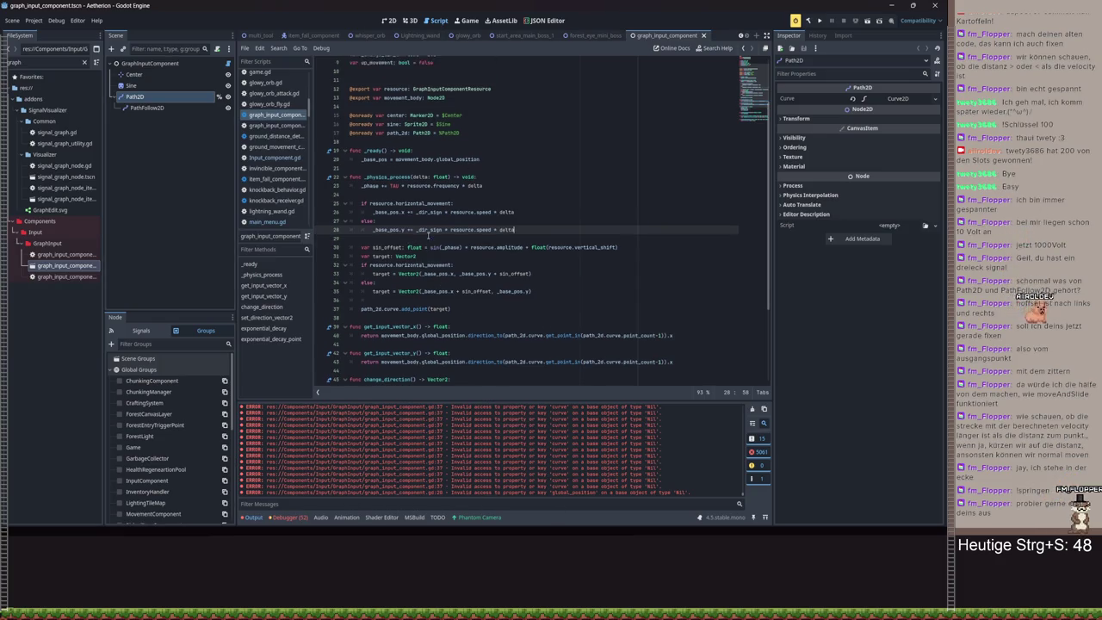
click(366, 176)
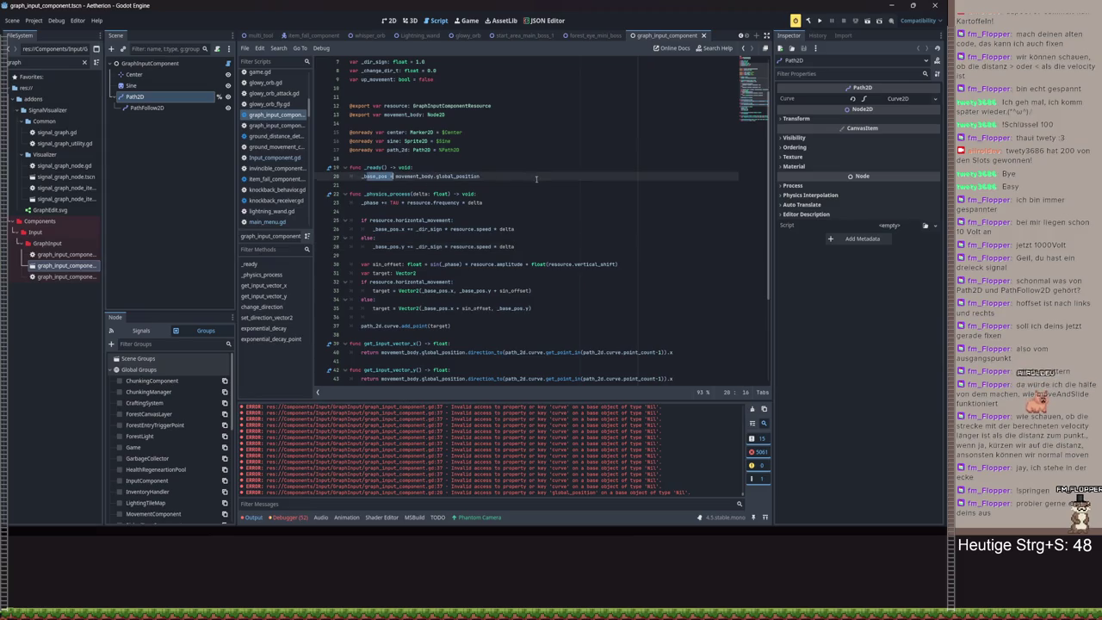
scroll(451, 168, up, 2)
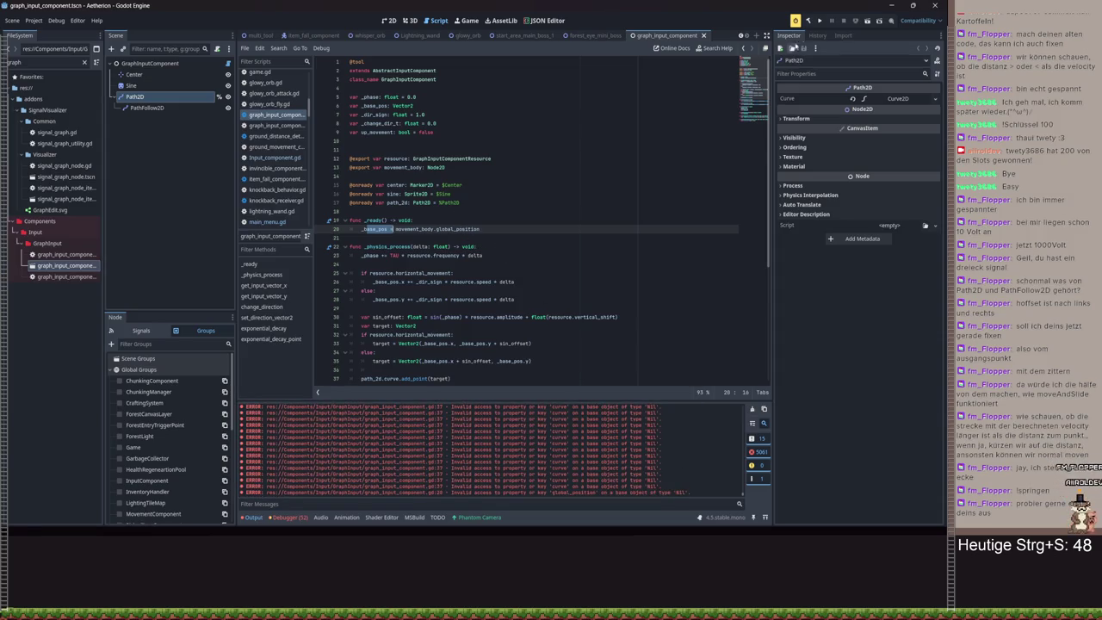
click(820, 22)
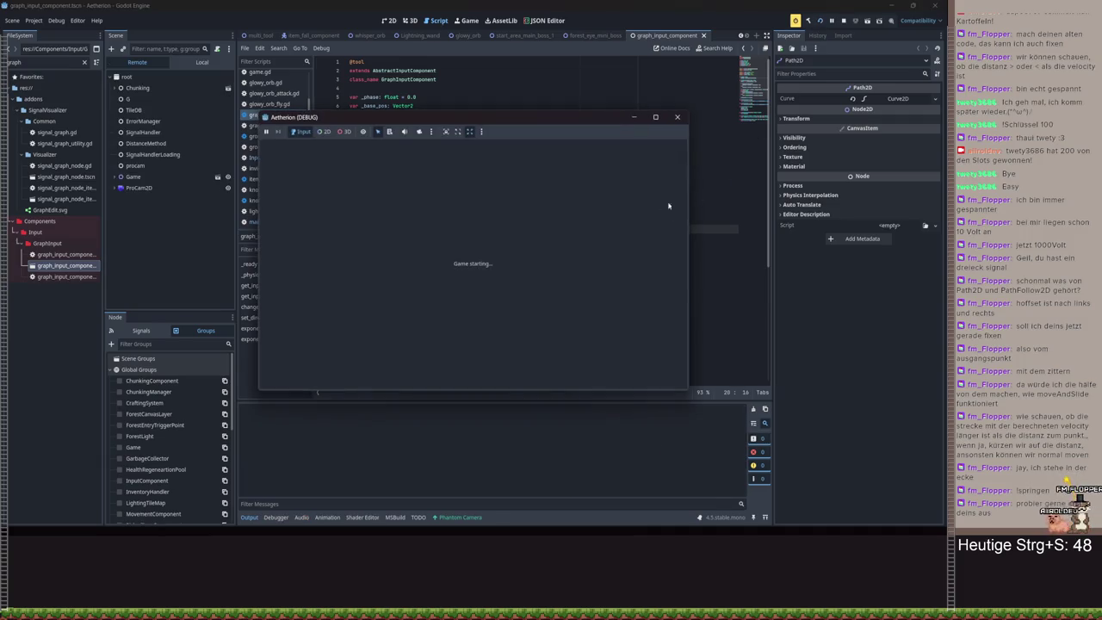
- Try get_point_out on line 40, revert to get_point_in, and select that expression
scroll(623, 246, down, 7)
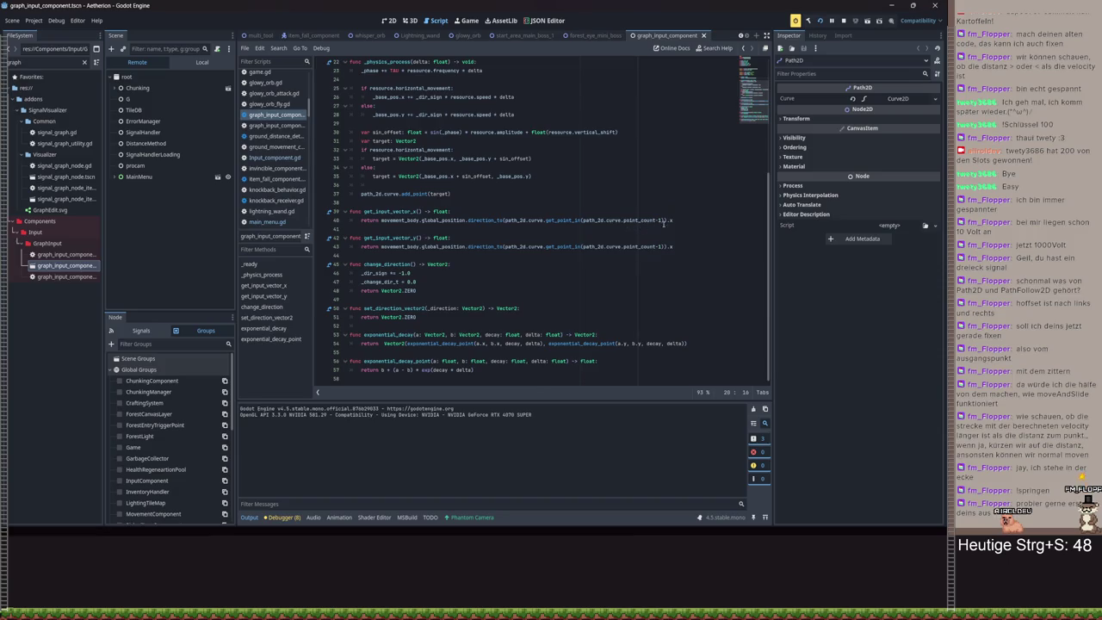
click(581, 221)
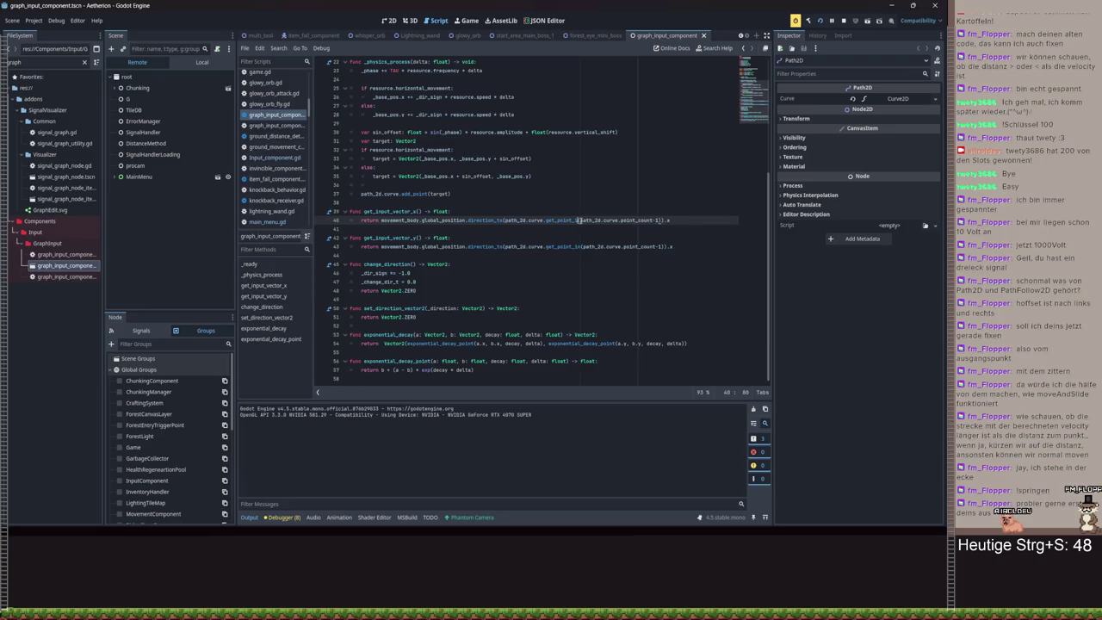
key(BackSpace)
key(BackSpace)
text(out)
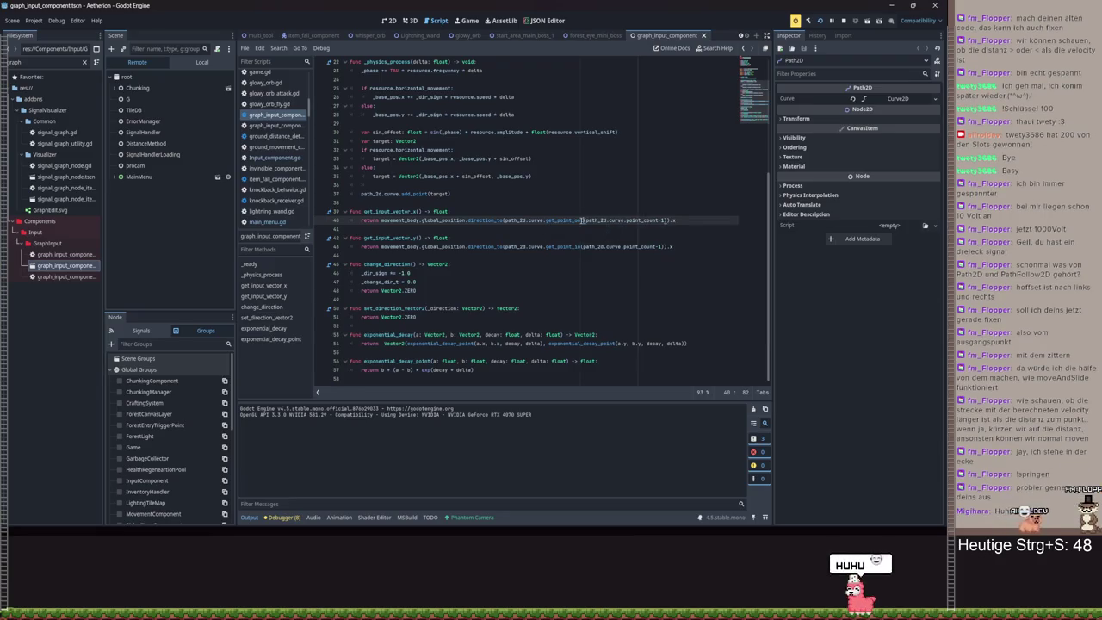
mouse_move(567, 222)
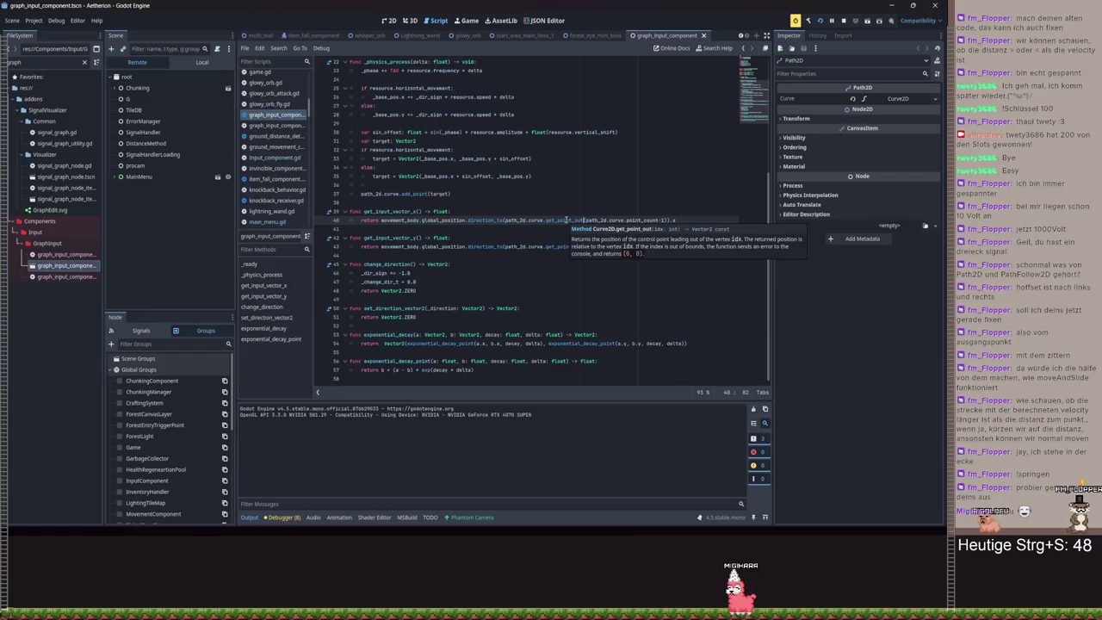
key(BackSpace)
key(BackSpace)
key(BackSpace)
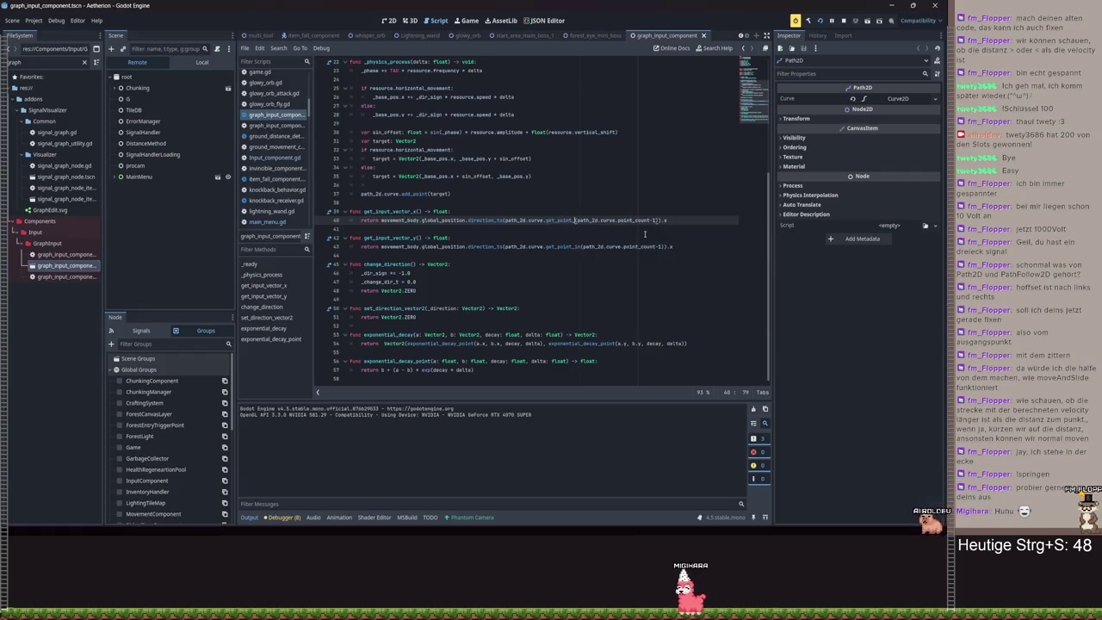
text(in)
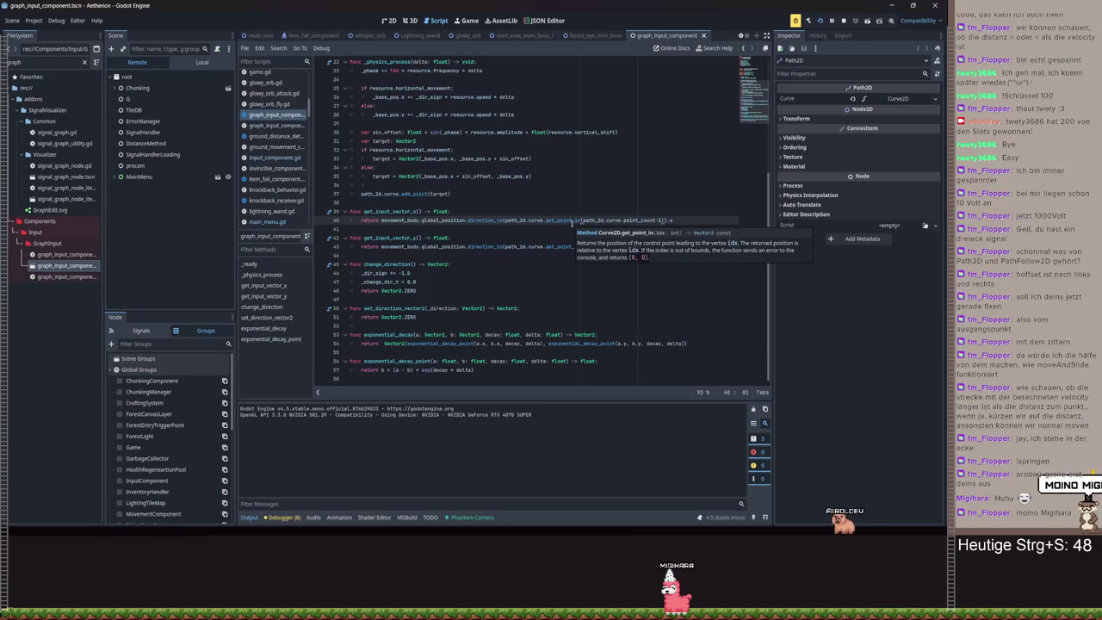
key(BackSpace)
key(BackSpace)
text(out)
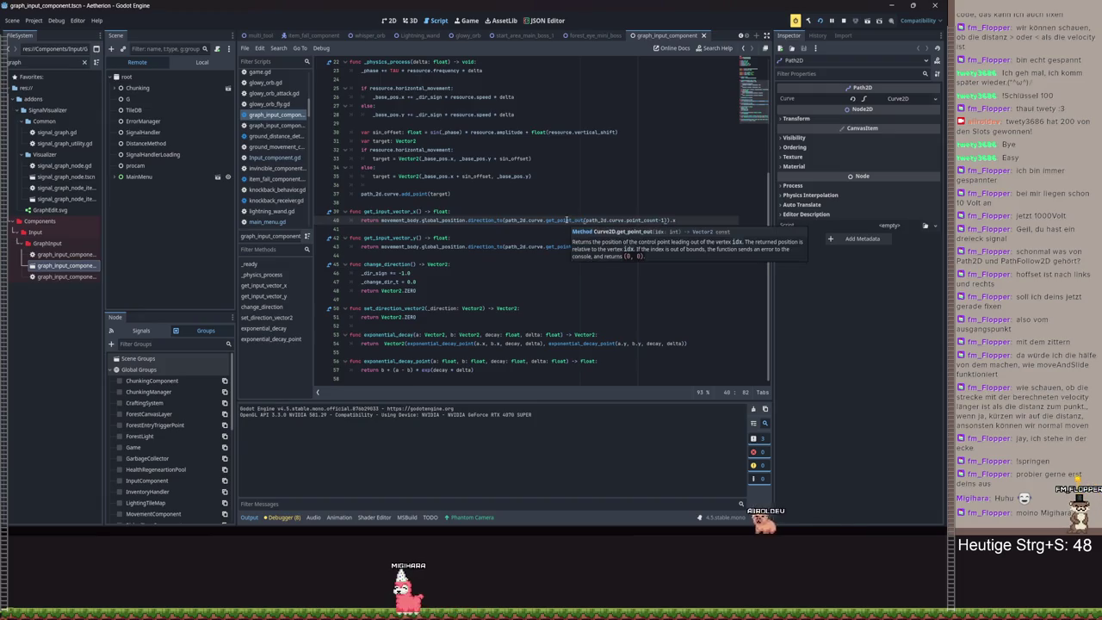
key(BackSpace)
key(BackSpace)
key(BackSpace)
text(in)
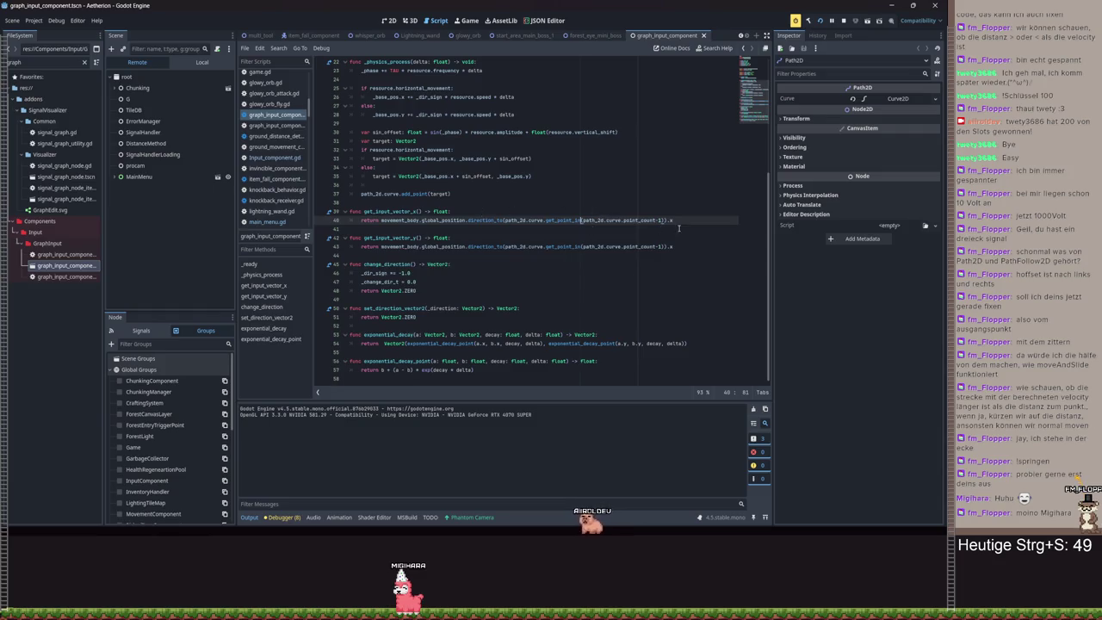
drag(665, 220, 504, 221)
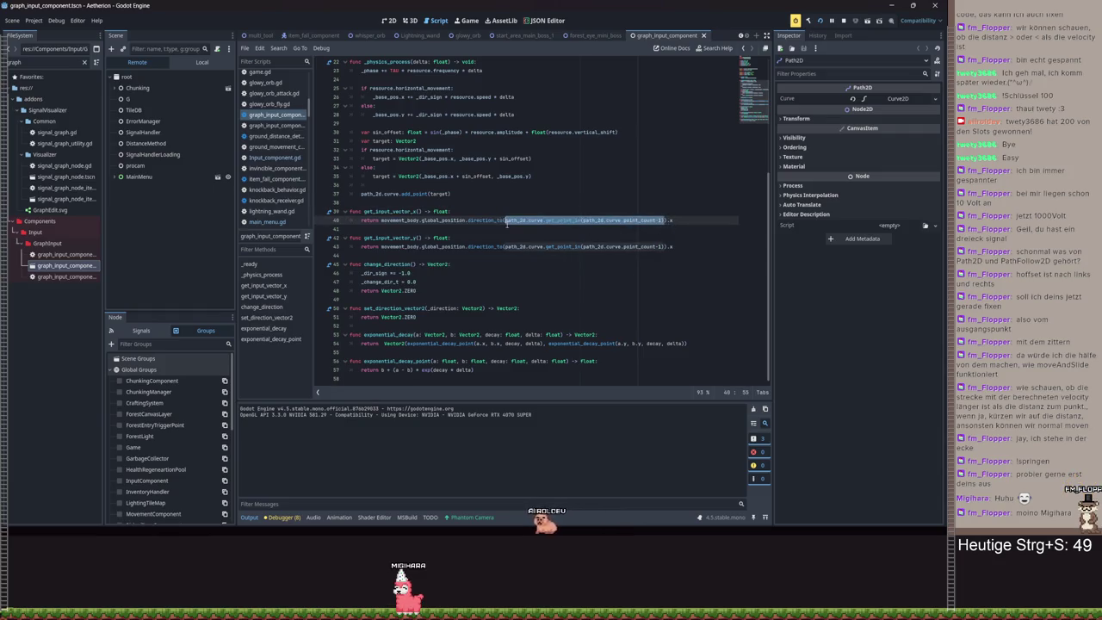
click(452, 216)
- Add a new line in get_input_vector_x, save, and test-run by loading Spielstand 3, then quit
key(Return)
text(print(path_2d.curve.get_point_in(path_2d.curve.point_count-1)))
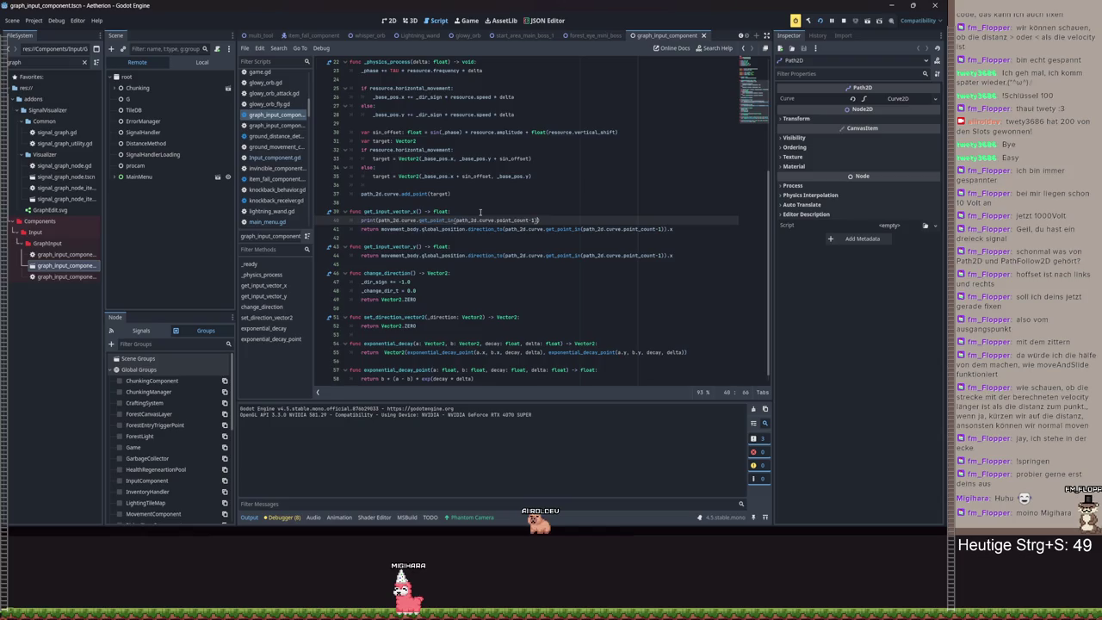
key(ctrl+s)
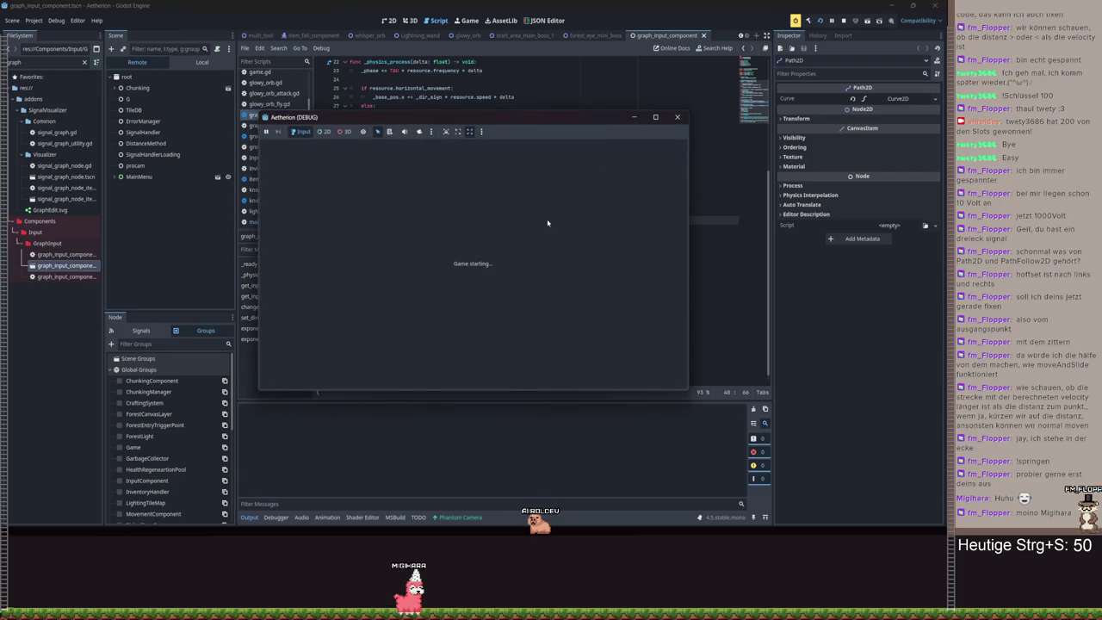
click(473, 251)
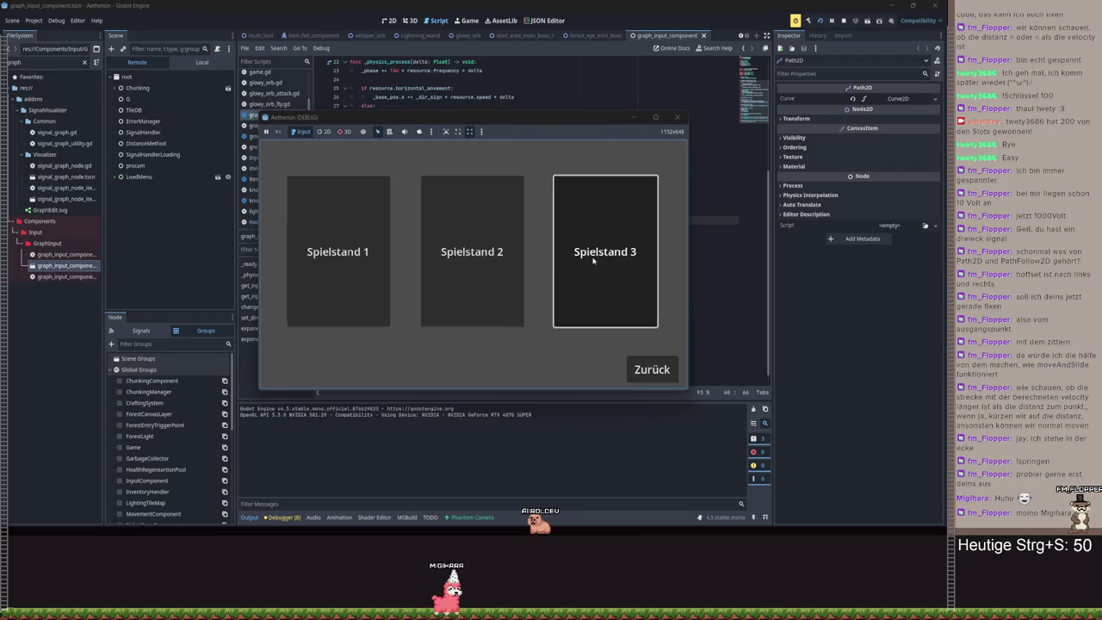
click(593, 260)
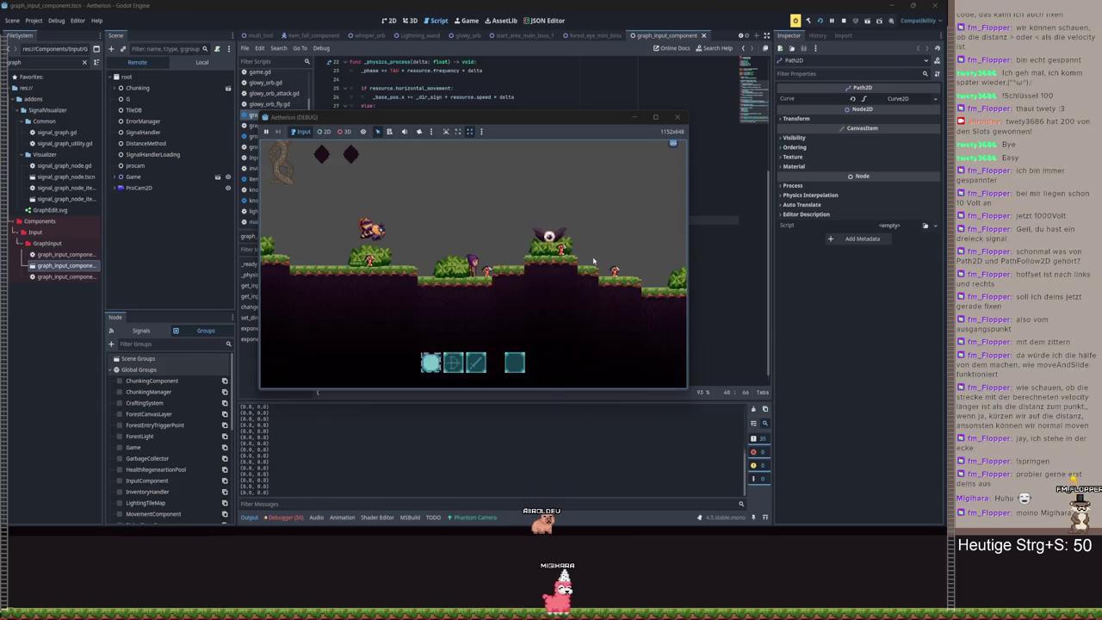
key(Escape)
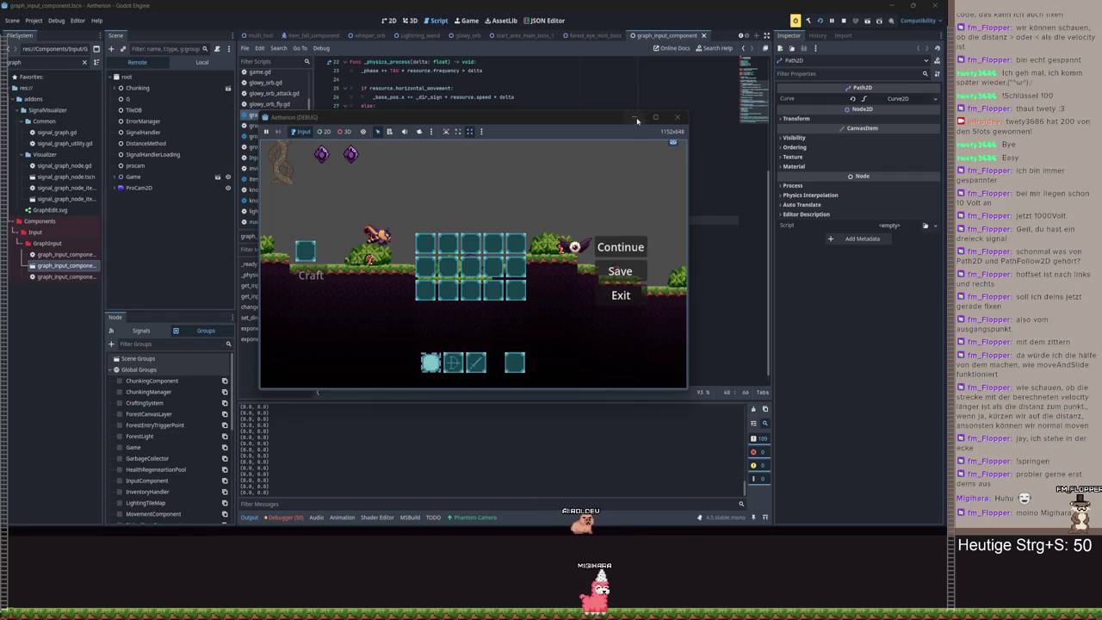
click(599, 248)
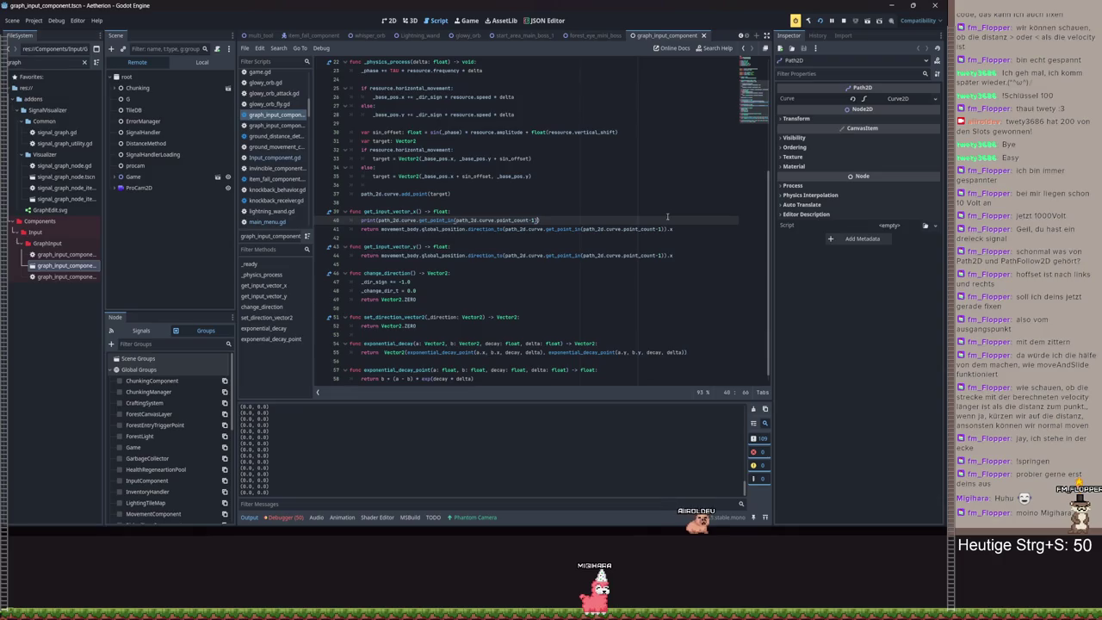
mouse_move(453, 233)
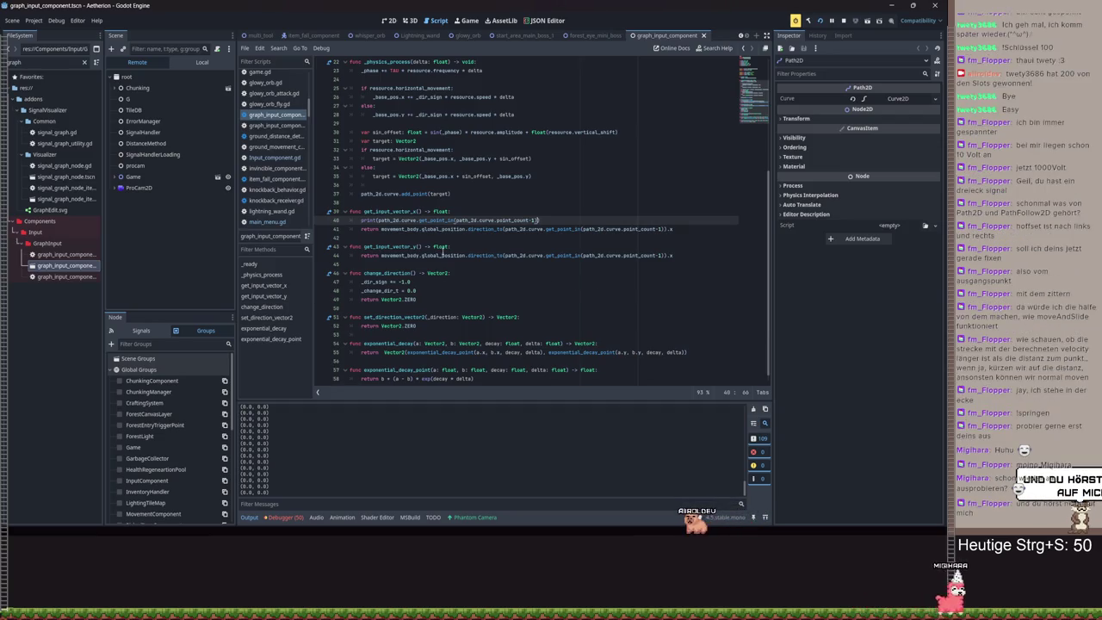
- Remove the -1 after point_count in the line 40 print and save the script
click(133, 178)
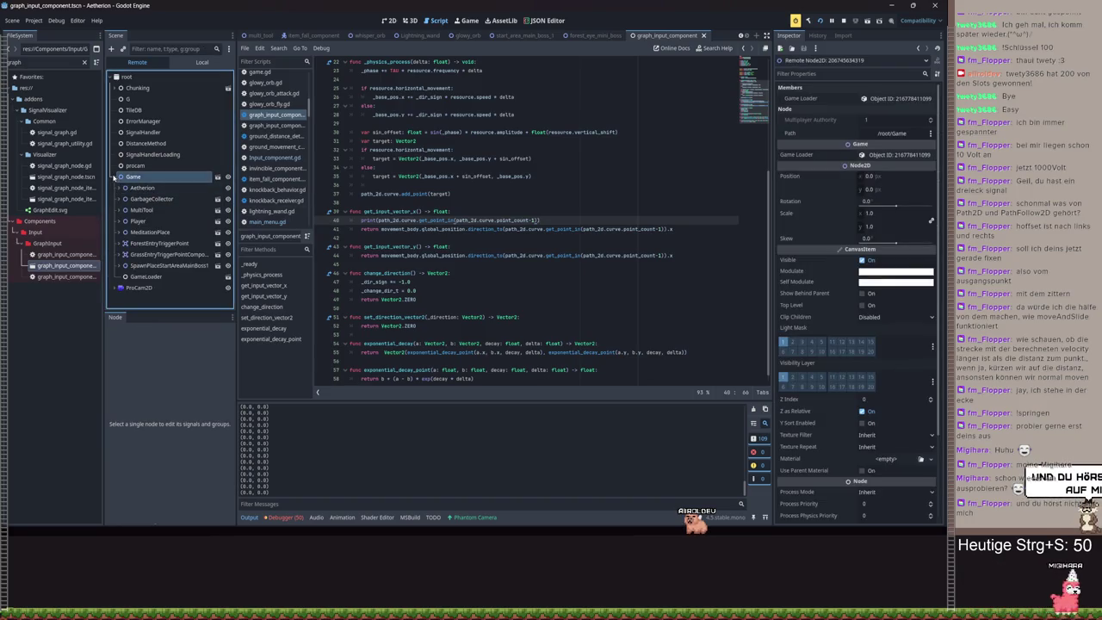
click(116, 177)
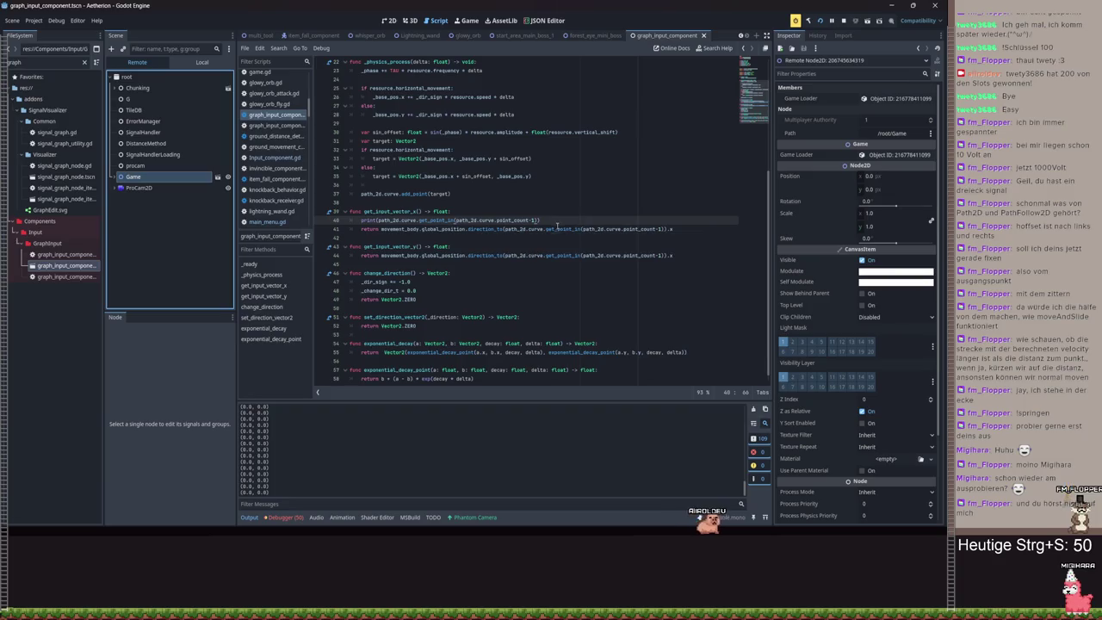
mouse_move(558, 232)
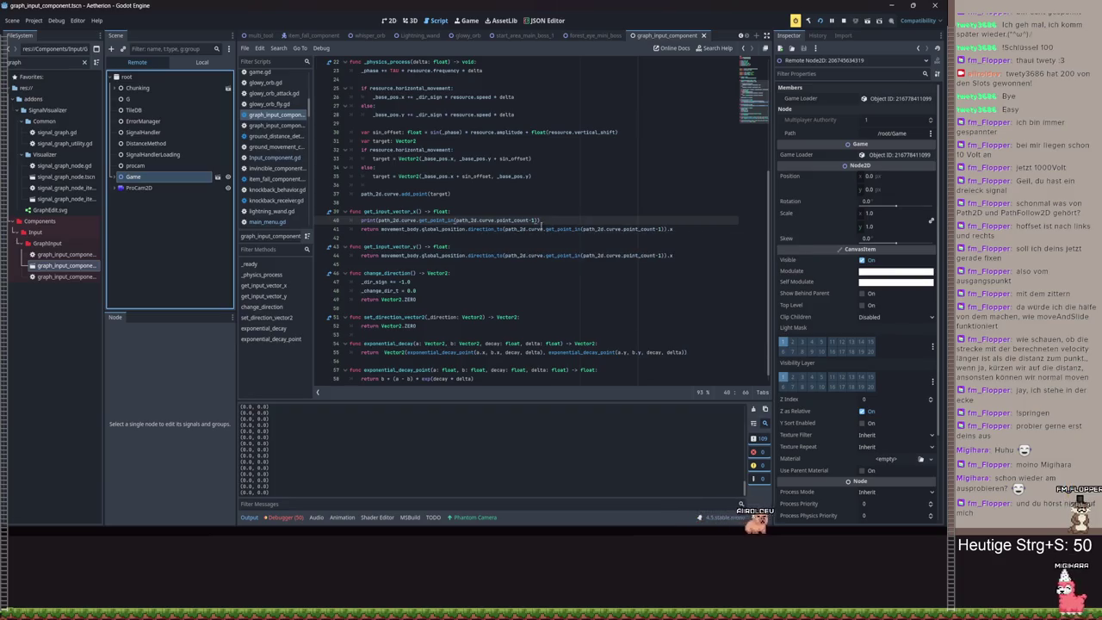
click(533, 221)
key(BackSpace)
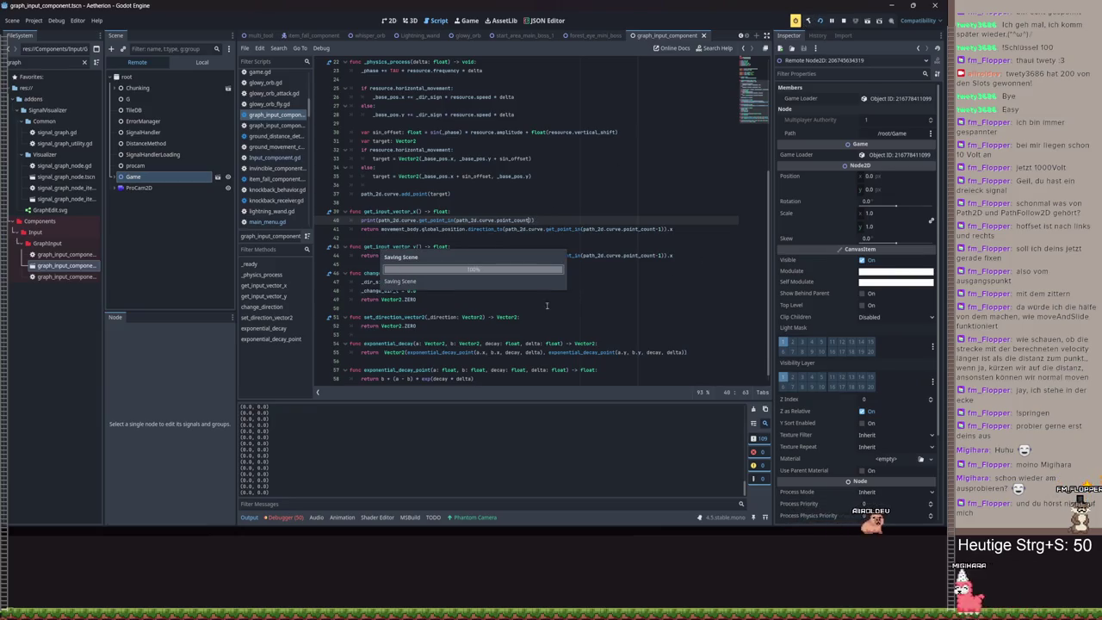
key(ctrl+s)
- In the rerun game, toggle the pause menu, then minimize the game window
click(477, 505)
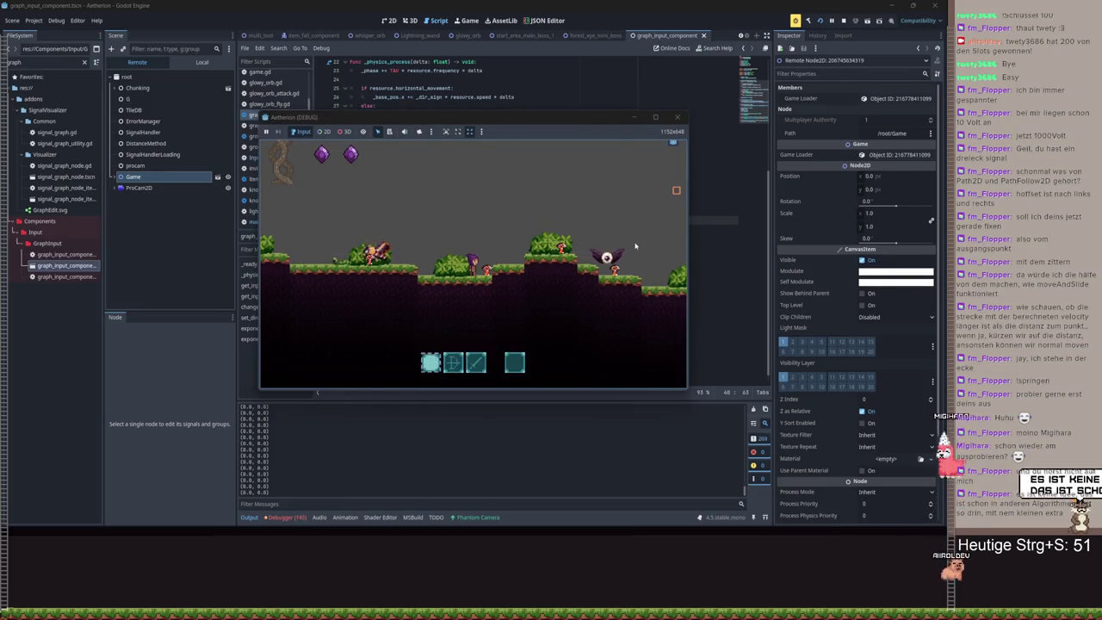
key(Escape)
click(617, 303)
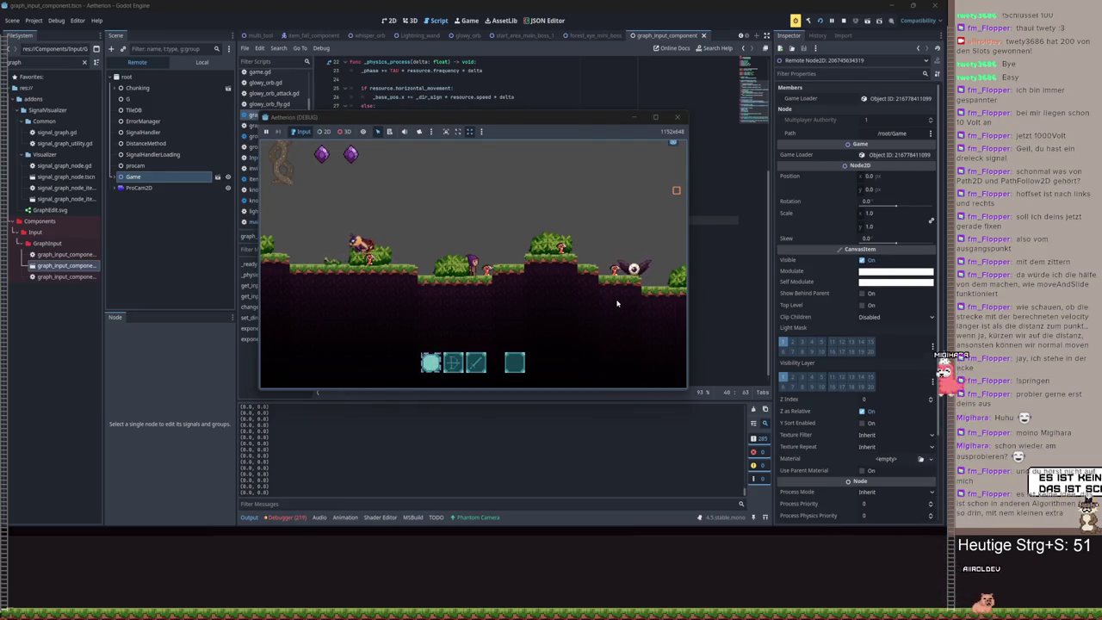
key(Escape)
click(635, 117)
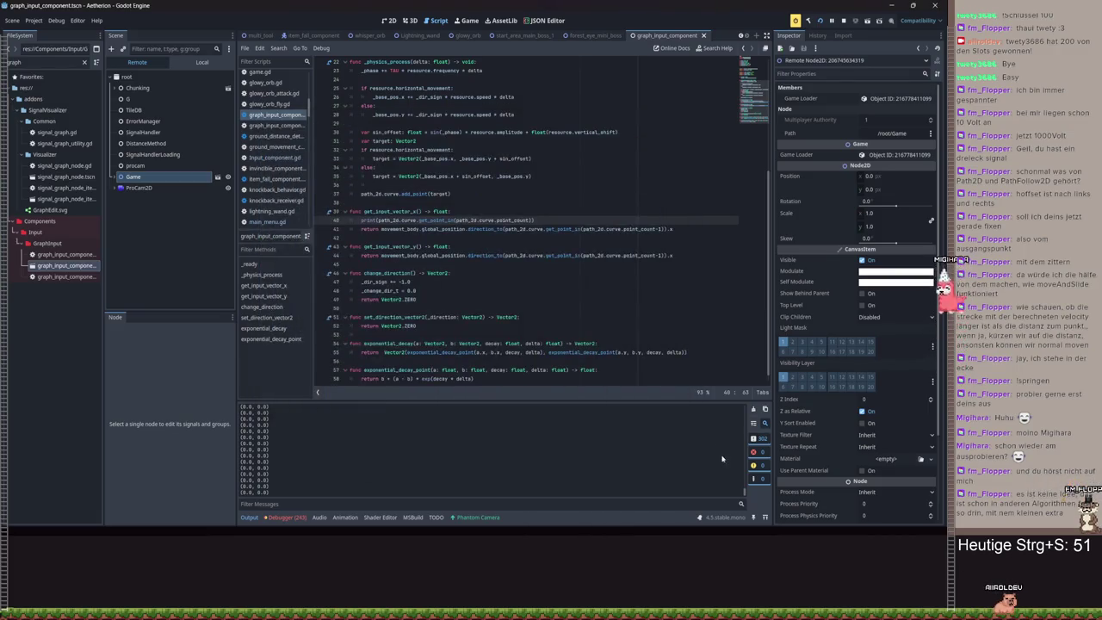
- Review the debugger's out-of-bounds errors (index 4040 vs size 4040) and the Path2D curve's points
click(287, 517)
click(293, 407)
scroll(460, 451, down, 10)
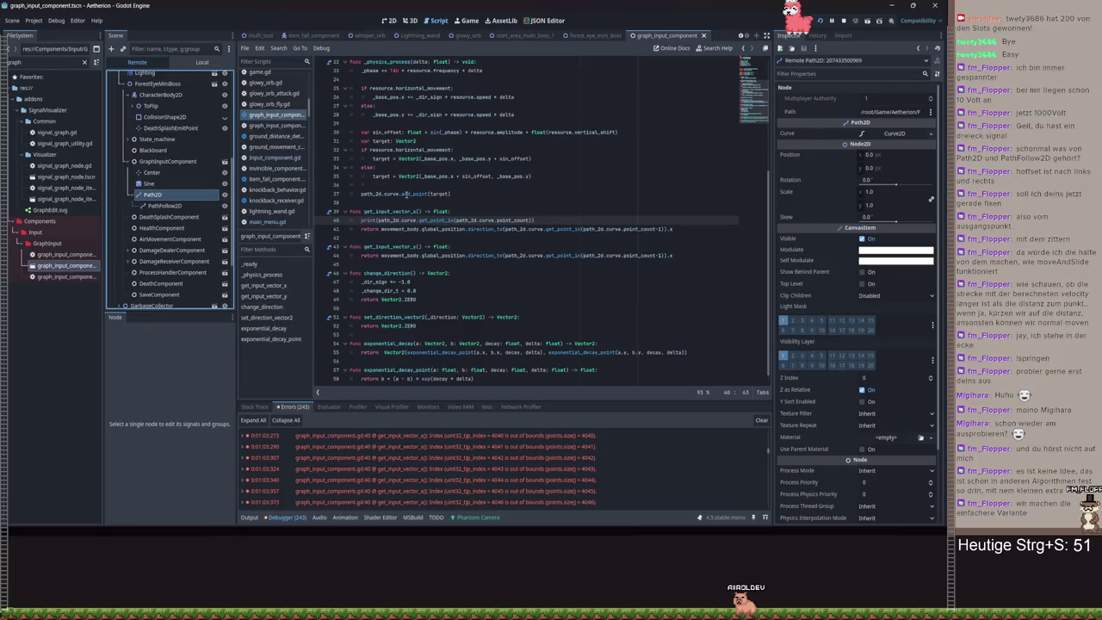
click(888, 136)
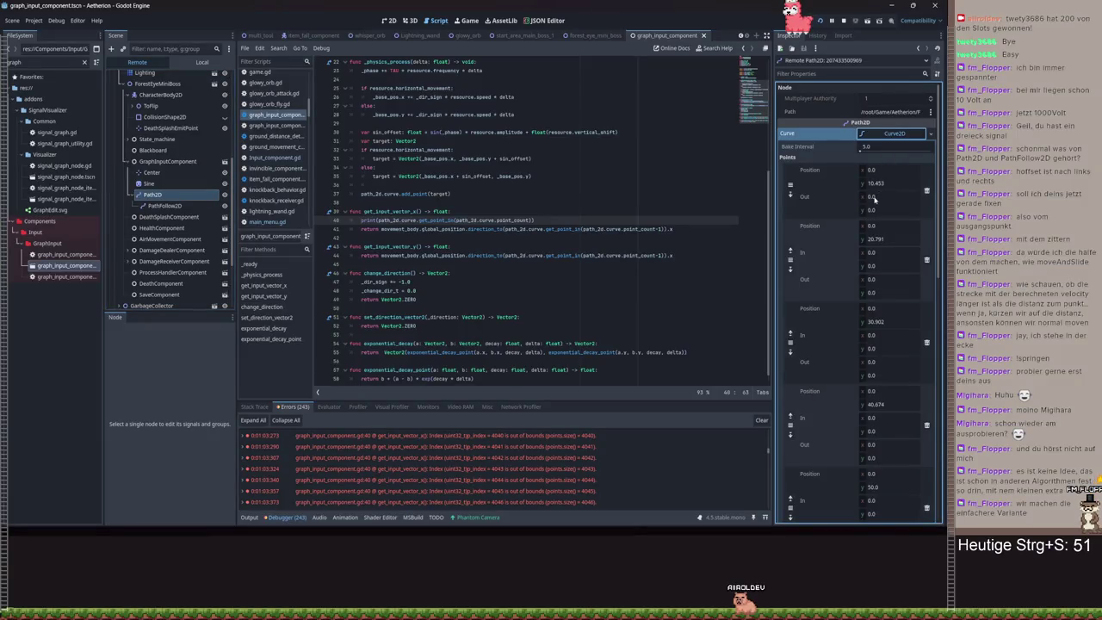
scroll(875, 199, down, 10)
scroll(878, 267, up, 3)
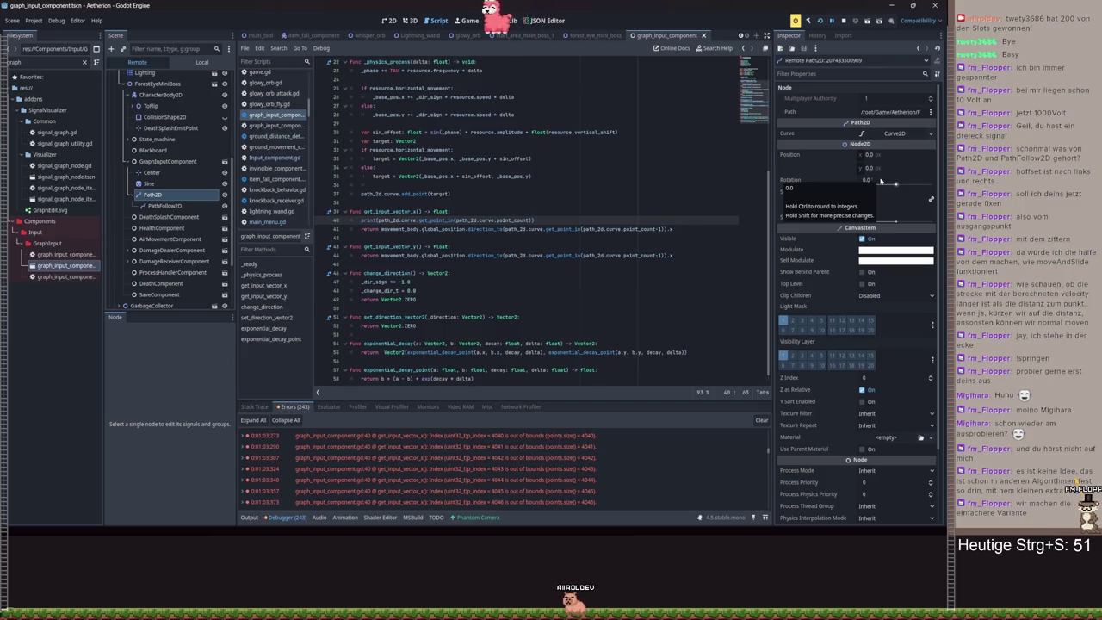
click(894, 134)
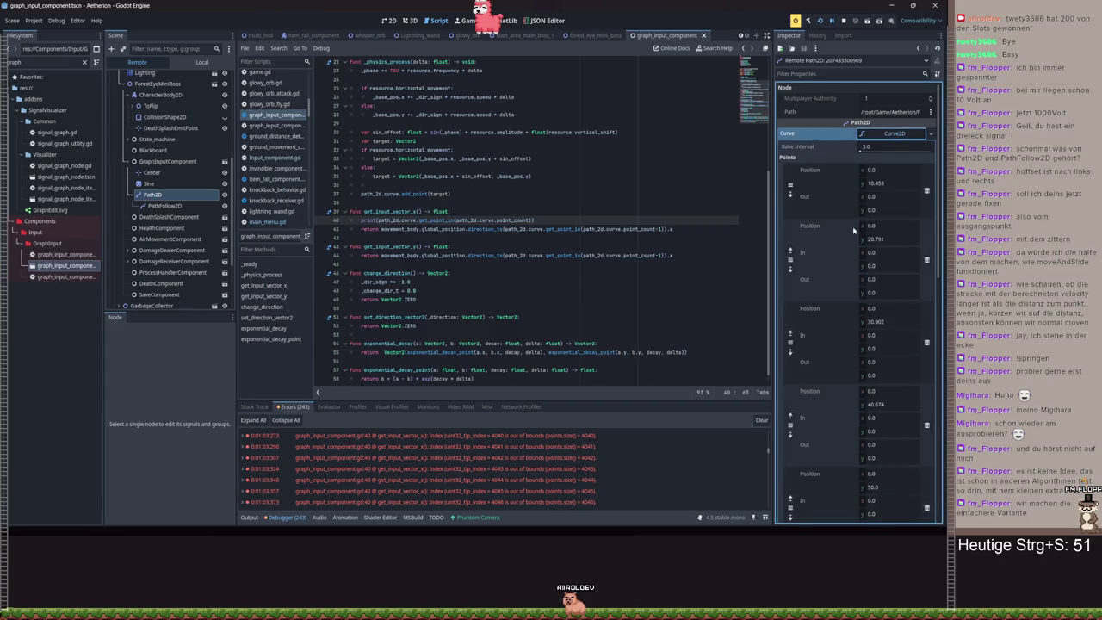
scroll(853, 230, down, 10)
scroll(863, 253, up, 1)
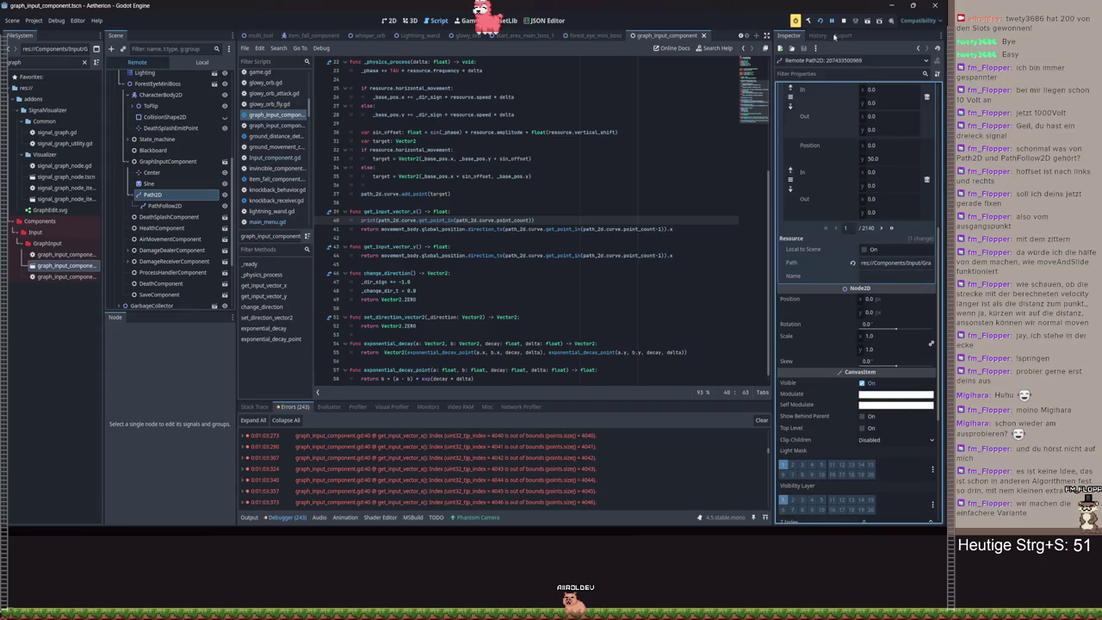
- Launch the game with F5, stop it with F8, then switch back to the game window
key(F5)
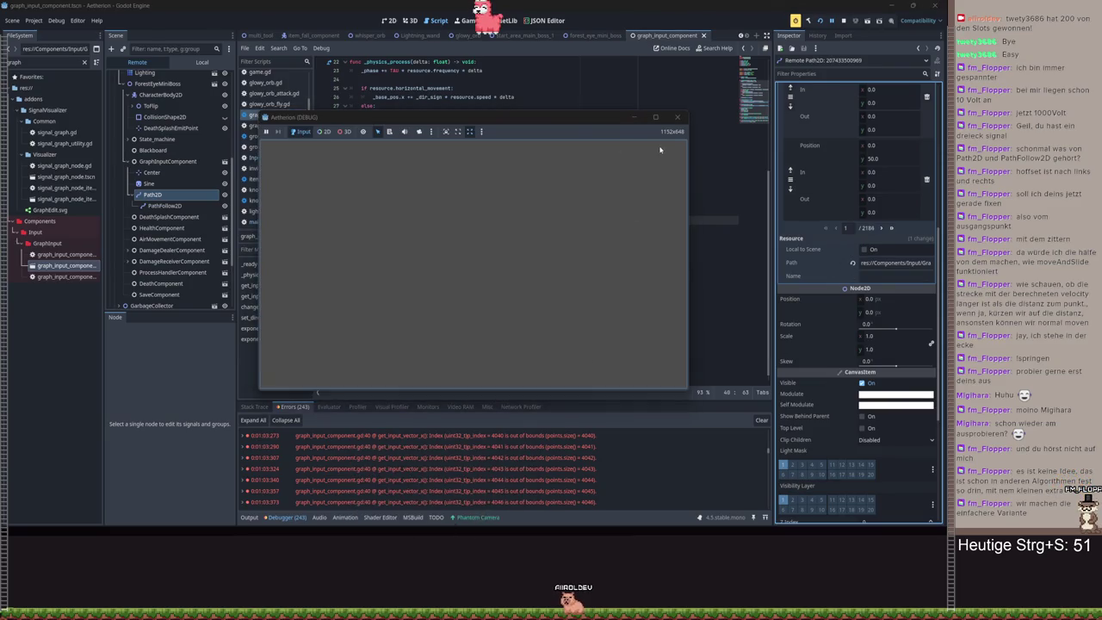
key(F8)
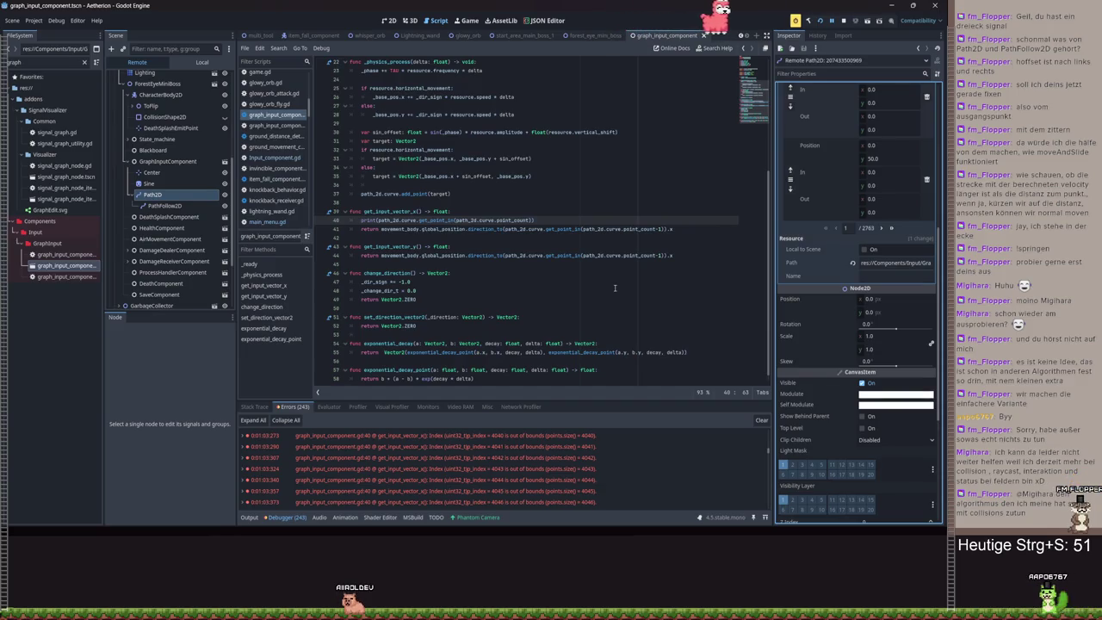
click(683, 228)
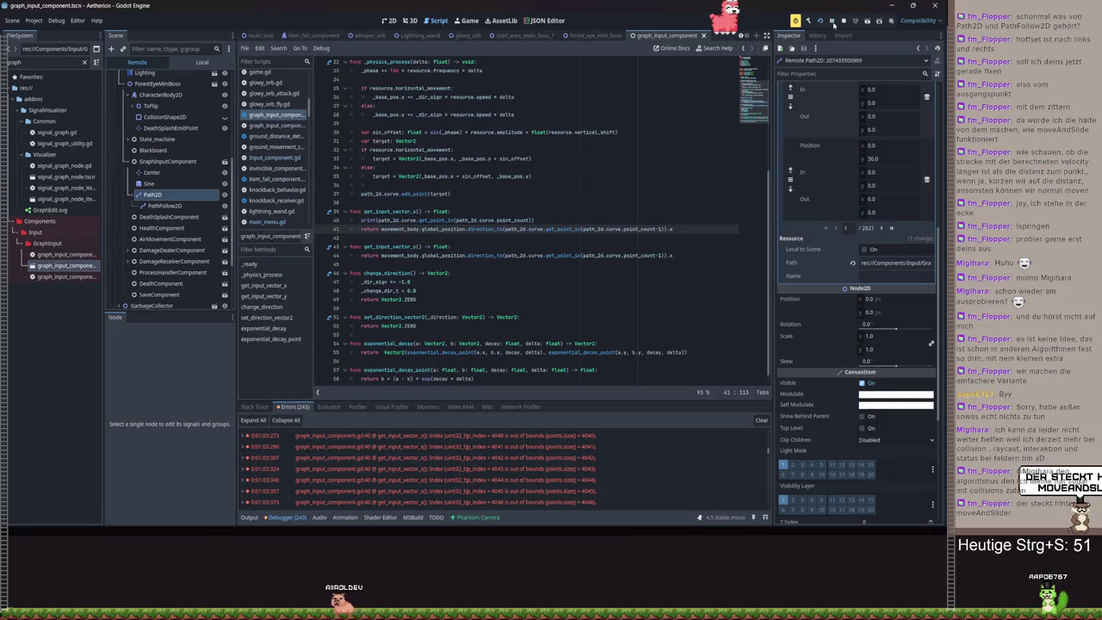
key(alt+Tab)
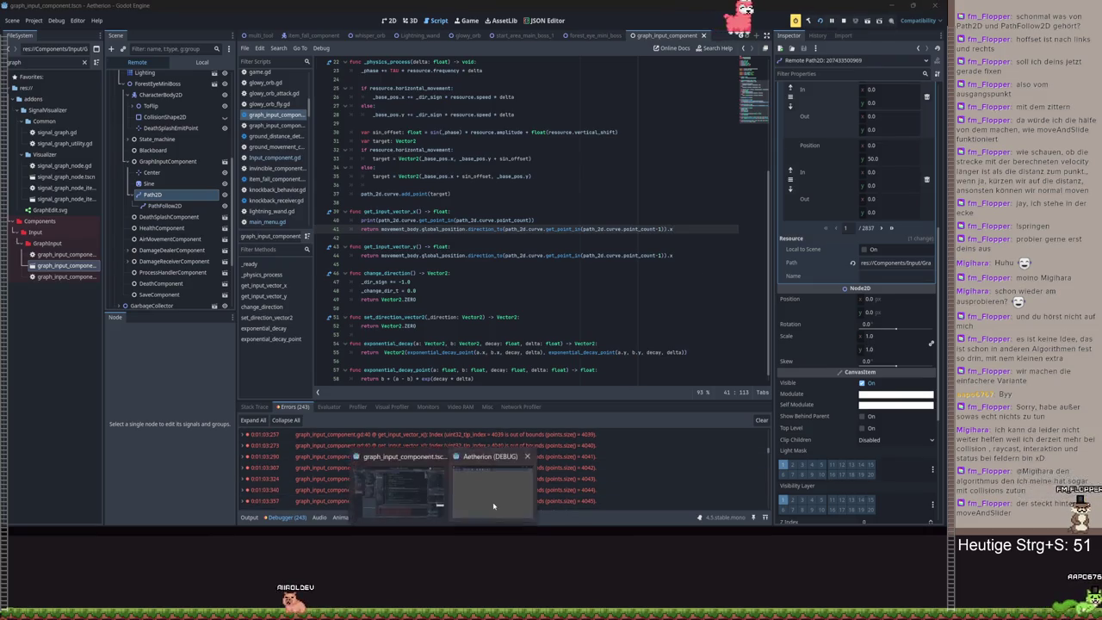
- Walk the player left and right, pause, and close the Aetherion (DEBUG) window
click(622, 248)
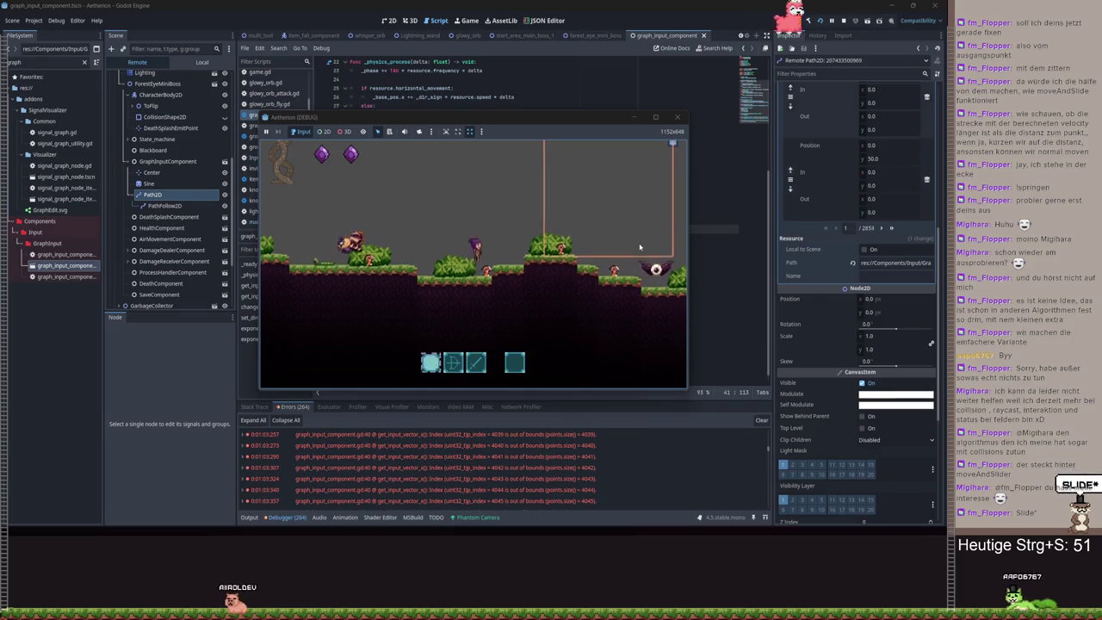
key(Right)
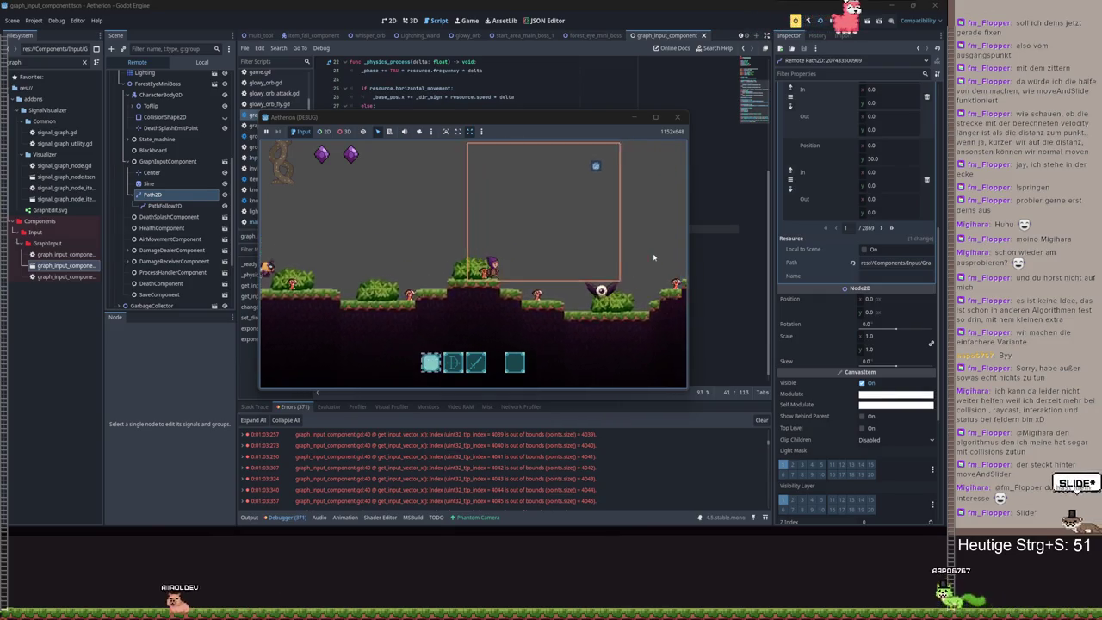
key(Left)
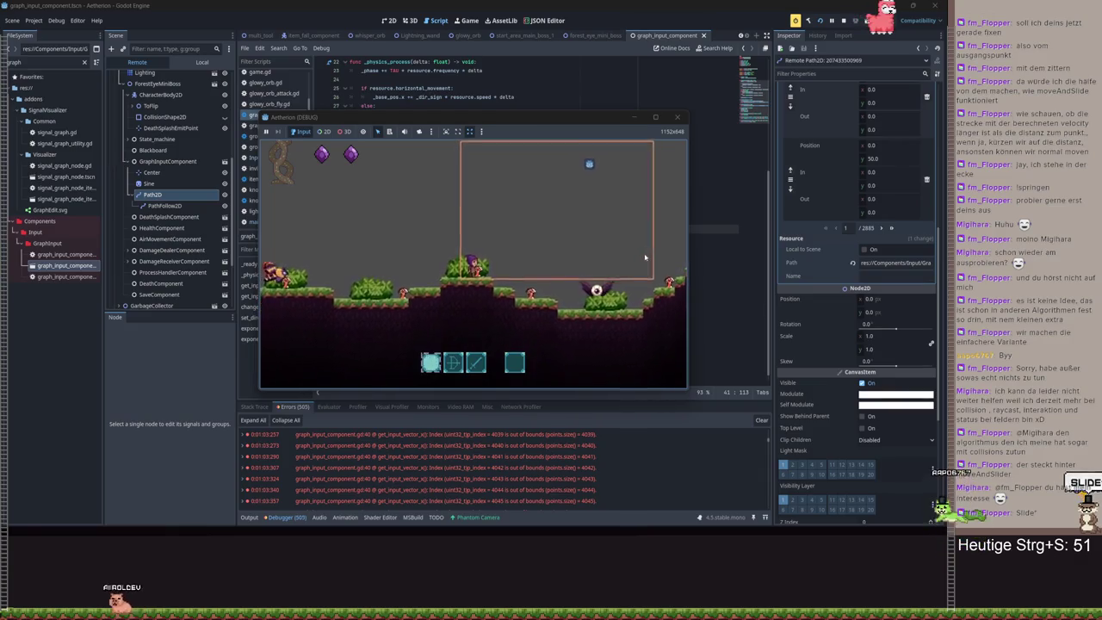
key(Escape)
click(622, 295)
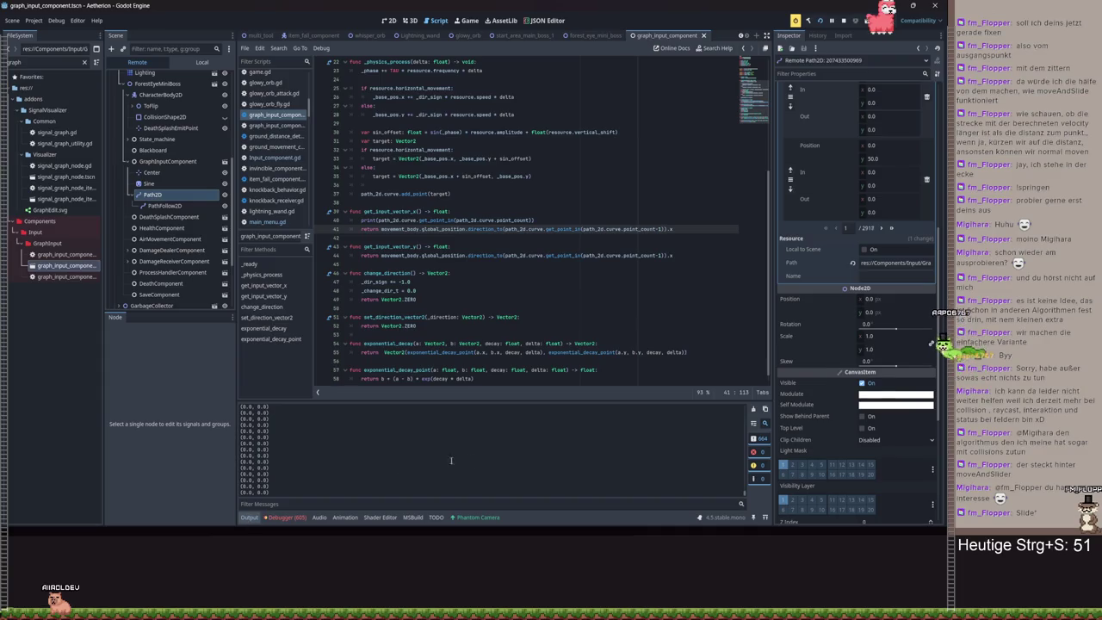
click(483, 500)
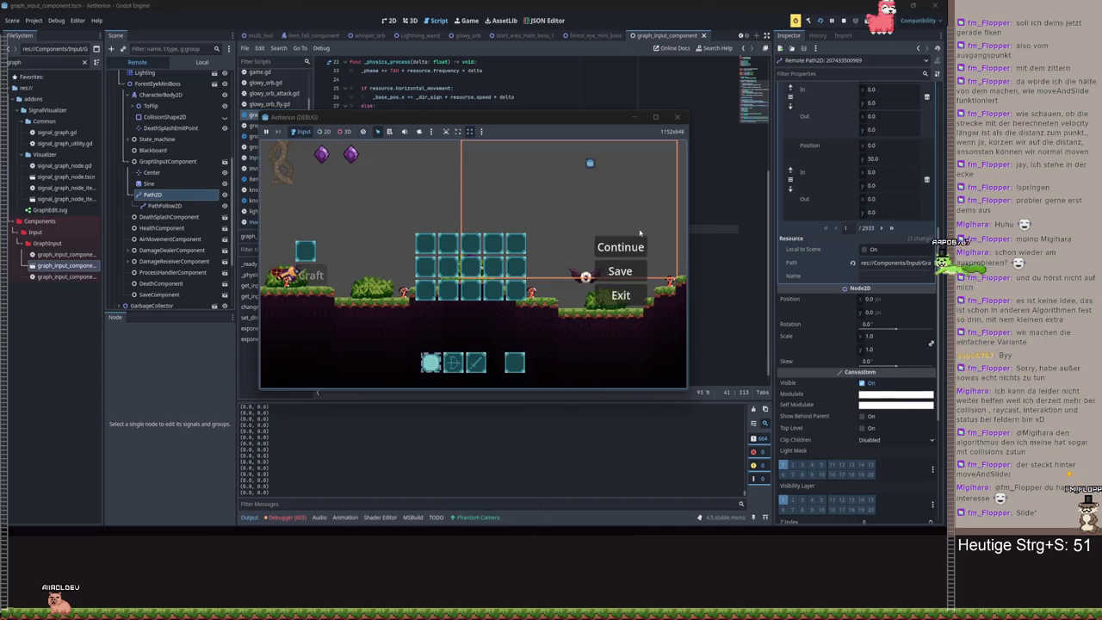
click(620, 248)
key(d)
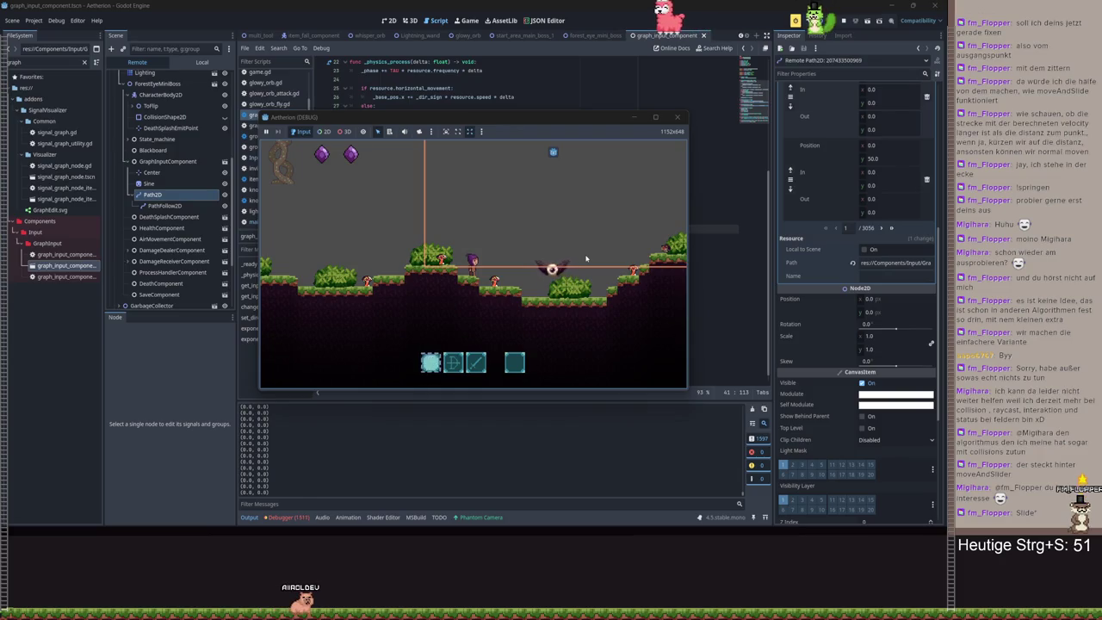
key(Escape)
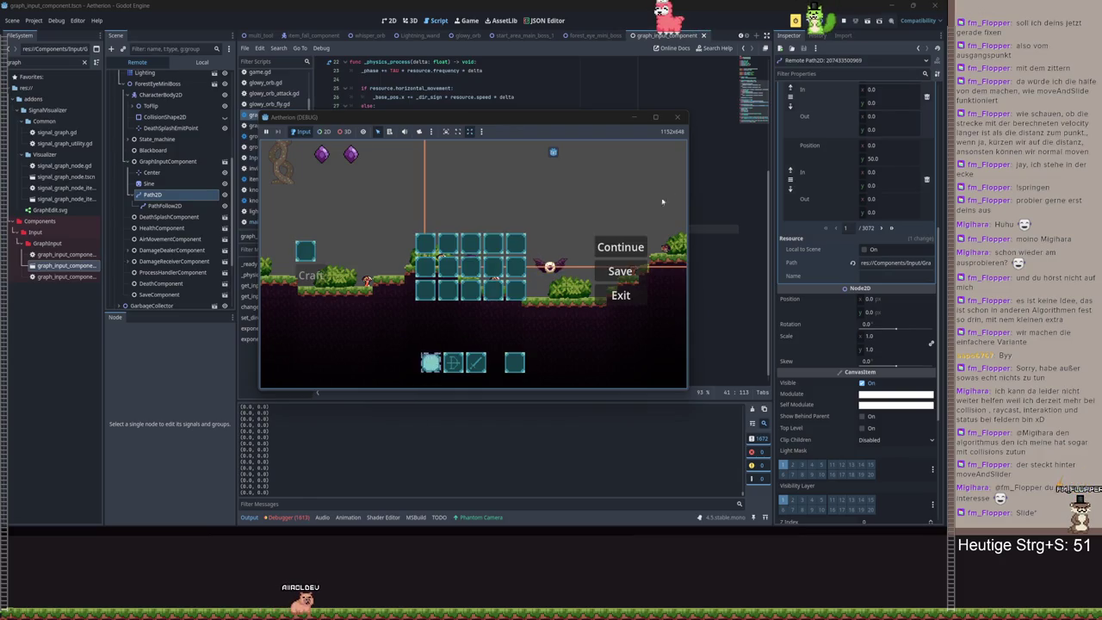
click(677, 118)
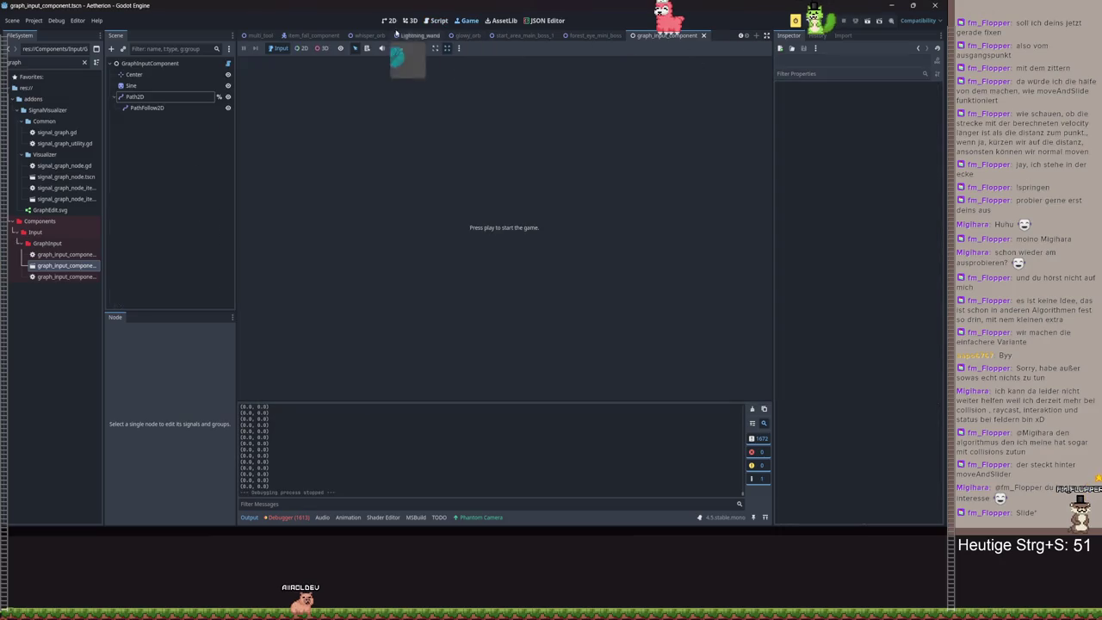
- In the 2D editor, select Path2D, expand its Curve points, and clear the curve
click(389, 20)
scroll(517, 124, down, 2)
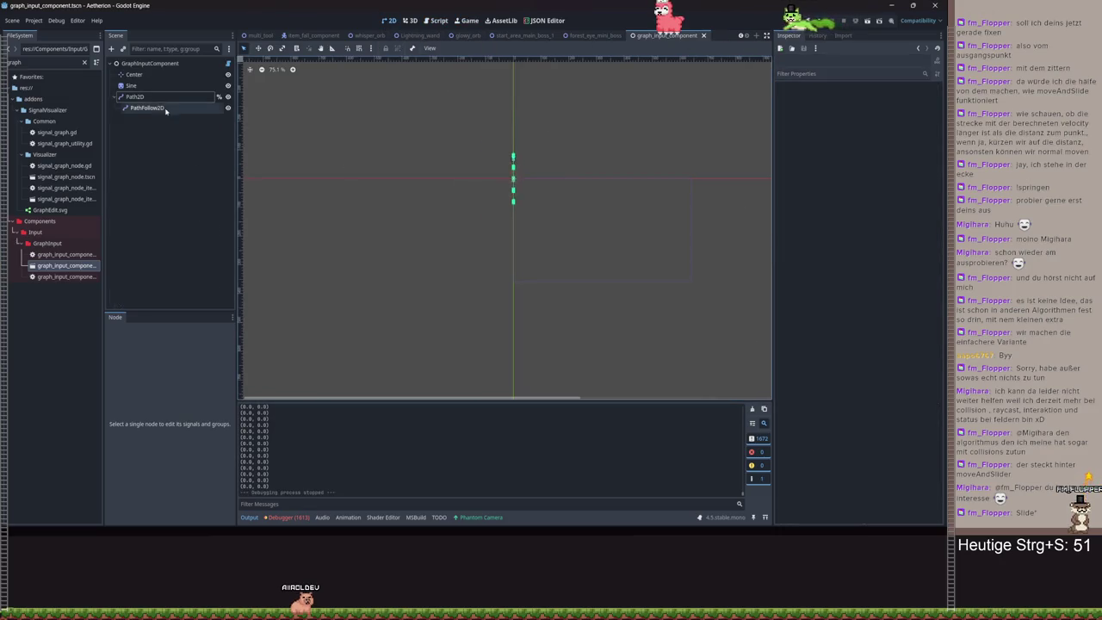
click(136, 97)
scroll(568, 176, up, 8)
scroll(423, 182, up, 6)
scroll(423, 184, down, 5)
scroll(419, 187, up, 2)
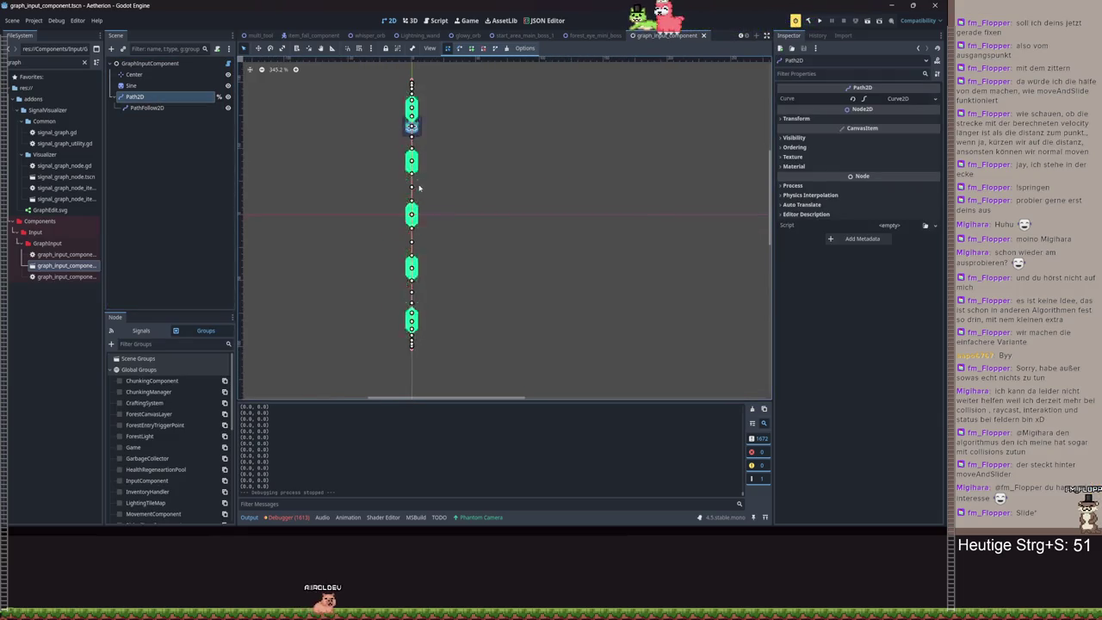
click(883, 99)
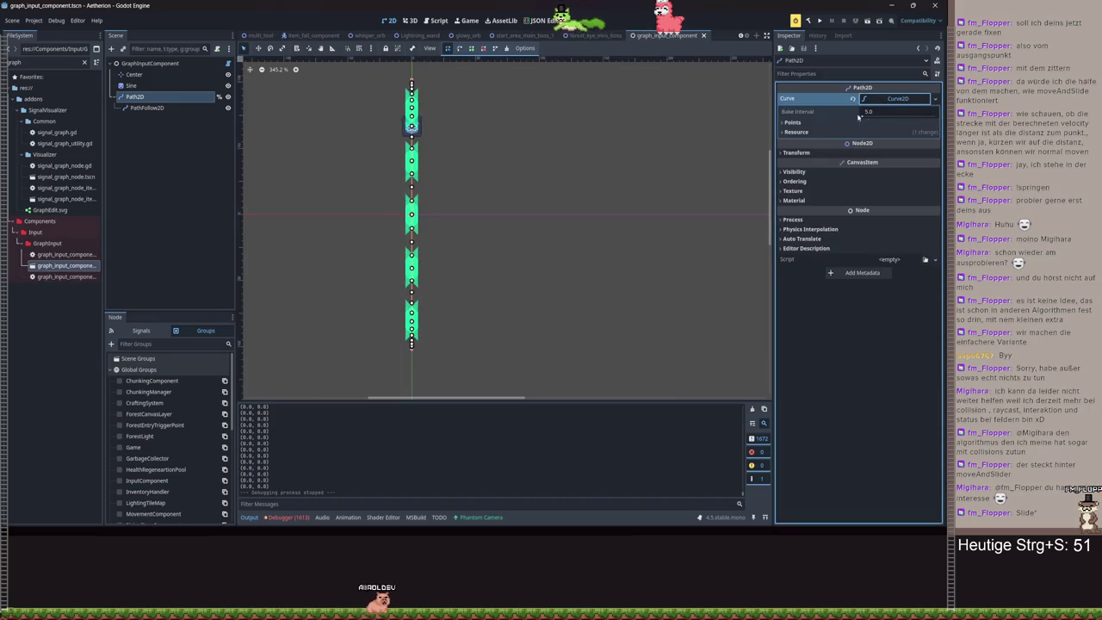
click(790, 123)
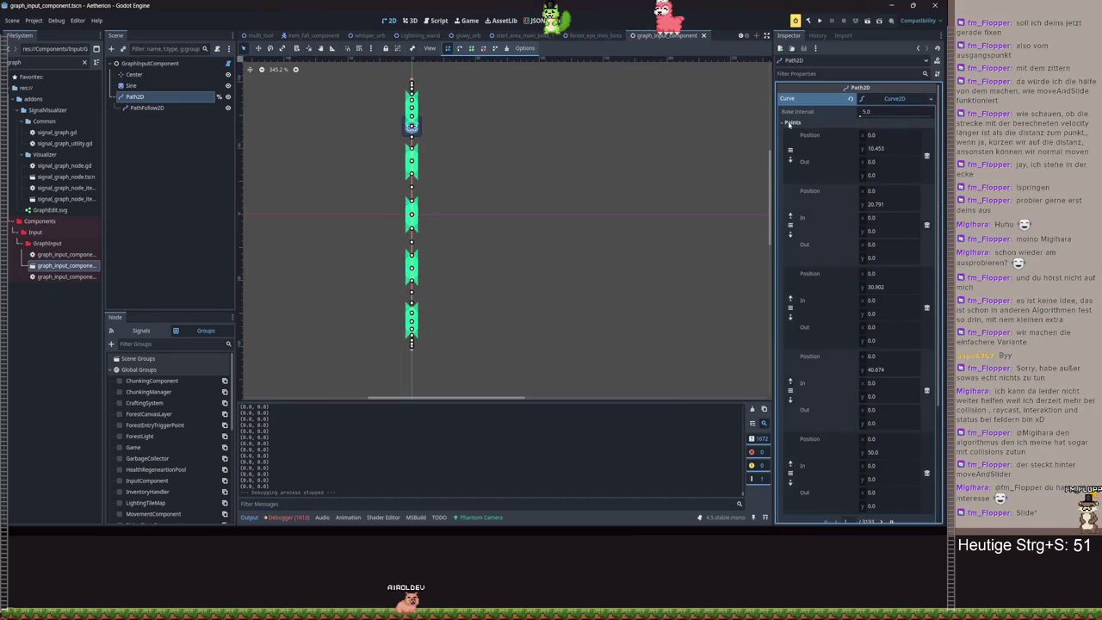
click(851, 98)
- Delete the Path2D node with its children, save the scene, and undo a script edit
right_click(149, 101)
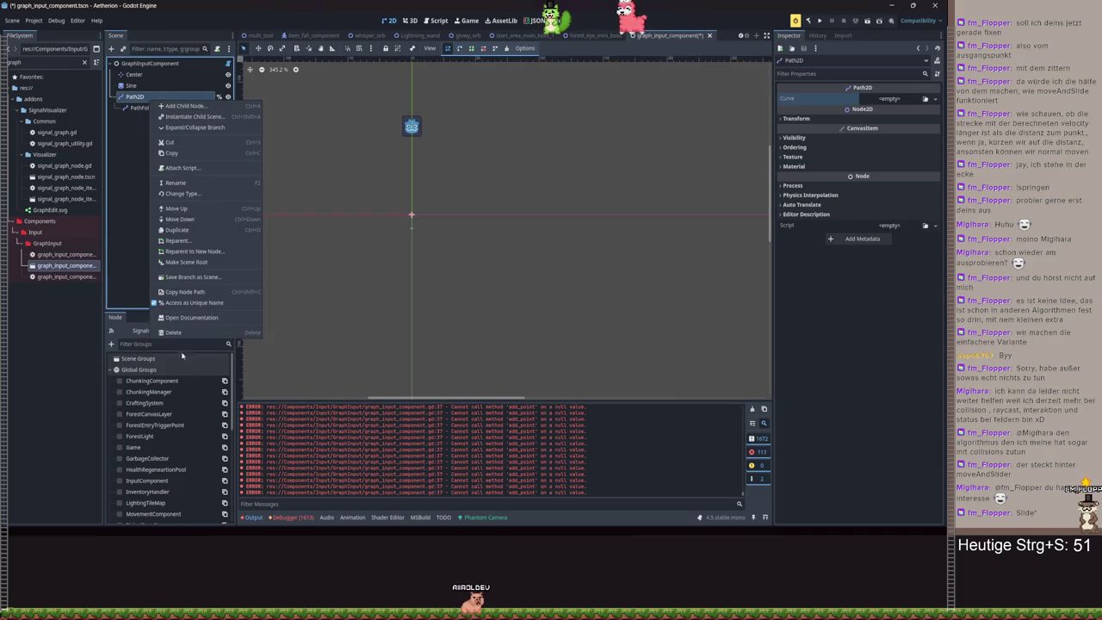
click(175, 332)
click(449, 283)
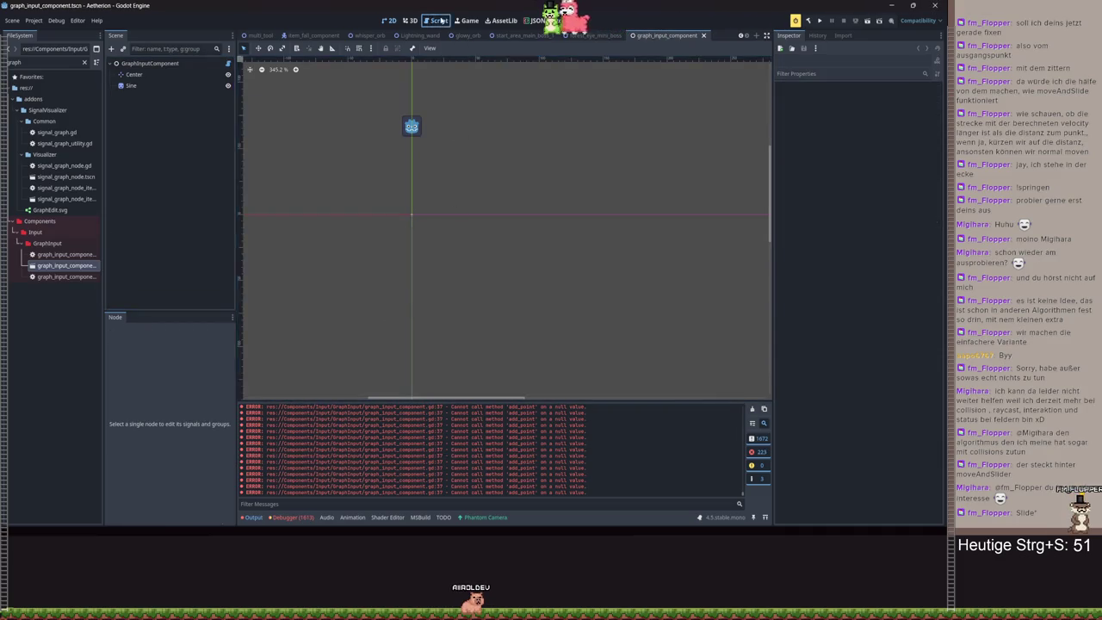
key(ctrl+s)
key(ctrl+z)
key(ctrl+z)
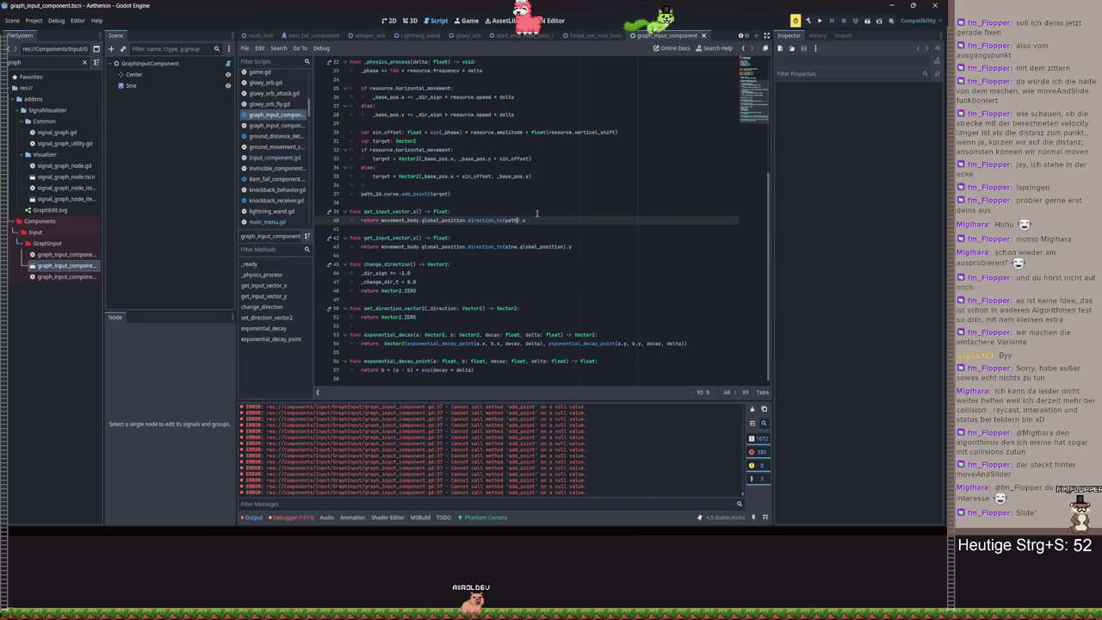
- Undo the path_2d edits back to sine.global_position = target, save, and run the project
key(ctrl+z)
key(ctrl+z)
key(ctrl+z)
key(ctrl+z)
key(ctrl+z)
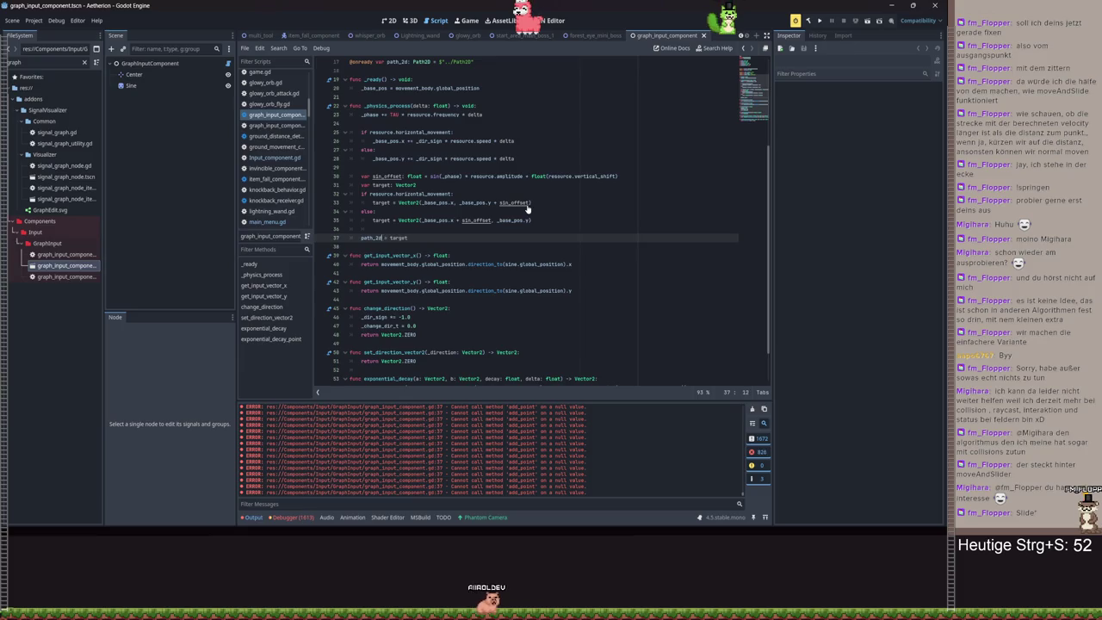
key(ctrl+z)
key(ctrl+z)
key(ctrl+z)
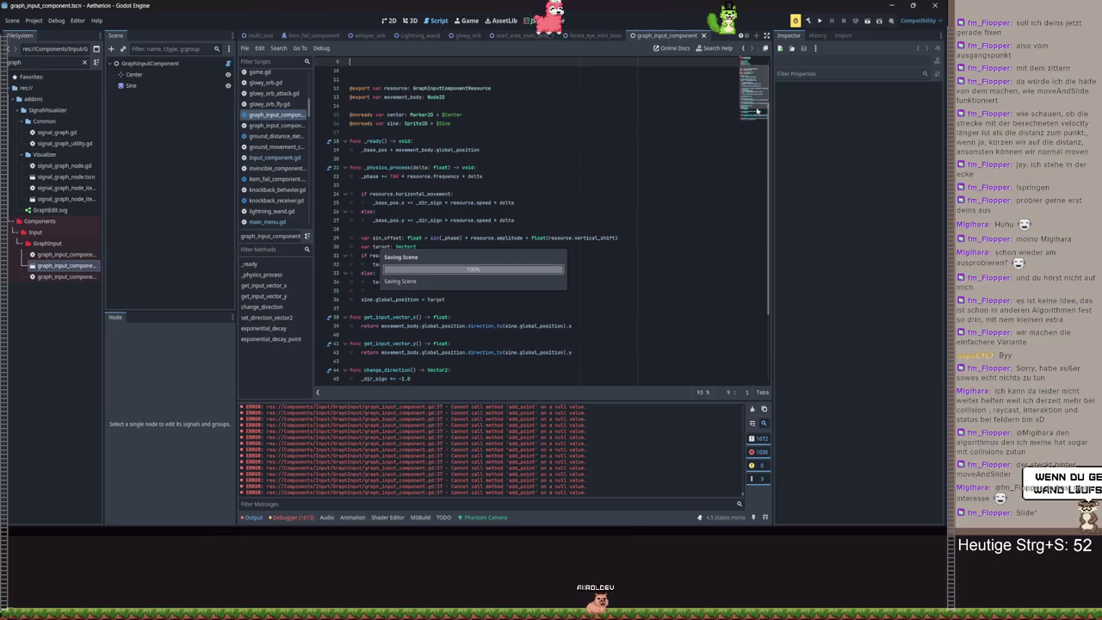
key(ctrl+s)
click(821, 22)
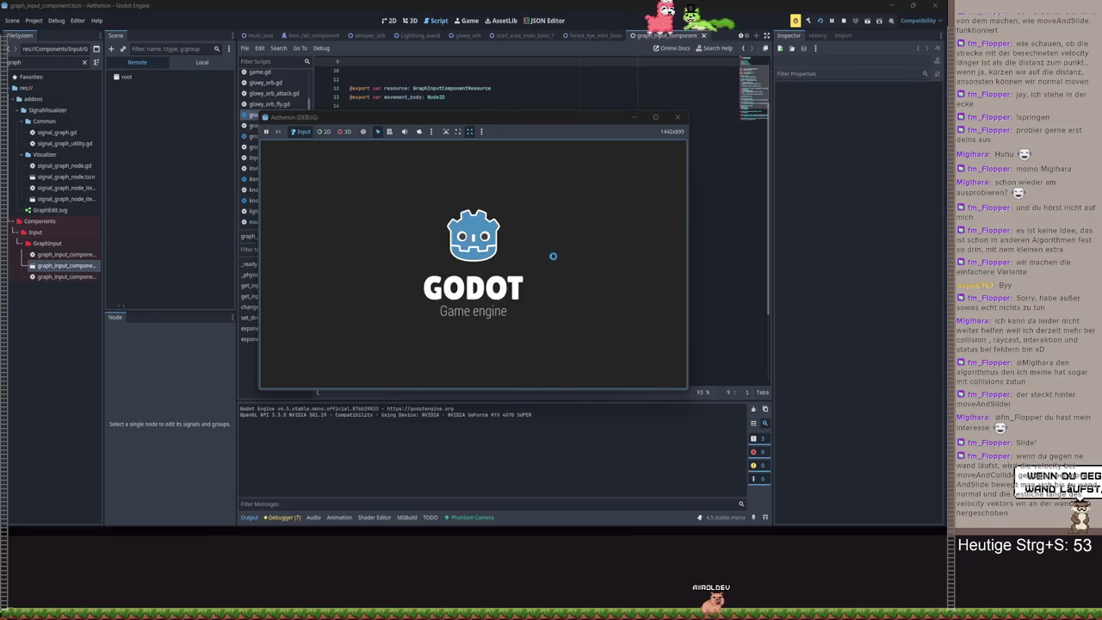
- Load a save slot, run right and jump onto the grassy hill, then maximize the game window
click(472, 251)
click(616, 241)
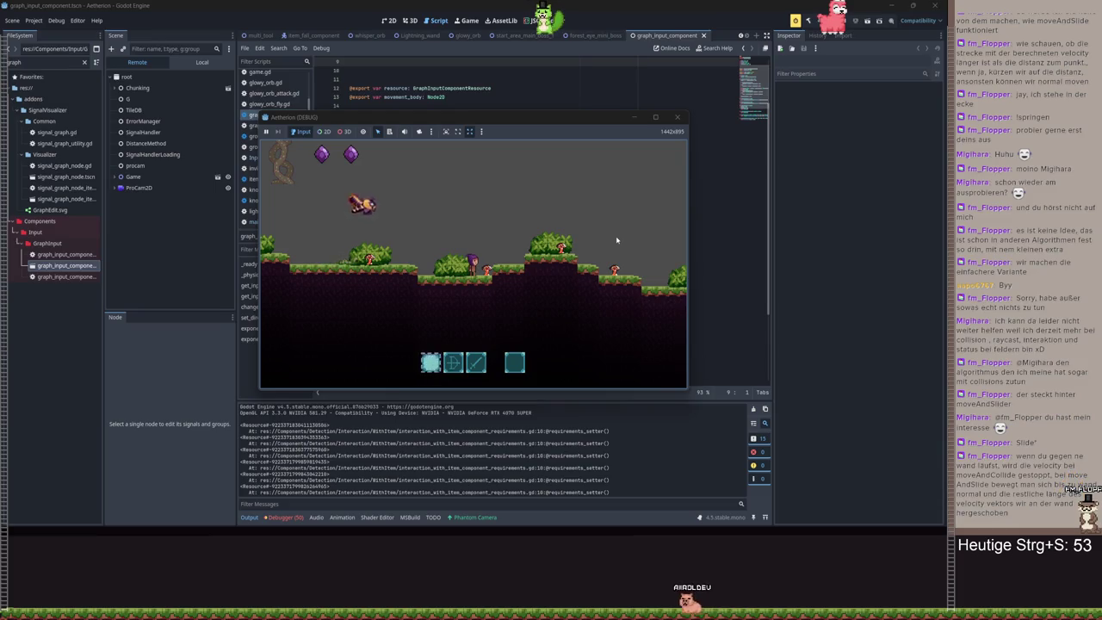
key(d)
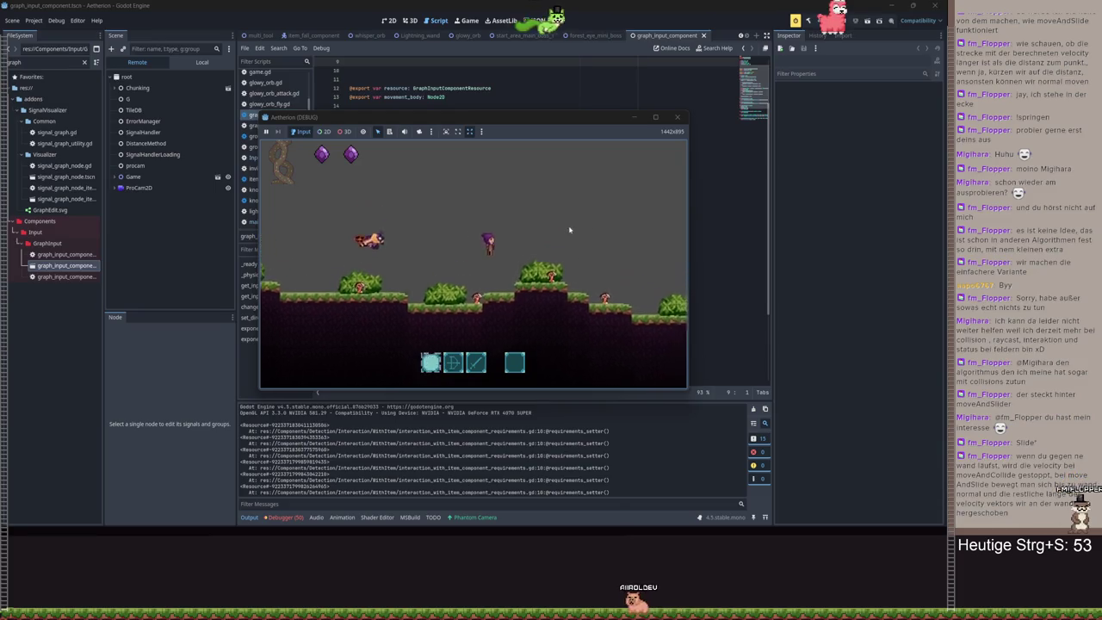
key(d)
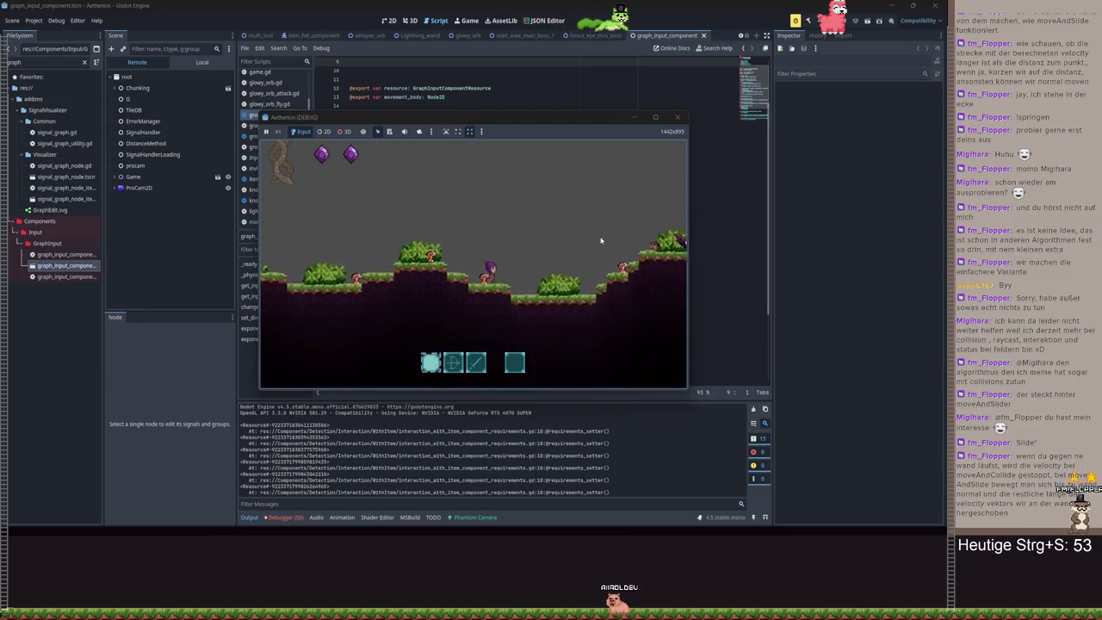
key(space)
key(d)
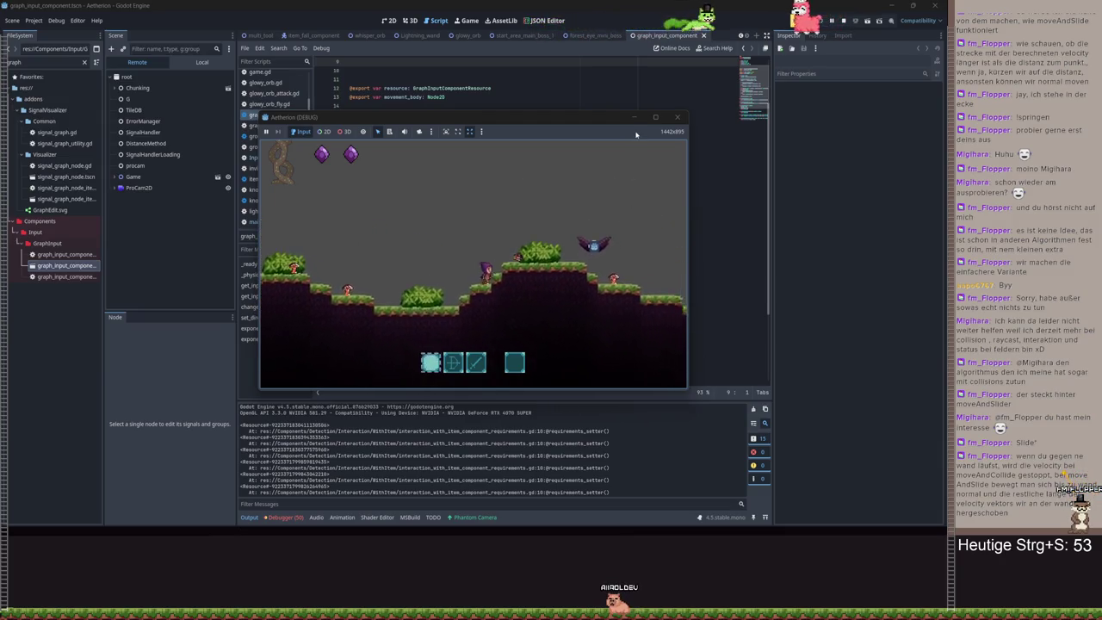
click(654, 117)
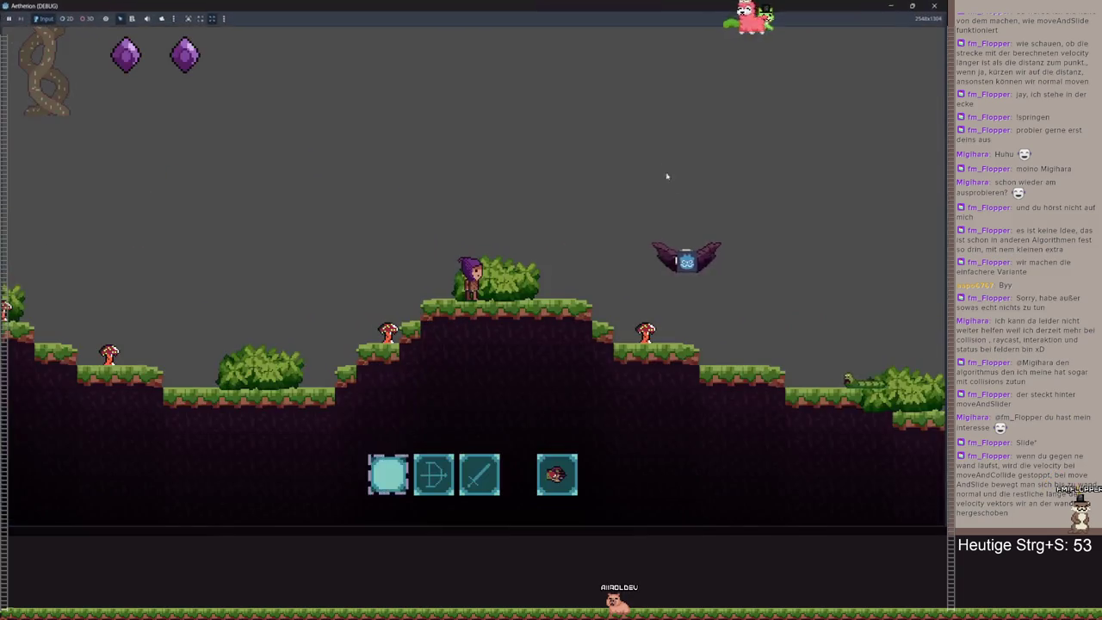
- Run and jump right across the hill to higher ground, then turn back left
key(space)
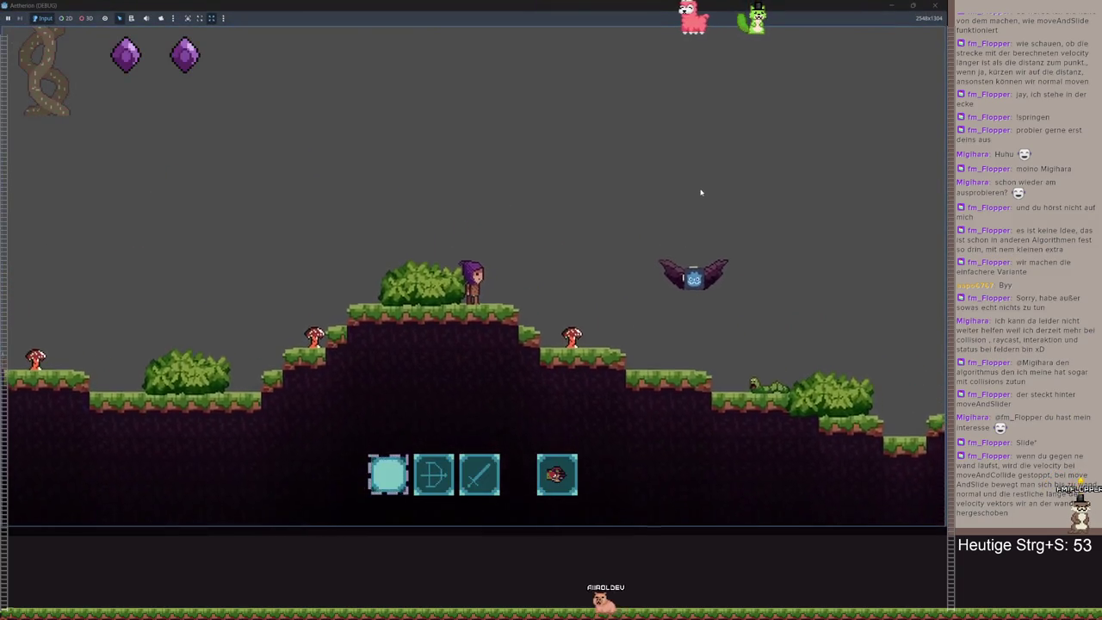
key(d)
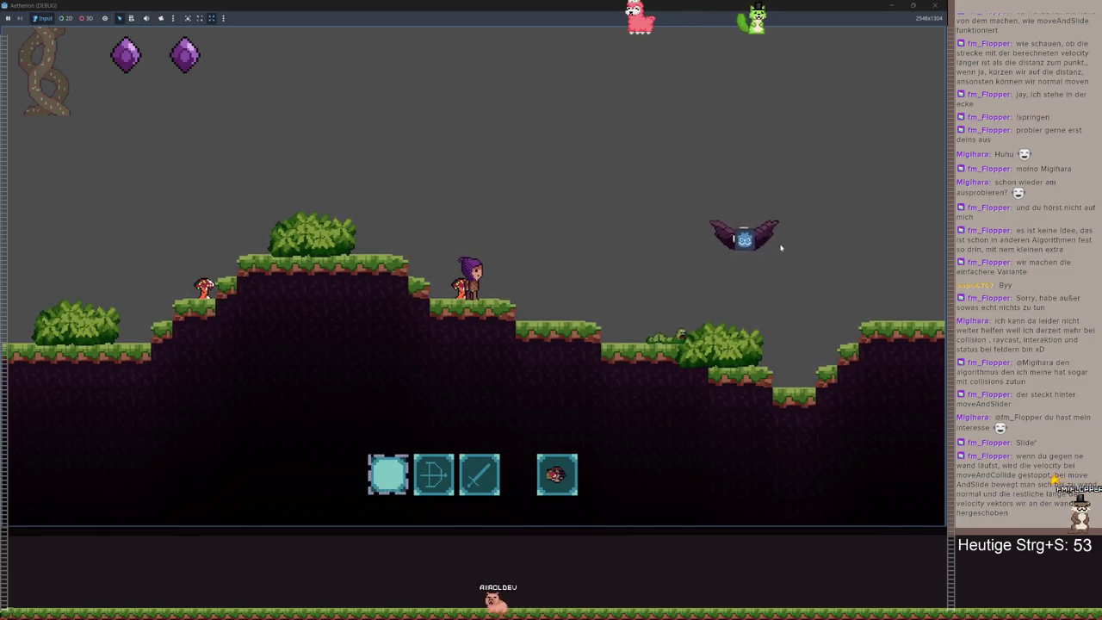
key(space)
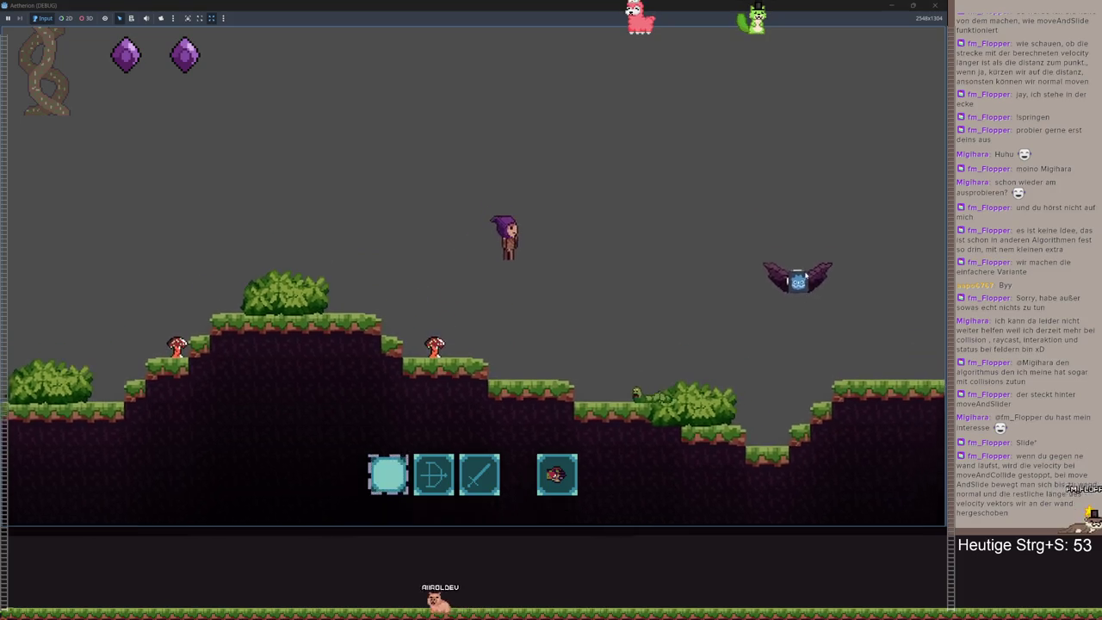
key(space)
key(d)
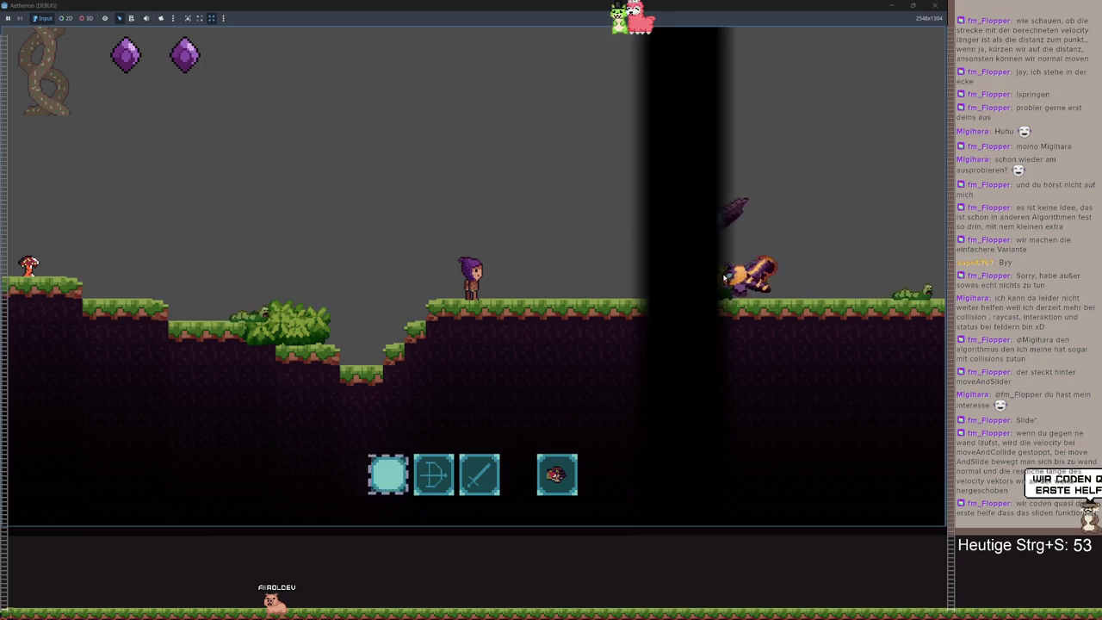
key(d)
key(d)
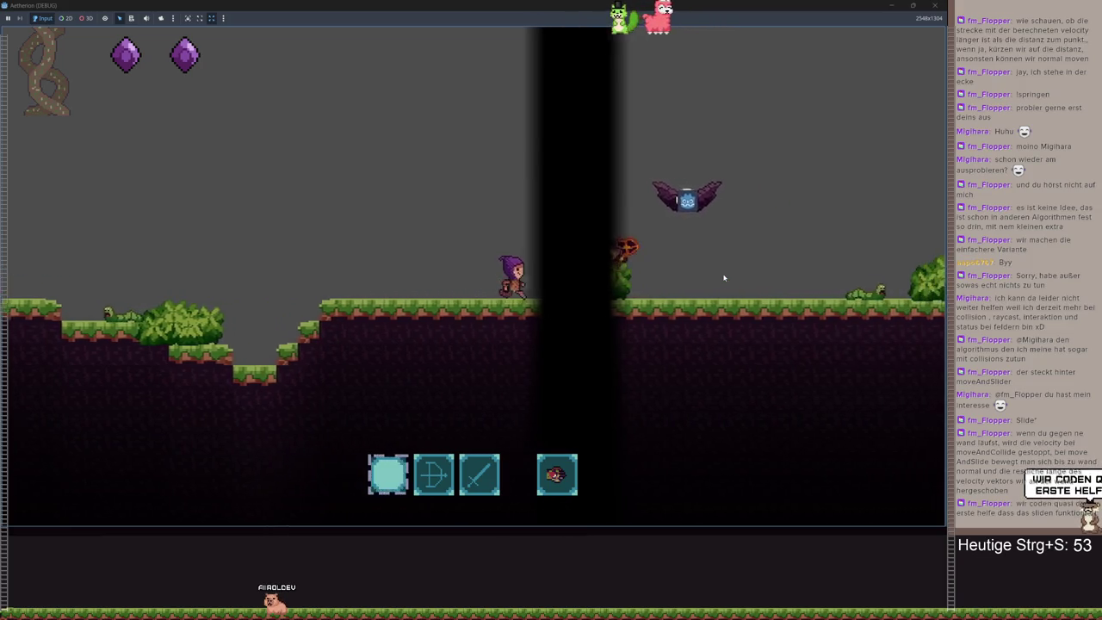
key(d)
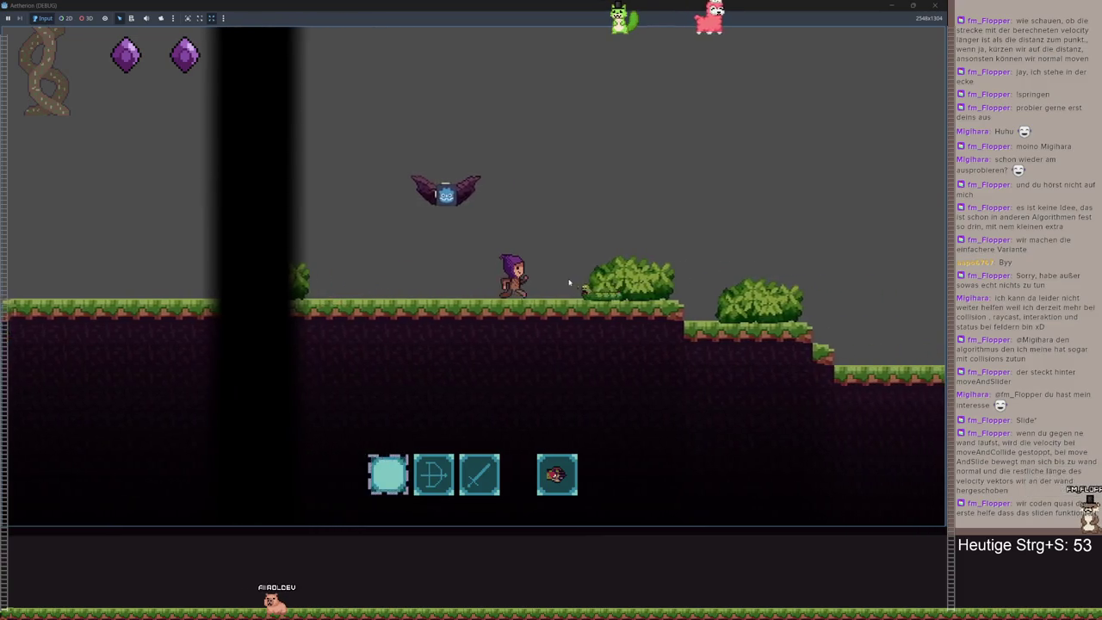
key(a)
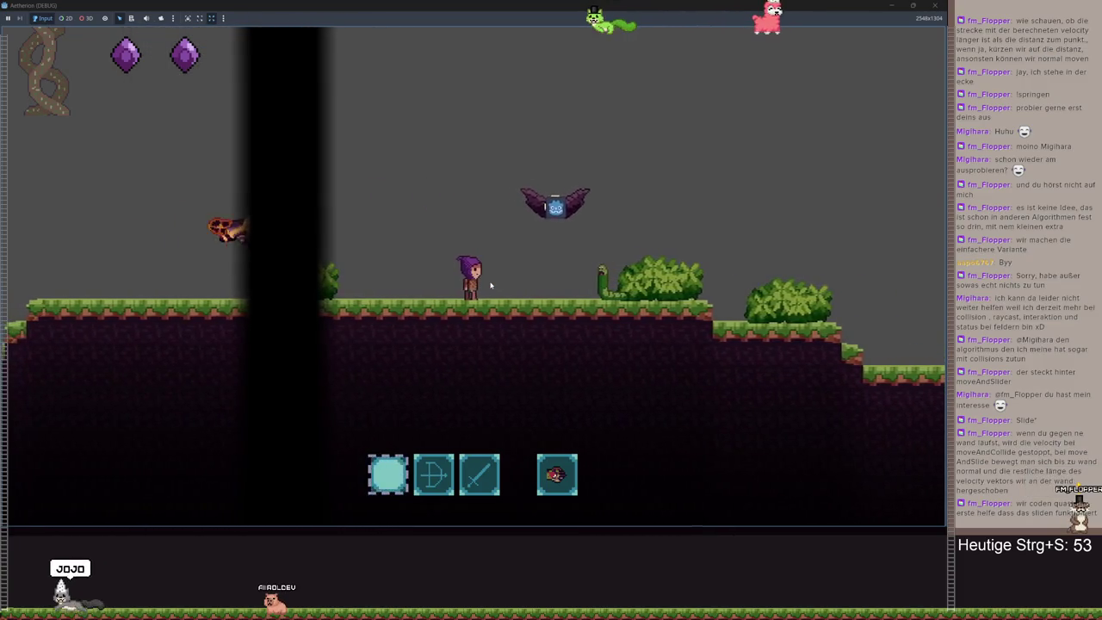
- Open and close the pause/inventory menu twice, walking left in between
key(Escape)
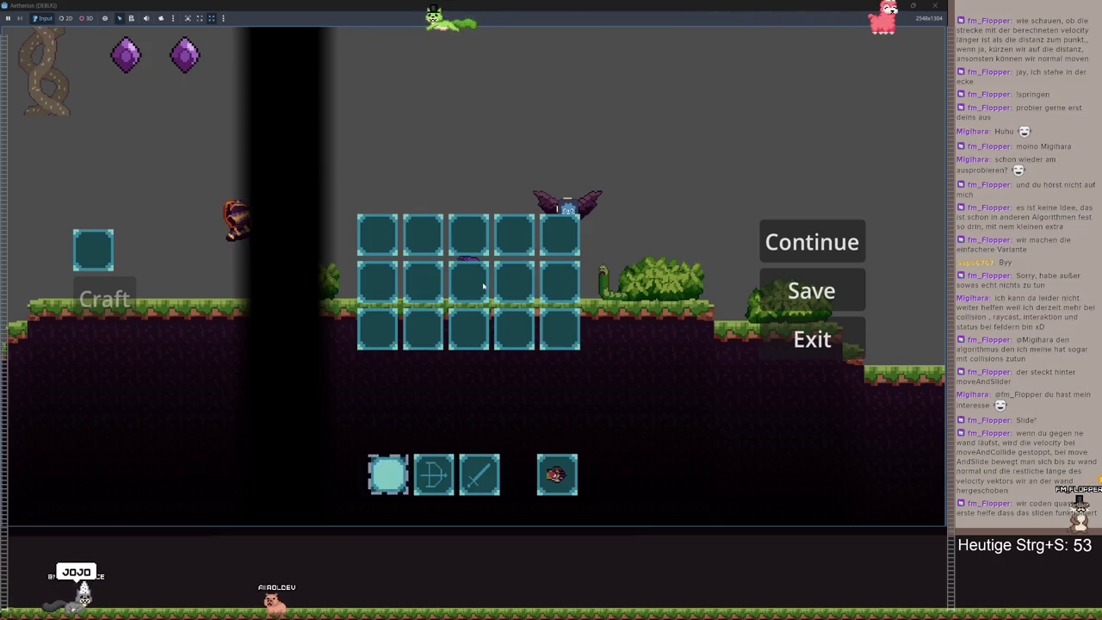
click(812, 242)
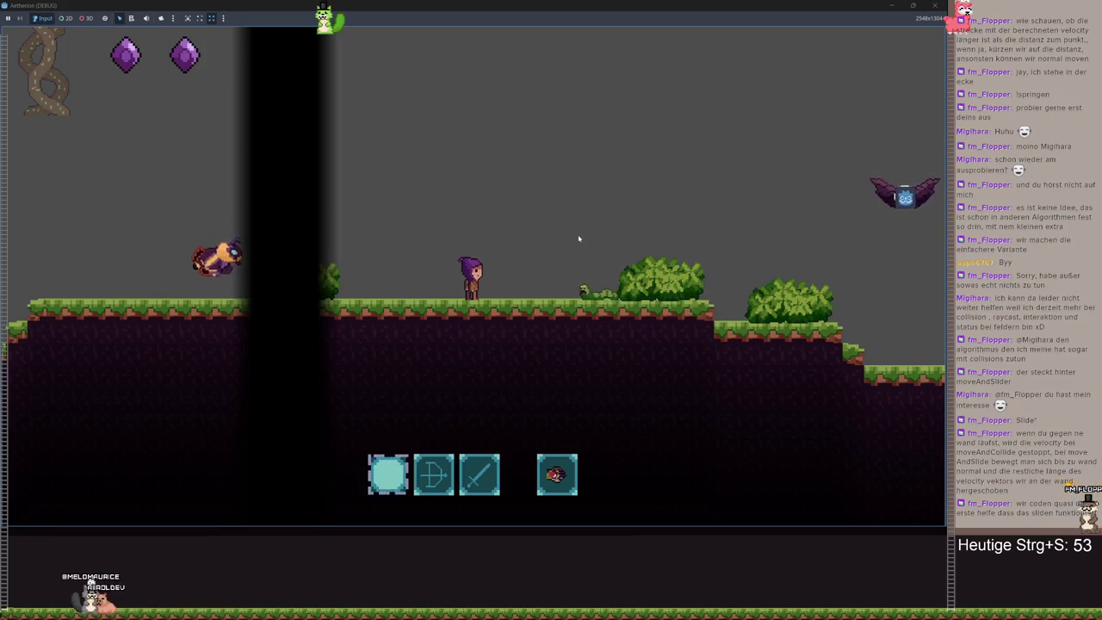
key(Left)
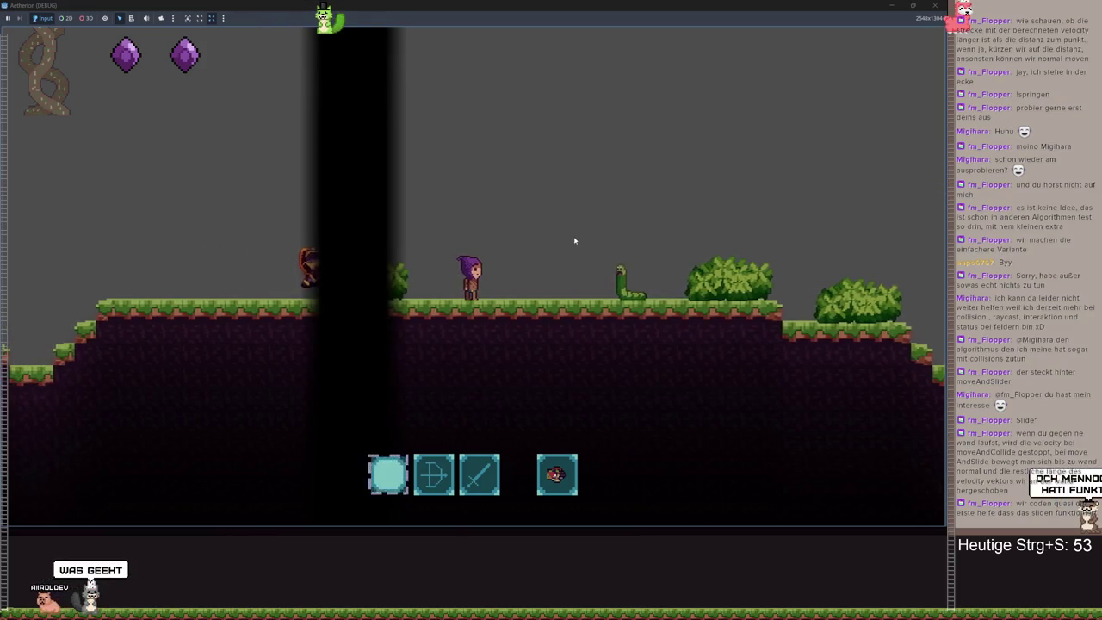
key(Escape)
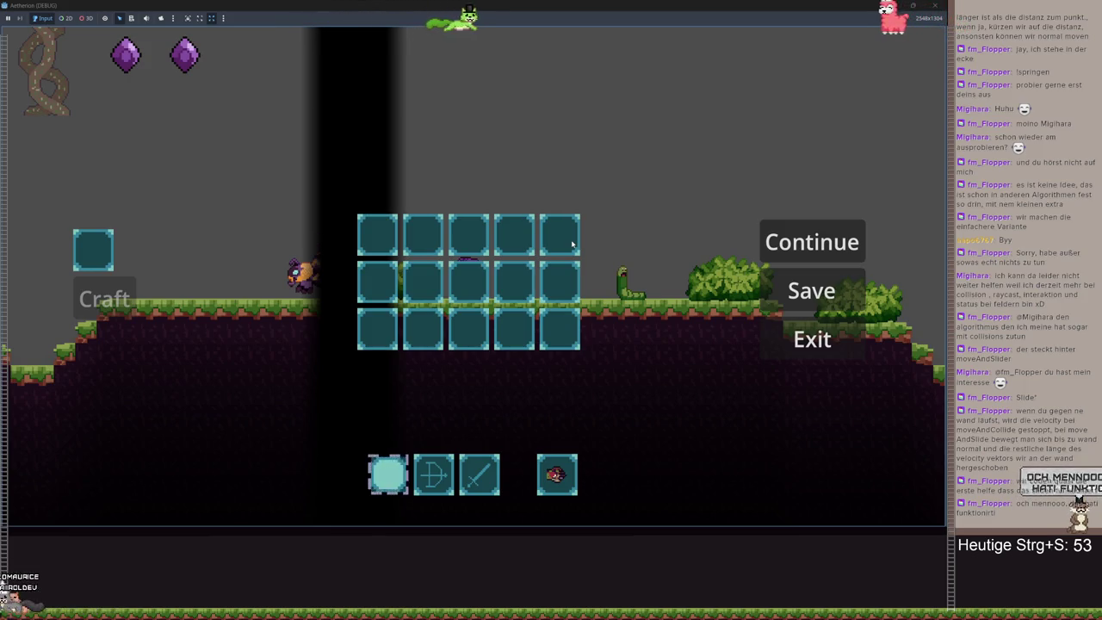
key(Escape)
- Dig down with hotbar slot 4, refill the shaft with dirt from slot 1, and jump
key(2)
key(4)
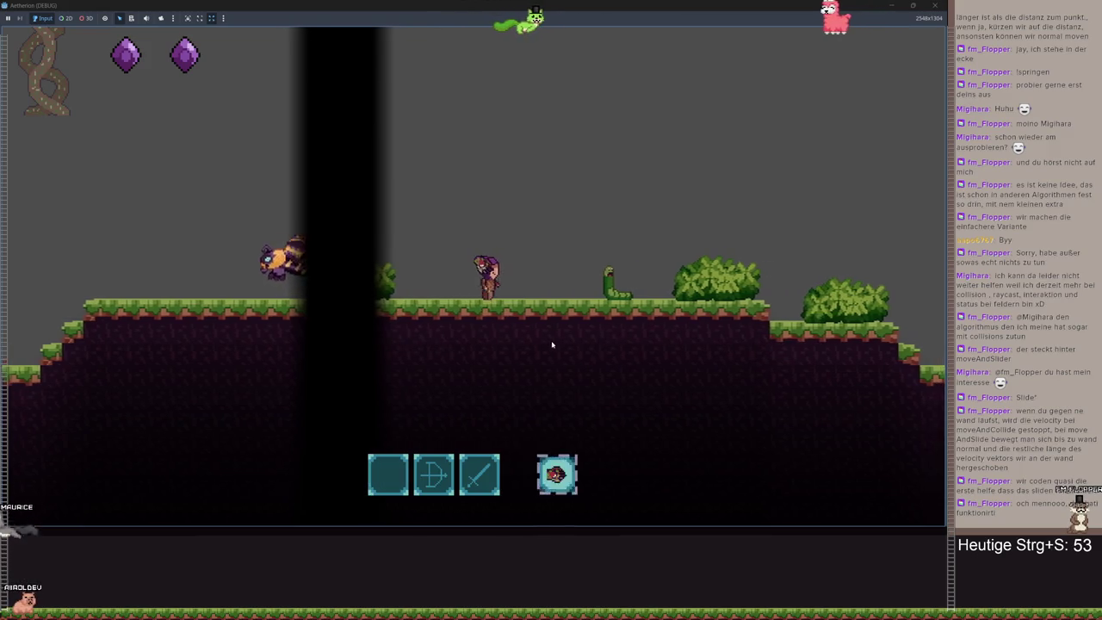
click(474, 334)
click(475, 337)
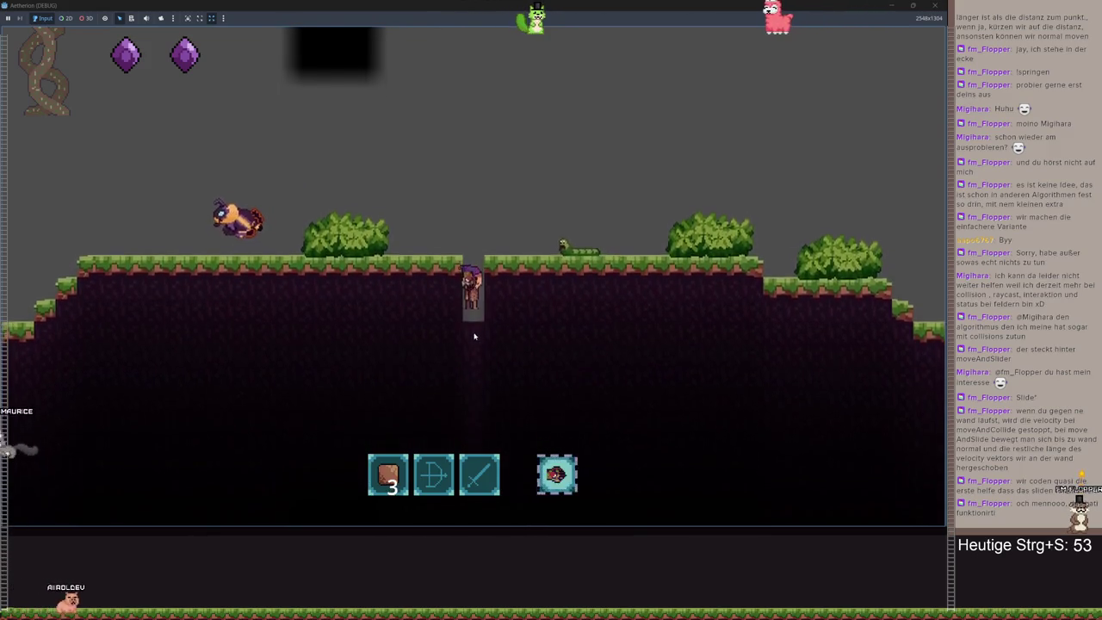
key(1)
key(space)
click(474, 305)
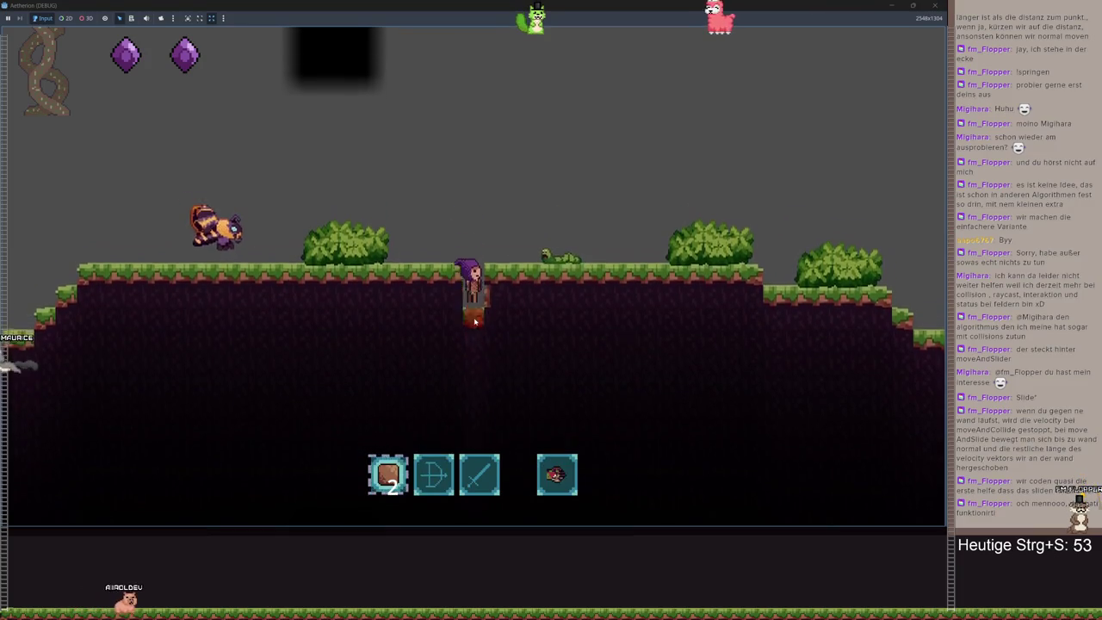
key(a)
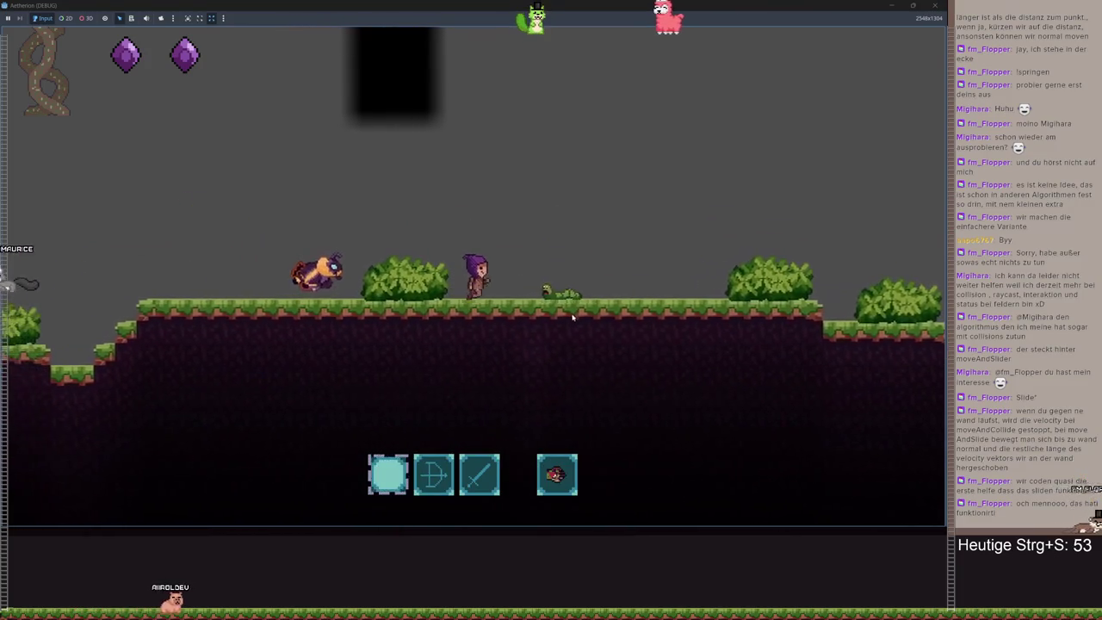
key(d)
key(space)
- Pause and resume twice, then break the bush and dig beside the character
key(Escape)
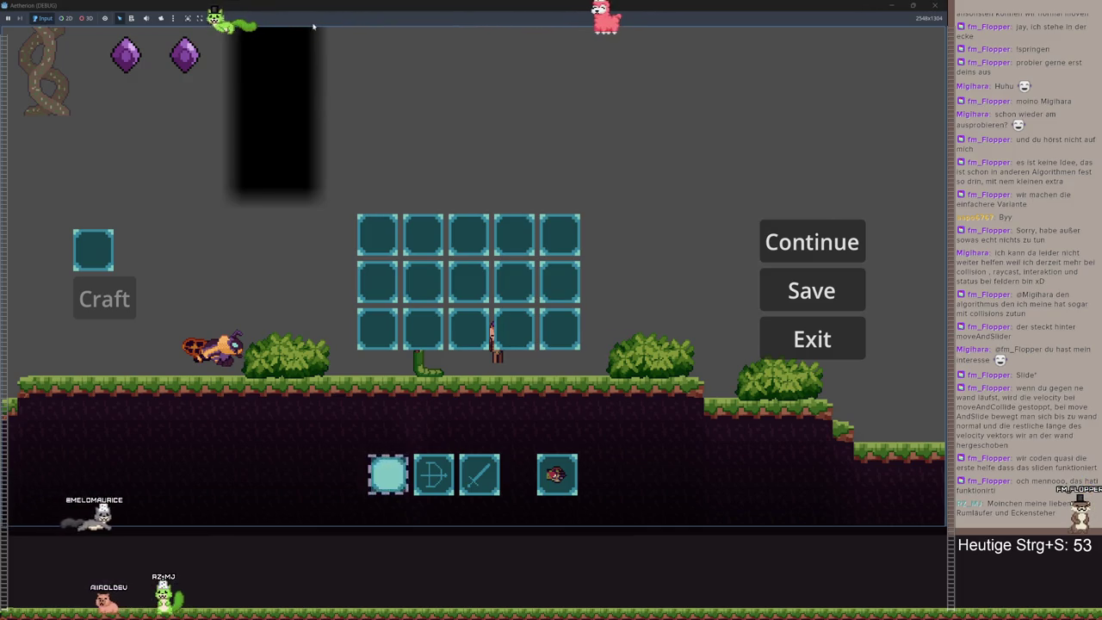
click(806, 243)
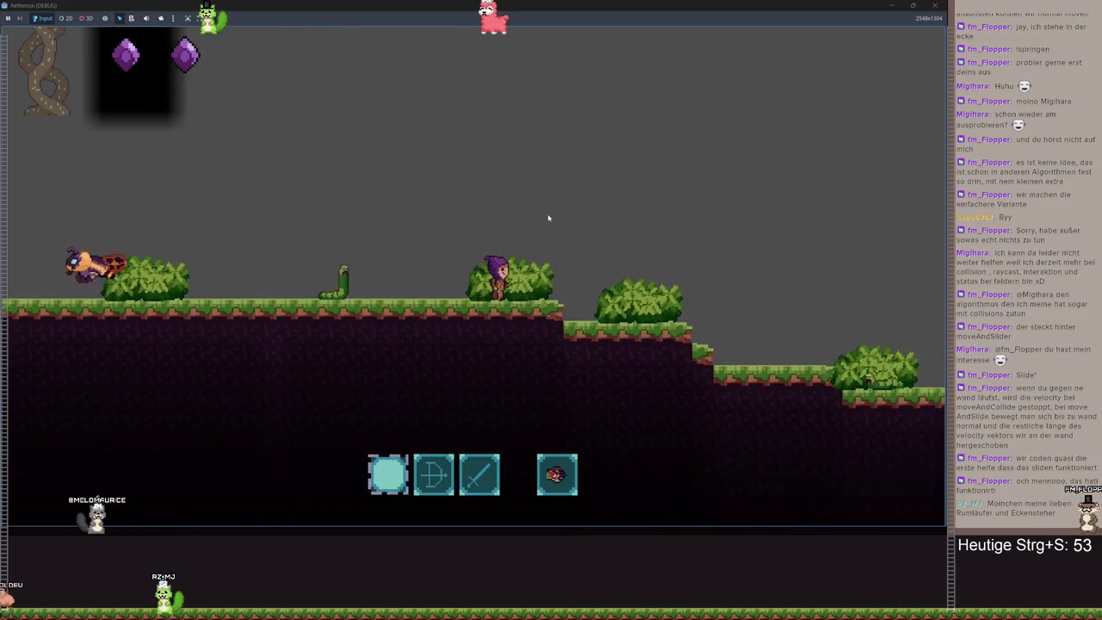
key(Escape)
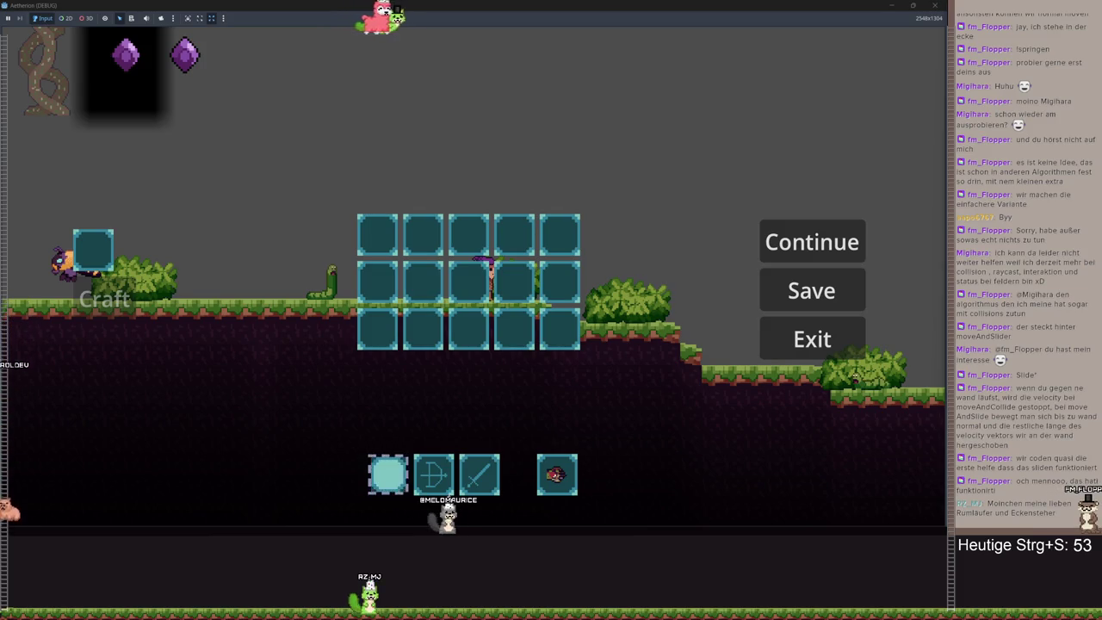
click(812, 241)
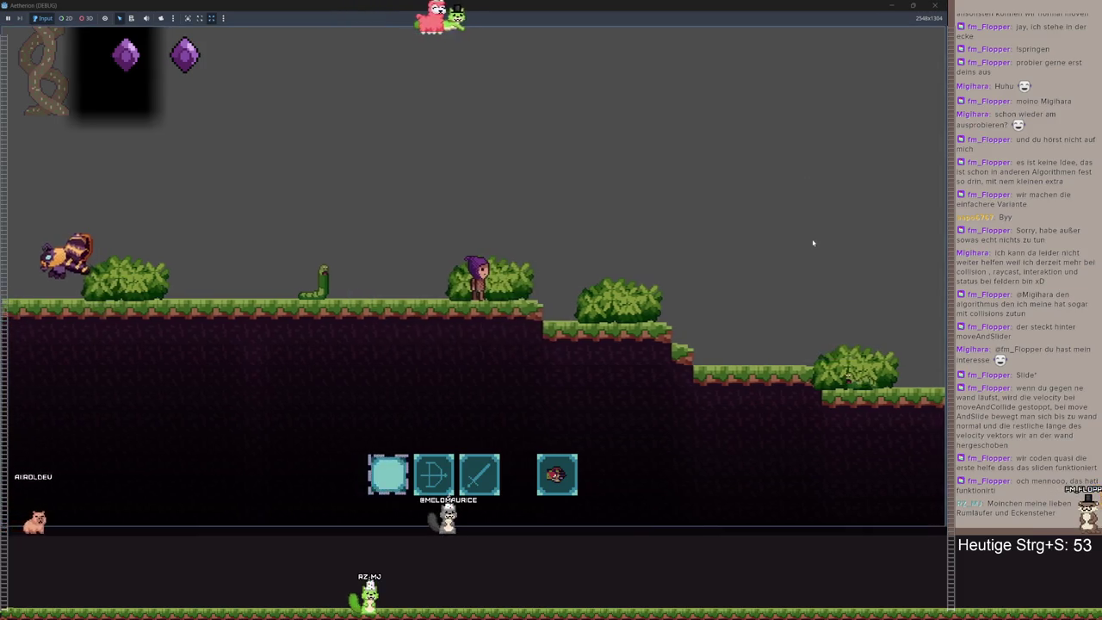
click(443, 293)
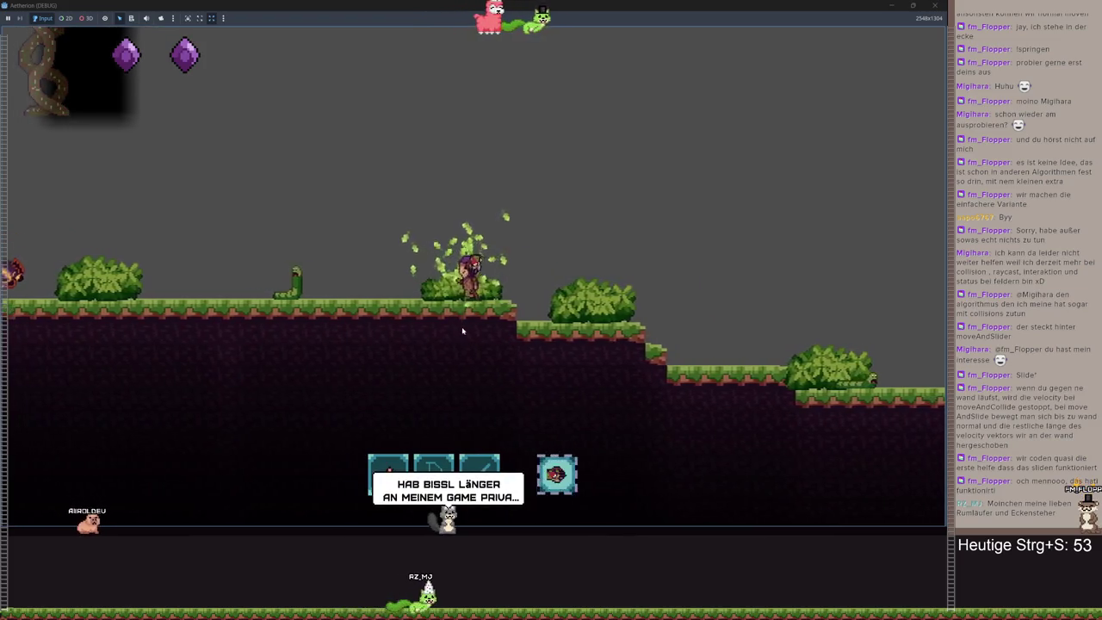
mouse_move(472, 348)
mouse_down()
mouse_move(517, 382)
mouse_move(503, 352)
mouse_up()
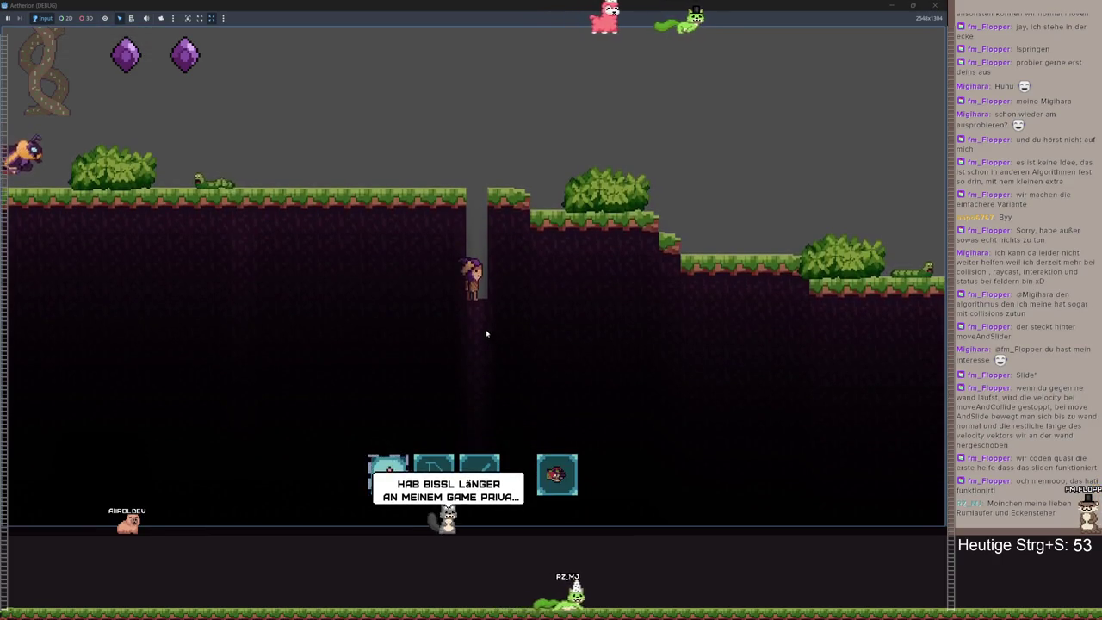
- Refill the shaft with dirt, then Exit to the main menu and close the game
key(Escape)
key(Escape)
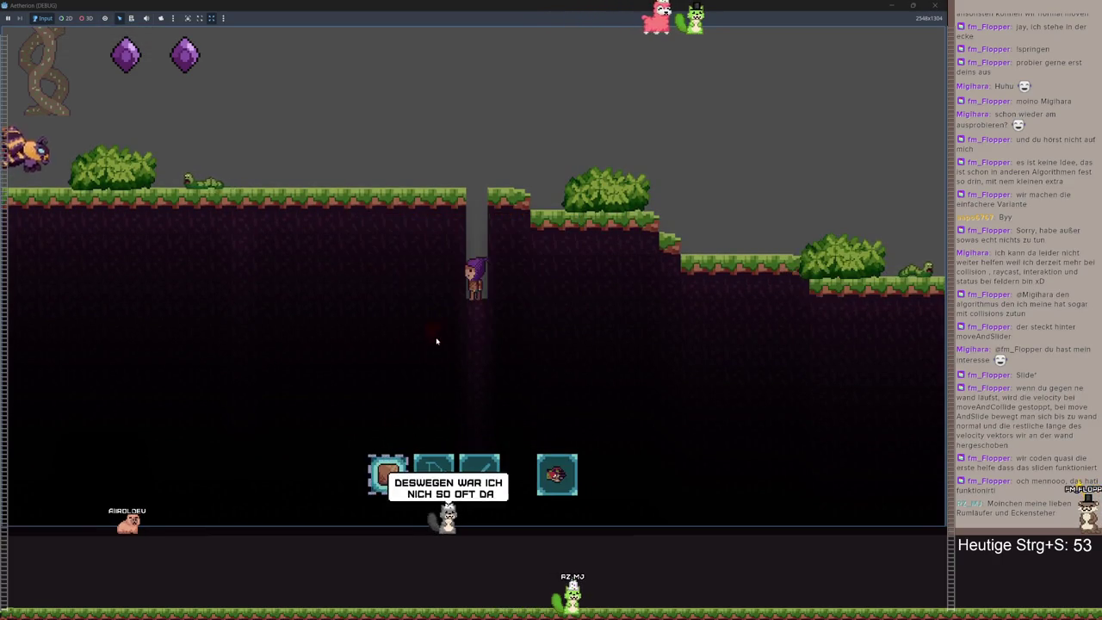
key(space)
click(479, 319)
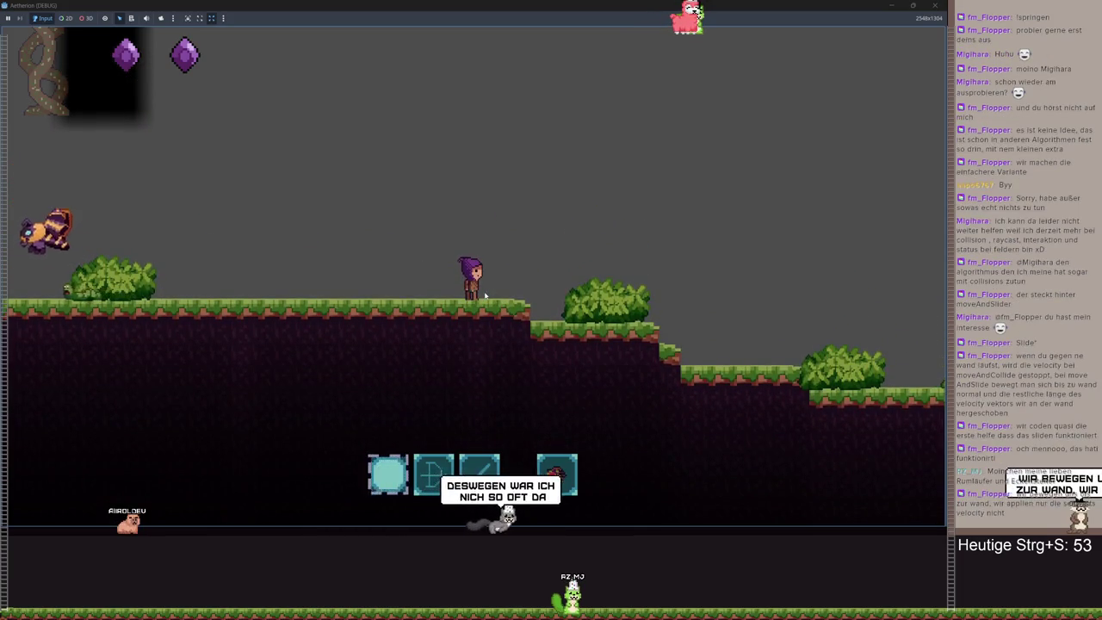
key(Escape)
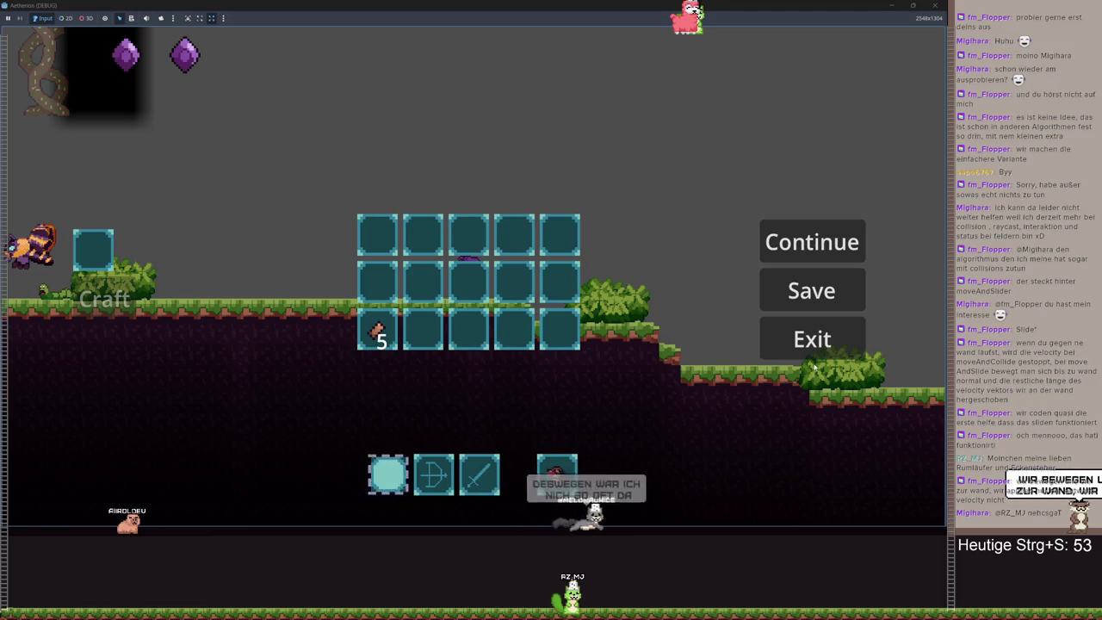
click(812, 339)
click(551, 353)
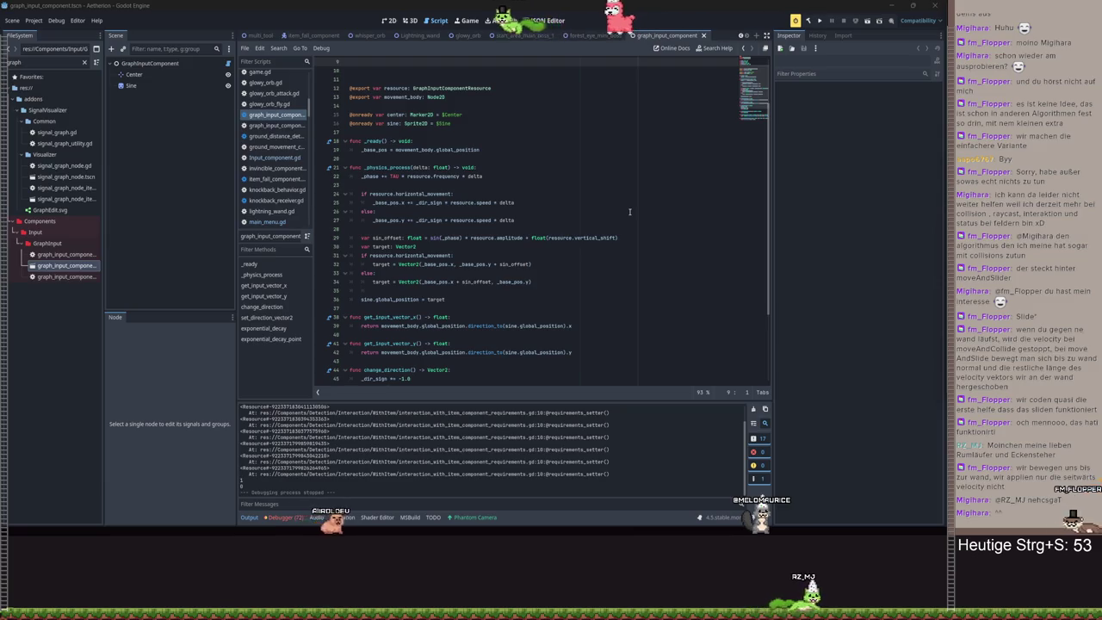
- Insert an empty line after the get_input_vector_x signature and select the return line's direction_to expression
scroll(630, 211, down, 4)
click(610, 211)
scroll(623, 211, up, 2)
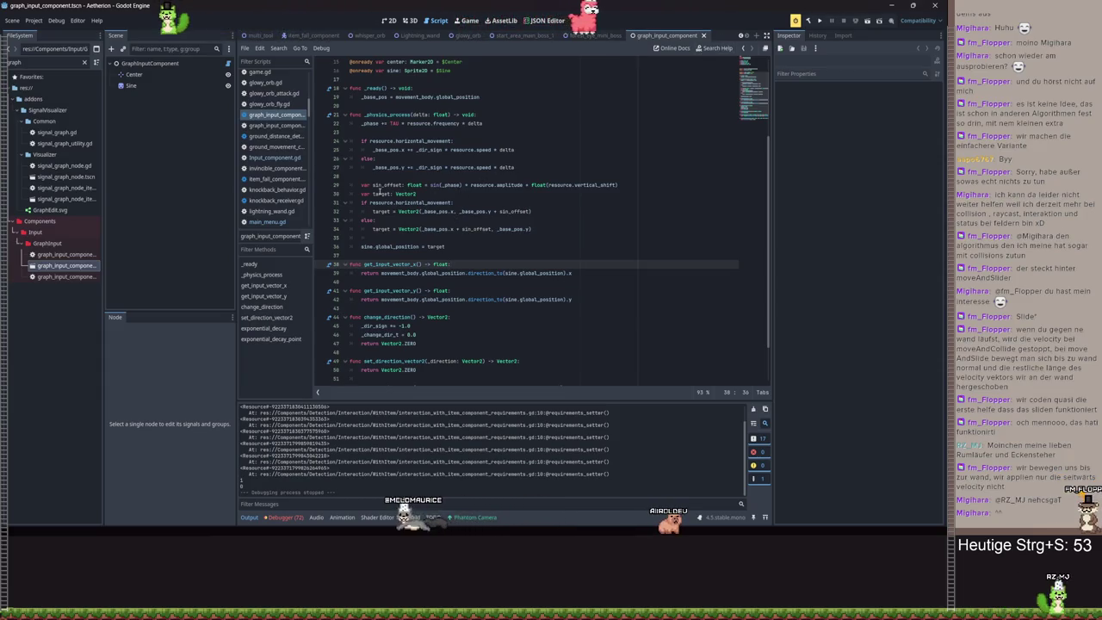
double_click(362, 123)
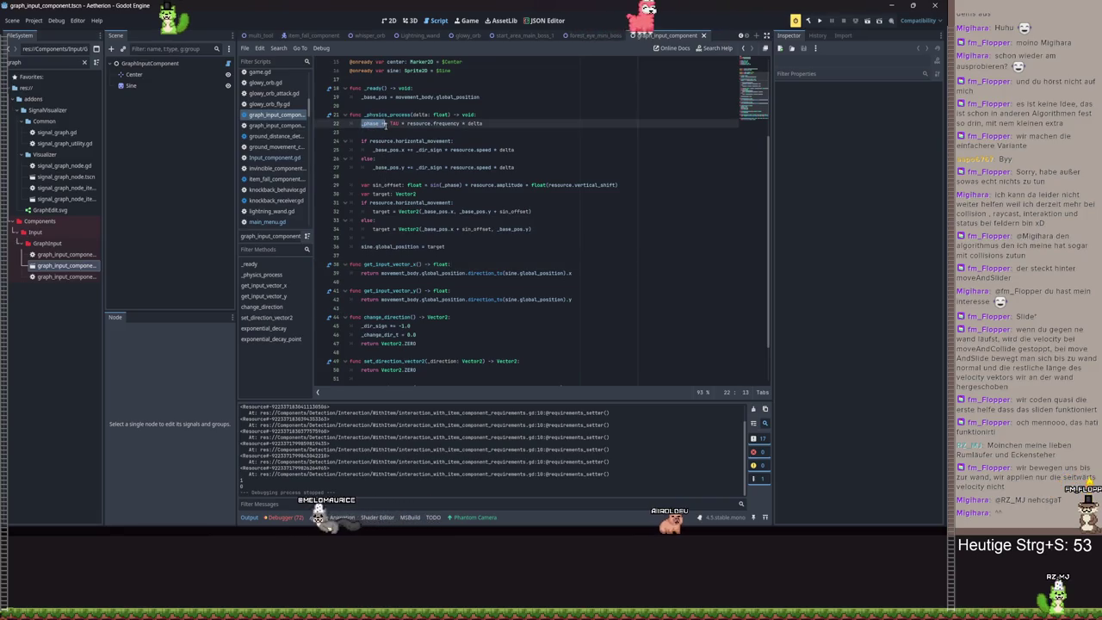
click(492, 260)
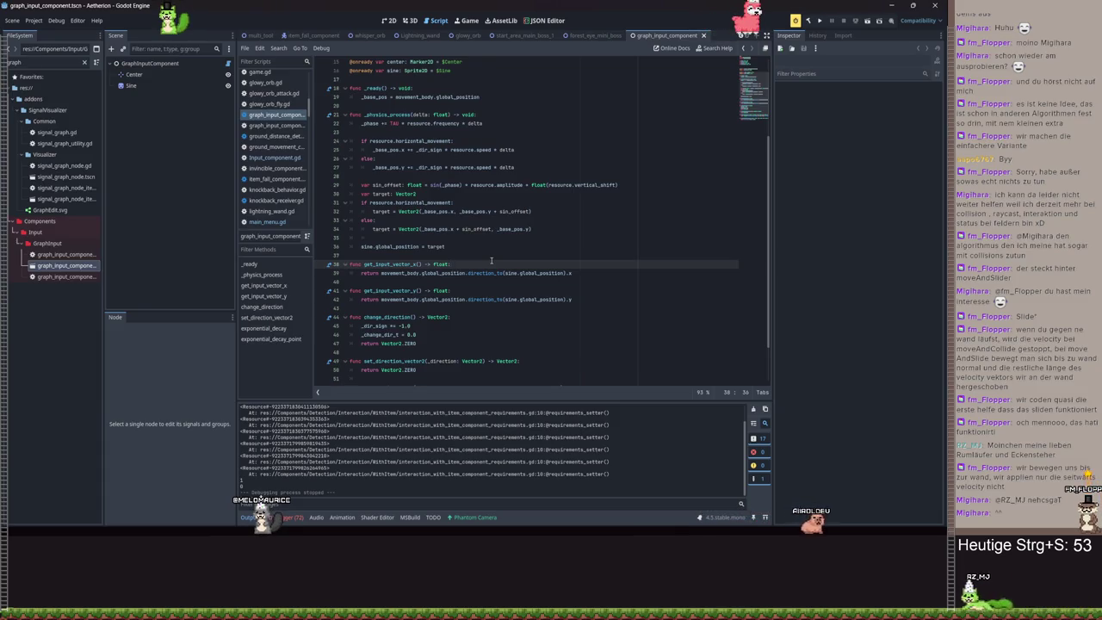
key(Return)
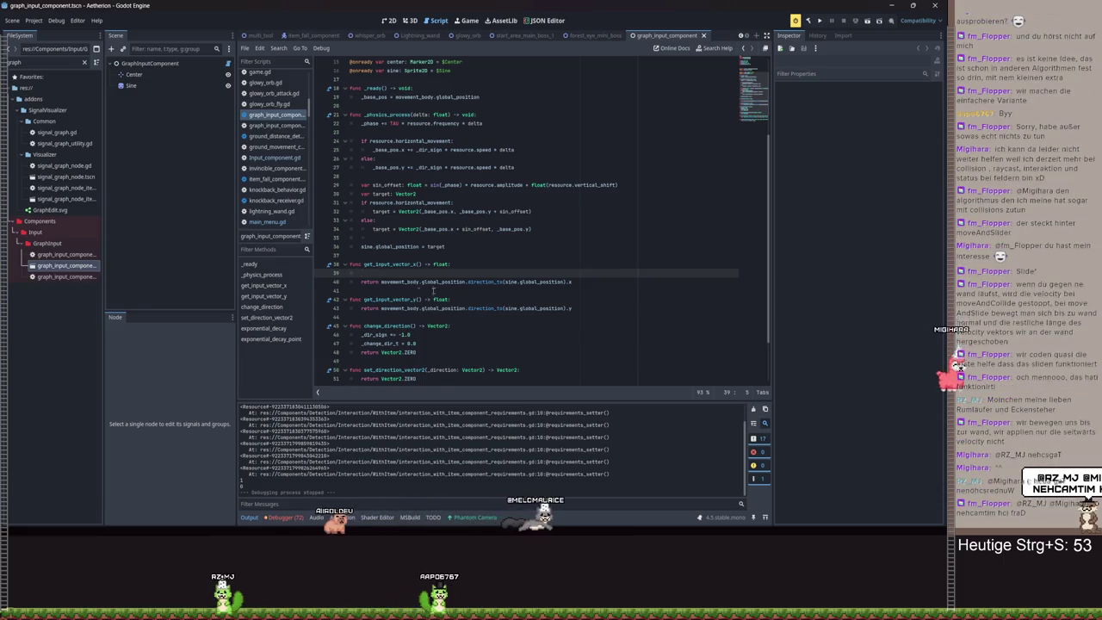
drag(571, 281, 383, 282)
key(ctrl+c)
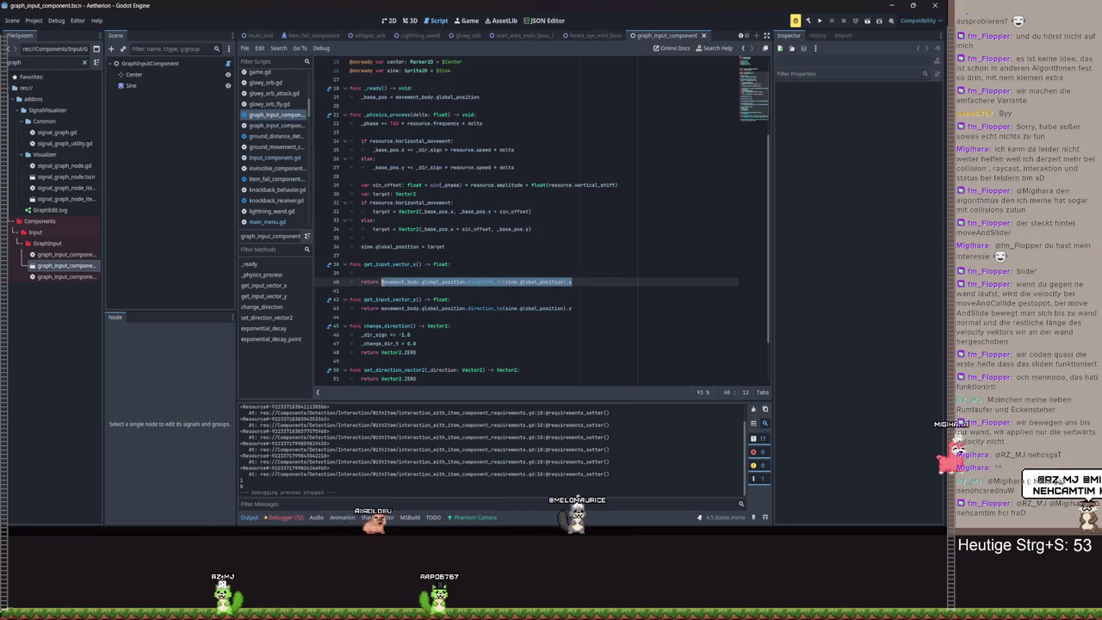
- Complete the if line with the distance (sine.global_position - movement_body.global_position).length()
click(489, 282)
click(419, 273)
text(if re)
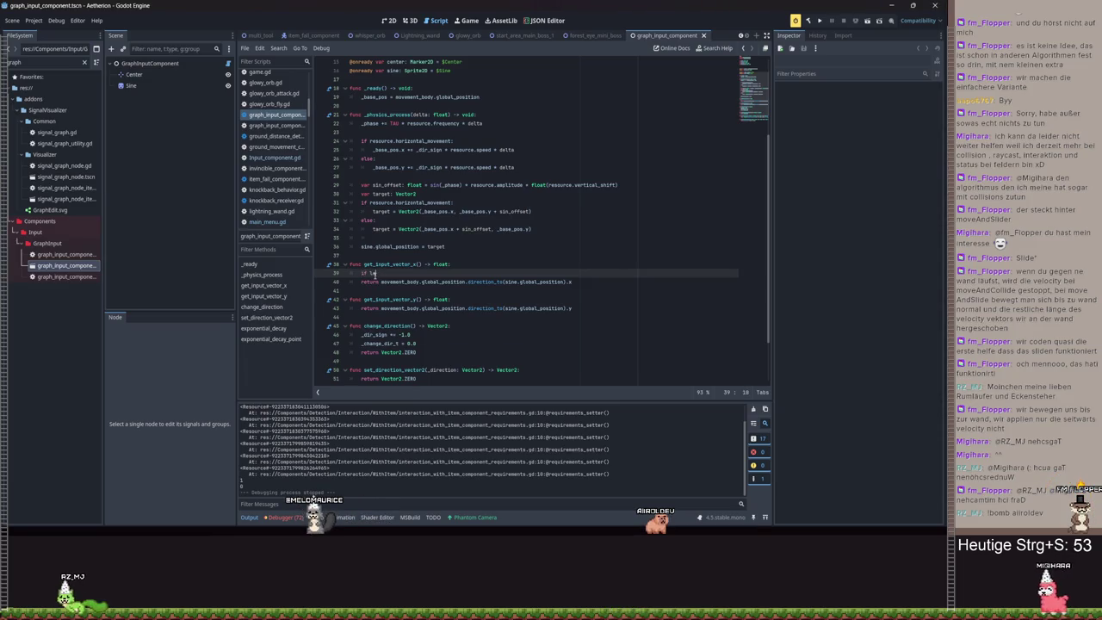
key(BackSpace)
key(BackSpace)
text(if)
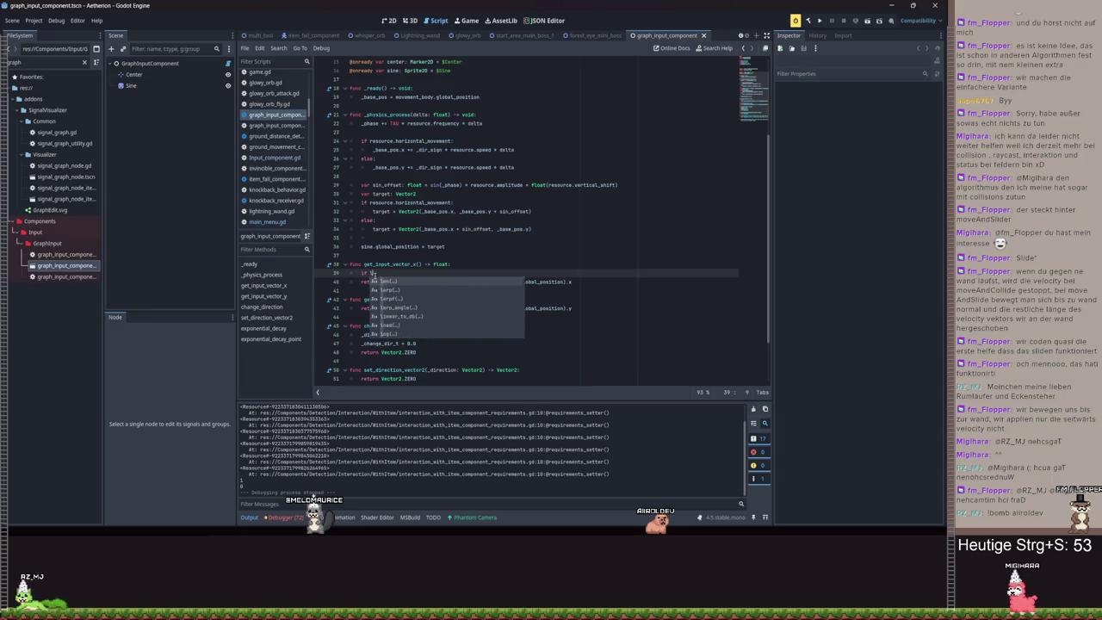
text((si)
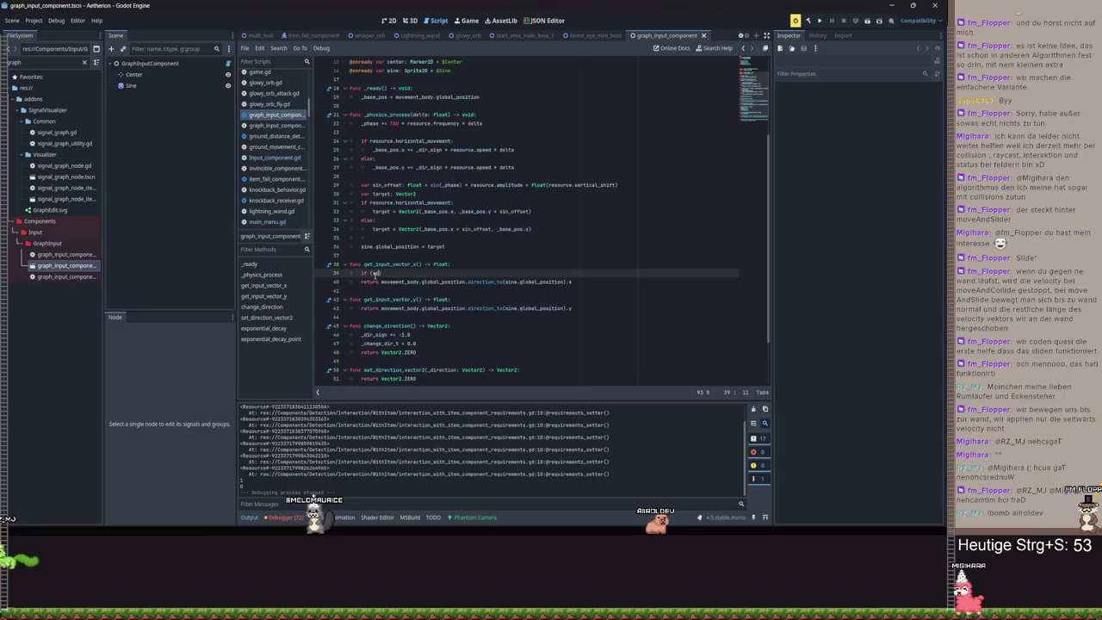
text(ne.)
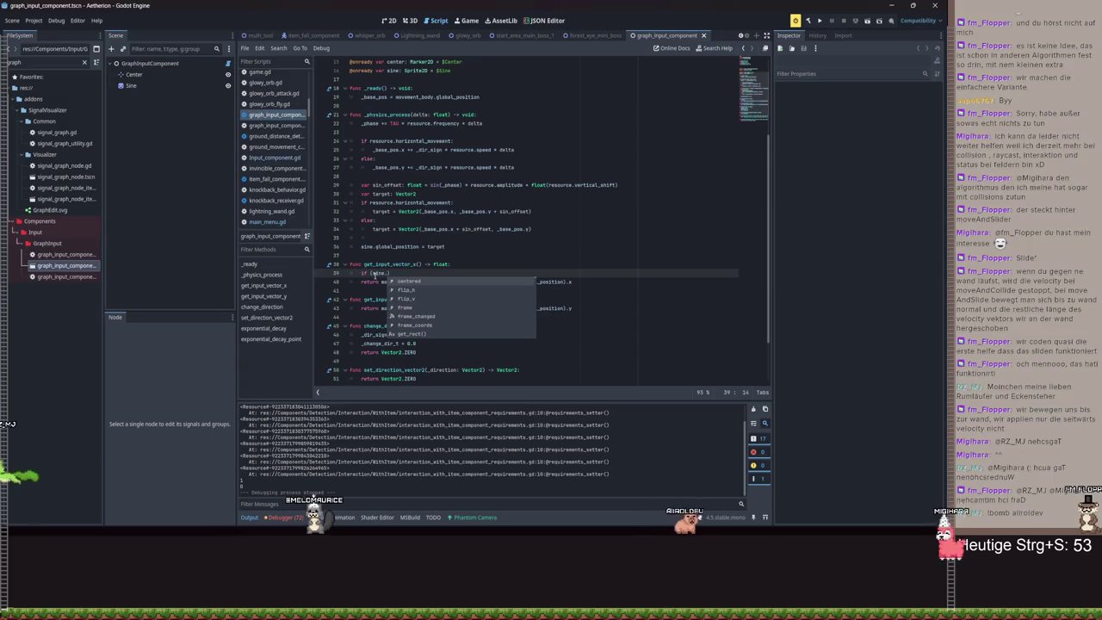
text(global_position - movement_body.global_position))
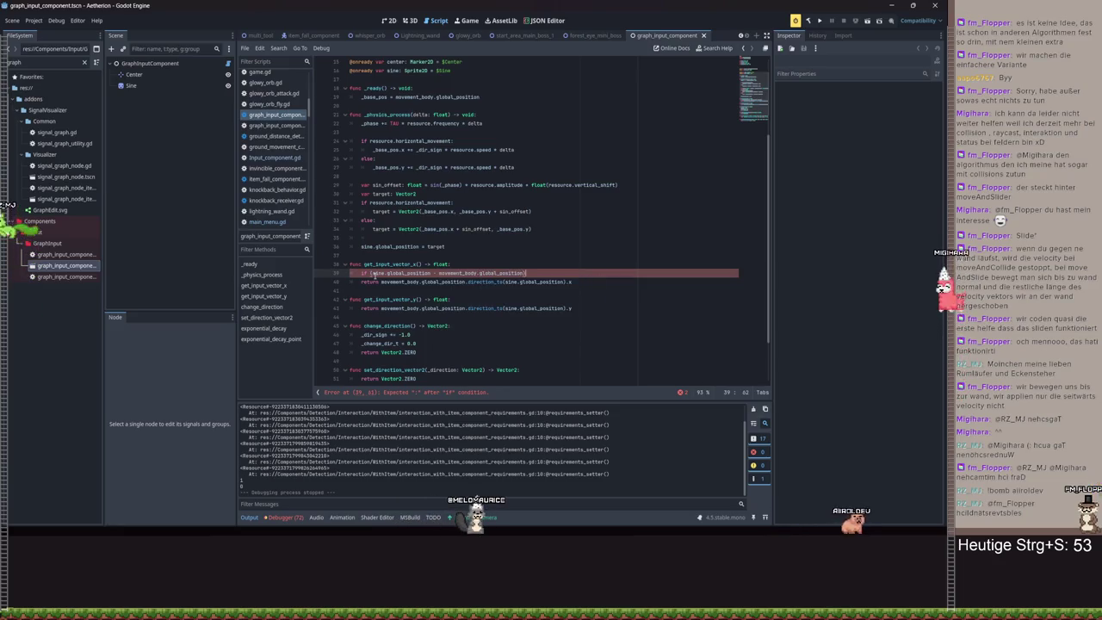
text(.length())
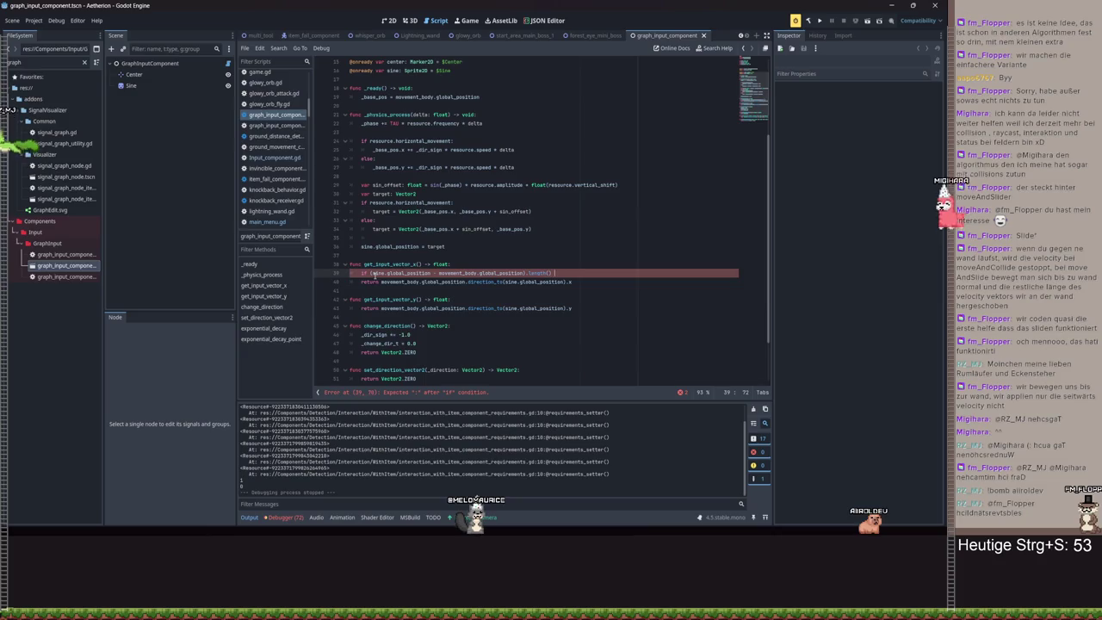
- Declare var dir: Vector2 as movement_body's direction_to the sine node, and return dir.x
click(487, 265)
key(Return)
text(var dir: Vector2)
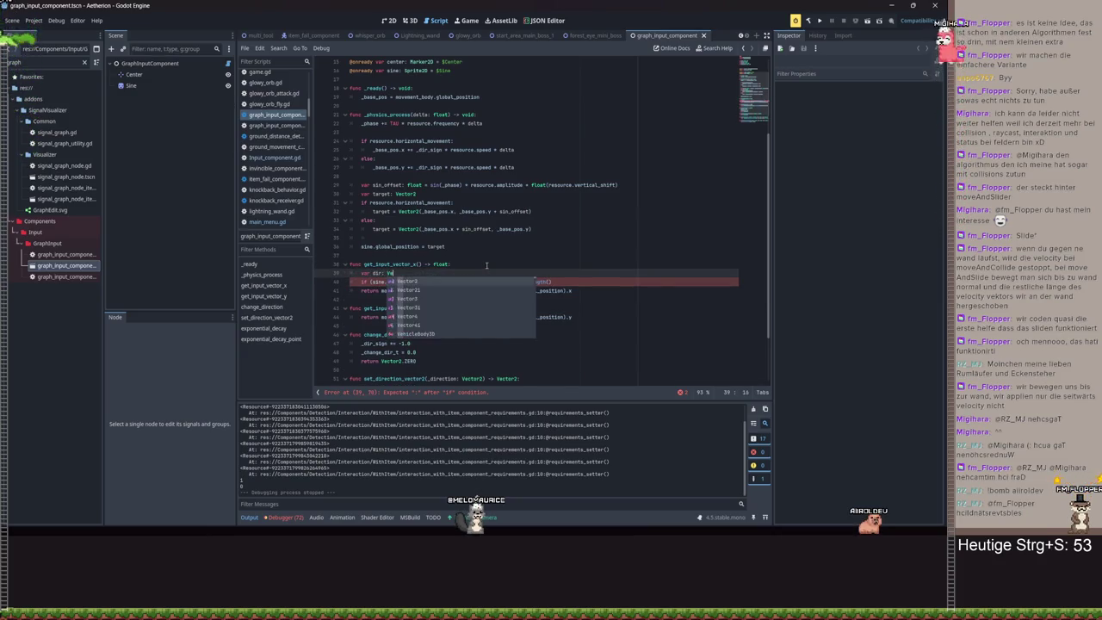
click(563, 291)
drag(564, 290, 382, 290)
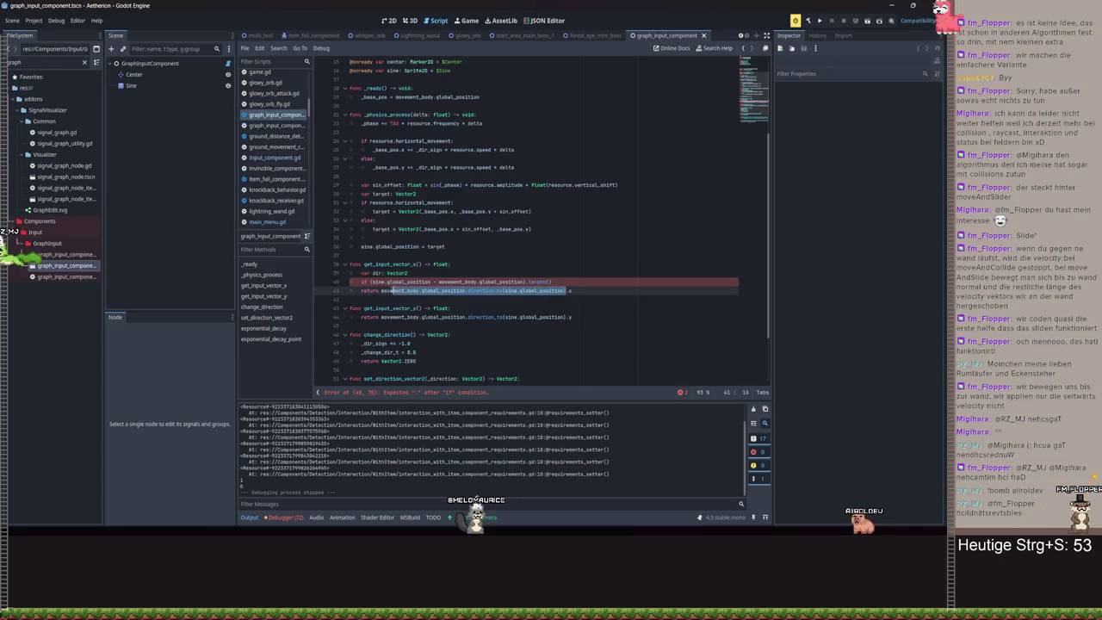
click(424, 272)
text(=)
key(ctrl+v)
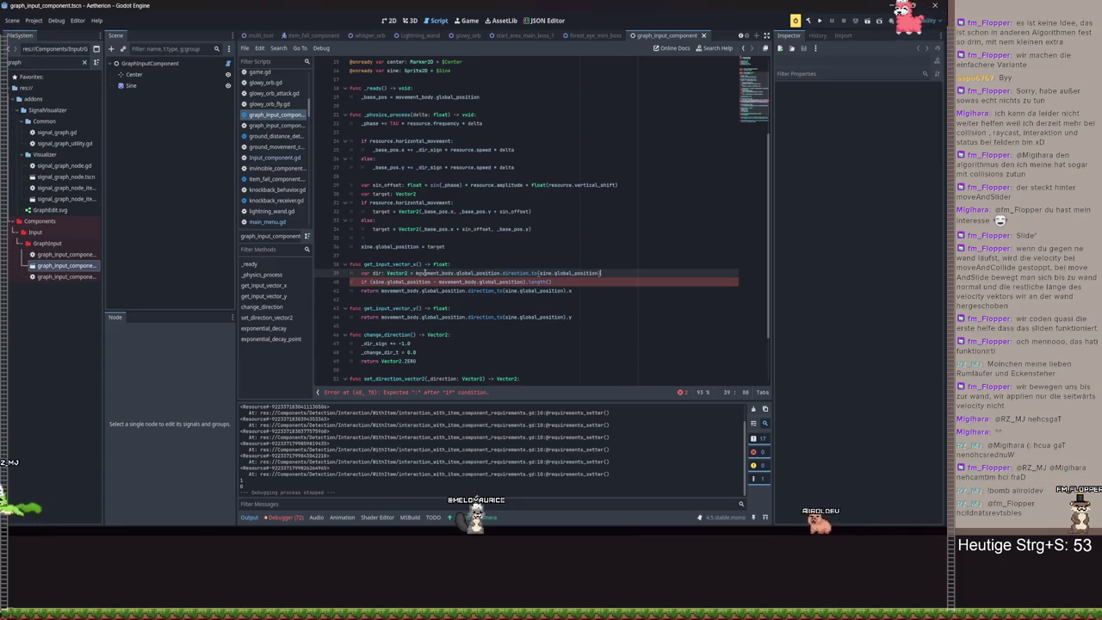
drag(380, 290, 567, 291)
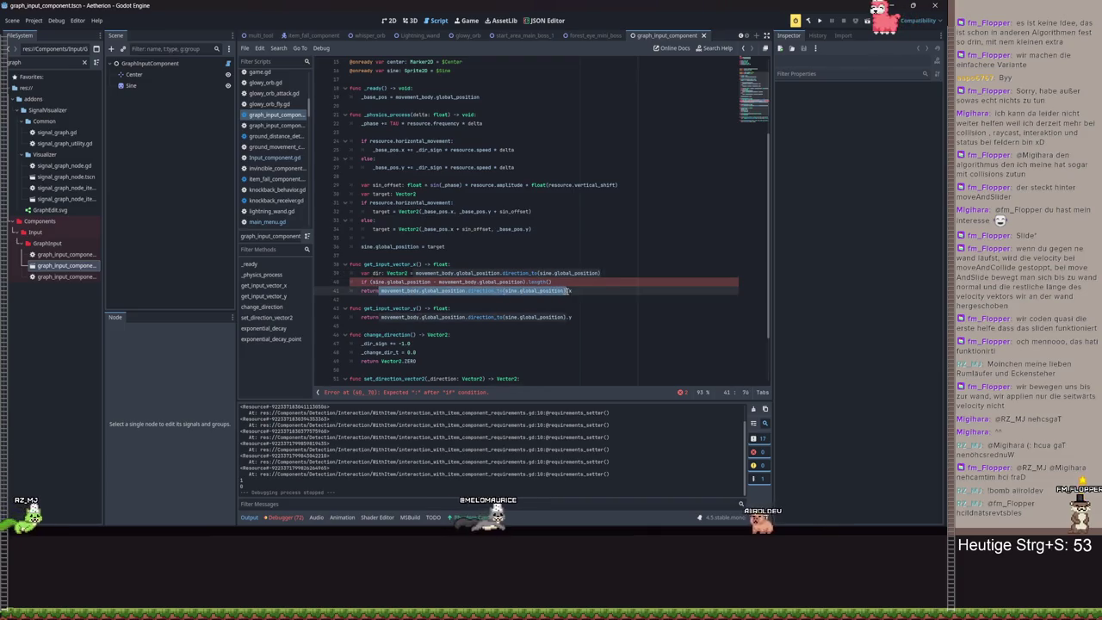
key(BackSpace)
text(dir)
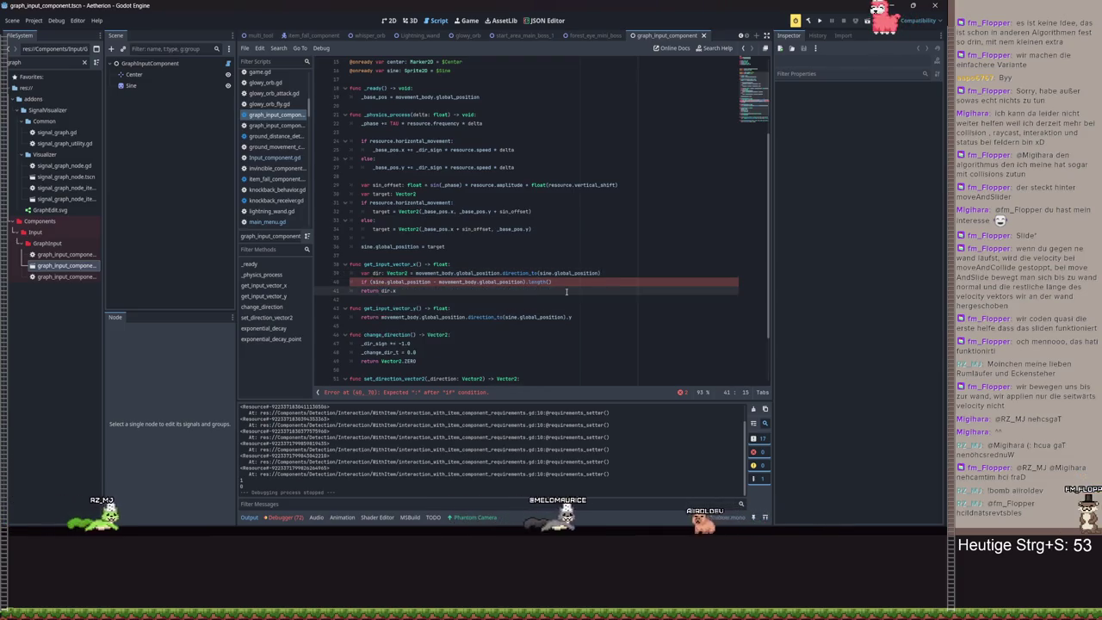
click(628, 272)
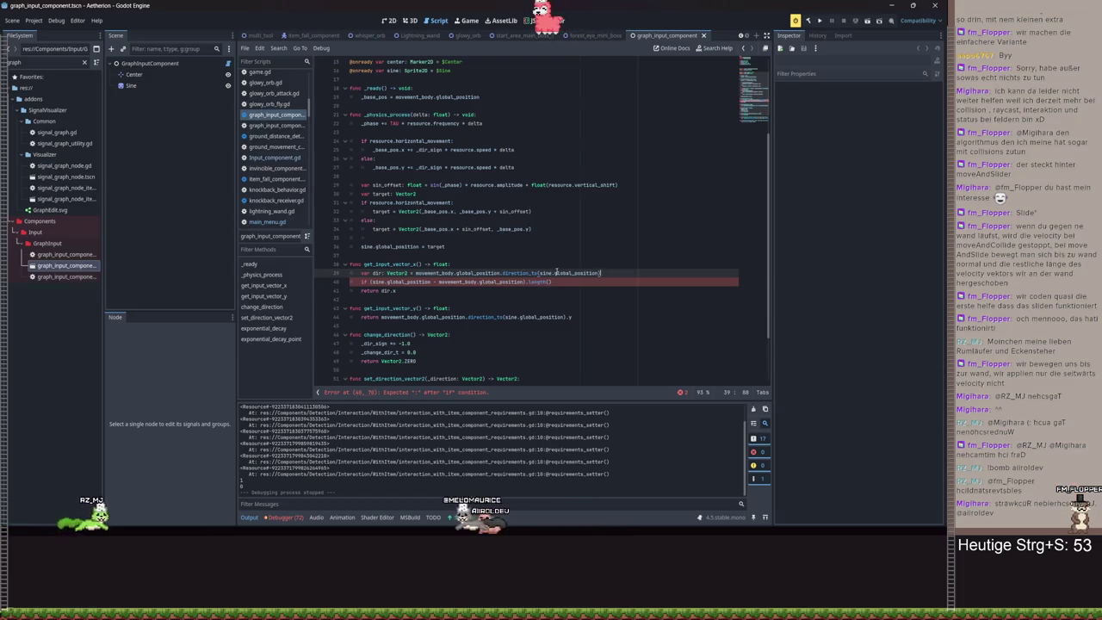
- Extend the distance if condition to compare against dir
mouse_move(555, 272)
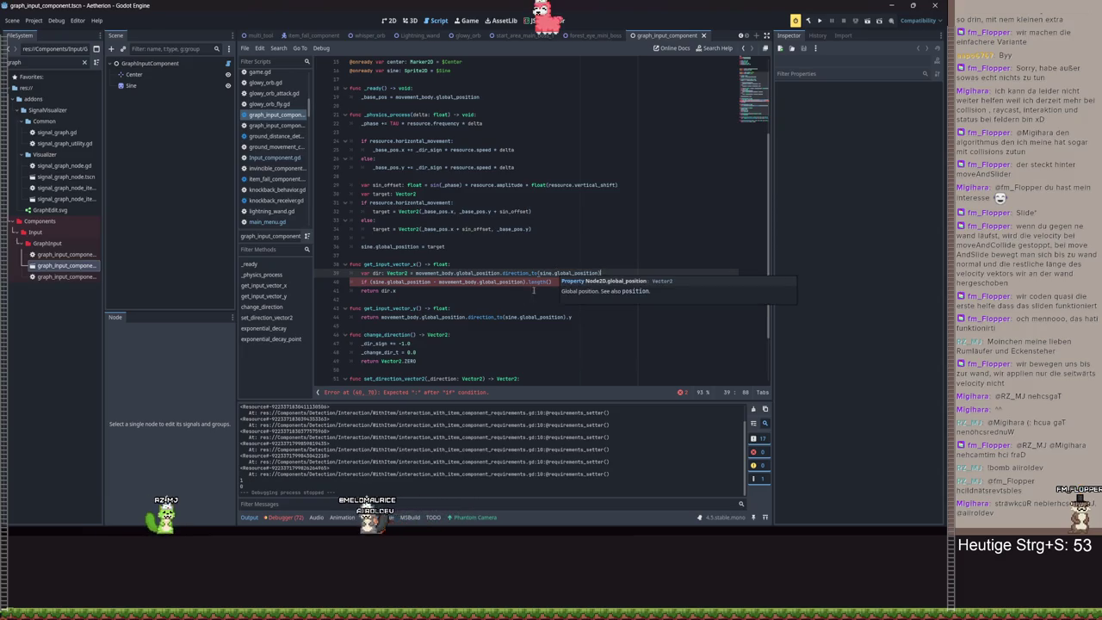
click(560, 282)
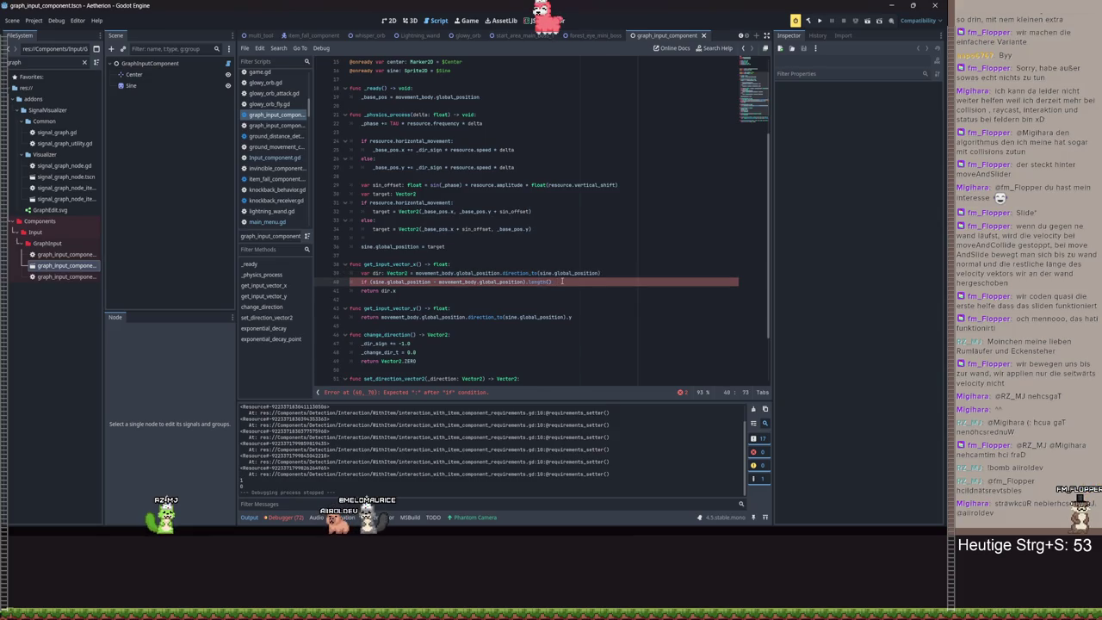
text(>dir.)
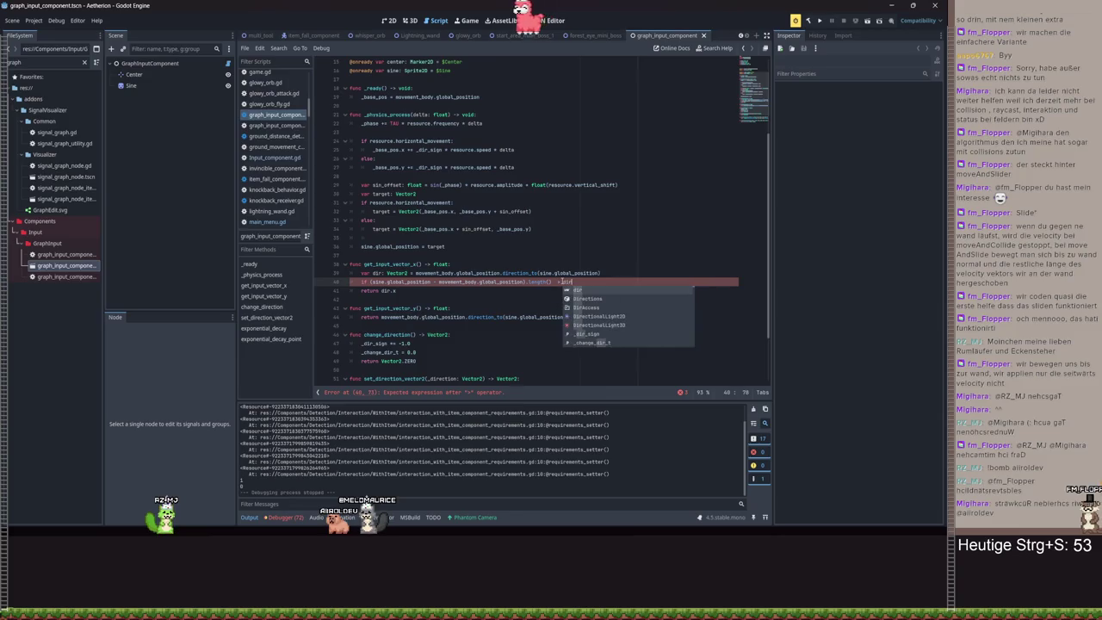
- Nest an if resource.horizontal_movement: block holding a partly typed return dir.x line
key(Return)
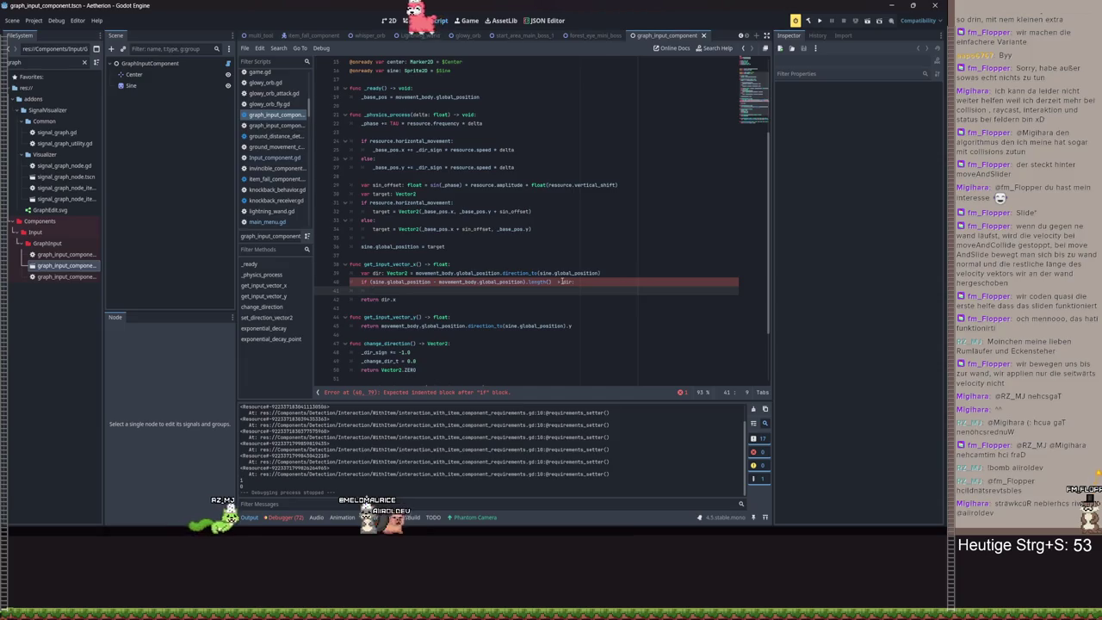
text(return)
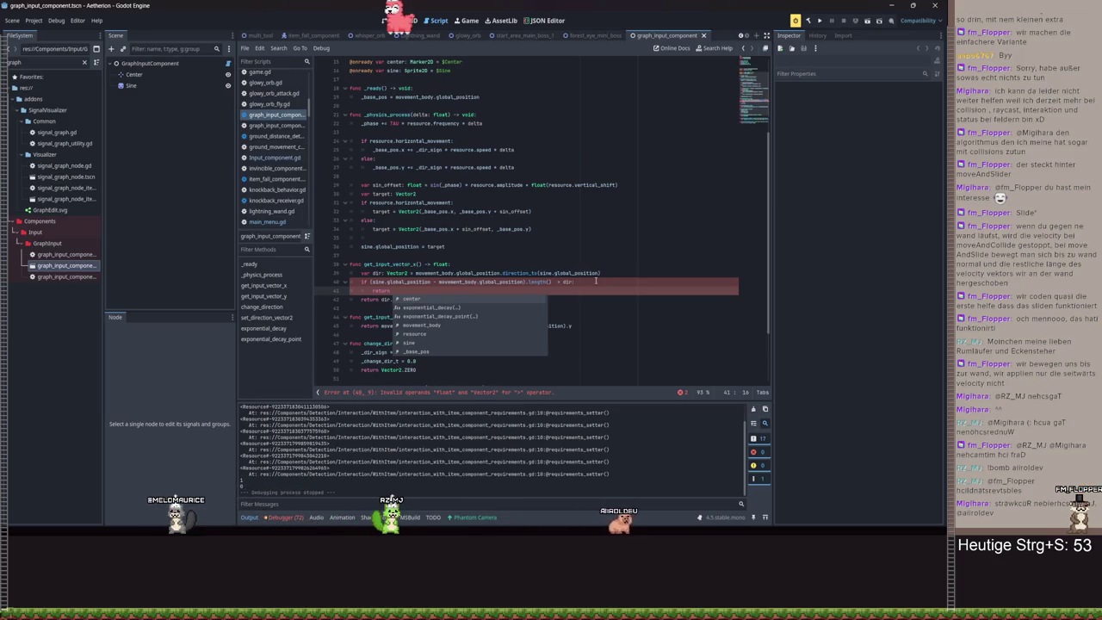
key(Escape)
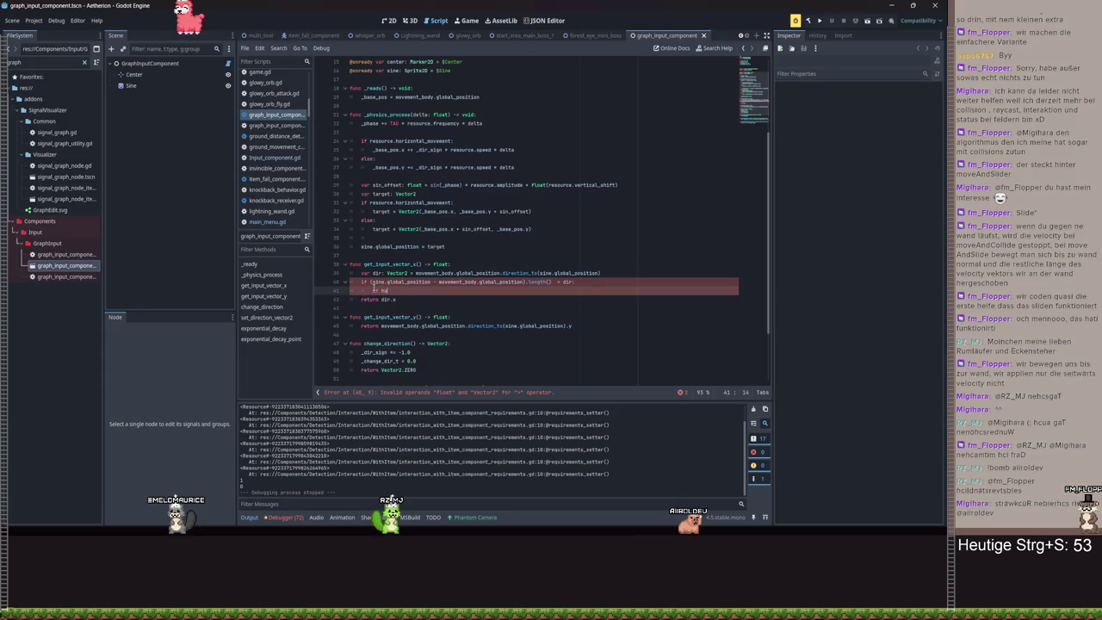
text(rizon)
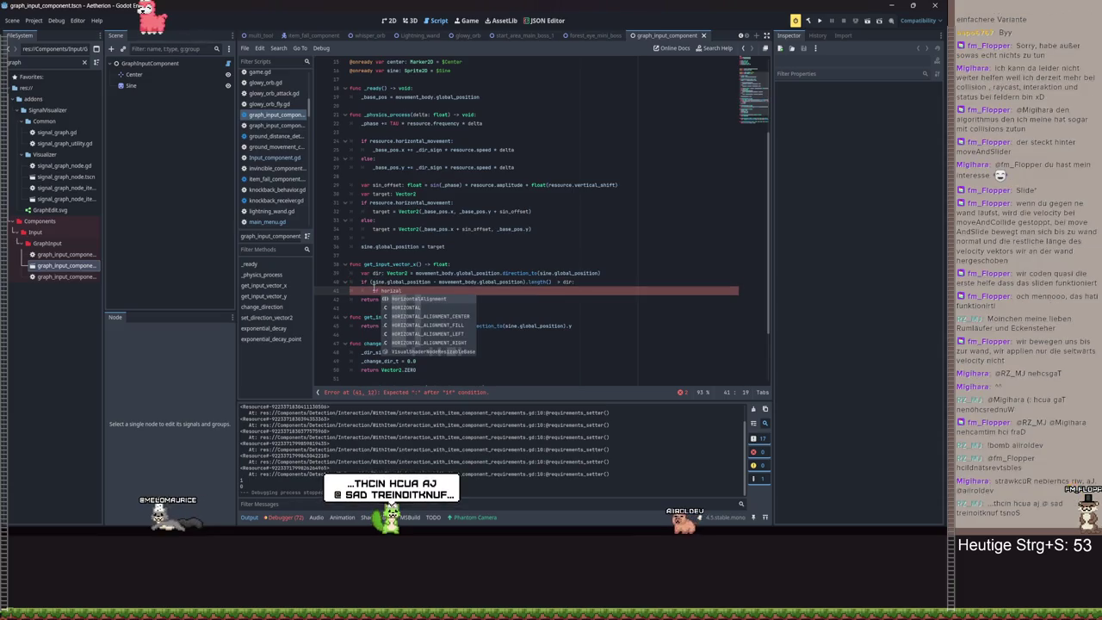
key(BackSpace)
key(BackSpace)
key(BackSpace)
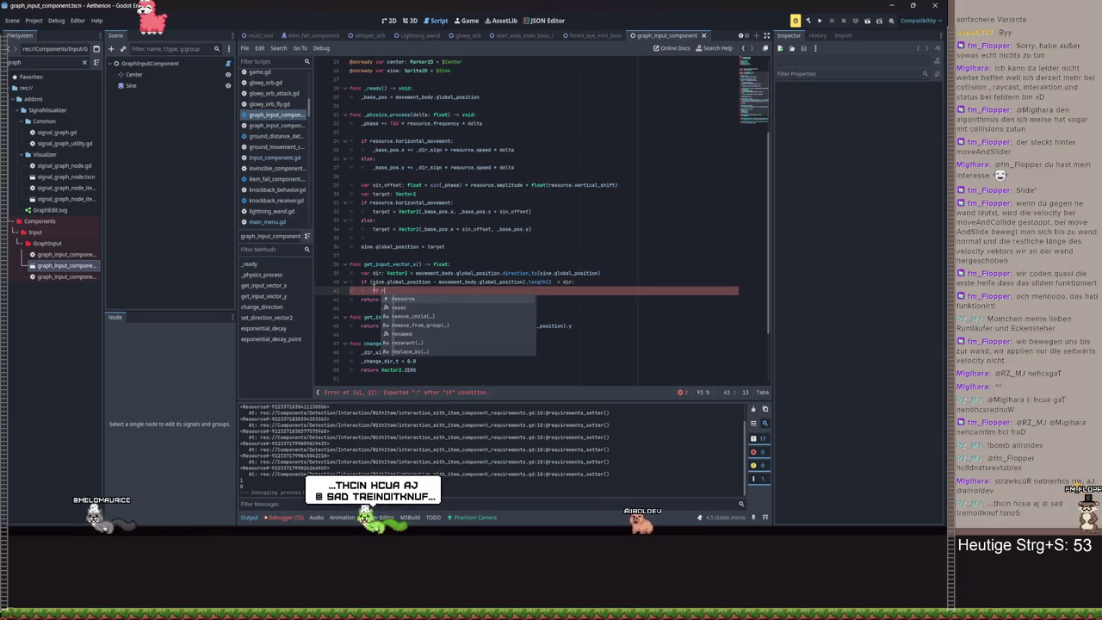
text(esource.hor)
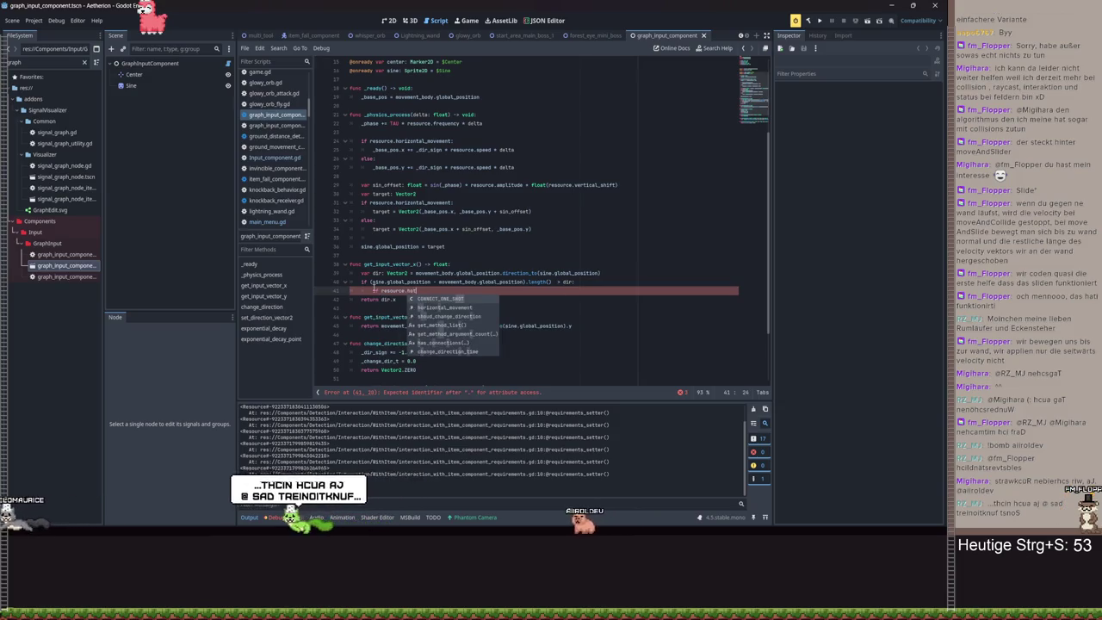
key(Return)
text(:)
key(Return)
text(return dir)
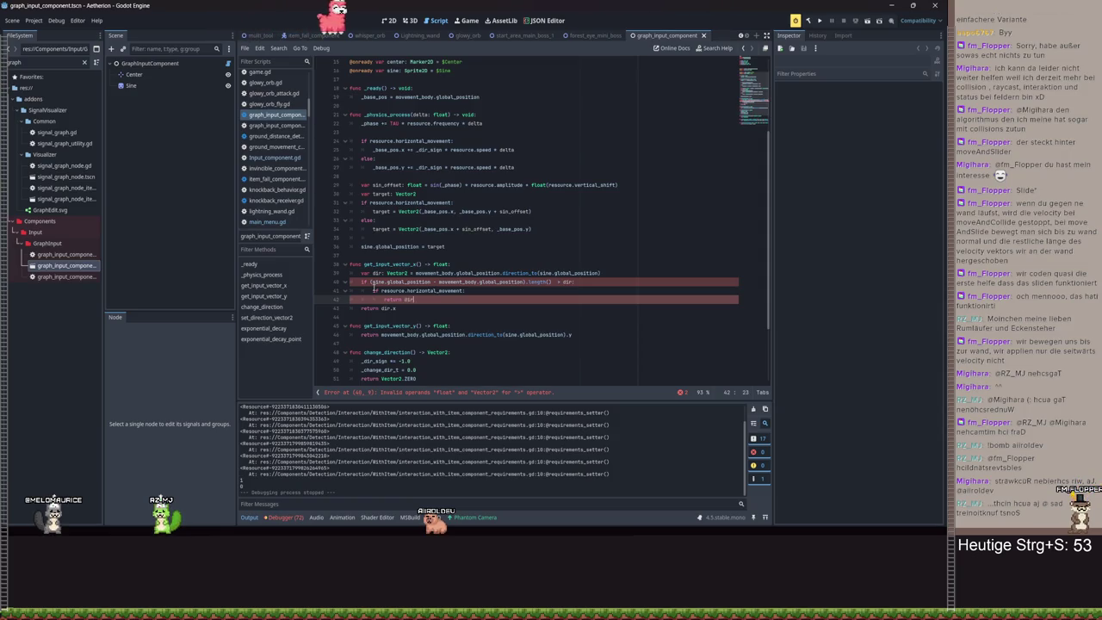
text(.x)
key(Escape)
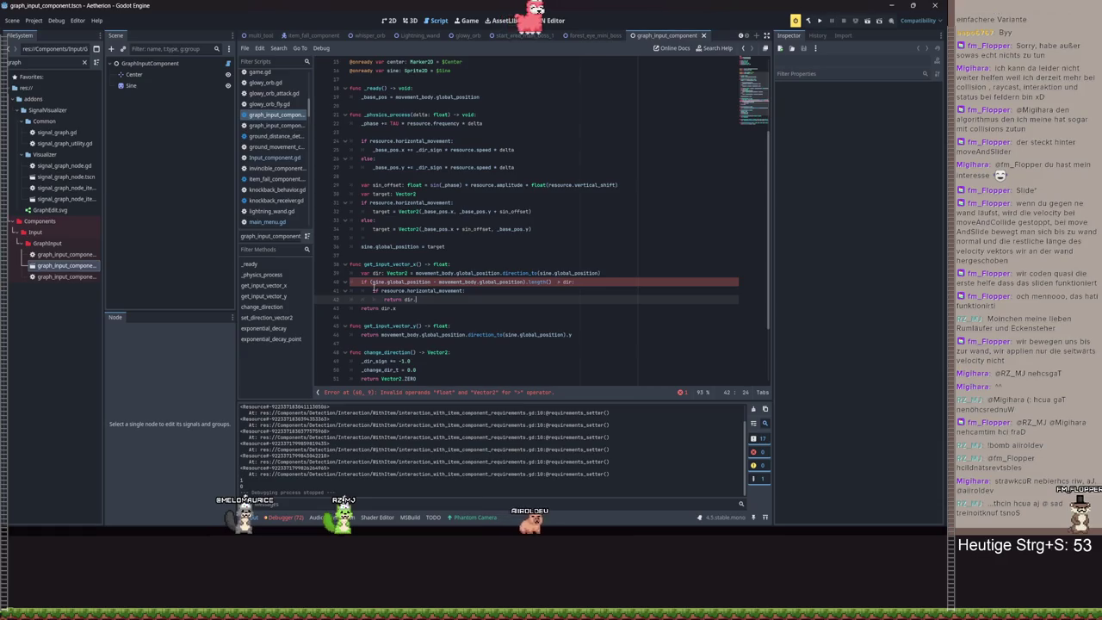
- Trim the nested return and compare the distance against dir.length()
key(BackSpace)
key(BackSpace)
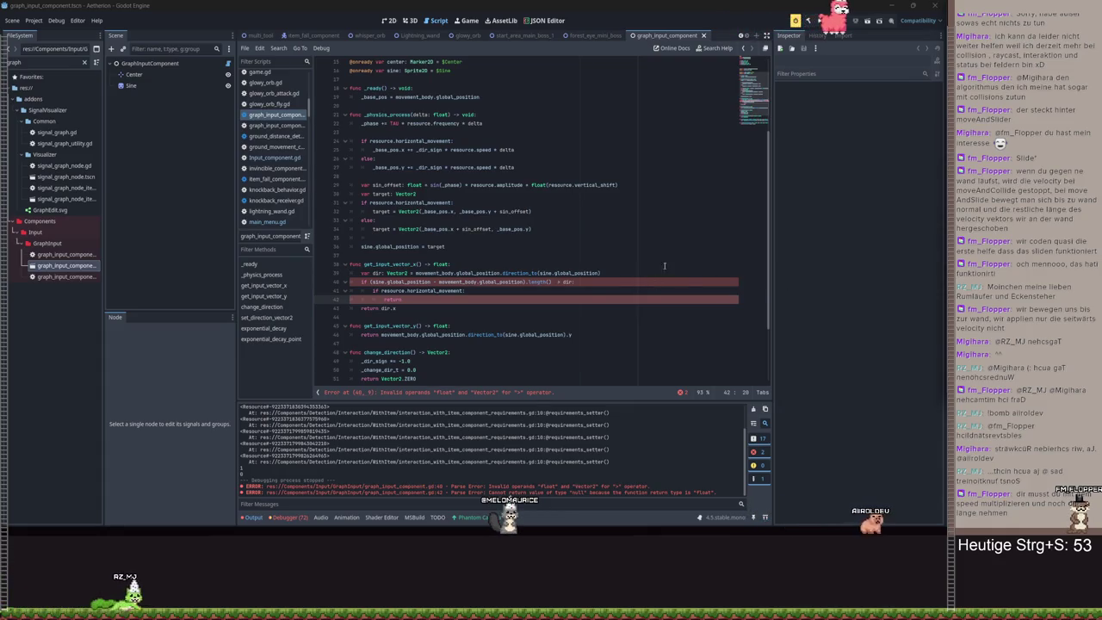
click(583, 284)
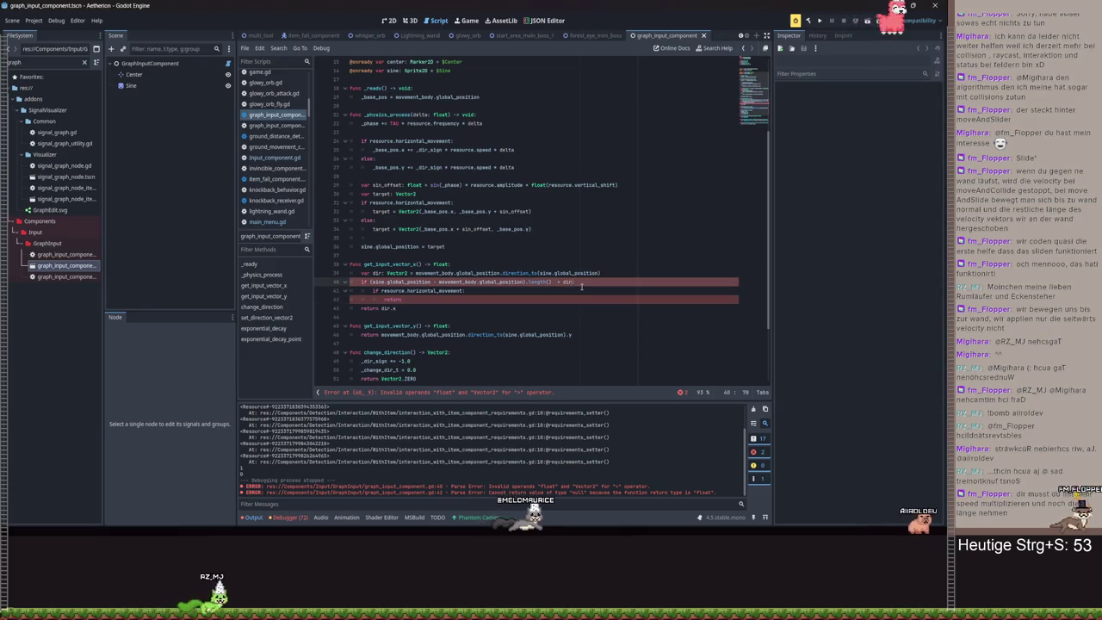
text(.len)
key(Return)
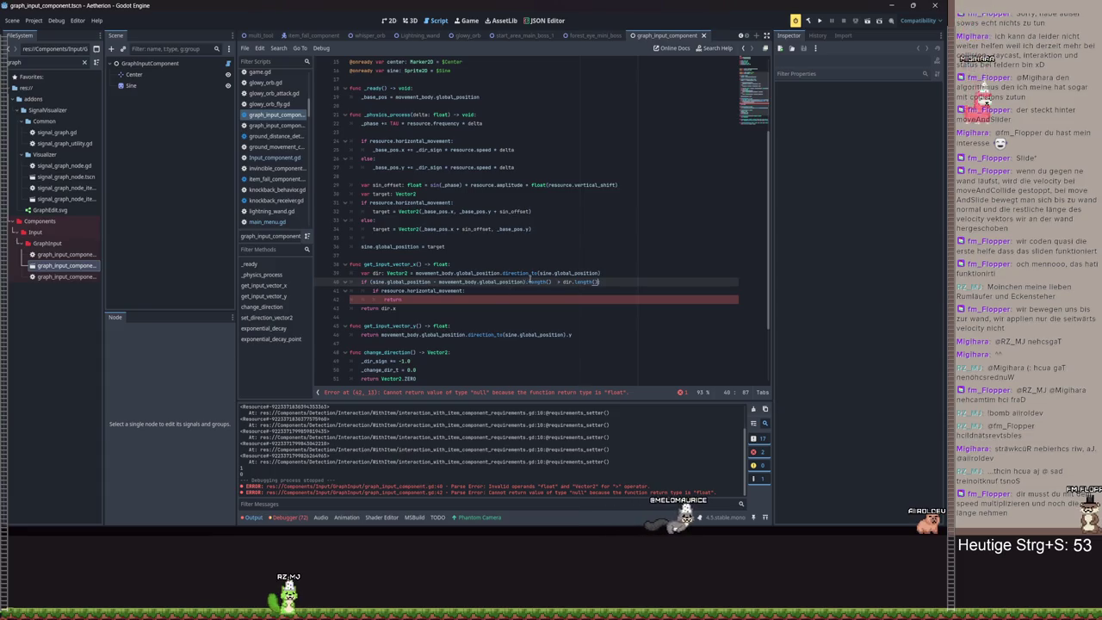
mouse_move(587, 281)
text(:)
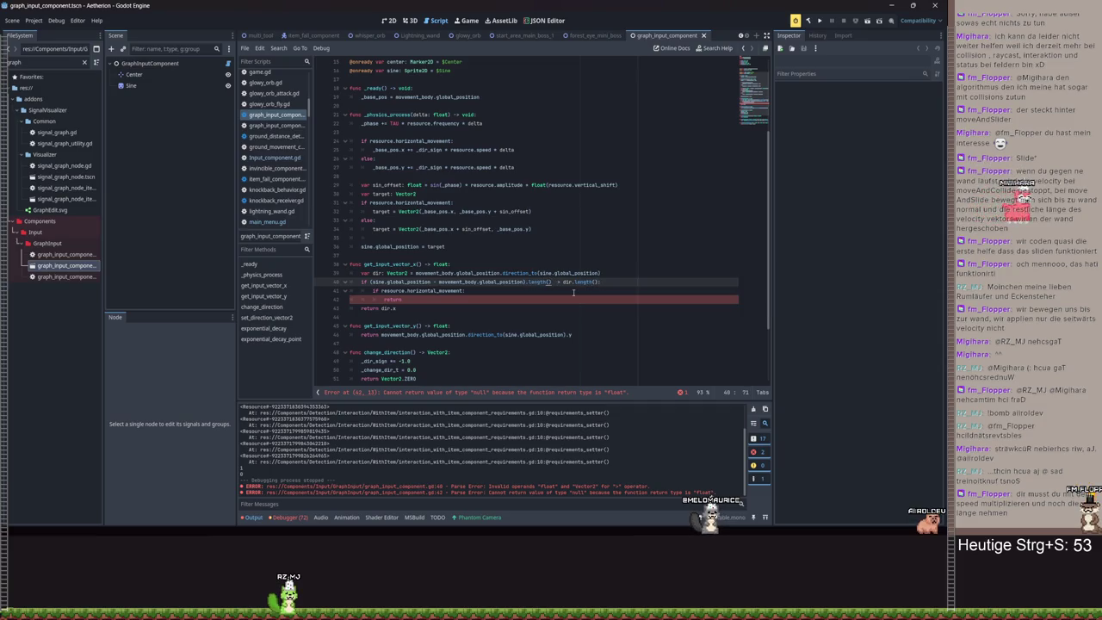
key(BackSpace)
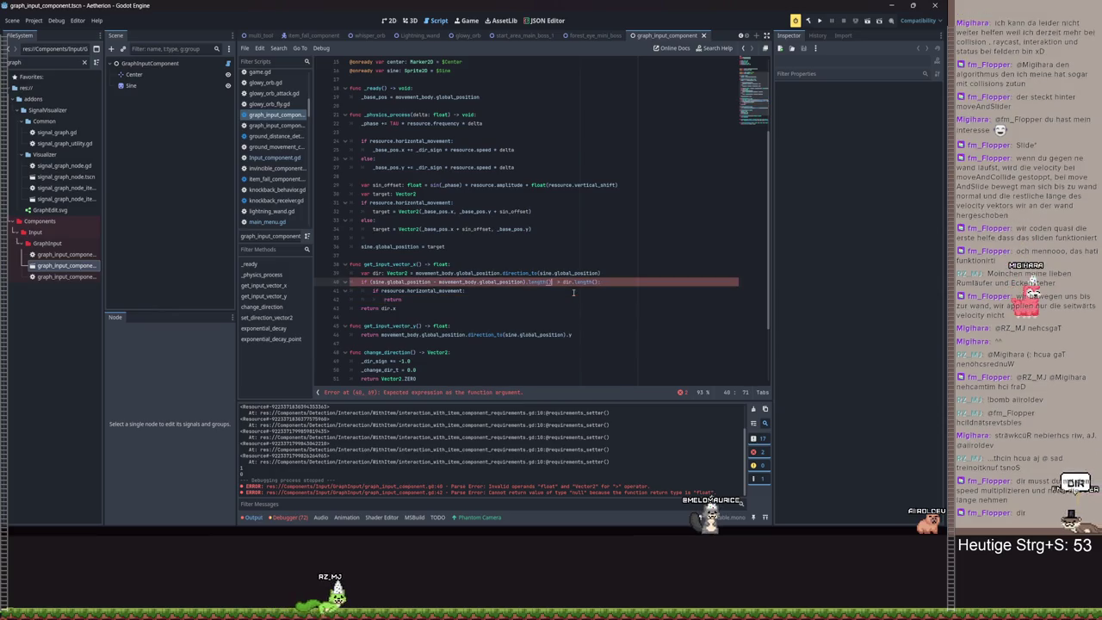
text())
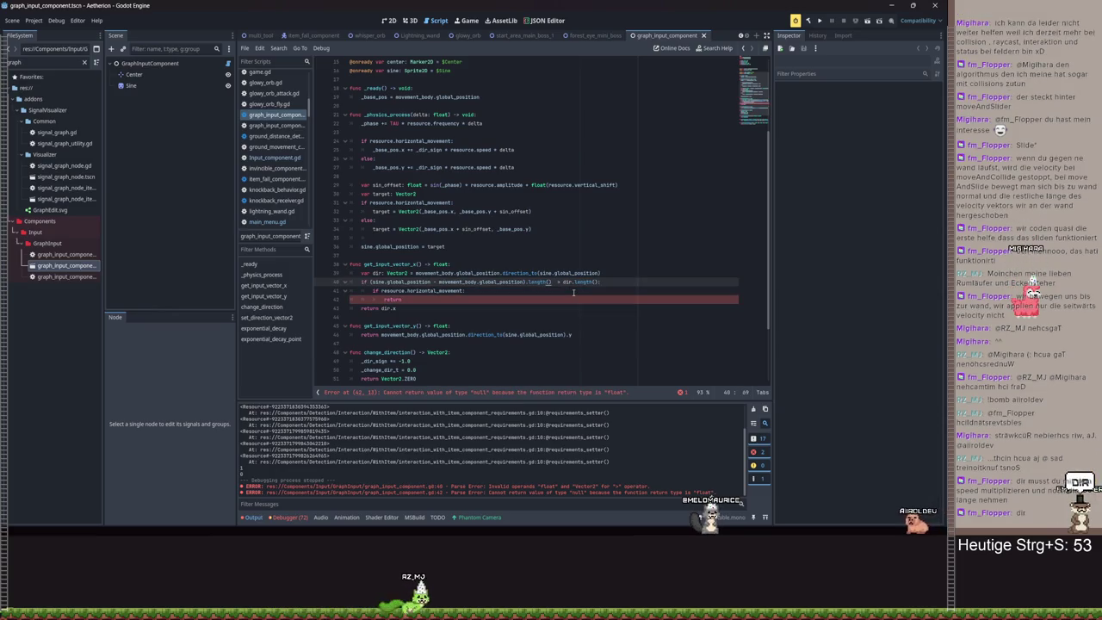
- Multiply the right side by resource.speed and switch both sides to length_squared()
click(599, 282)
text())
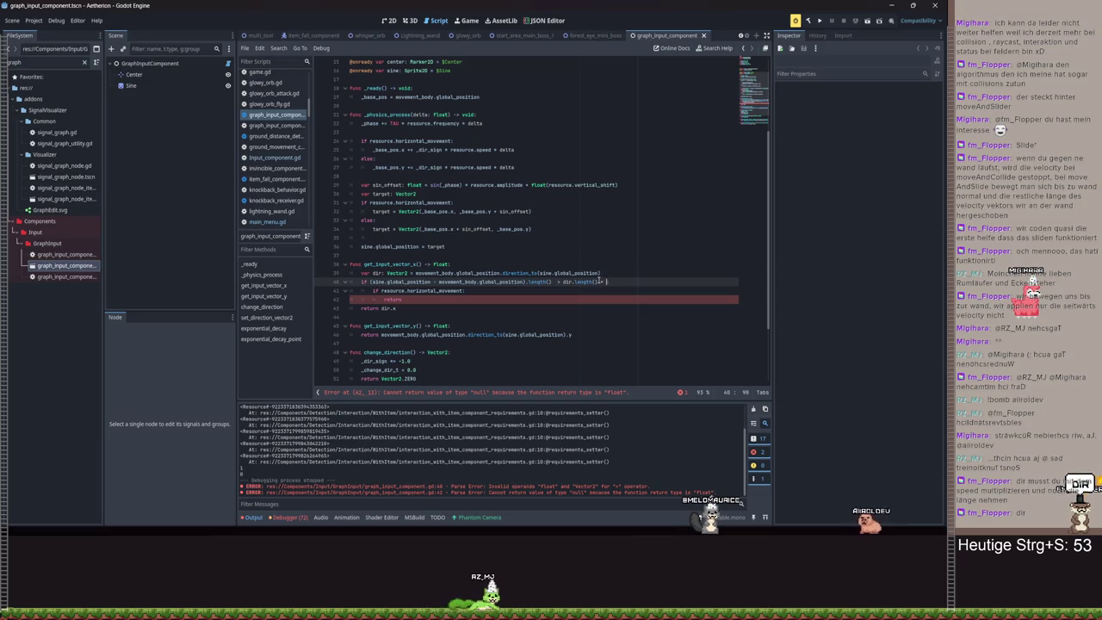
text(* spee)
text(esource.spee)
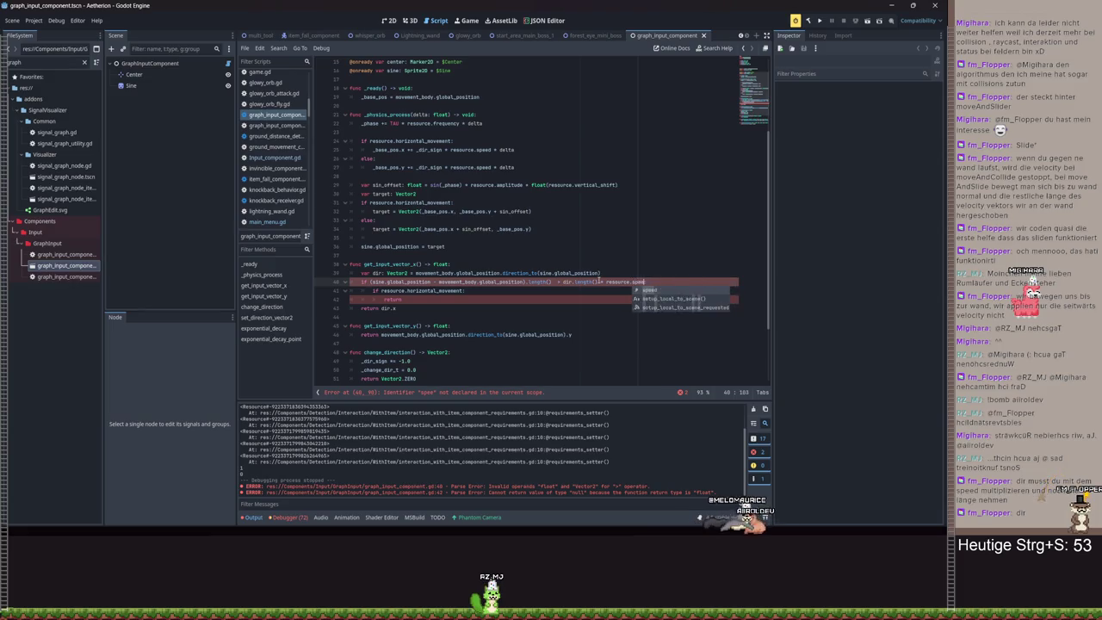
text(d)
text(:_squared)
key(Return)
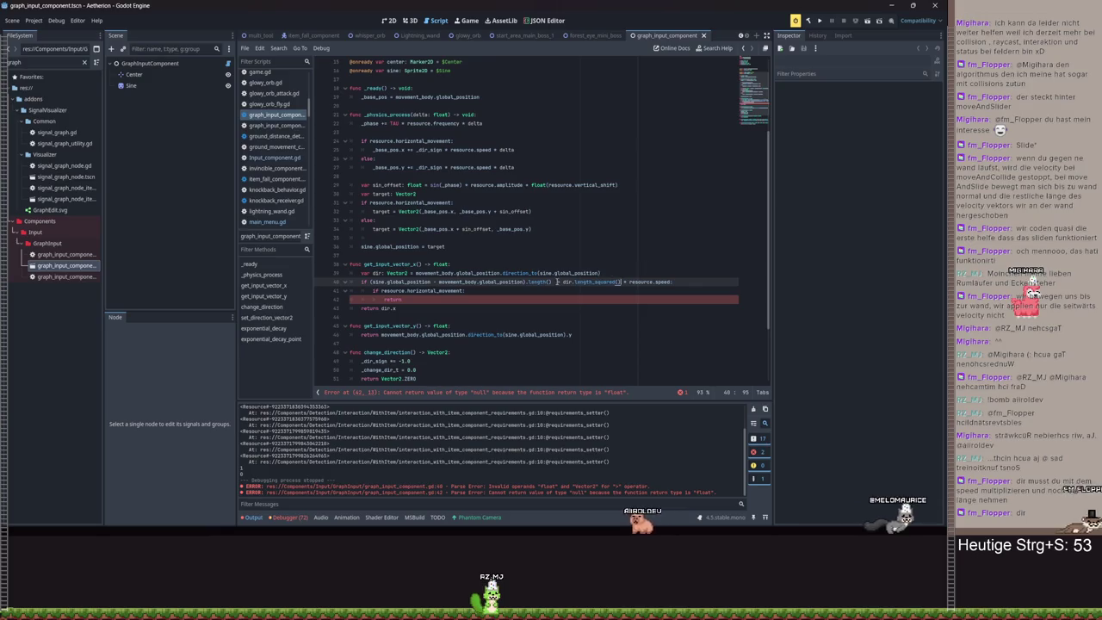
click(546, 281)
text(_s)
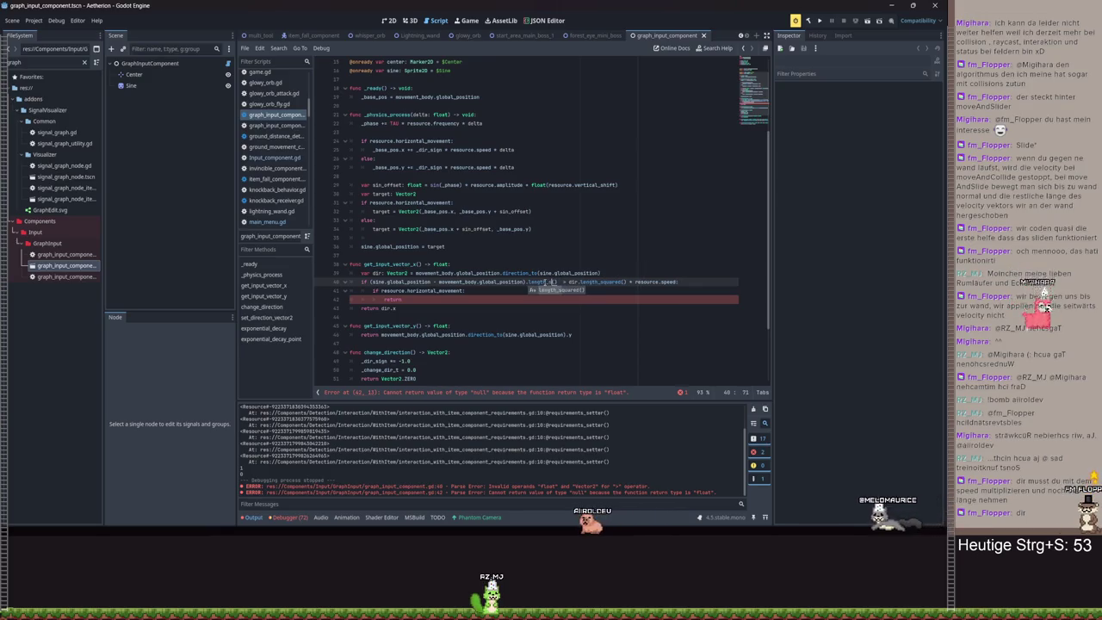
key(Return)
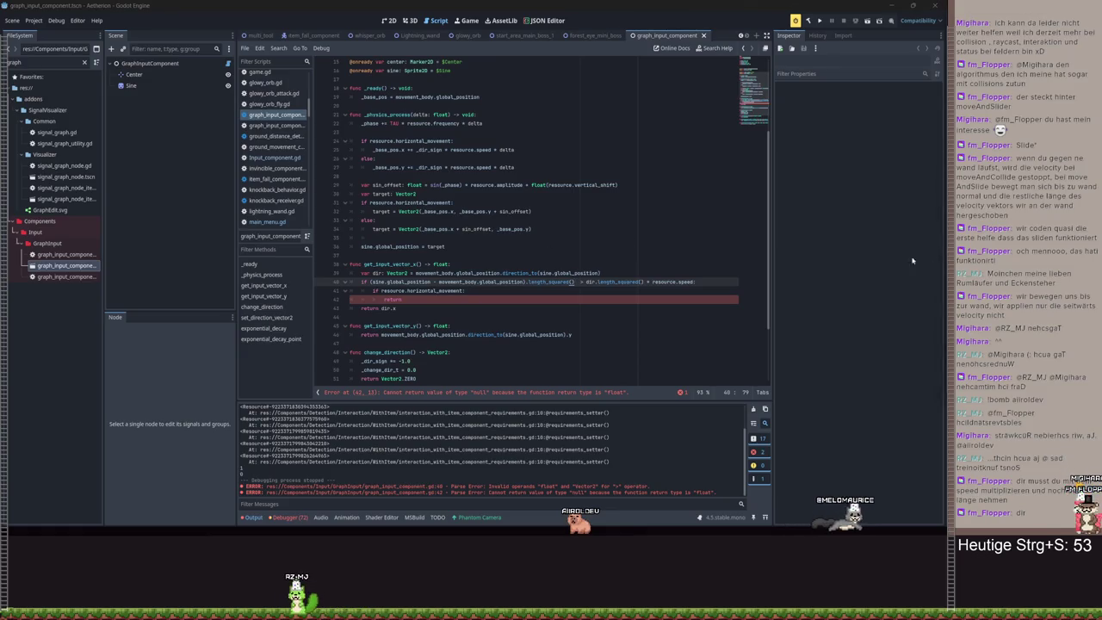
- Add the missing ) after length_squared( and a trailing colon on line 40
mouse_move(652, 281)
mouse_down()
mouse_move(694, 282)
mouse_move(644, 282)
mouse_up()
click(644, 282)
text())
click(696, 282)
drag(696, 282, 583, 282)
click(710, 286)
text(:)
click(422, 299)
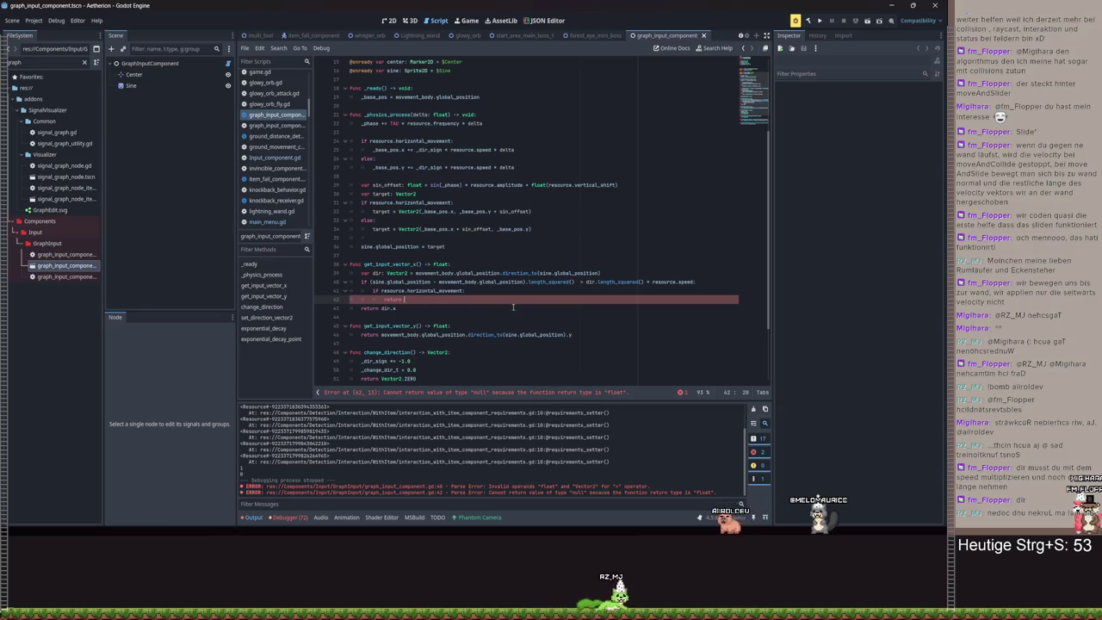
mouse_move(401, 291)
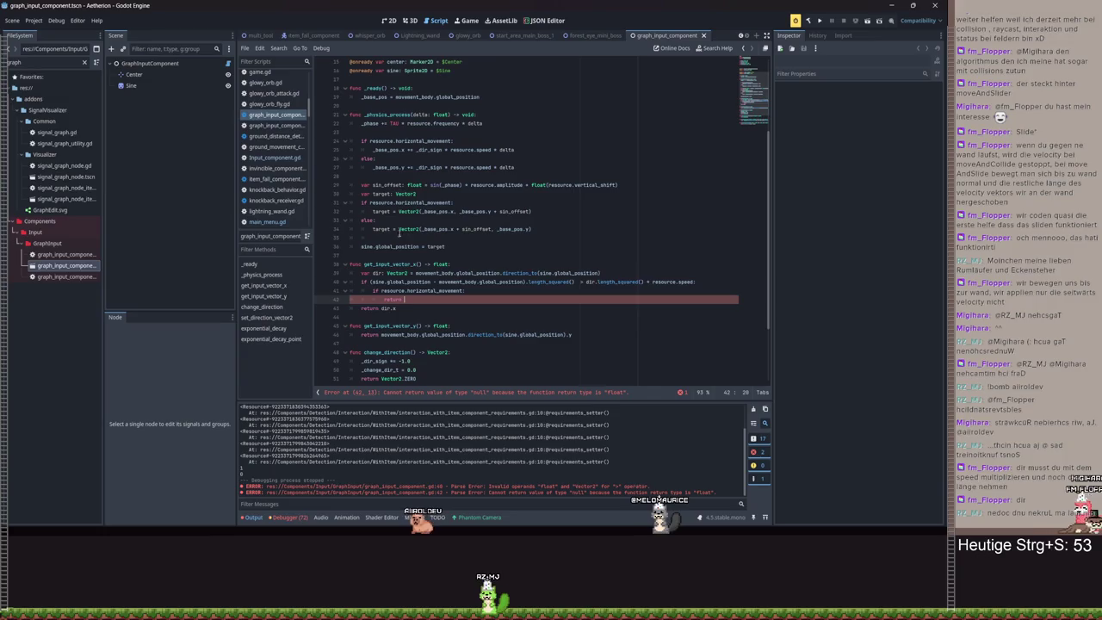
mouse_move(398, 229)
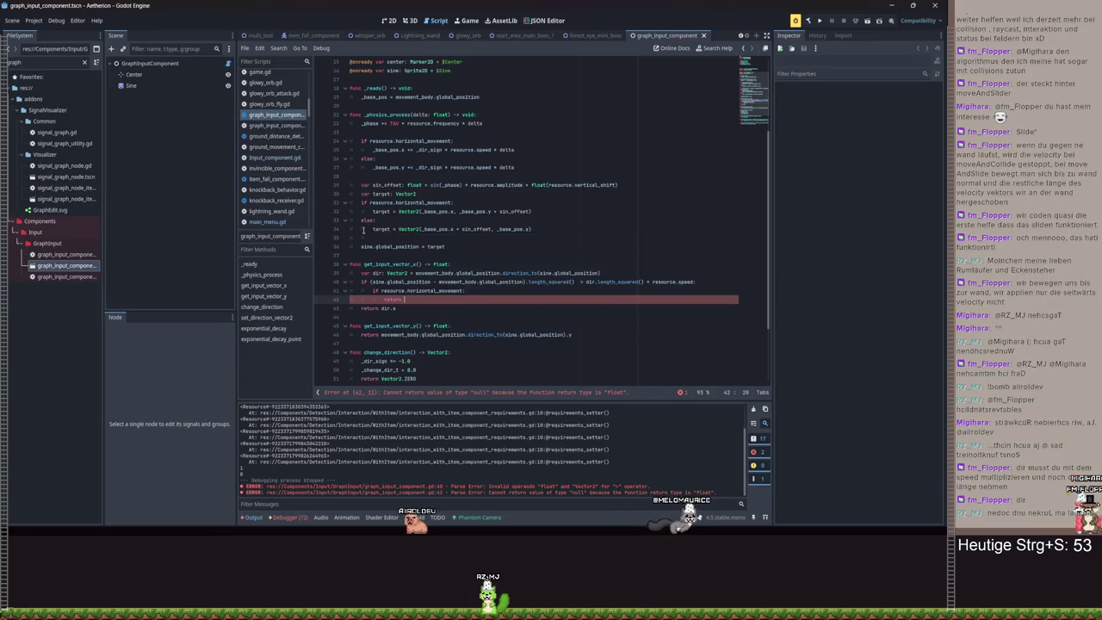
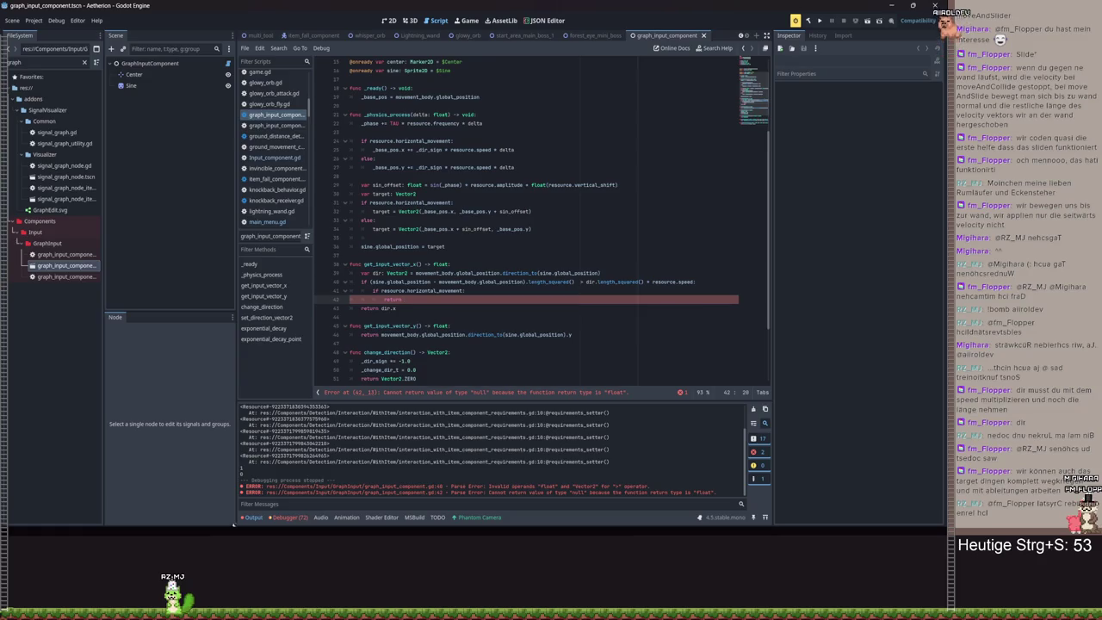
- Open the debugger, review its Errors list, then return to the stack trace
click(289, 517)
click(290, 407)
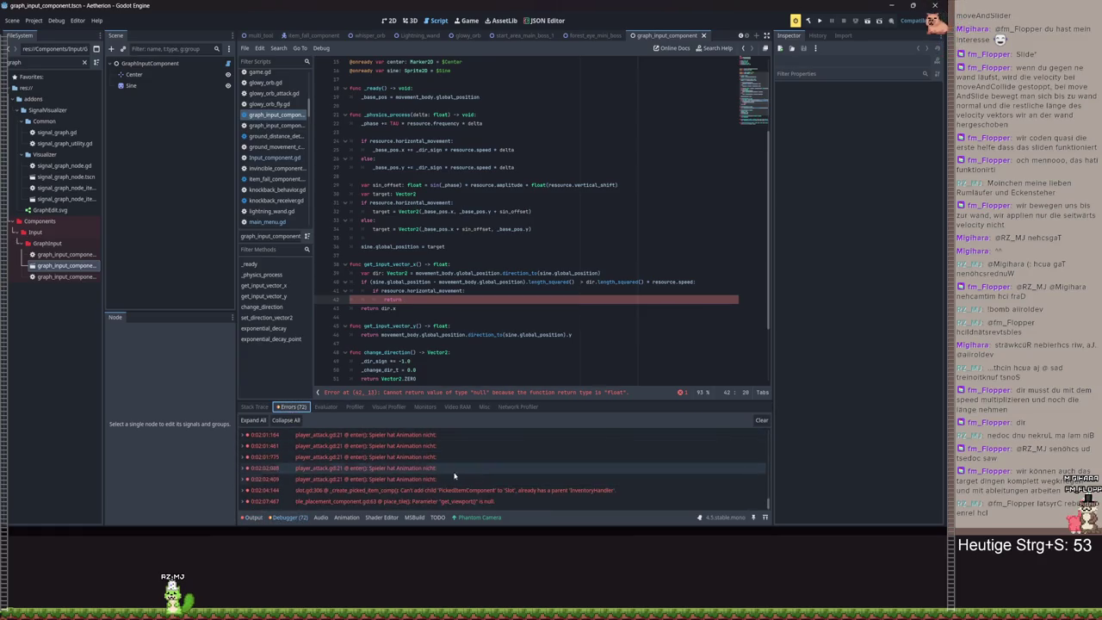
click(247, 407)
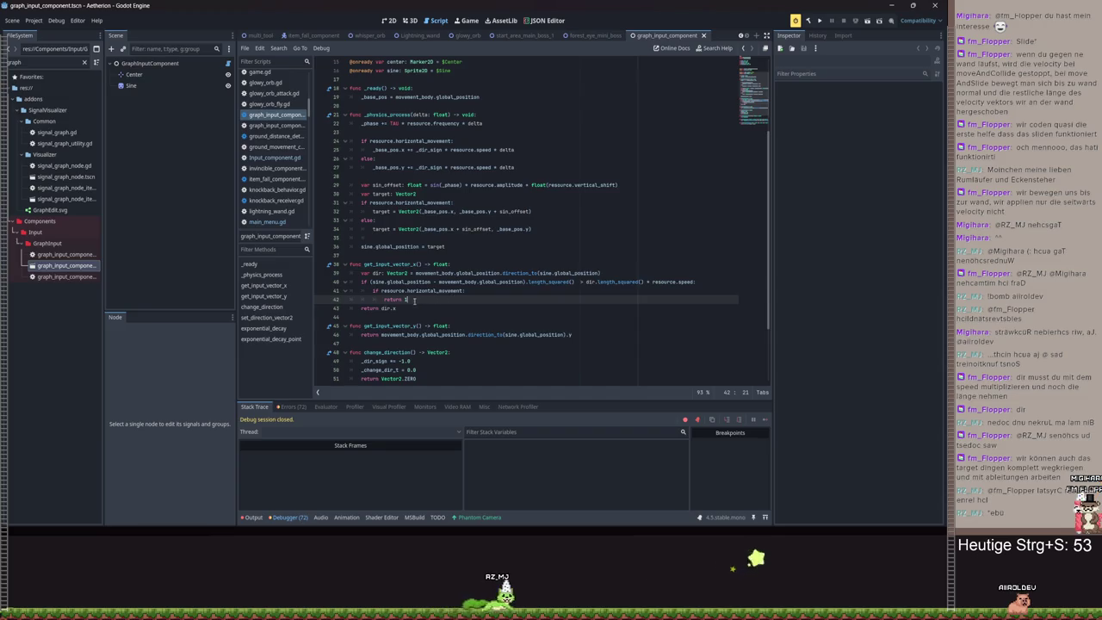
- Drop the horizontal_movement check so get_input_vector_x returns 1 past the distance, and save
drag(415, 301, 373, 291)
text(return 1)
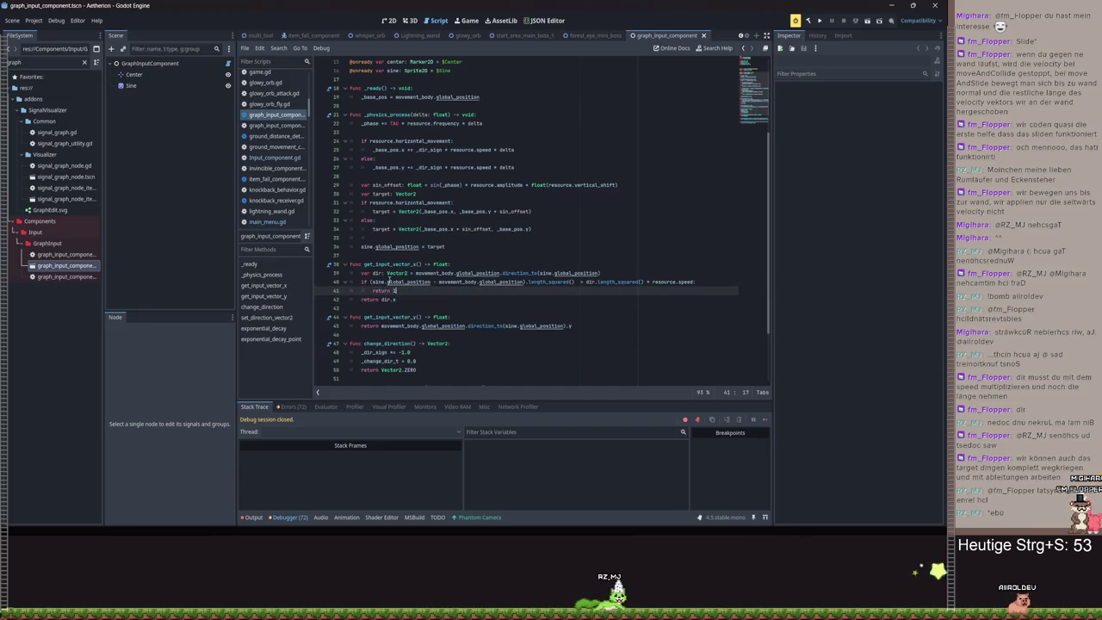
key(ctrl+s)
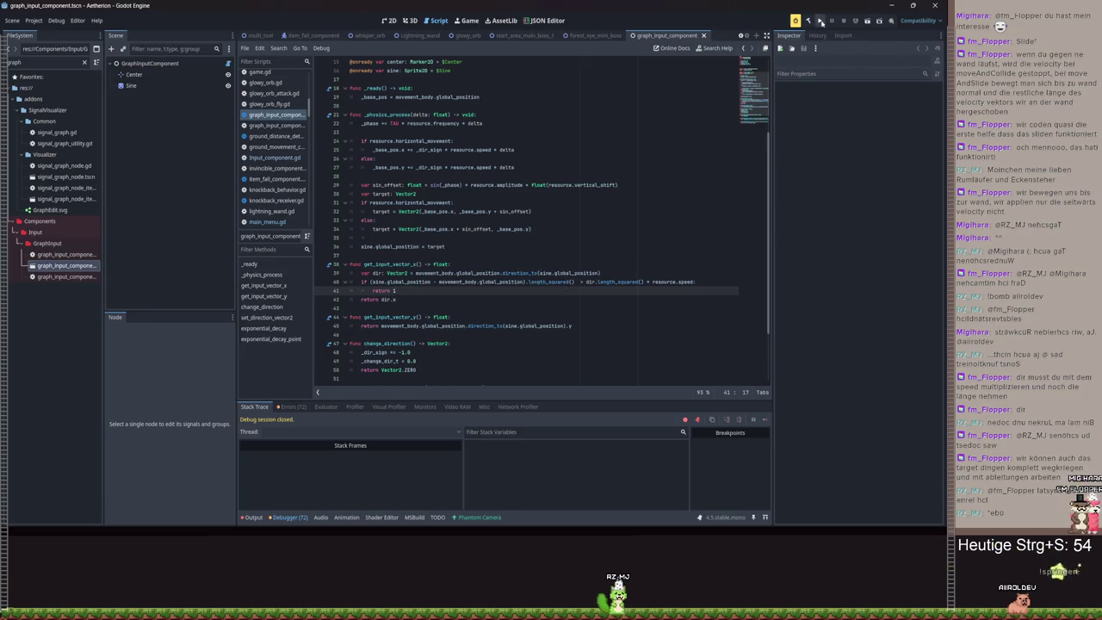
- Run the project, load the Spielstand 3 save, then quit back to the editor
click(820, 21)
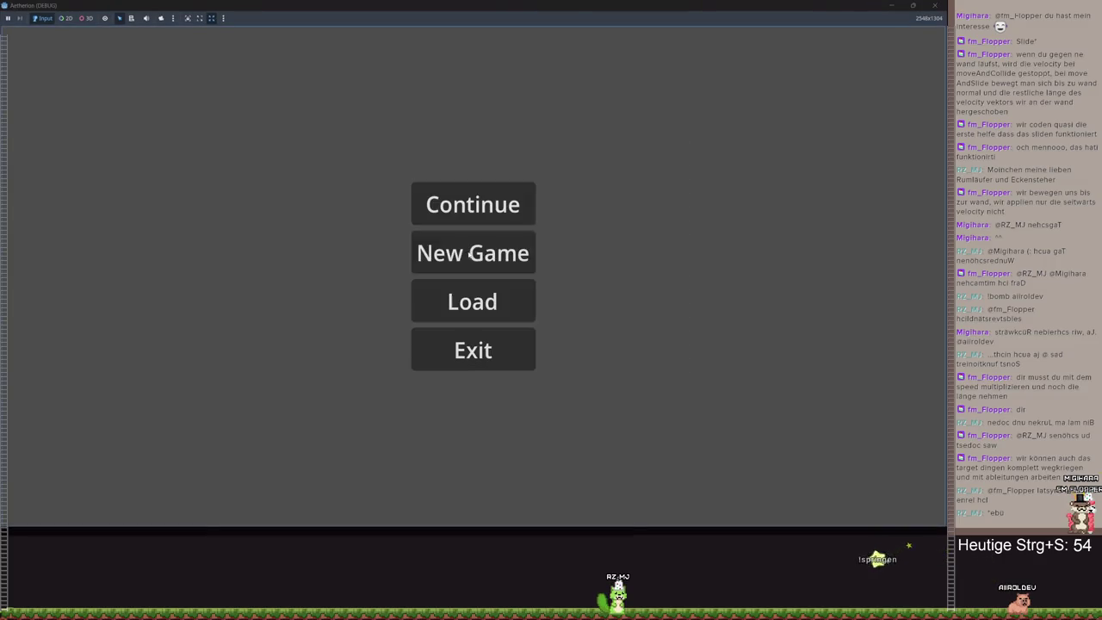
click(513, 250)
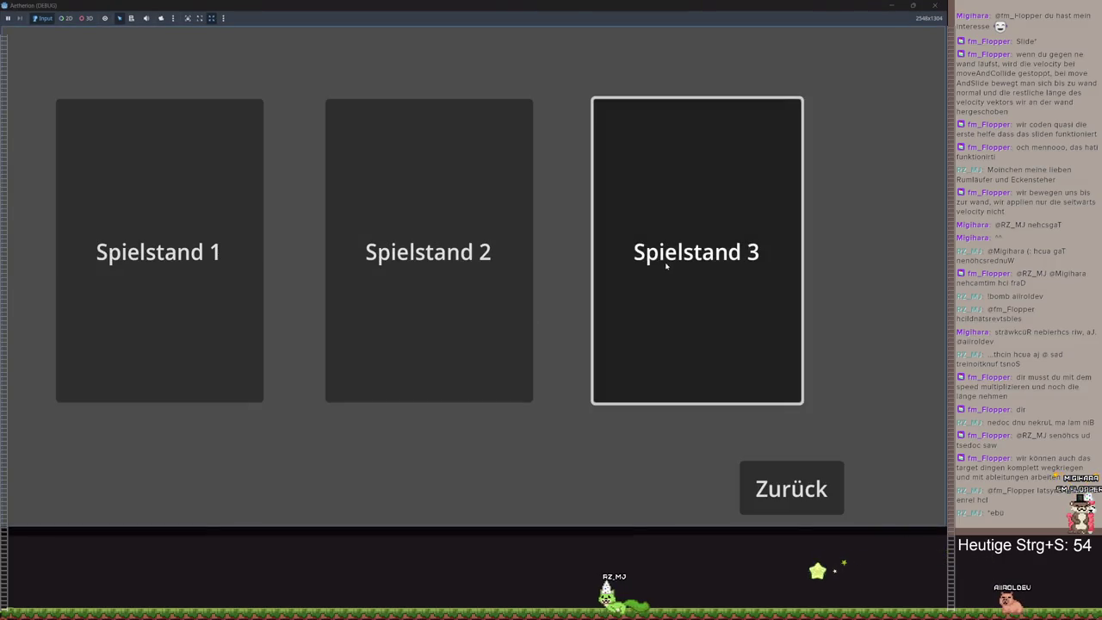
click(664, 264)
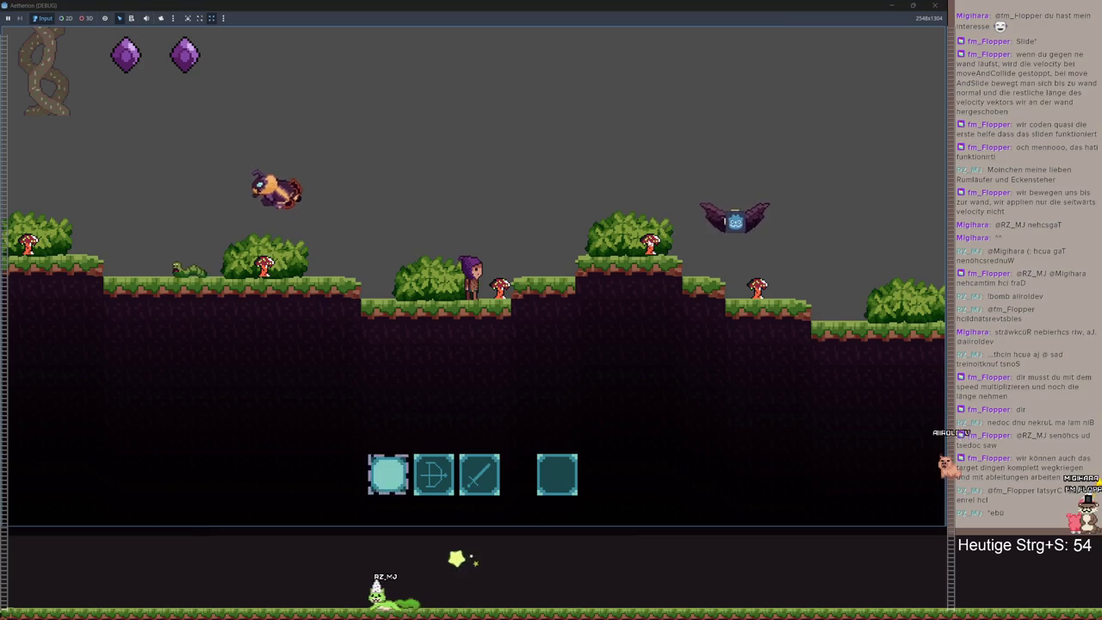
key(Escape)
key(F8)
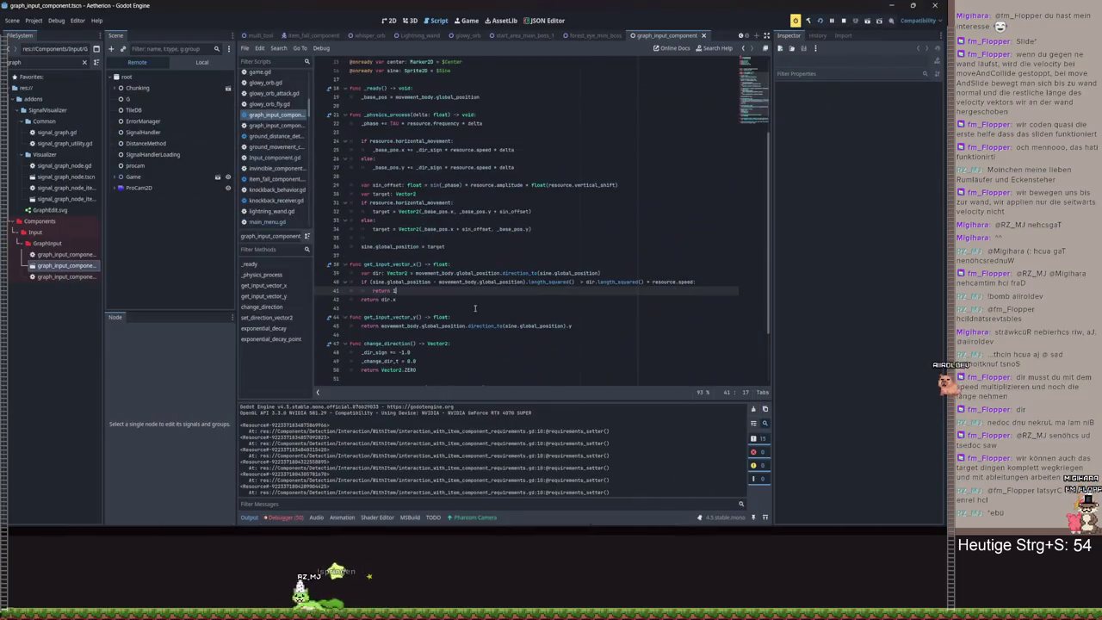
- Copy lines 39–42 into get_input_vector_y, returning dir.y otherwise, and rerun the project
click(515, 308)
key(shift+Up)
key(shift+Up)
key(shift+Up)
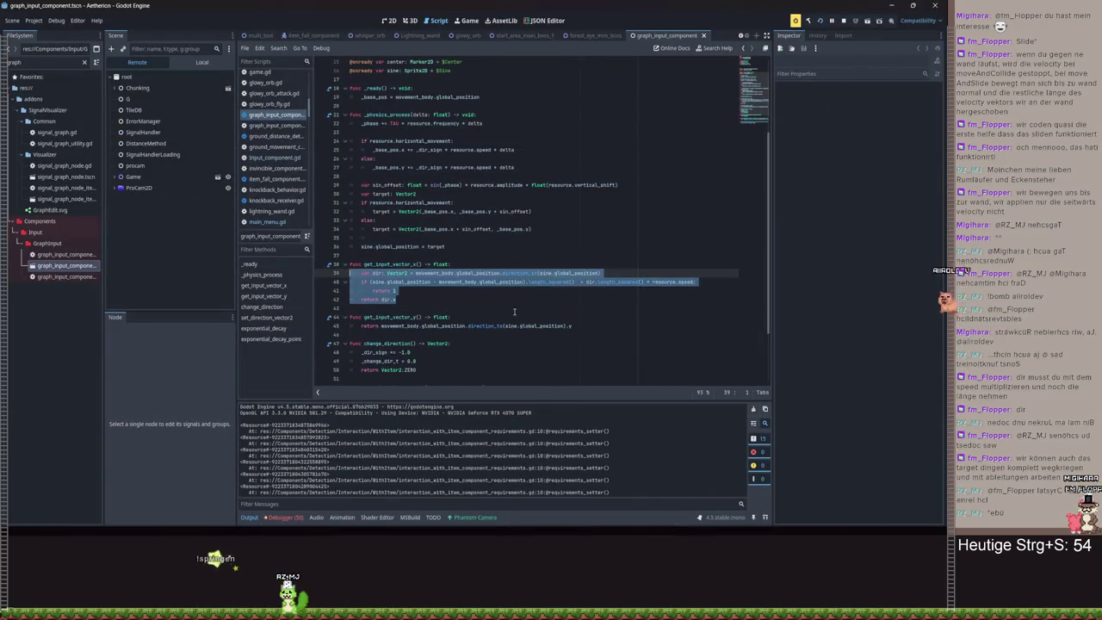
drag(570, 326, 383, 325)
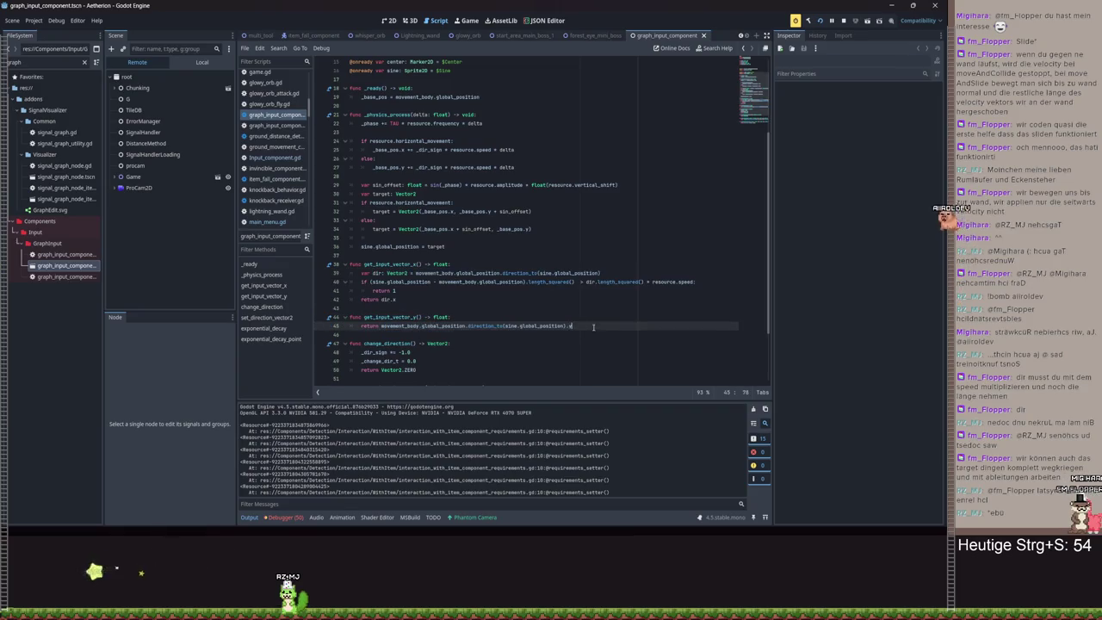
text(var dir: Vector2 = movement_body.global_position.direction_to(sine.global_position) 	if (sine.global_position - movement_body.global_position).length_squared() > dir.length_squared() * resource.speed: 		return 1 	return dir.x)
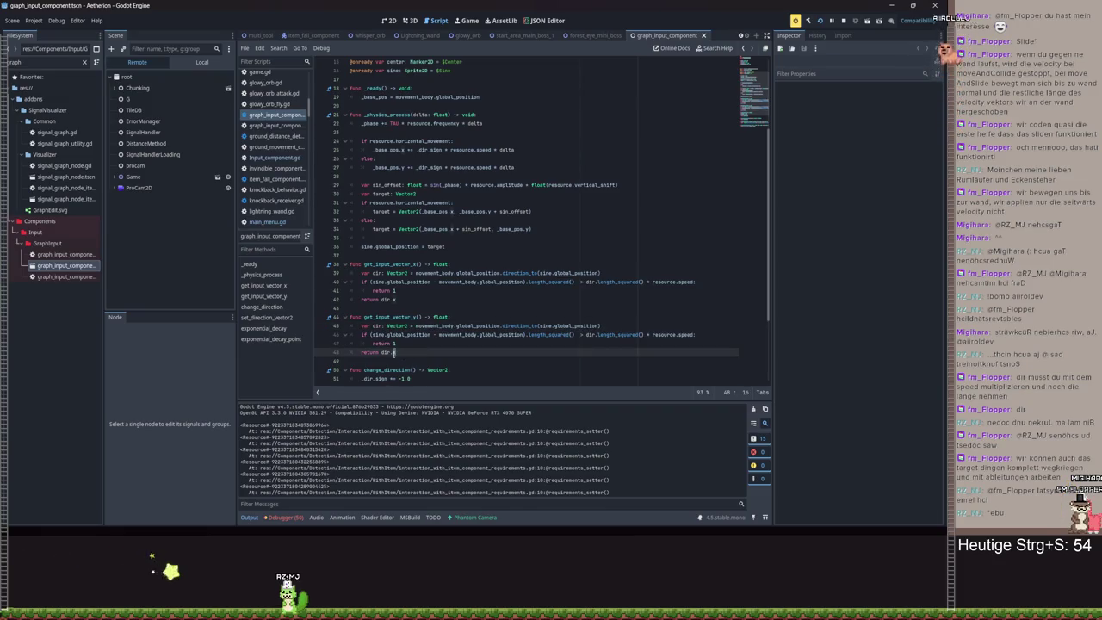
key(BackSpace)
text(x)
click(824, 19)
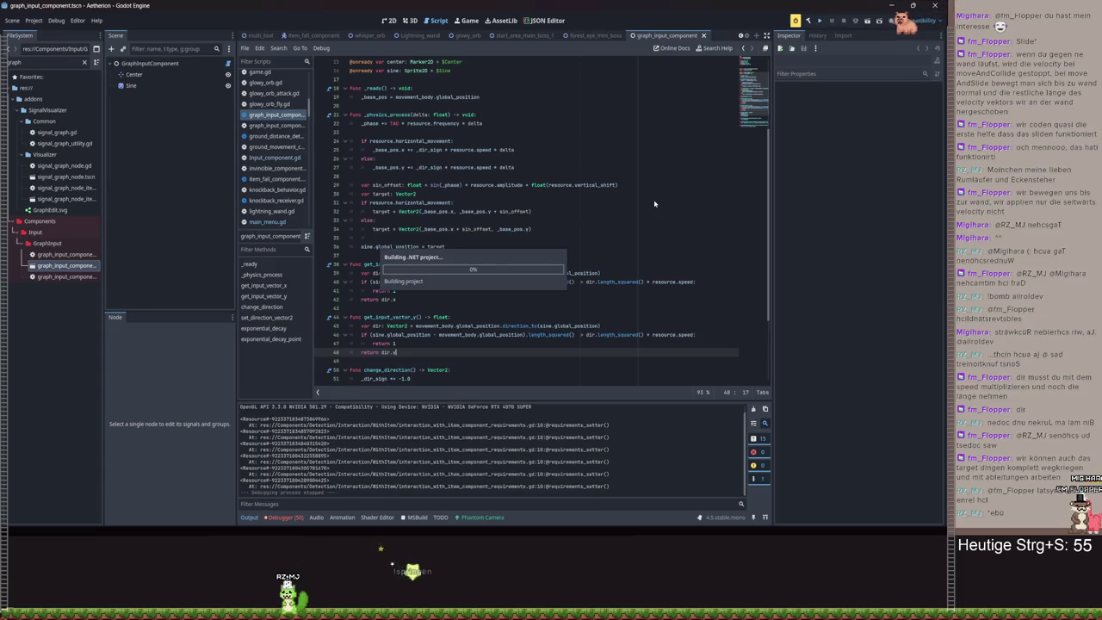
- Load a save slot and maximize the game window
key(Return)
click(558, 214)
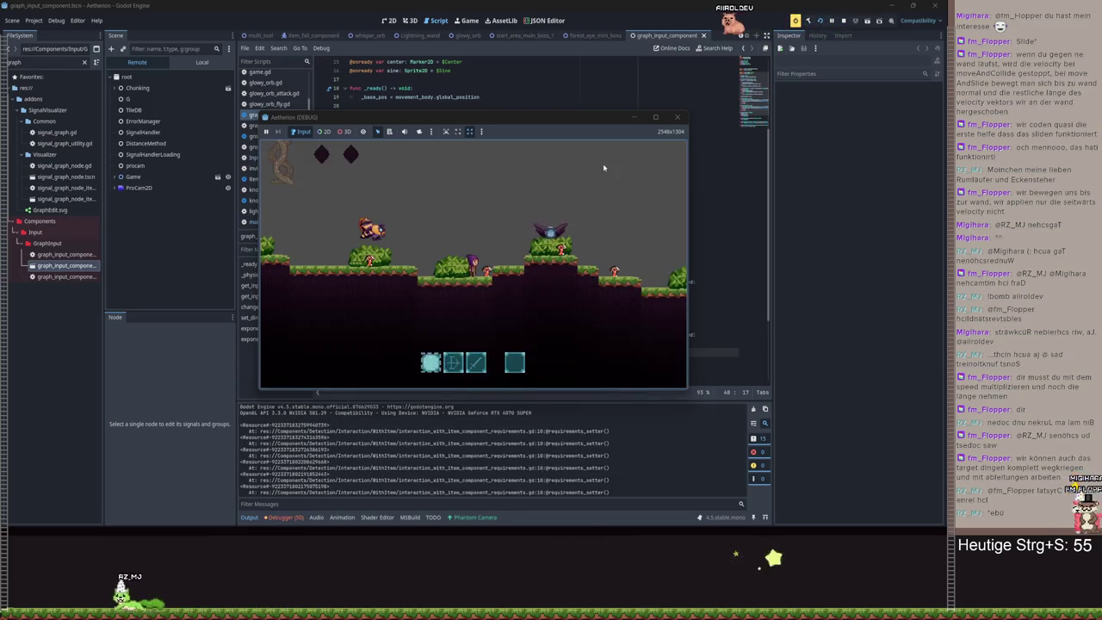
click(652, 117)
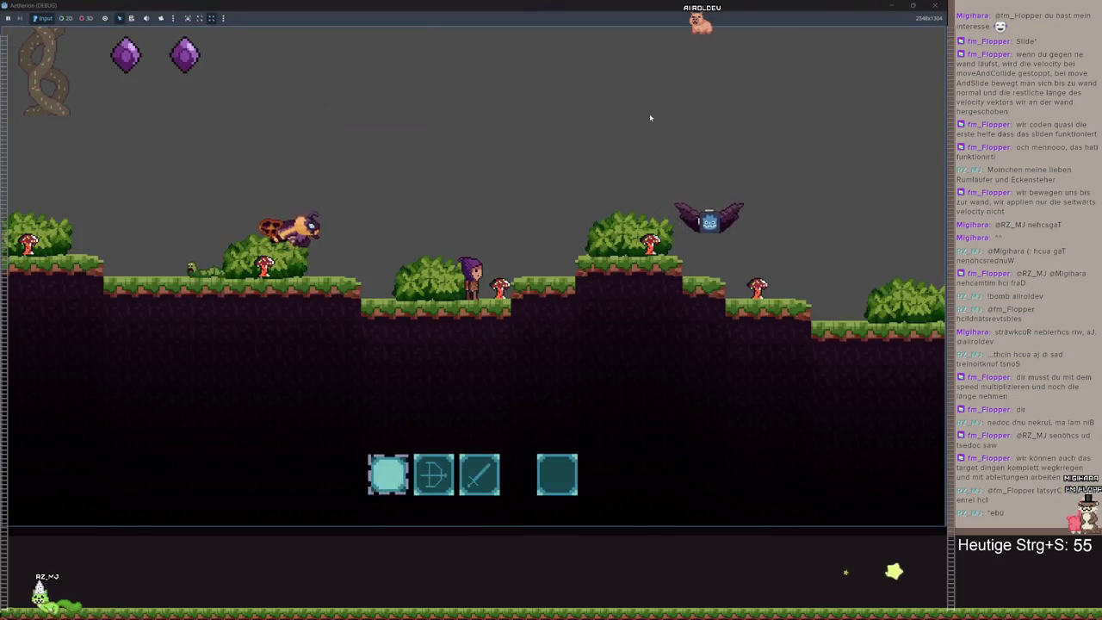
- Run and jump right watching the winged eye follow, then pause and minimize the game
key(d)
key(space)
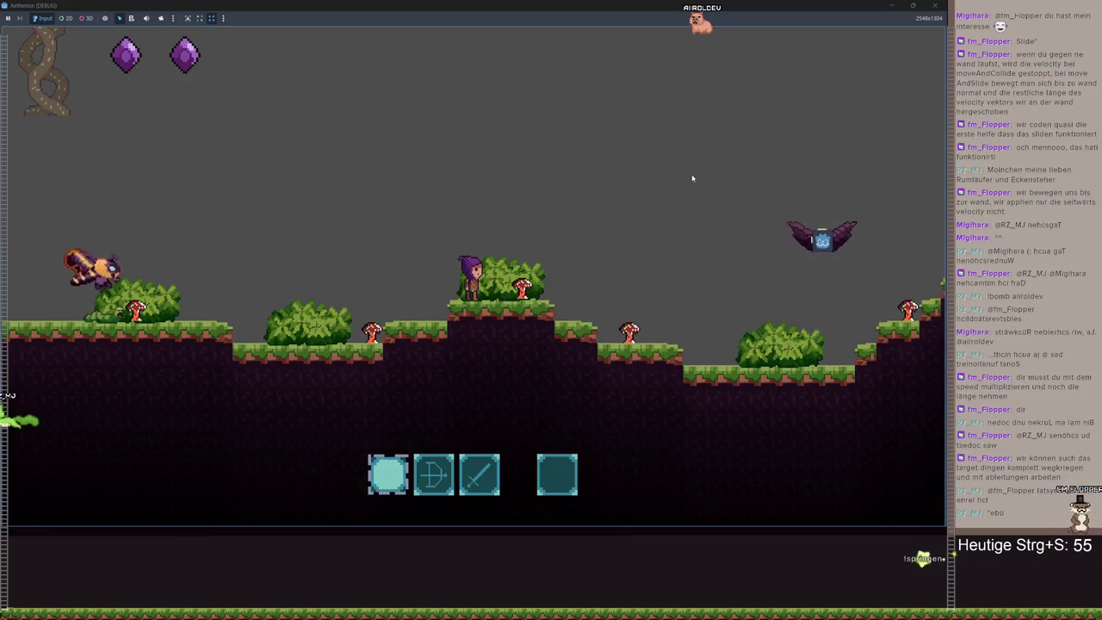
key(d)
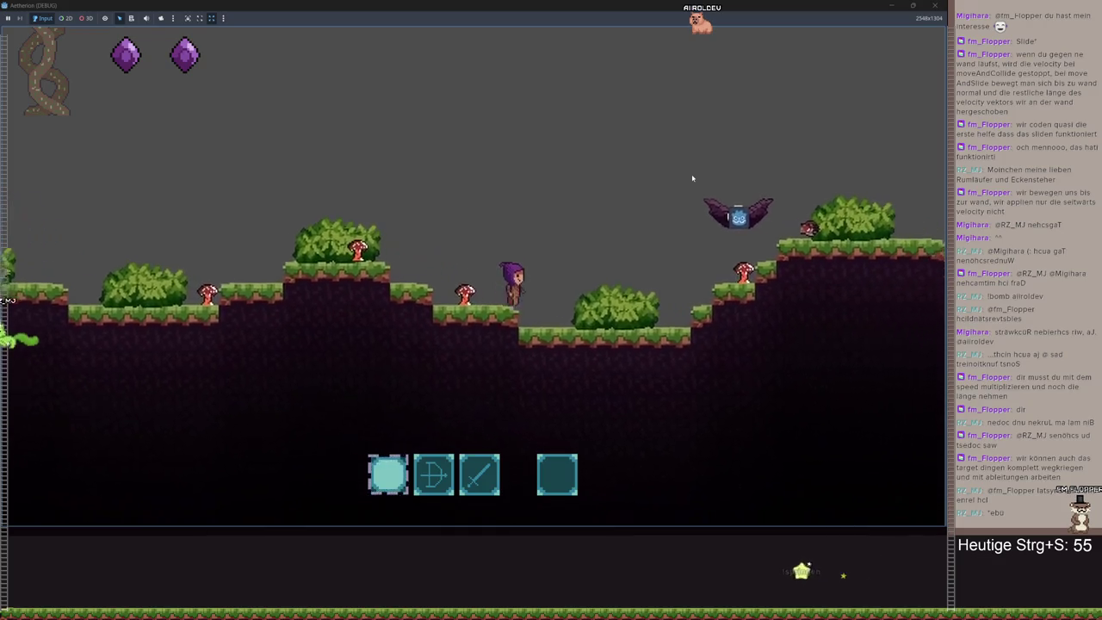
key(d)
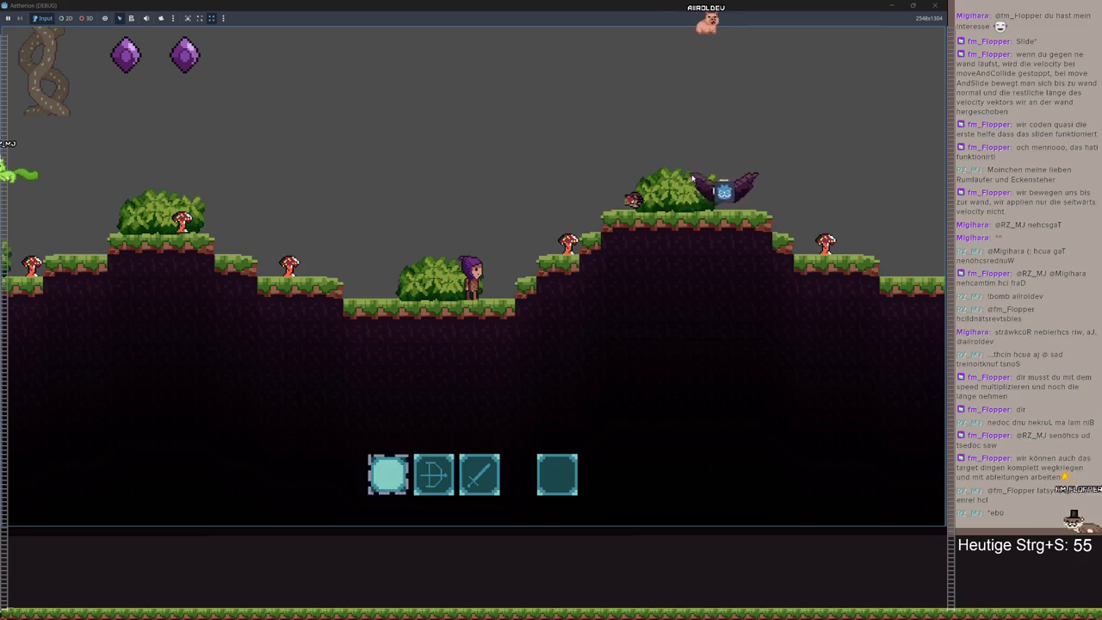
key(d)
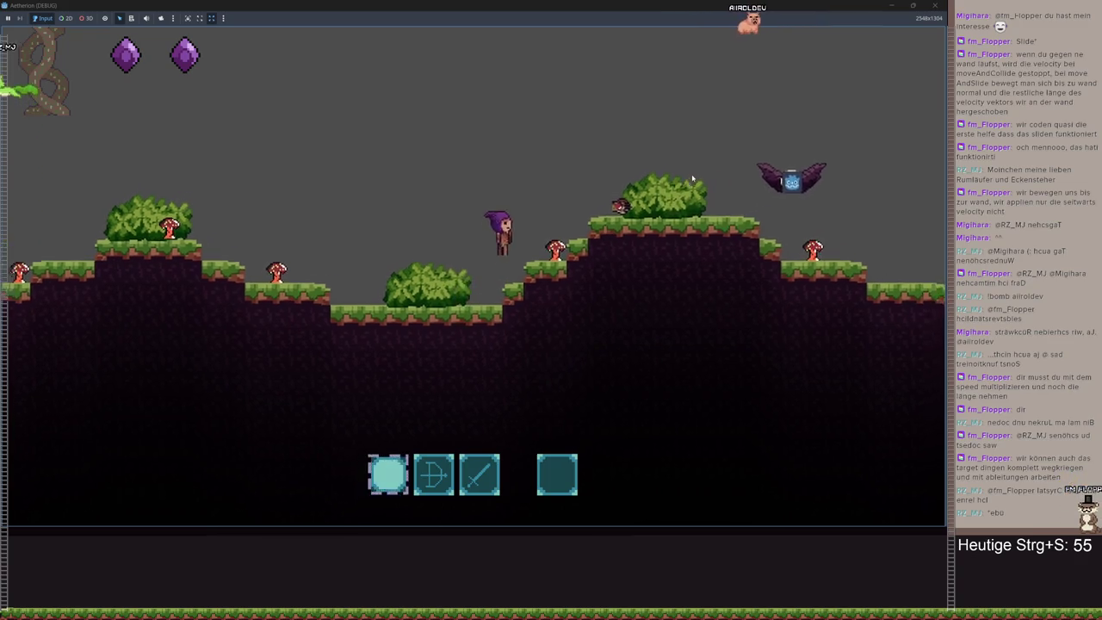
key(Escape)
click(889, 7)
click(552, 206)
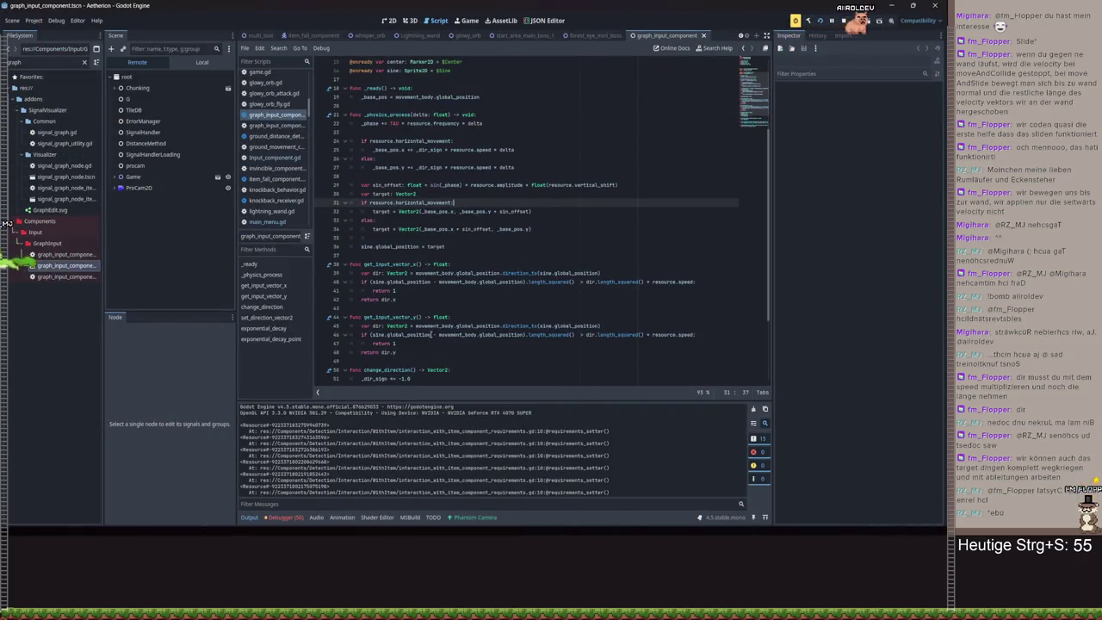
- Comment out the distance checks in get_input_vector_y and get_input_vector_x, save, and rerun
drag(411, 342, 341, 335)
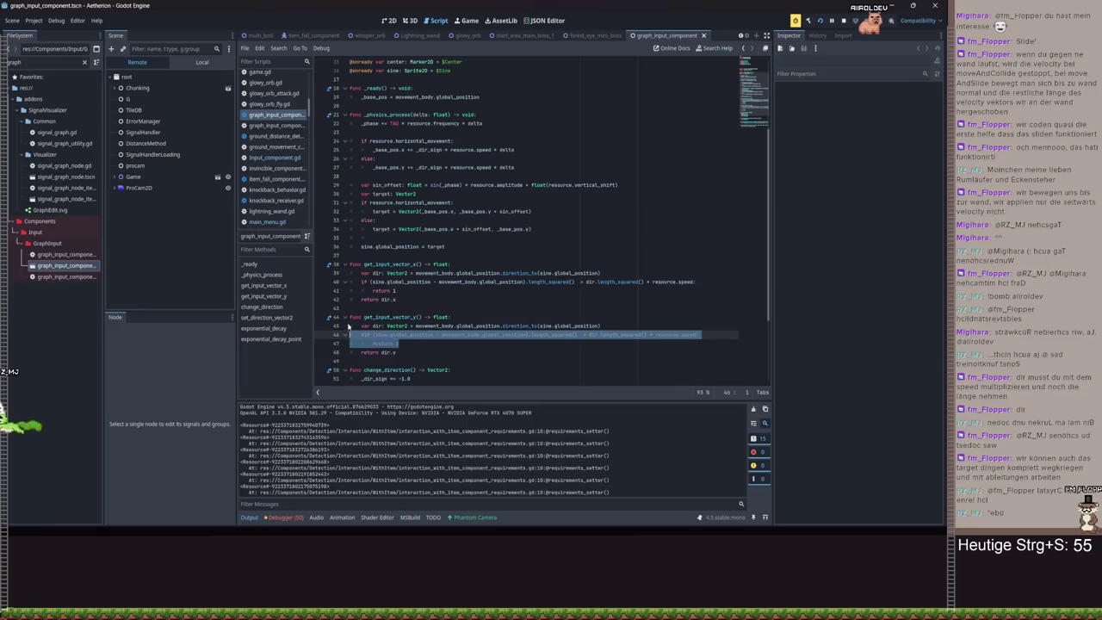
drag(409, 291, 345, 281)
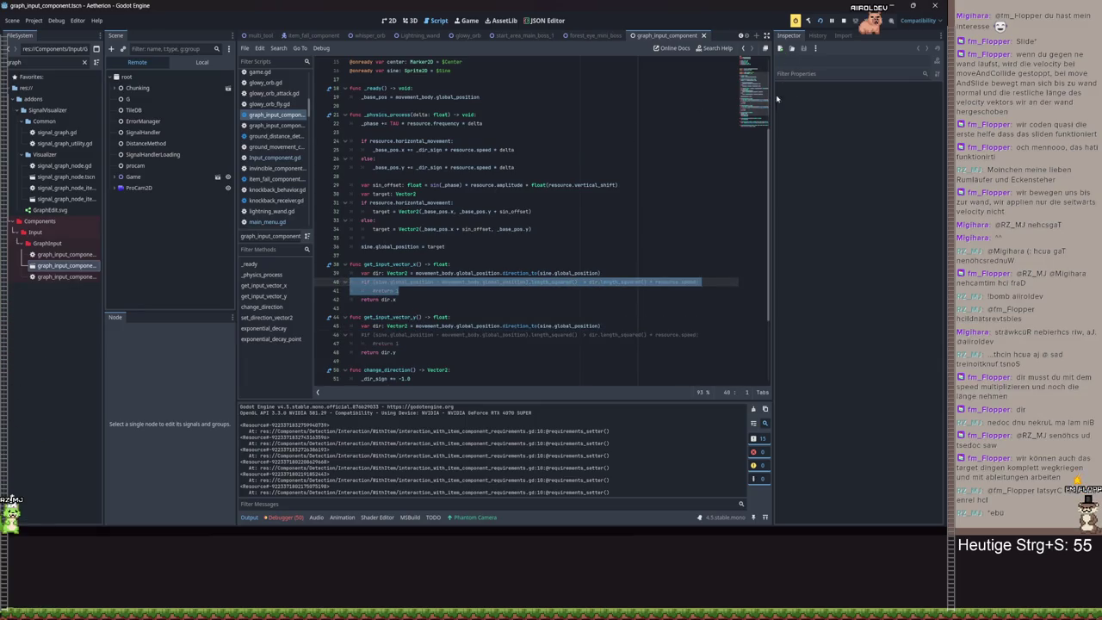
key(ctrl+s)
key(F5)
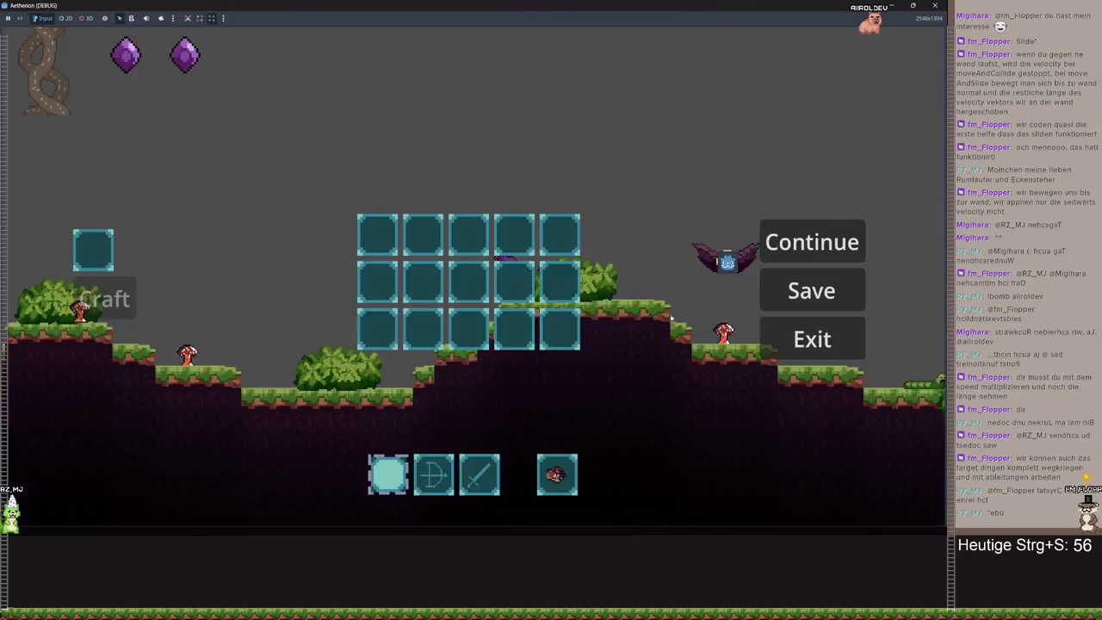
- Resume play, run and jump right across the terrain watching the eye, then pause
click(780, 242)
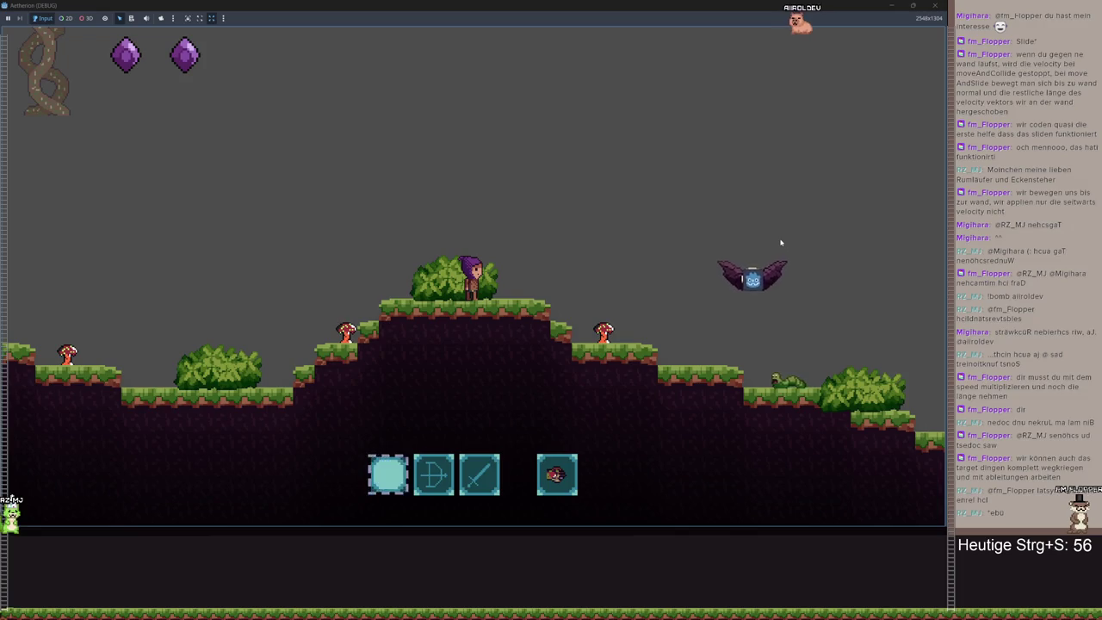
key(d)
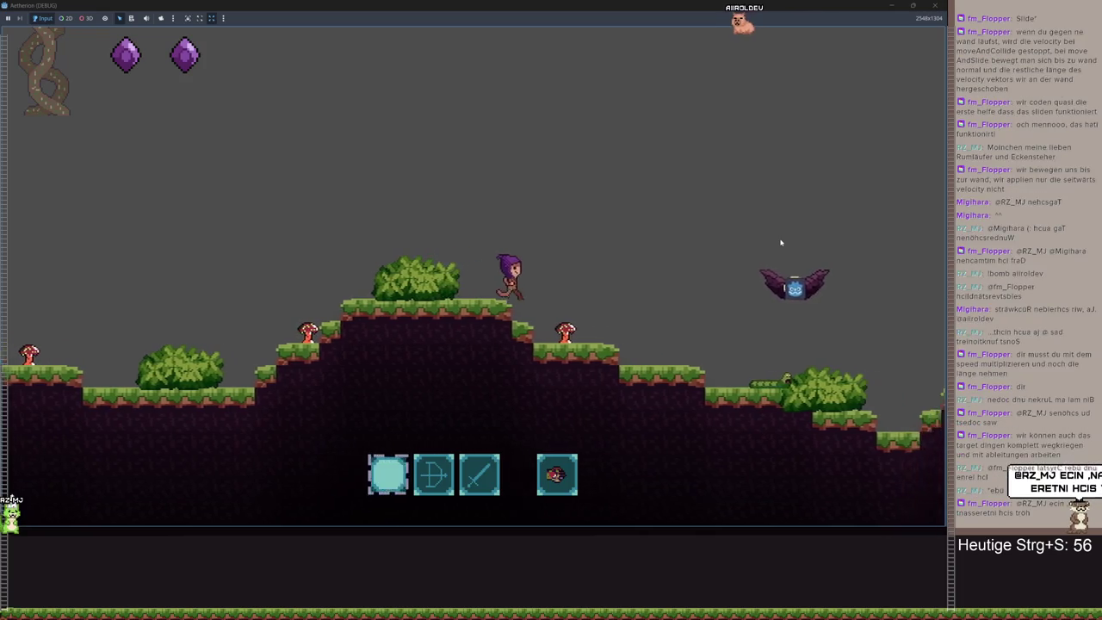
key(d)
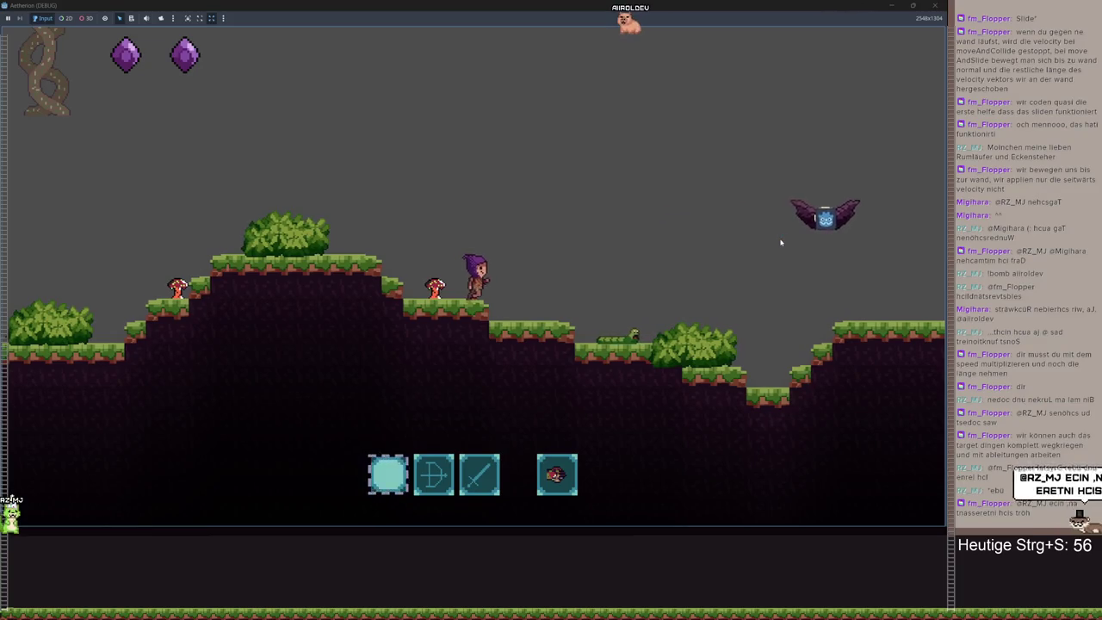
key(space)
key(d)
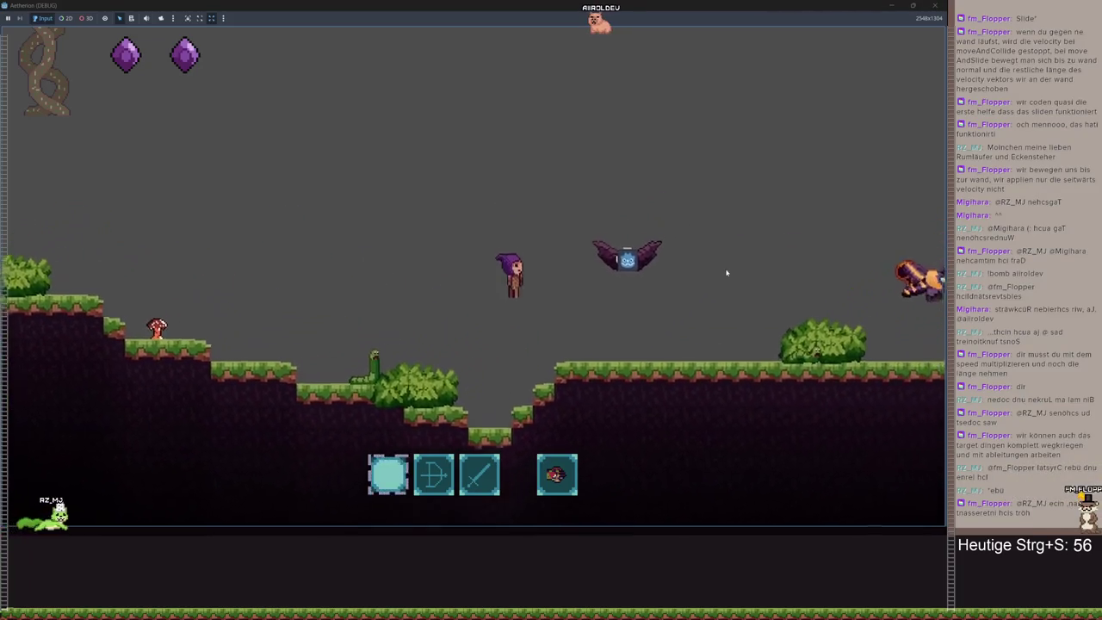
key(d)
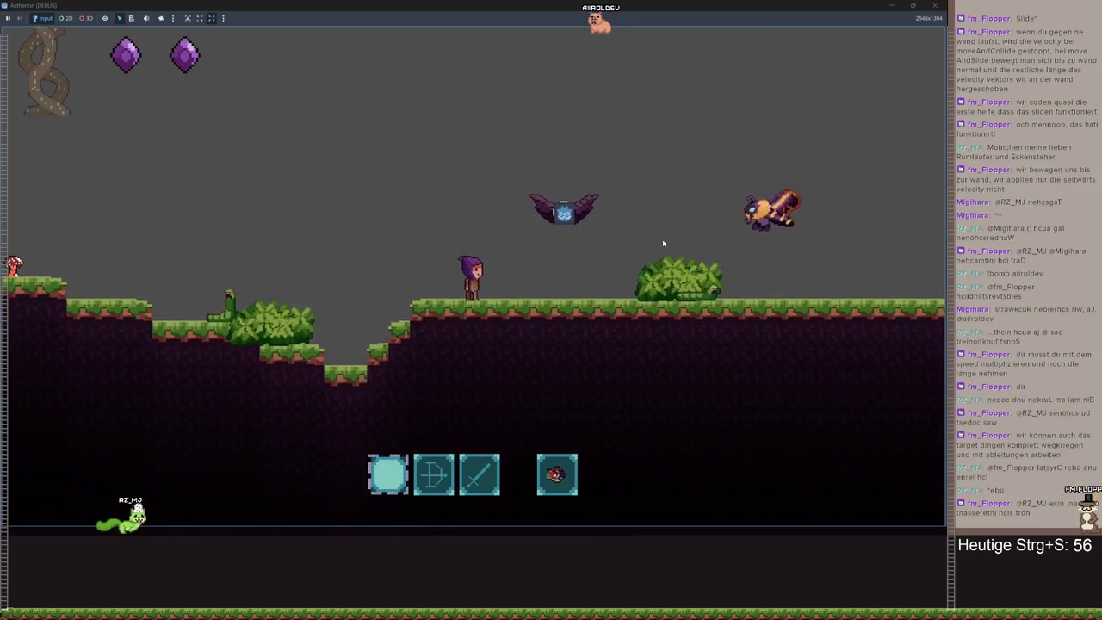
key(d)
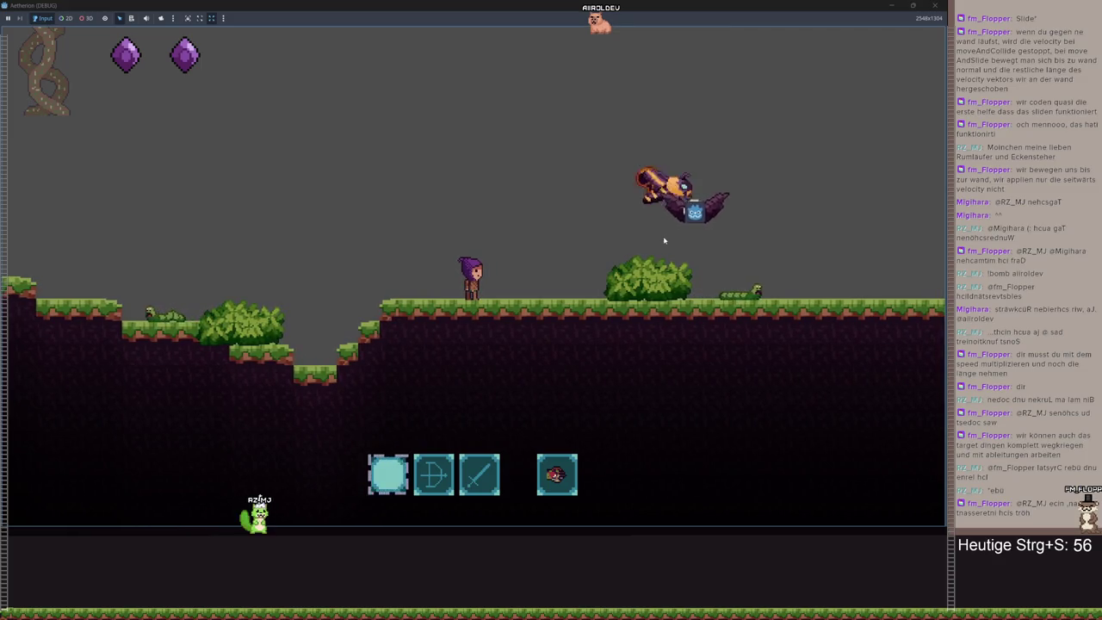
key(d)
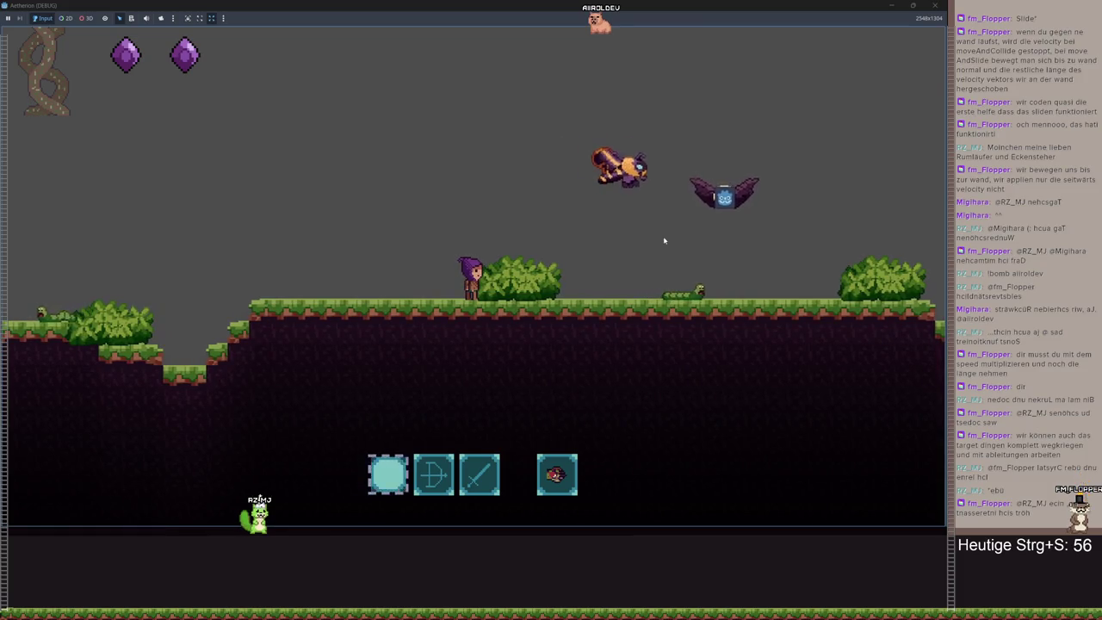
key(Escape)
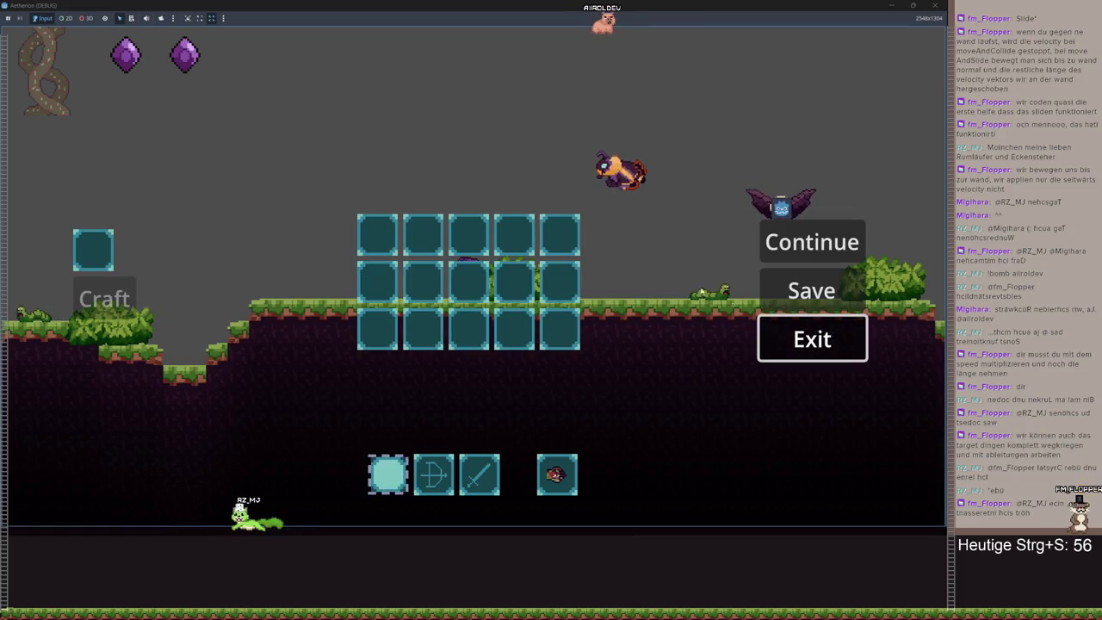
key(Return)
key(Return)
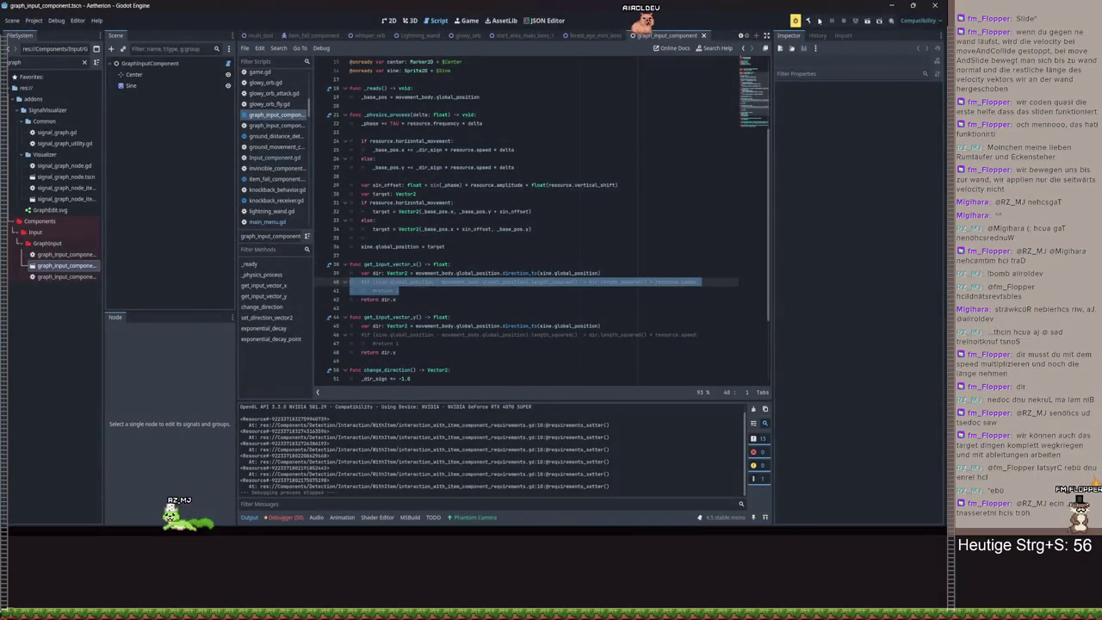
- Launch the game, load Spielstand 3, jump onto the raised platform and pause
click(818, 18)
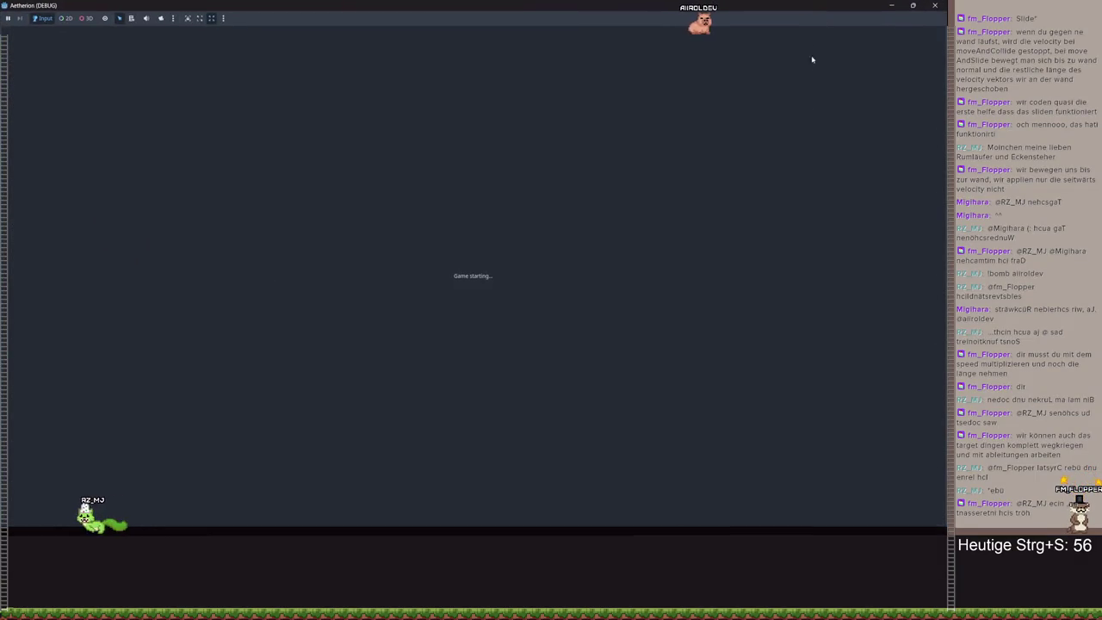
key(Return)
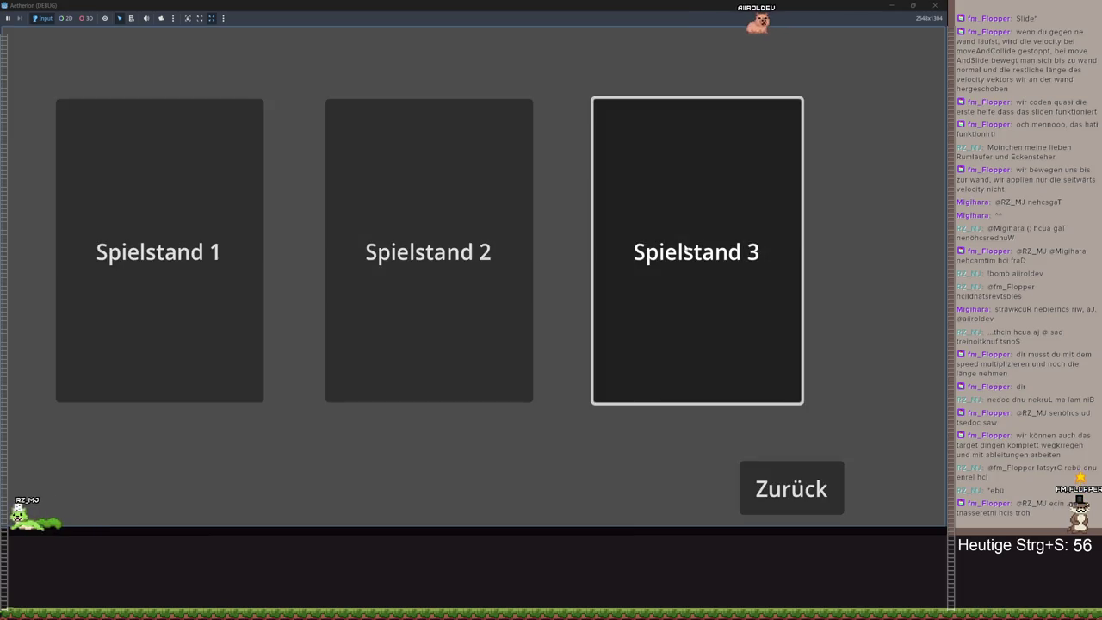
click(686, 247)
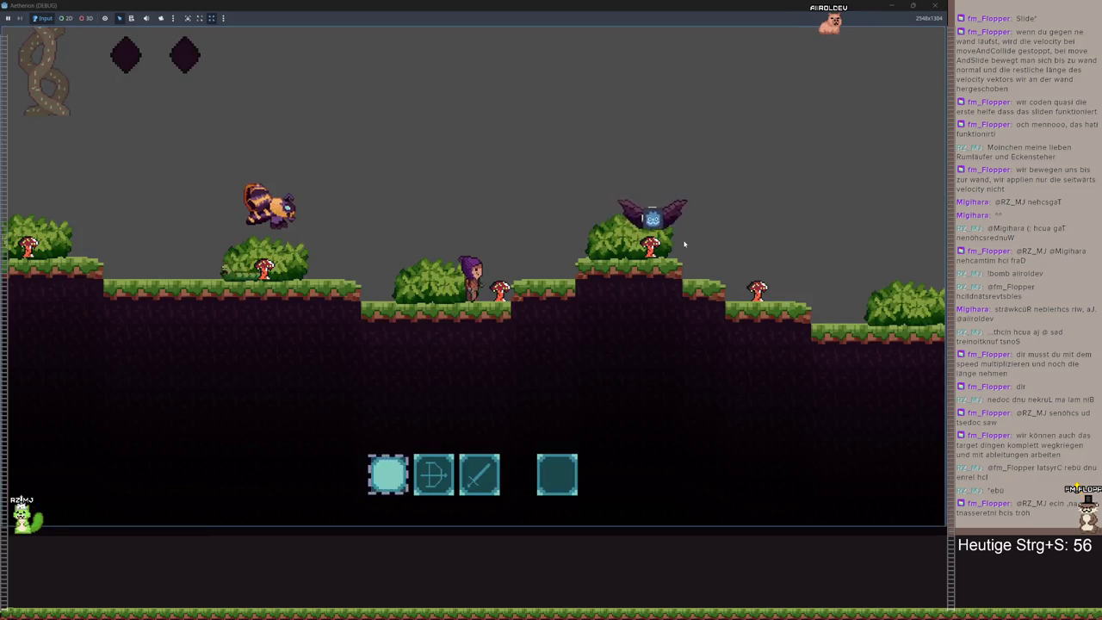
key(space)
key(d)
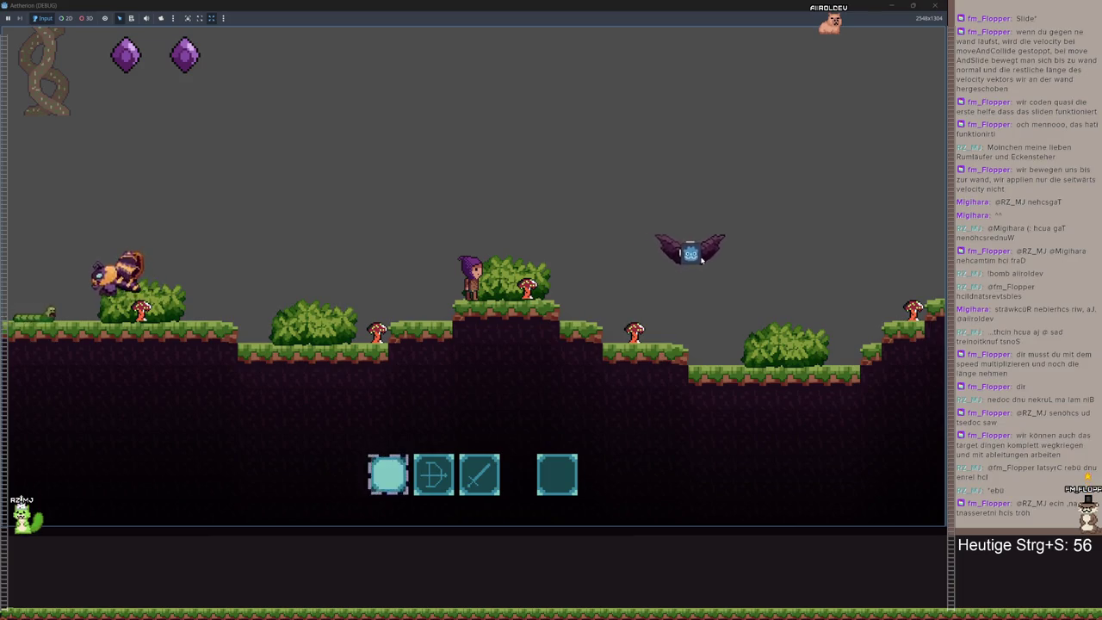
key(Escape)
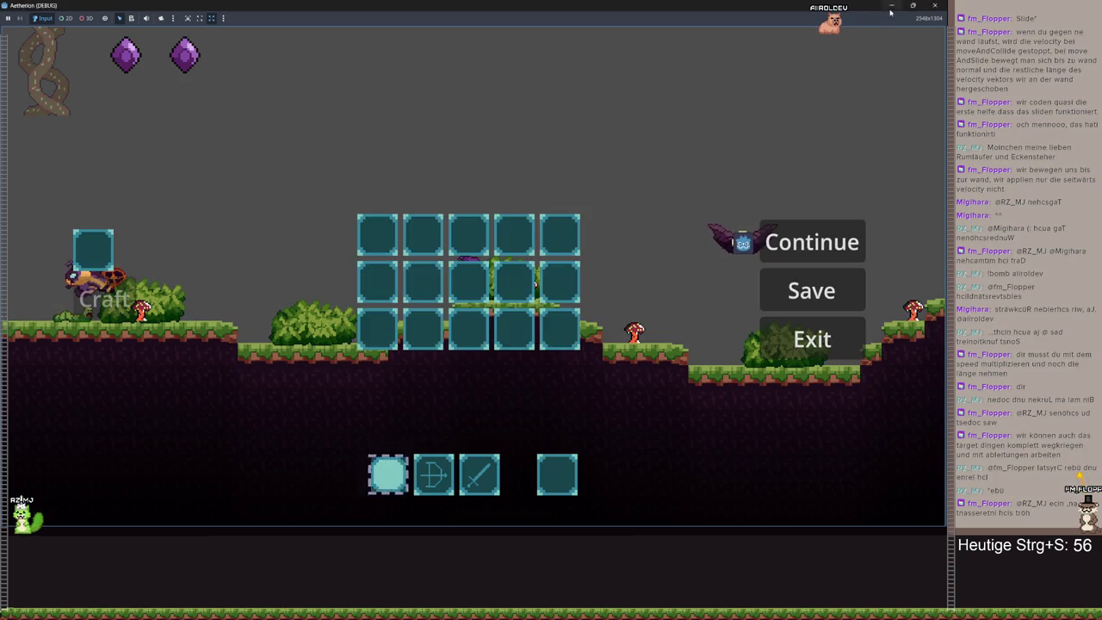
- Minimize the game to save the script, then return and quit via the main menu
click(891, 8)
key(ctrl+s)
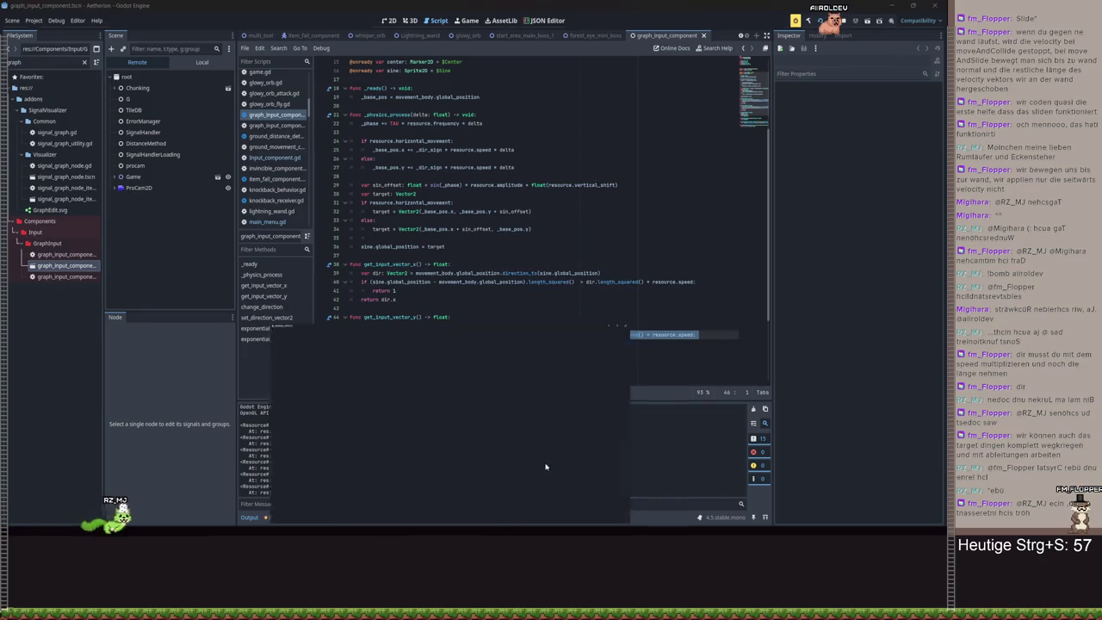
key(alt+Tab)
click(813, 250)
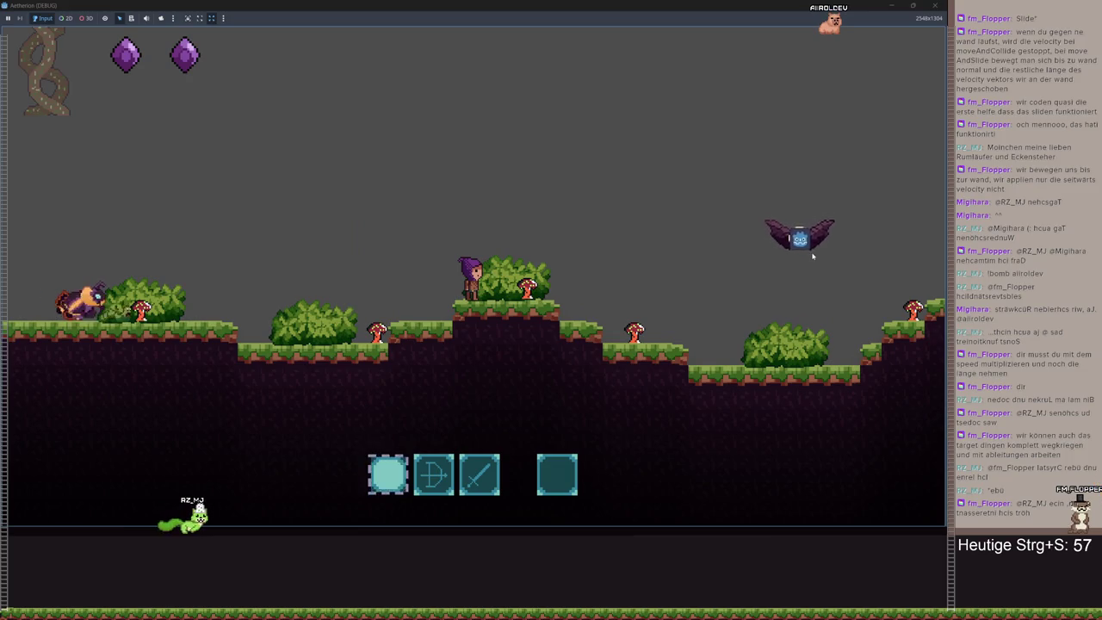
key(Escape)
click(825, 334)
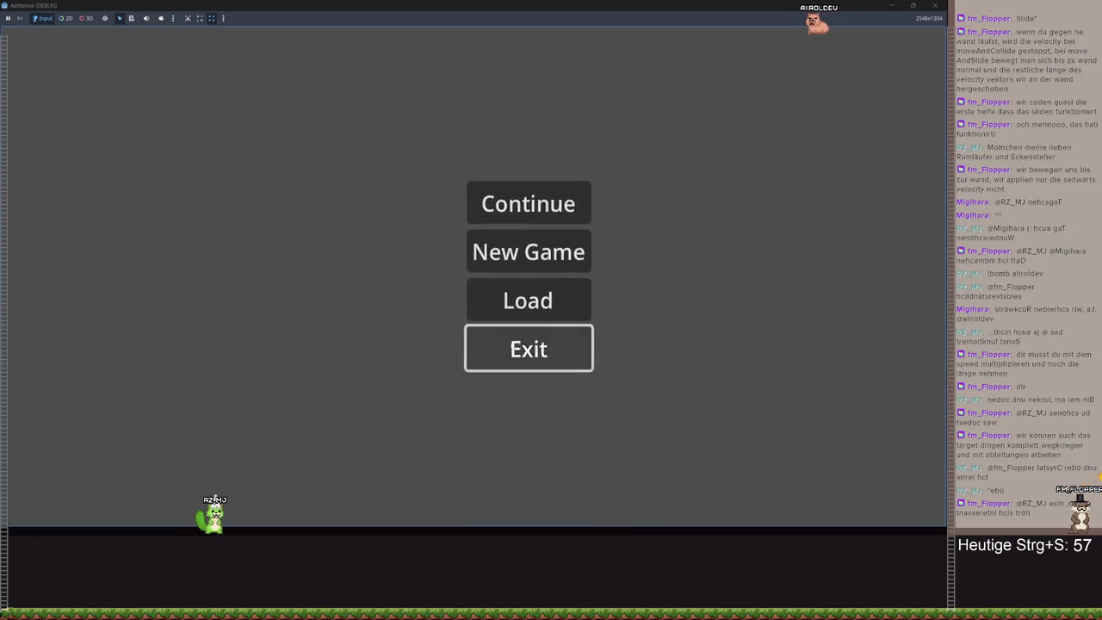
click(521, 348)
- Rerun, load Spielstand 3, jump onto the grassy platform, stop the game, show the Local tree
click(820, 20)
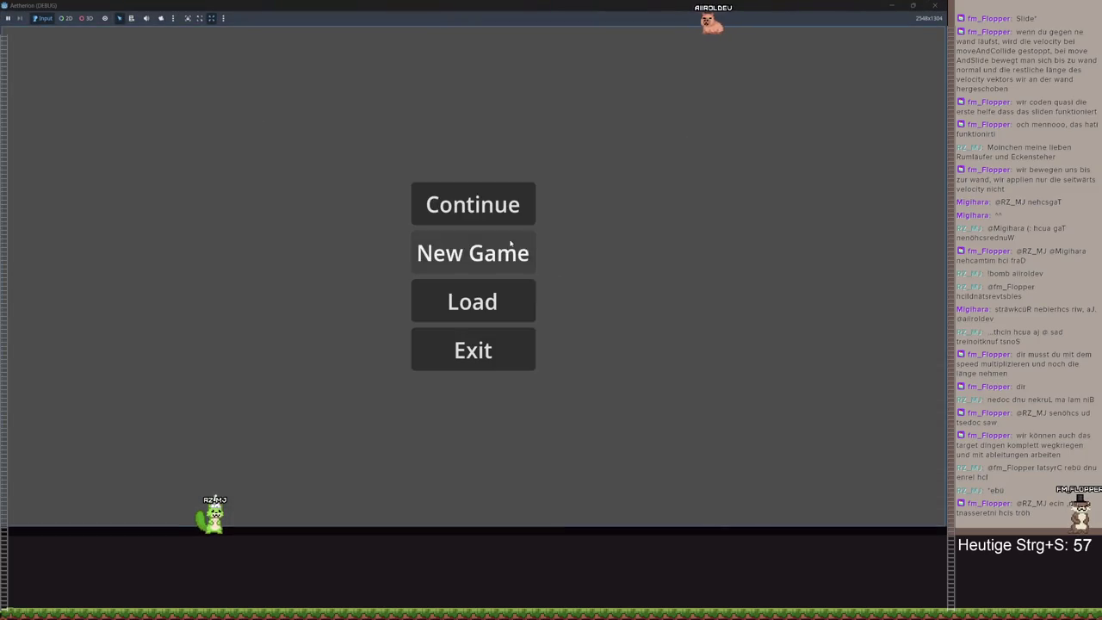
click(504, 248)
click(669, 243)
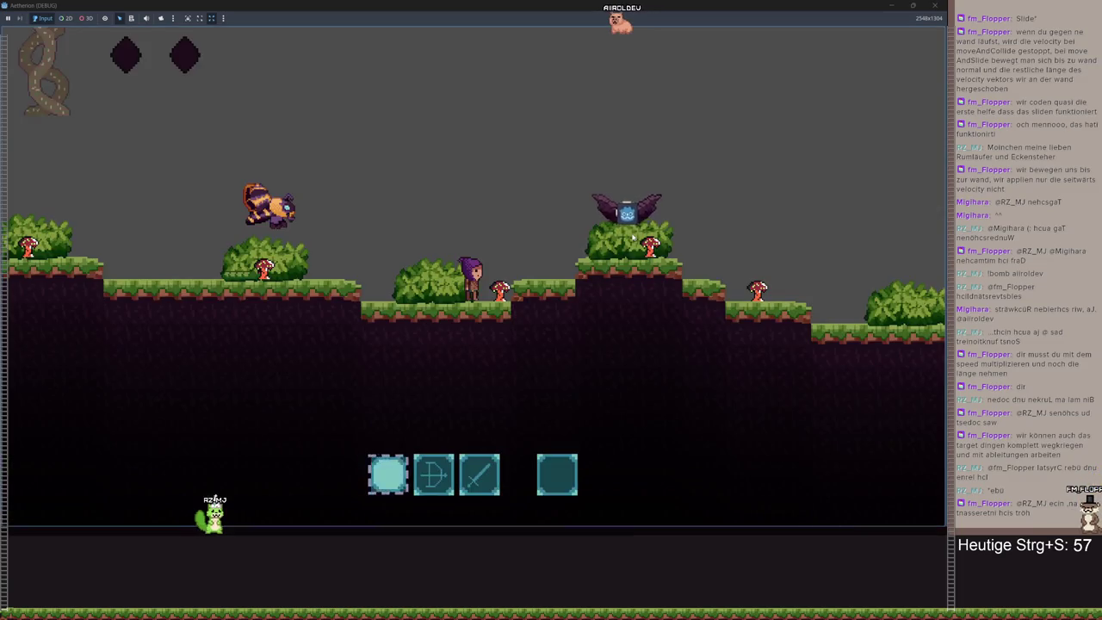
key(Right)
key(space)
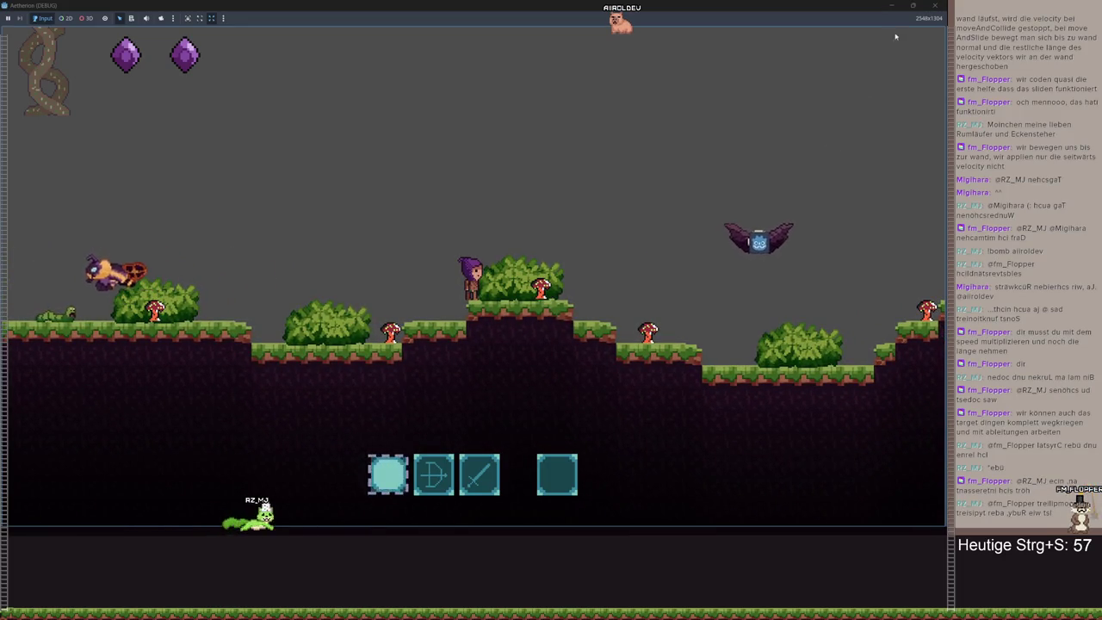
key(Escape)
key(F8)
click(184, 62)
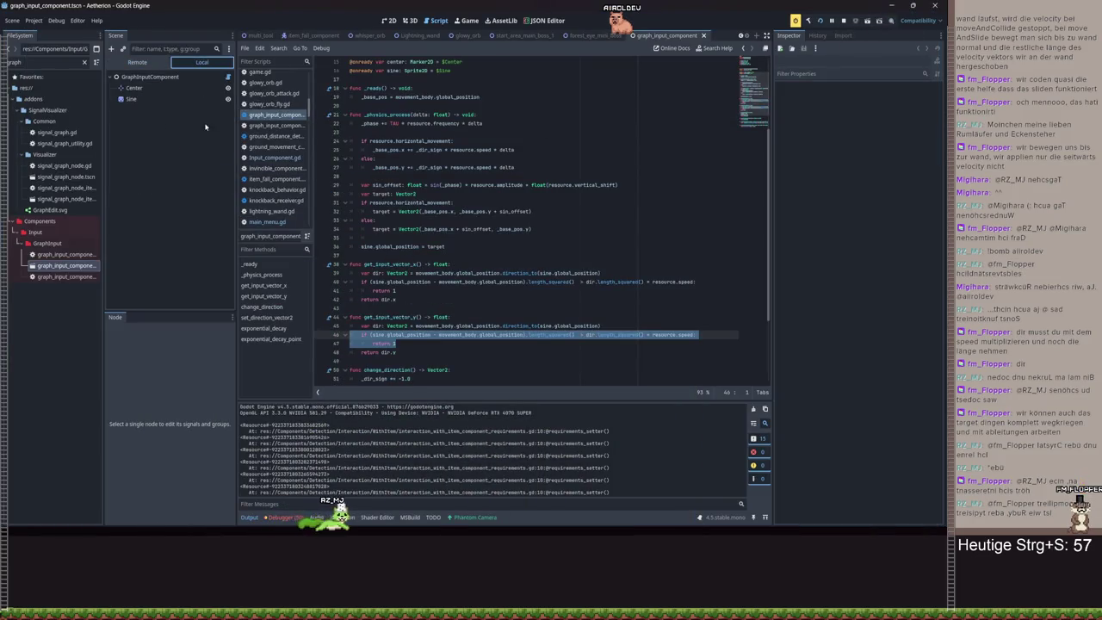
- Select the Sine node, then bring the running game back and resume play
click(139, 99)
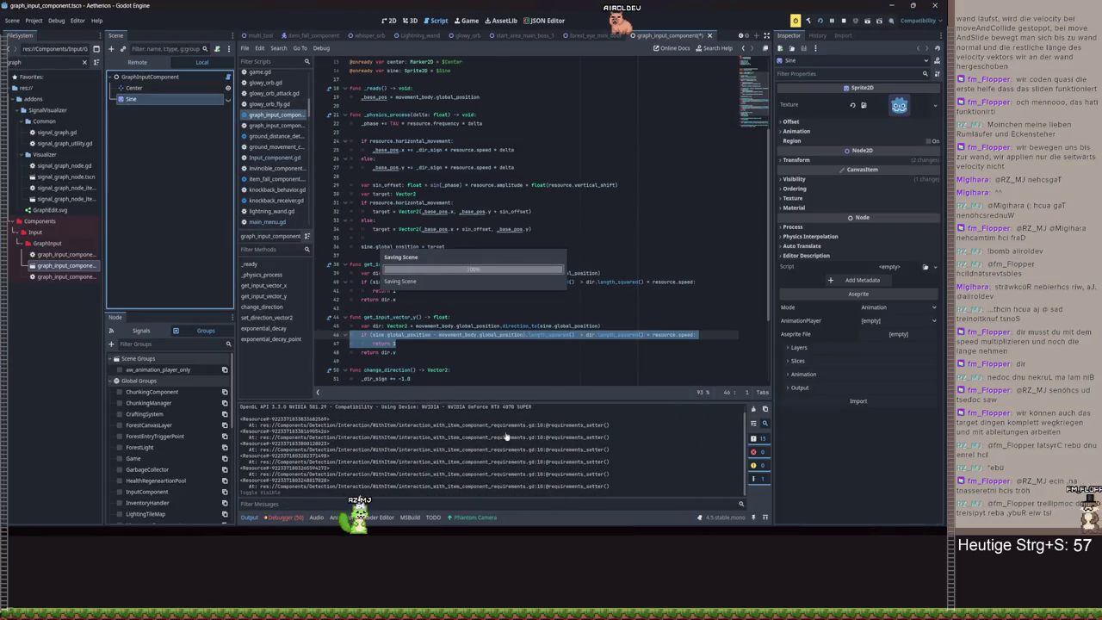
key(F5)
key(Escape)
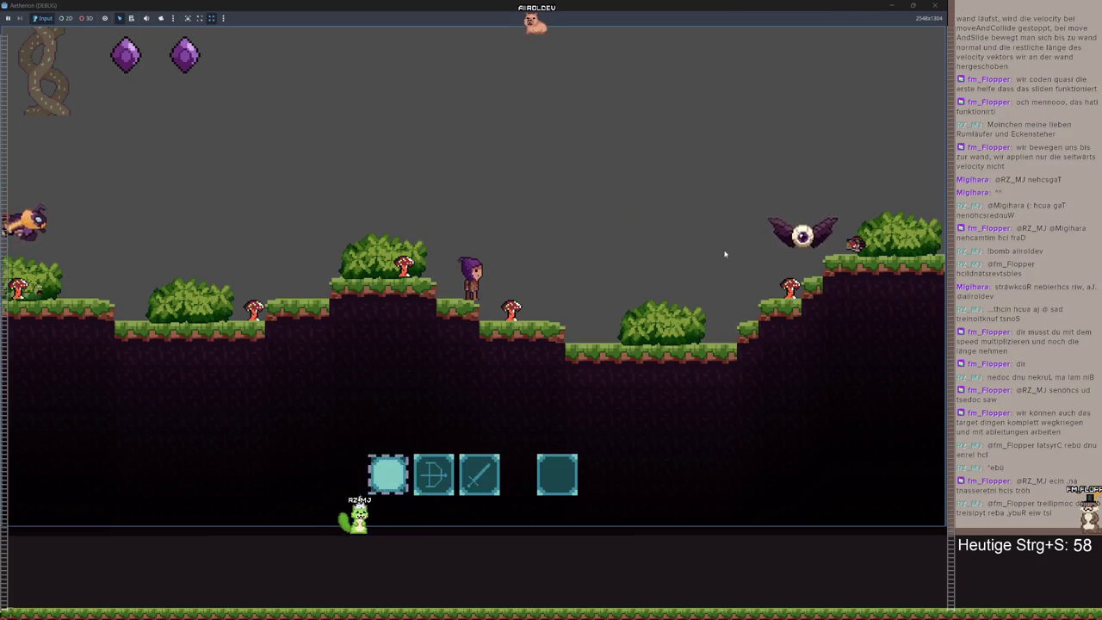
- Walk and jump right, pick up the item on the ledge, then pause to view the inventory
key(d)
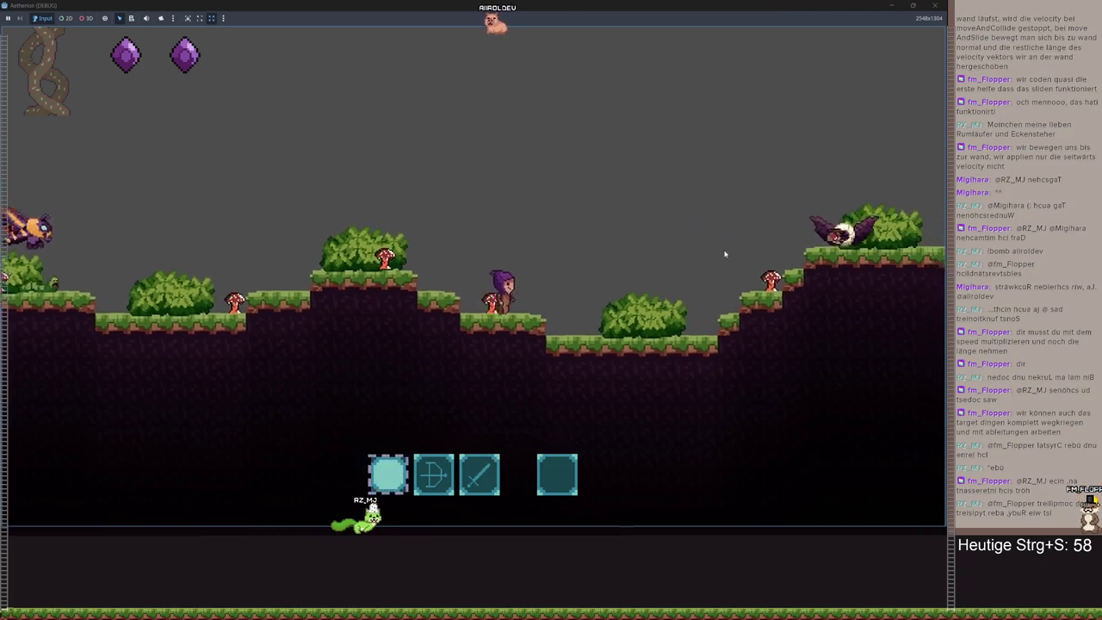
key(space)
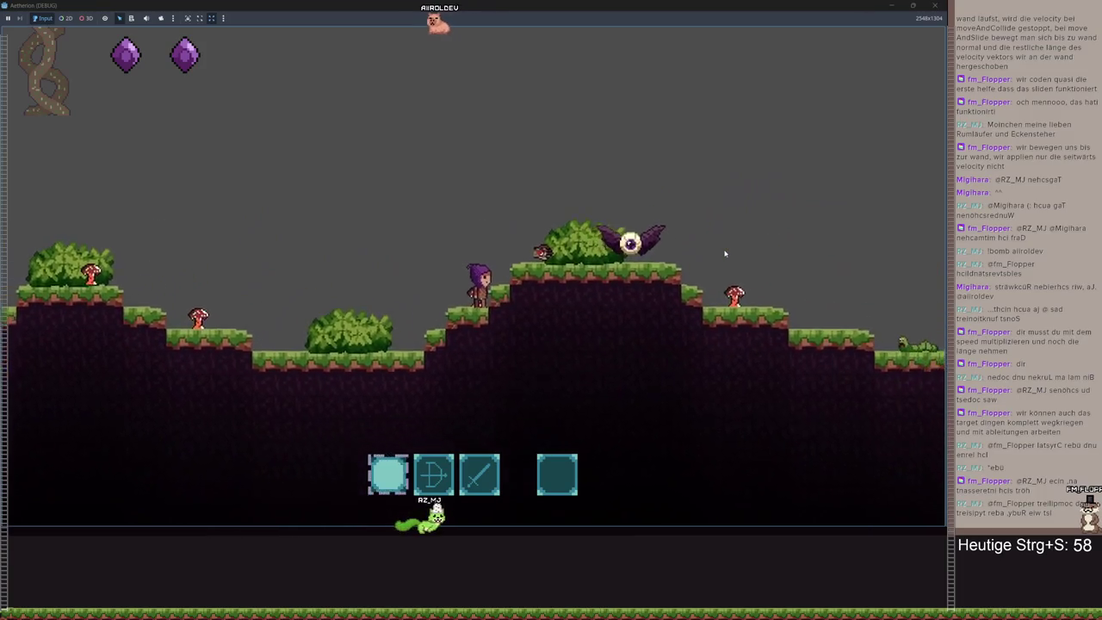
key(d)
key(space)
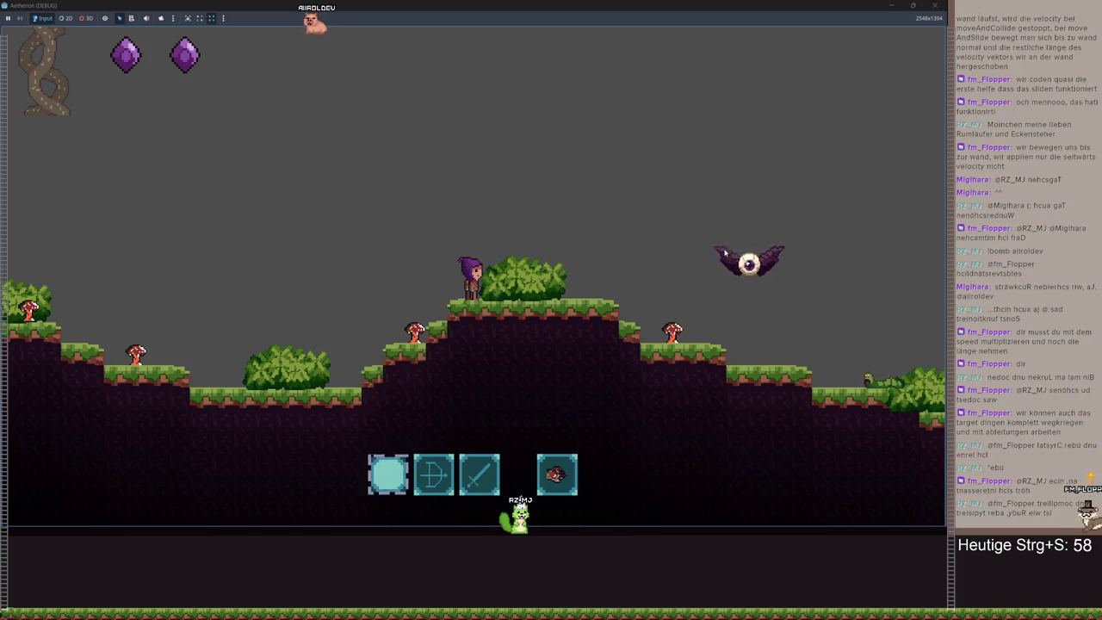
key(d)
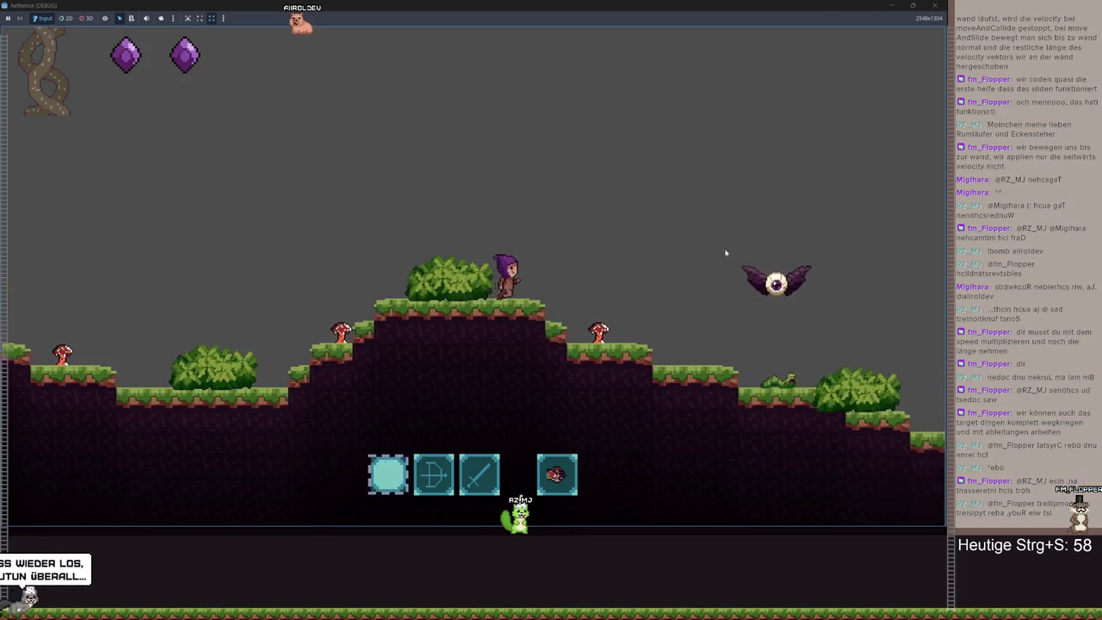
key(d)
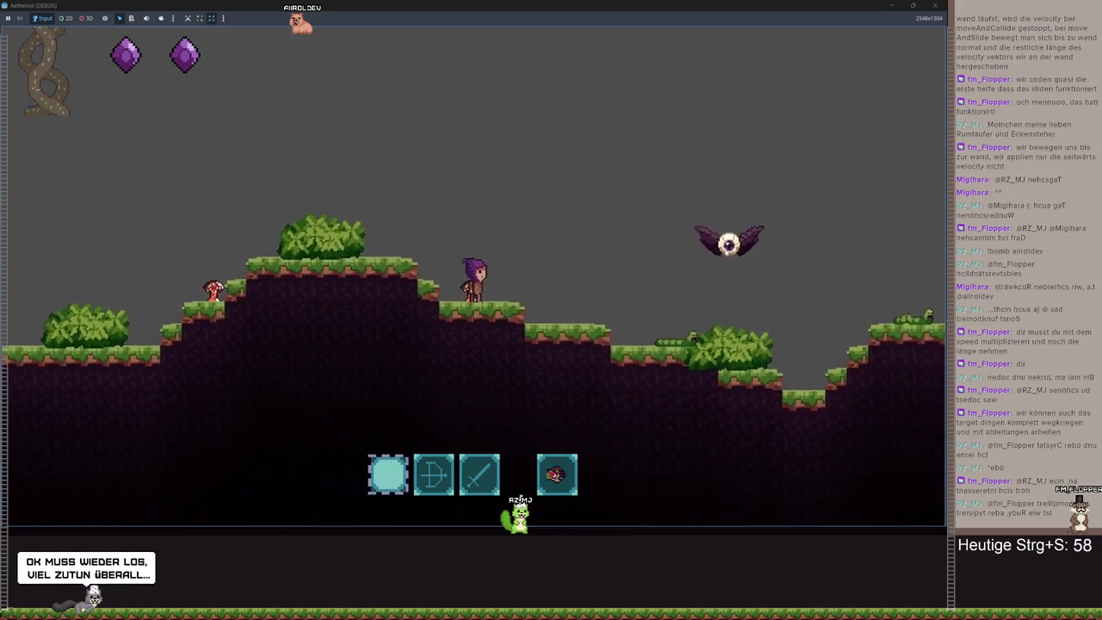
key(d)
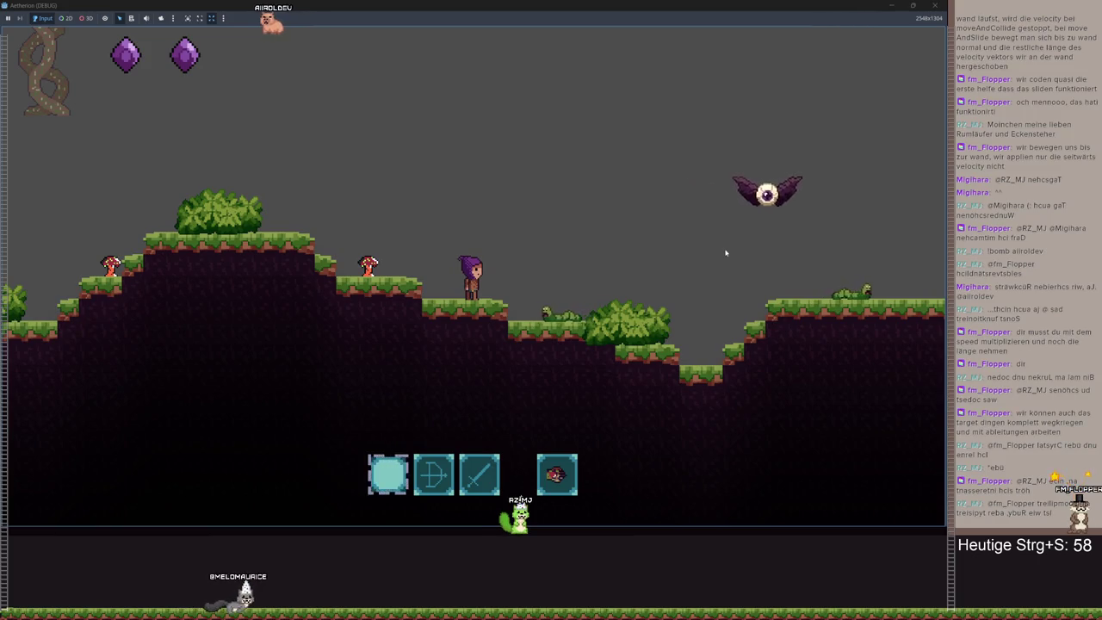
key(d)
key(space)
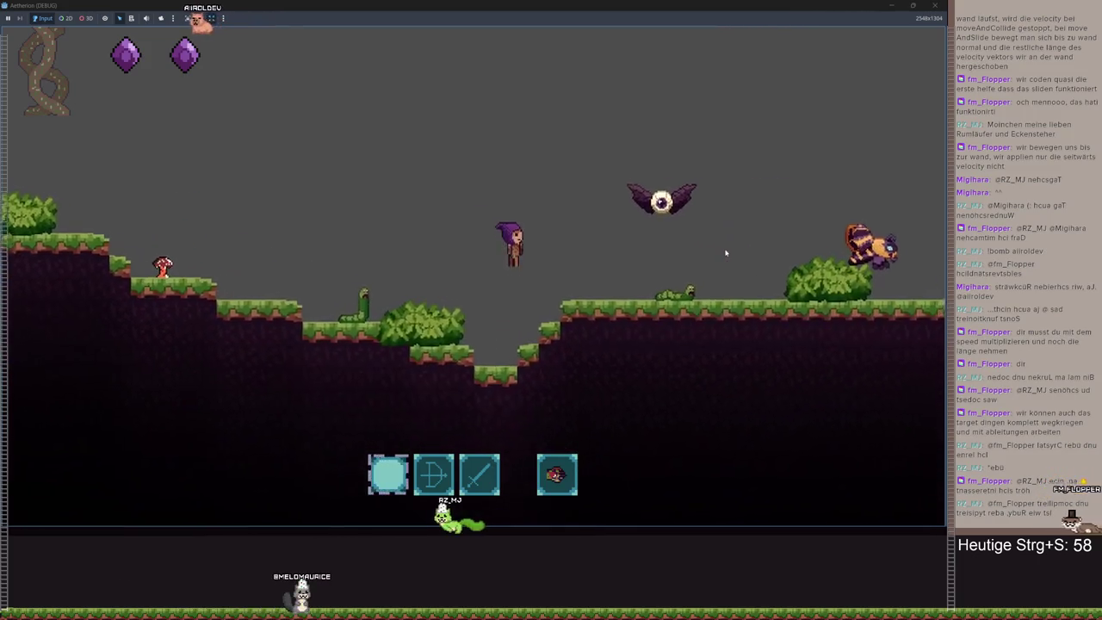
key(d)
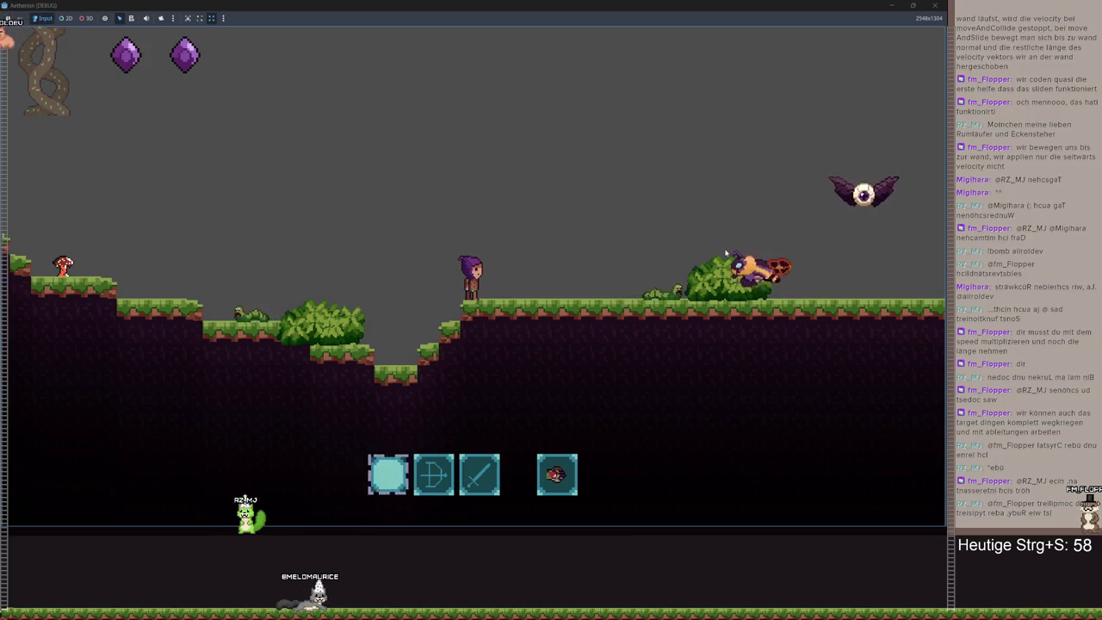
key(Escape)
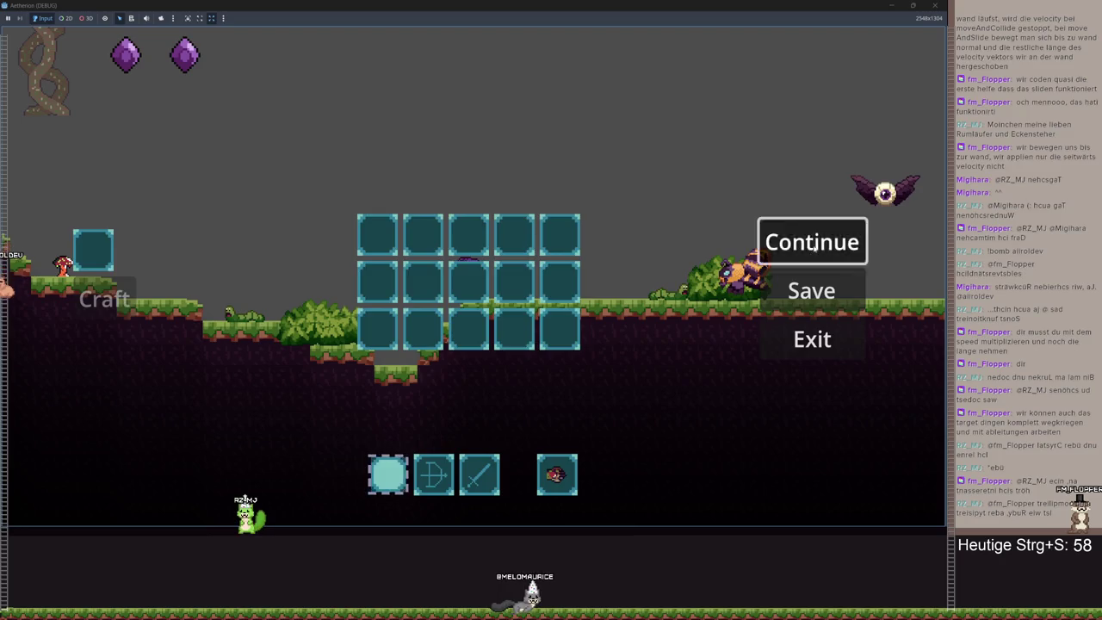
- Resume, run and jump further right with the eye trailing, then pause and stop the game
click(780, 251)
key(d)
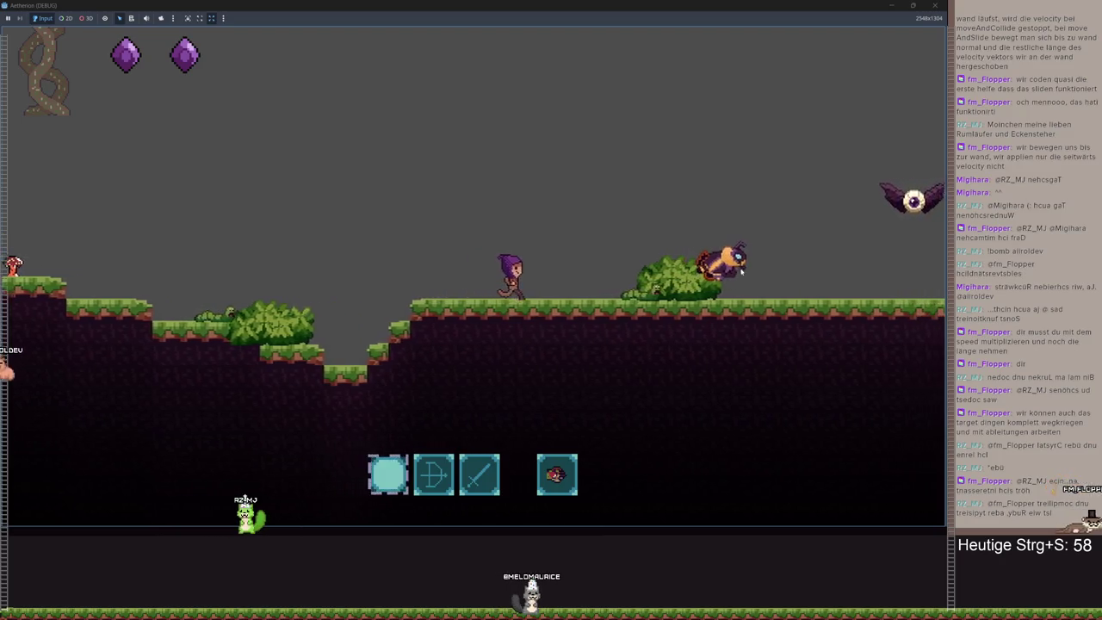
key(space)
key(d)
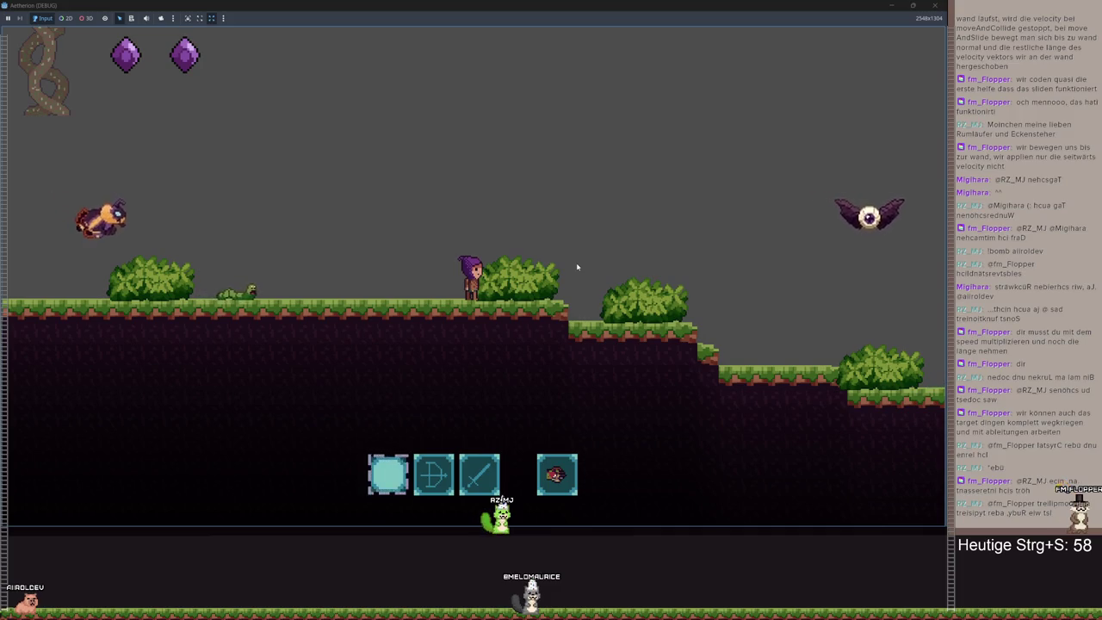
key(d)
key(Escape)
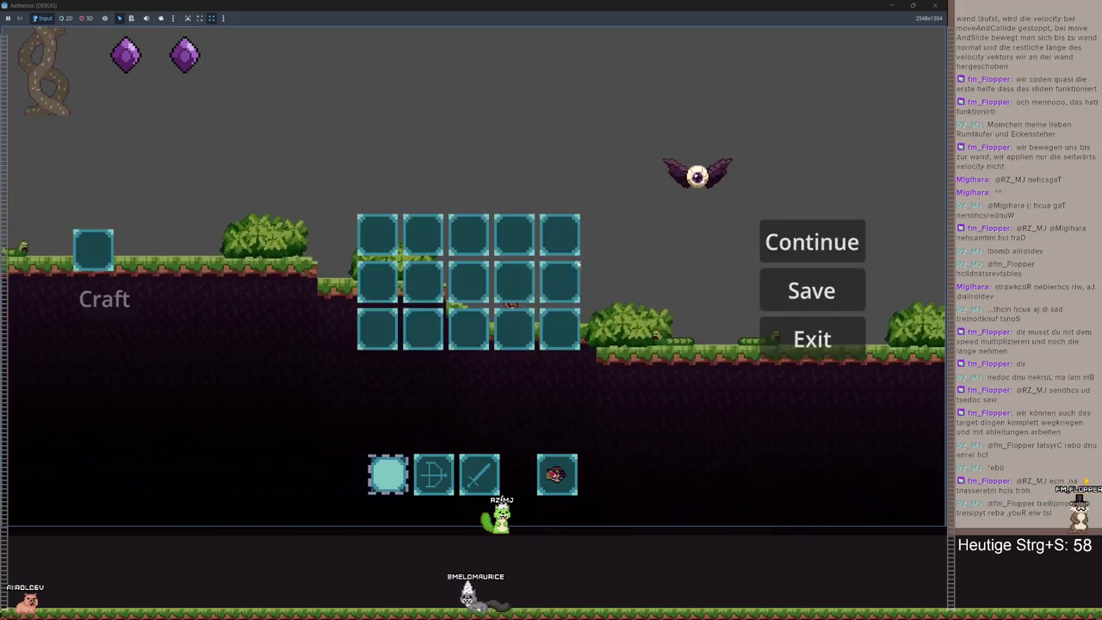
key(F8)
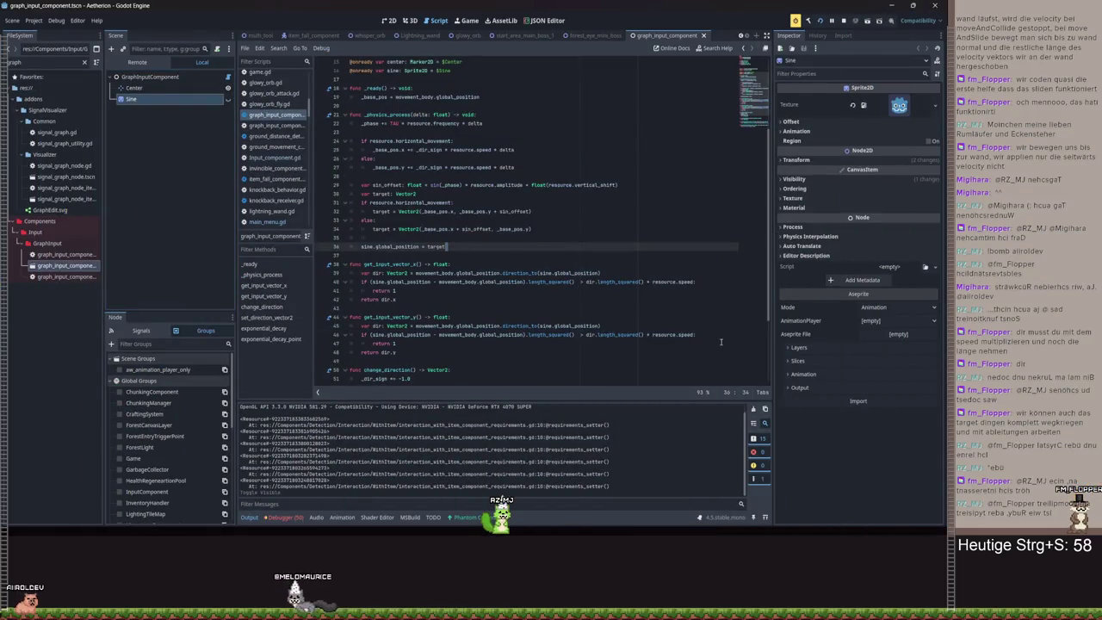
- Remove ' * resource.speed' from the distance checks on lines 46 and 40, and save
click(691, 335)
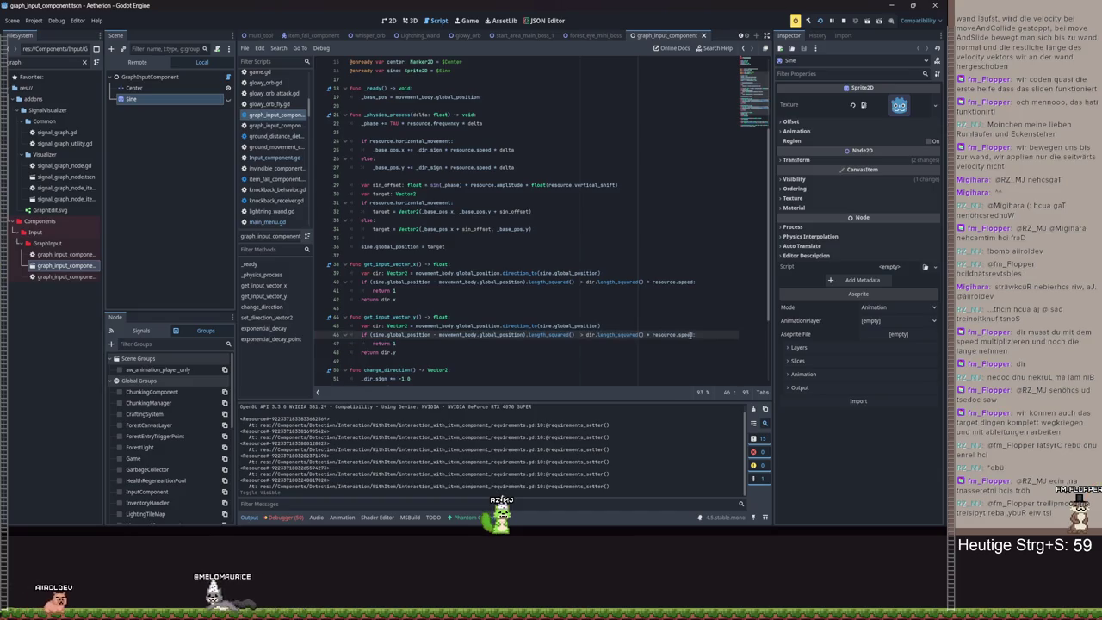
drag(690, 335, 644, 335)
key(BackSpace)
drag(694, 282, 645, 281)
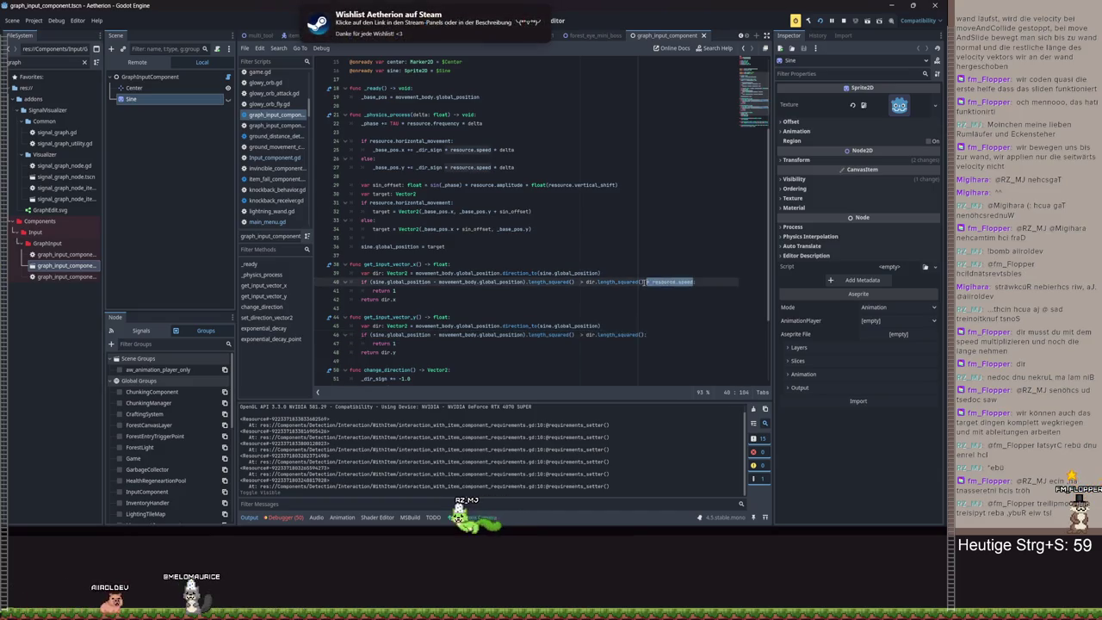
key(BackSpace)
key(ctrl+s)
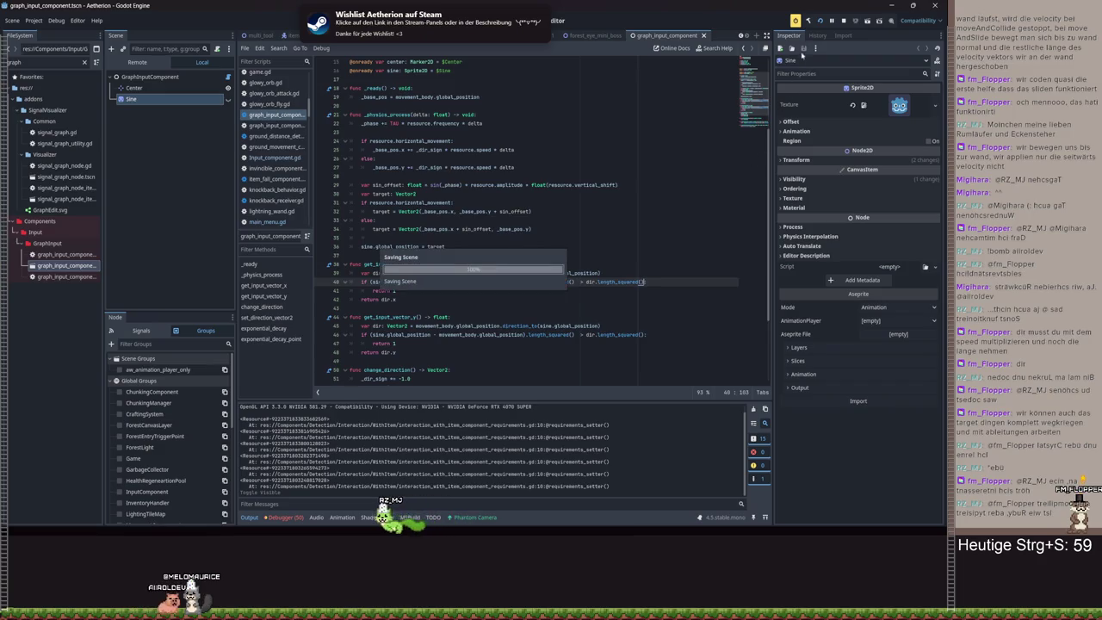
- Run the game again and load the Spielstand 3 save
click(817, 22)
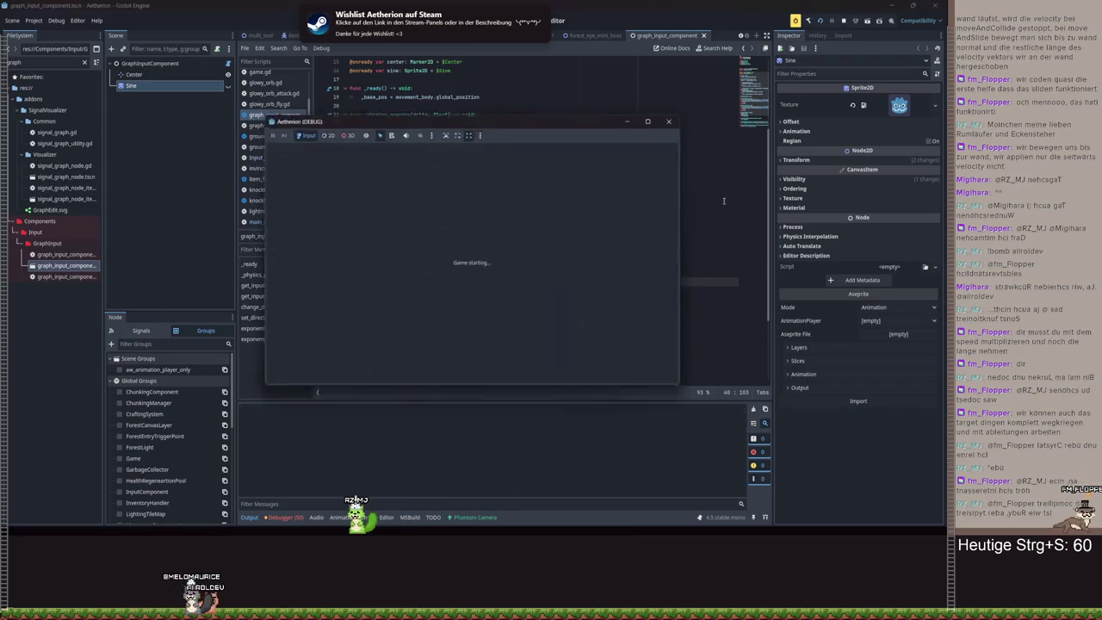
click(474, 251)
click(624, 249)
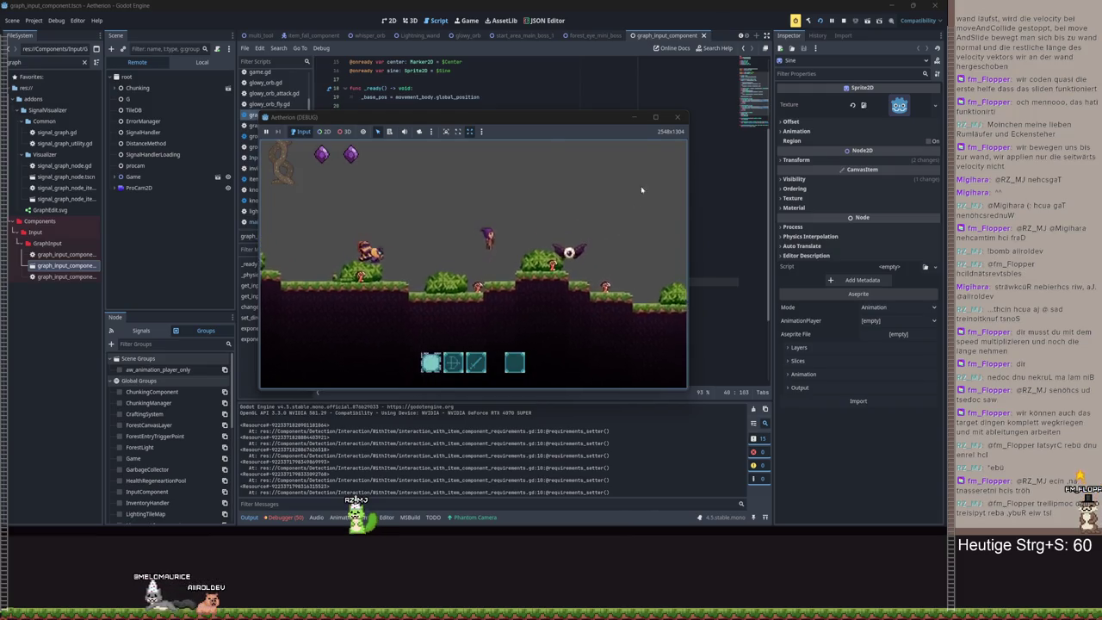
- Maximize the game, pause and resume it, pause again, minimize it, and save the script
click(655, 116)
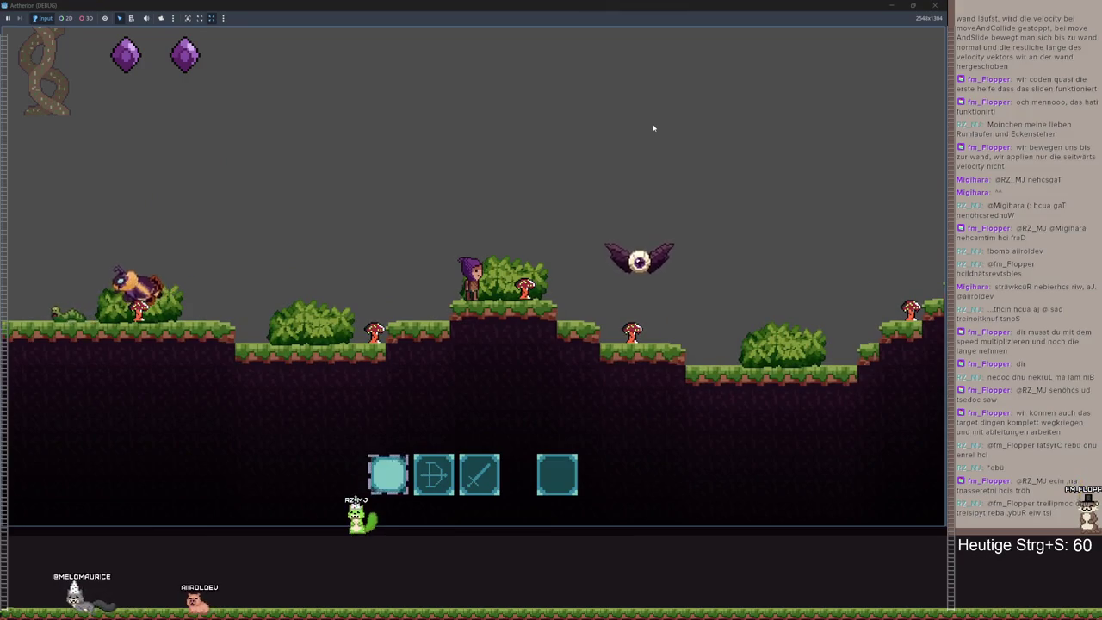
key(Escape)
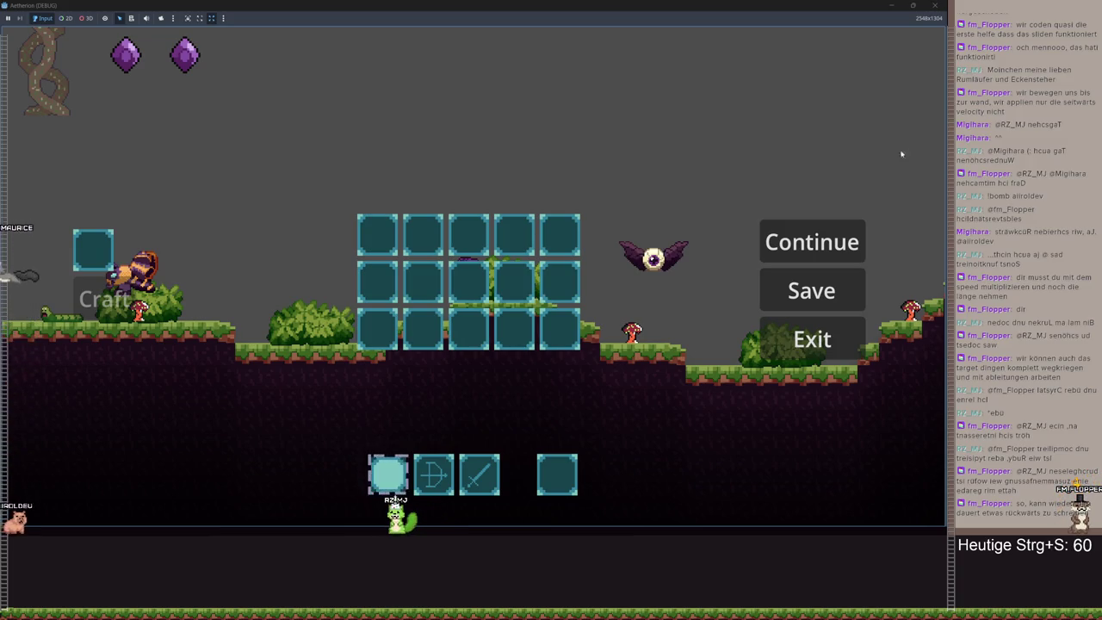
click(827, 242)
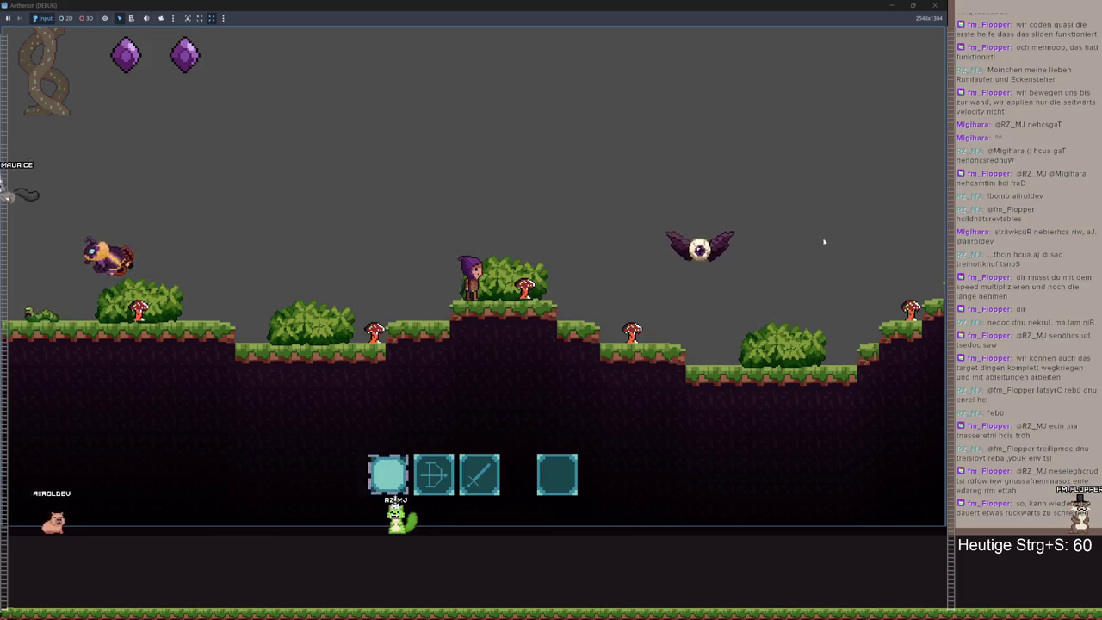
key(Escape)
click(892, 6)
key(ctrl+s)
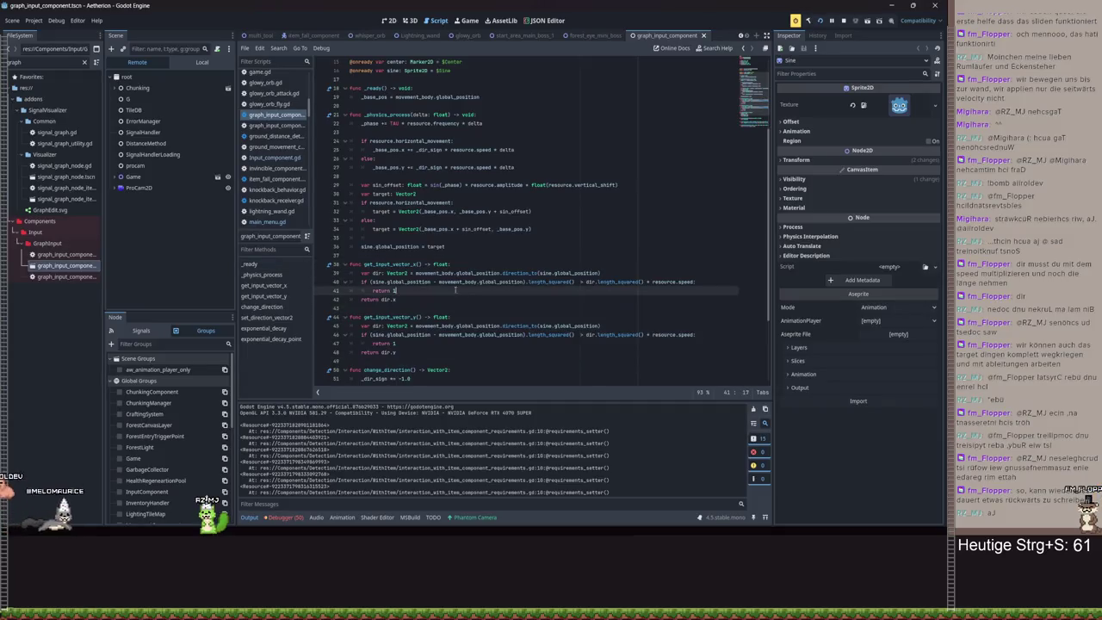
drag(351, 264, 505, 309)
click(506, 309)
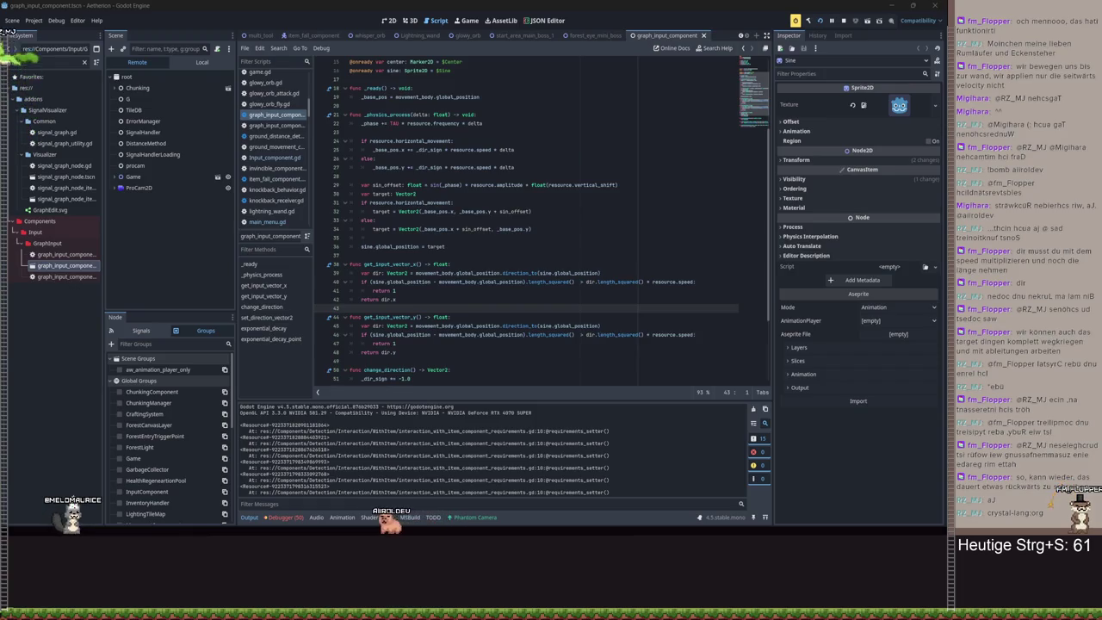
scroll(606, 200, down, 4)
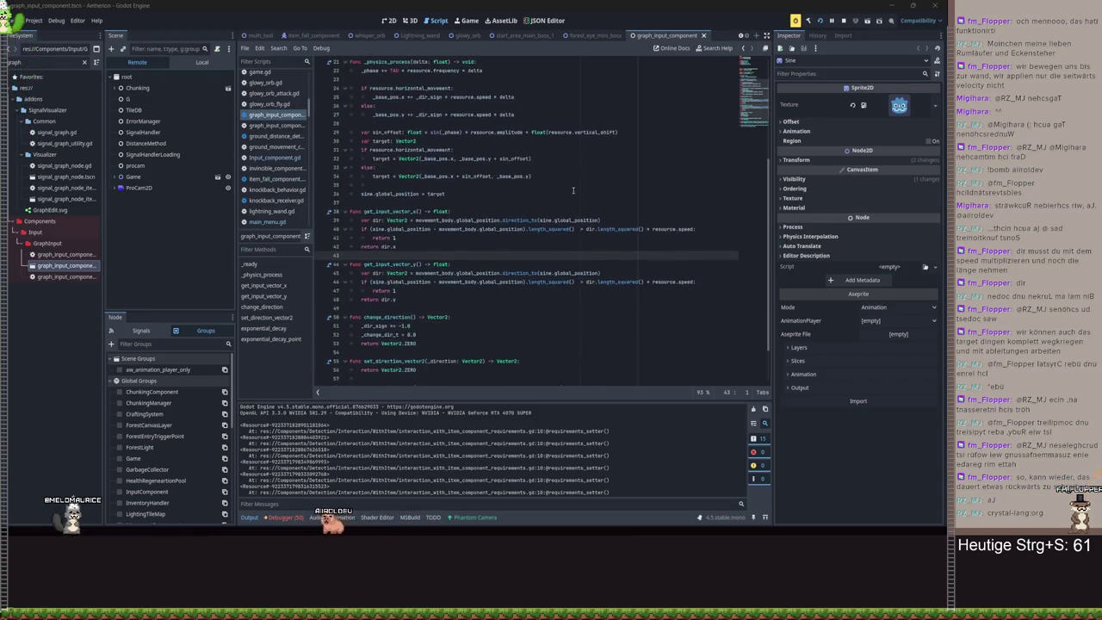
scroll(563, 247, up, 1)
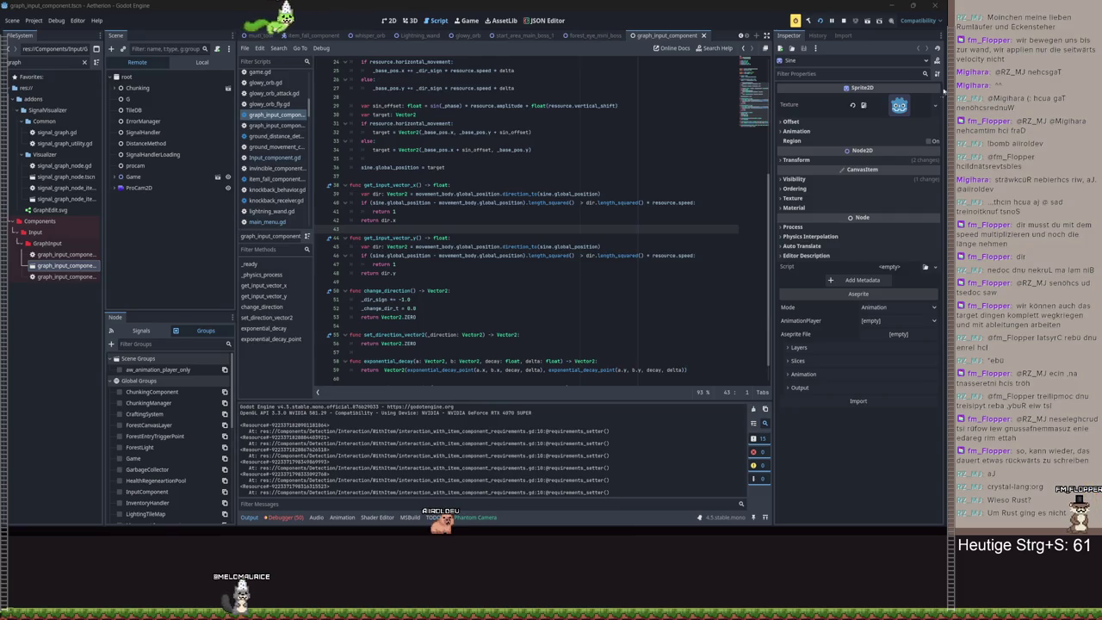
drag(465, 278, 479, 243)
click(451, 237)
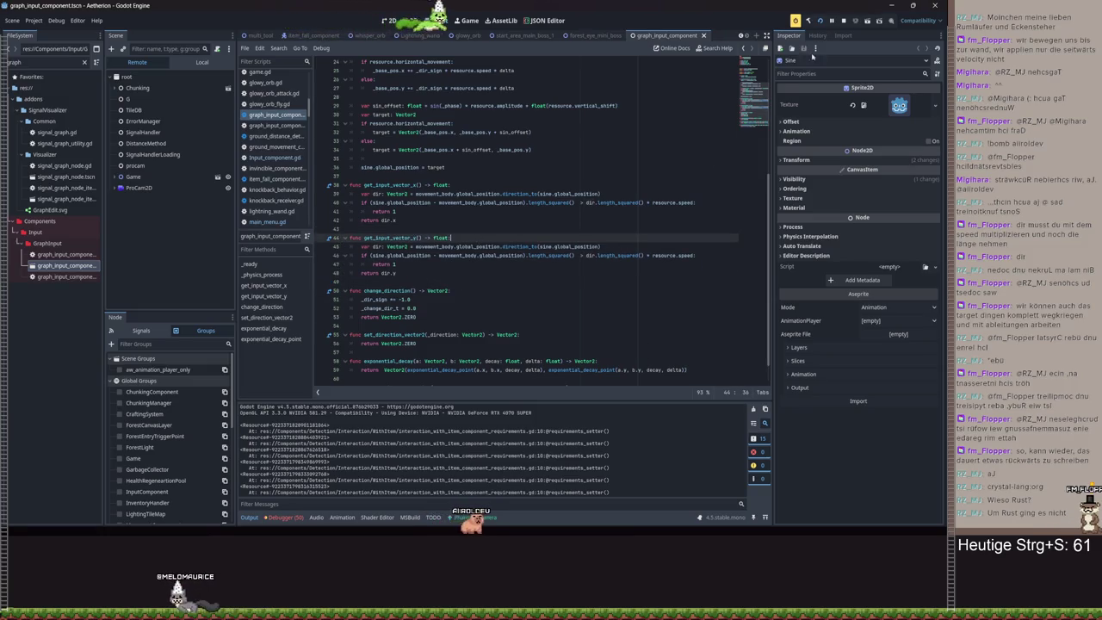
- Return to the game, walk right over the hill picking up a mushroom, then pause and minimize
key(F5)
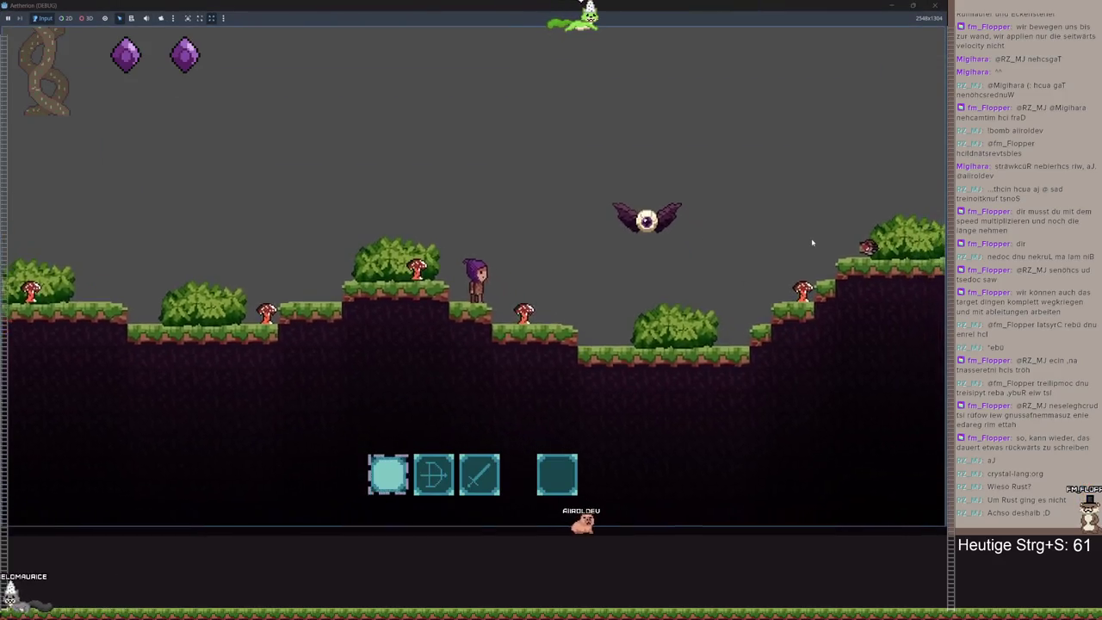
key(d)
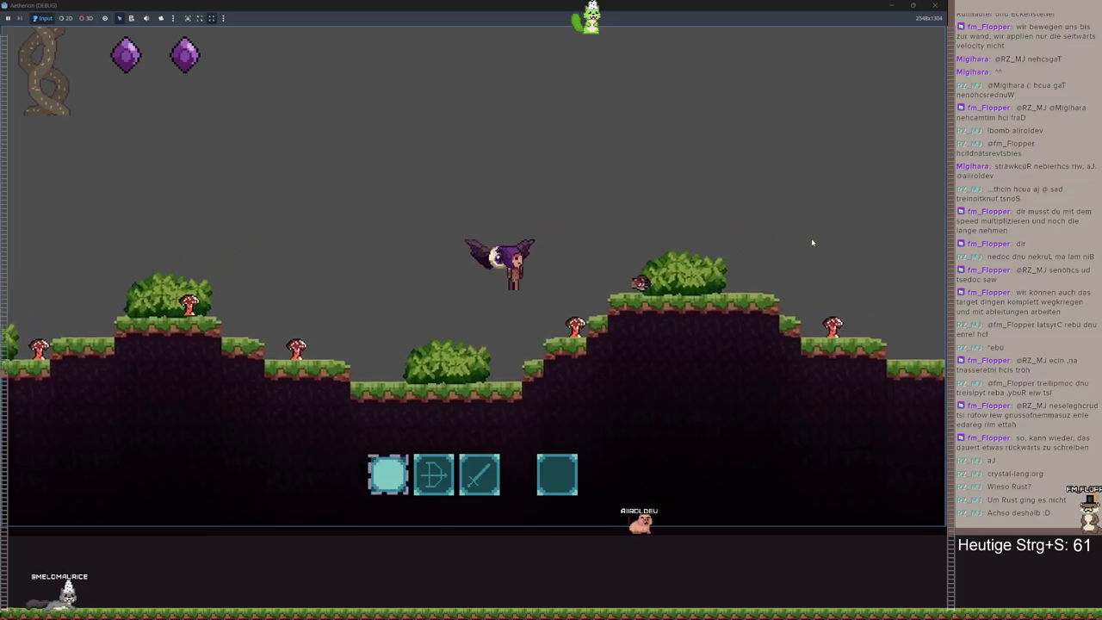
key(d)
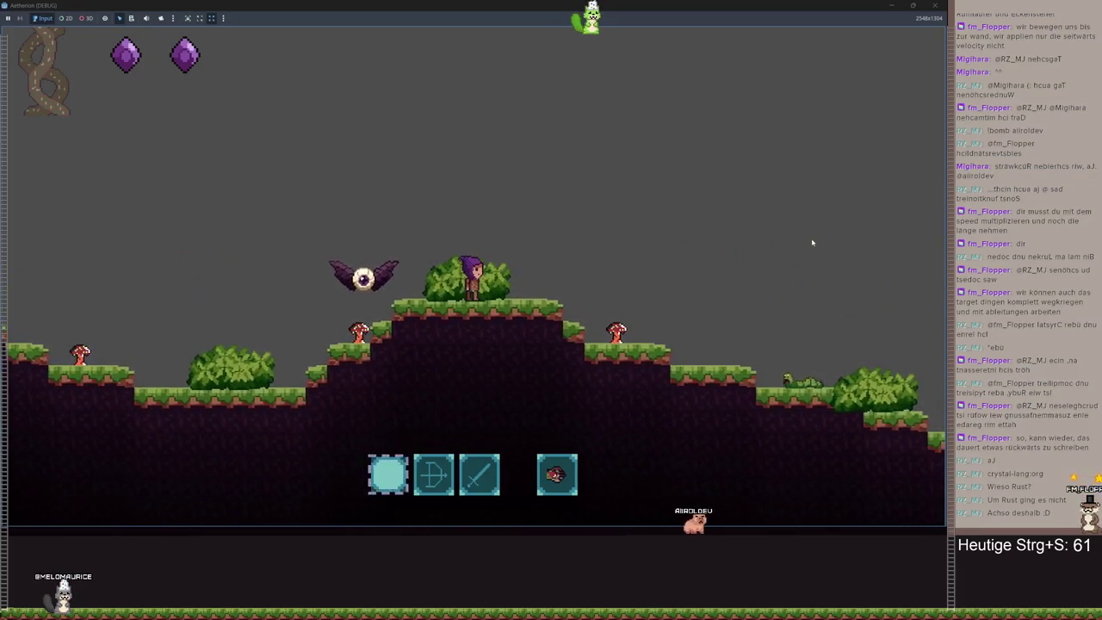
key(d)
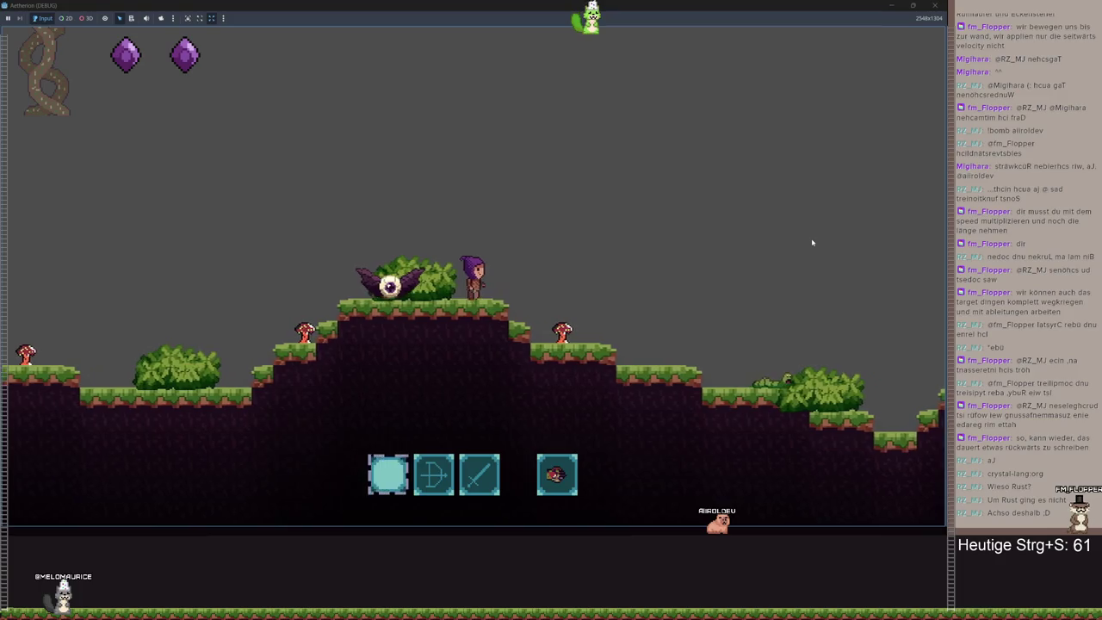
key(d)
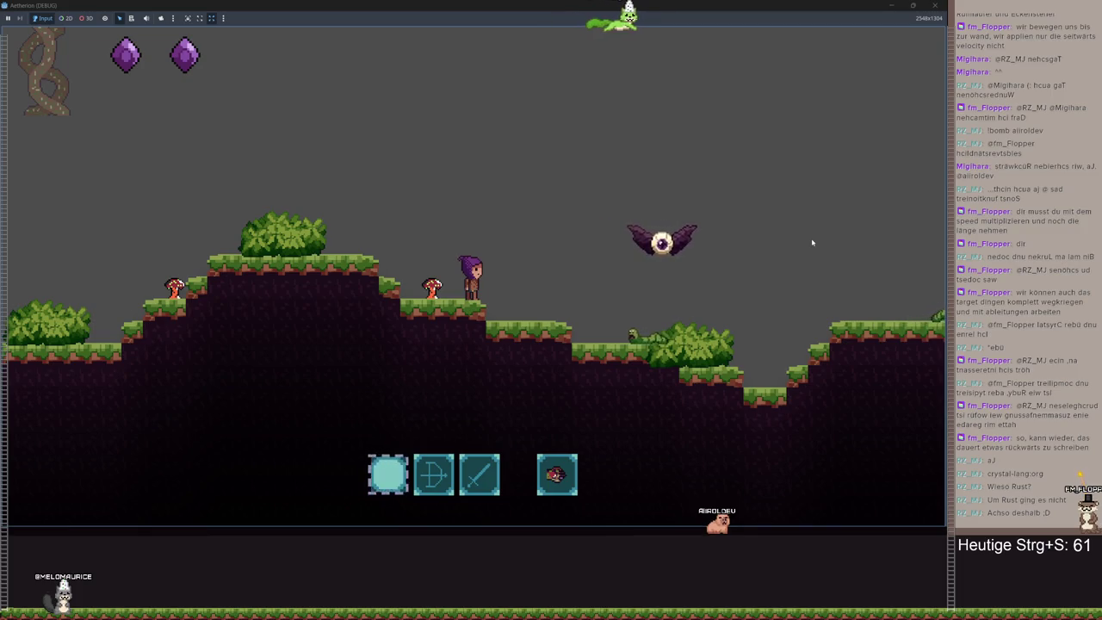
key(Escape)
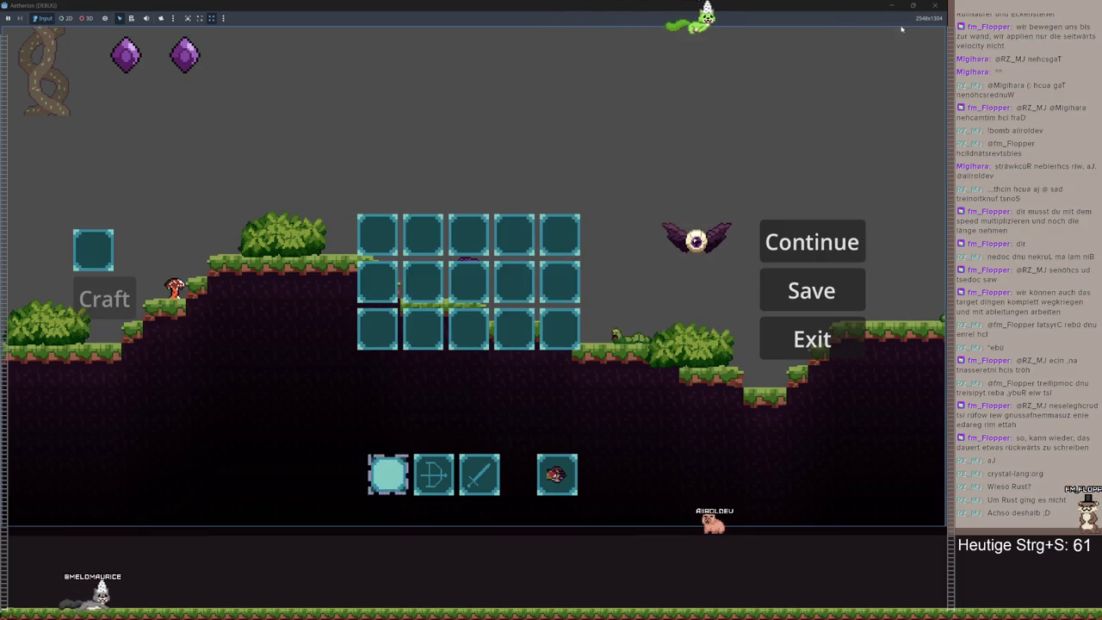
click(894, 10)
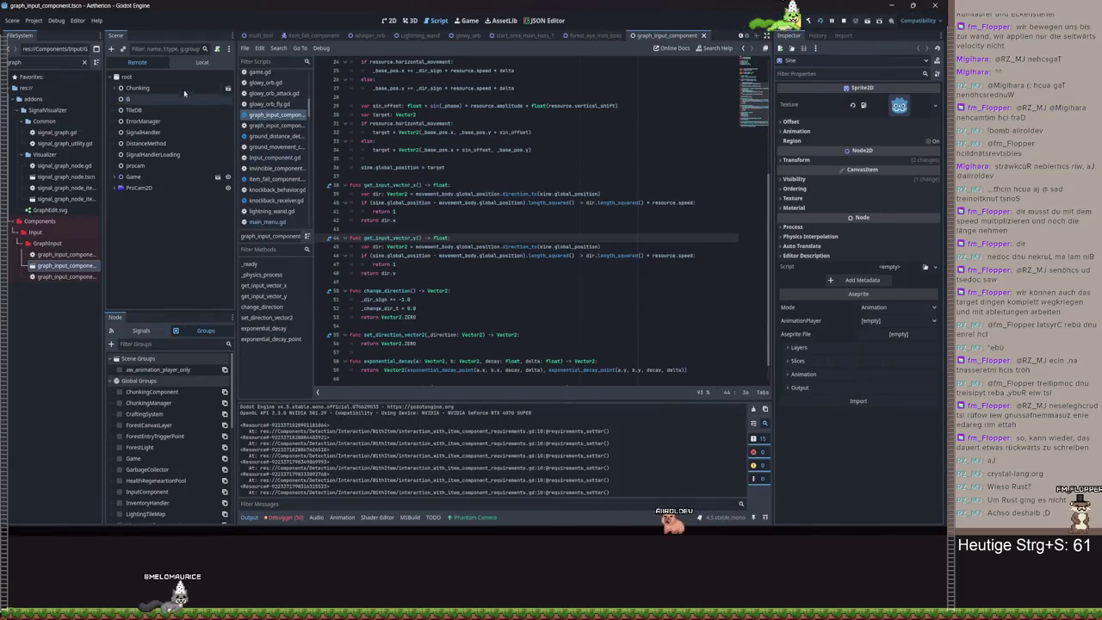
- Inspect the Remote GraphInputComponent showing Amplitude 100 and Frequency 1, then save the project
click(150, 77)
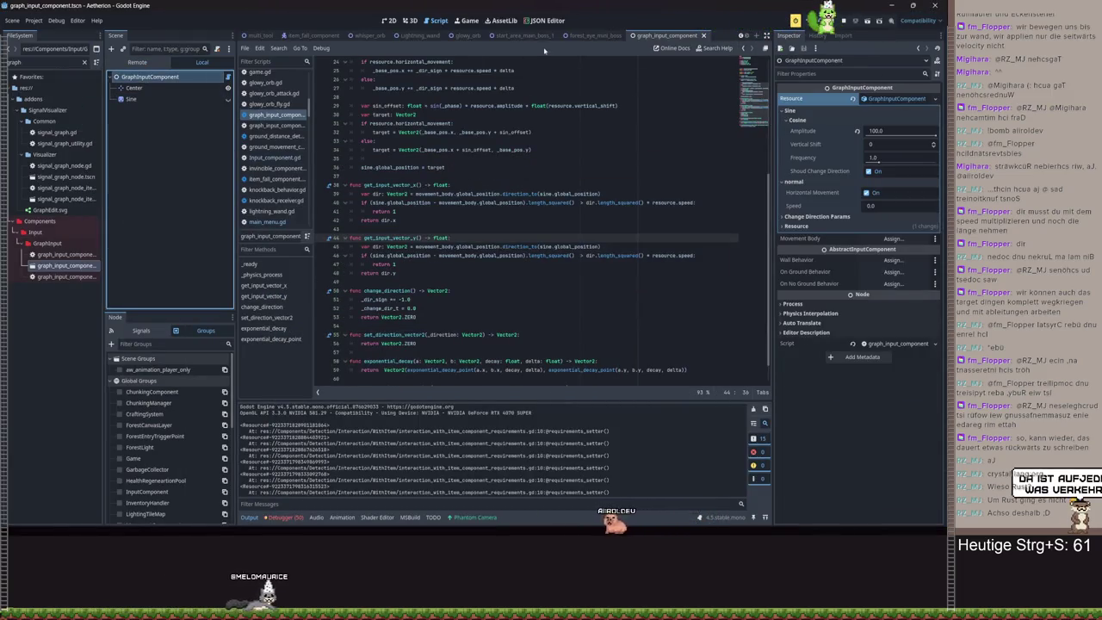
key(ctrl+s)
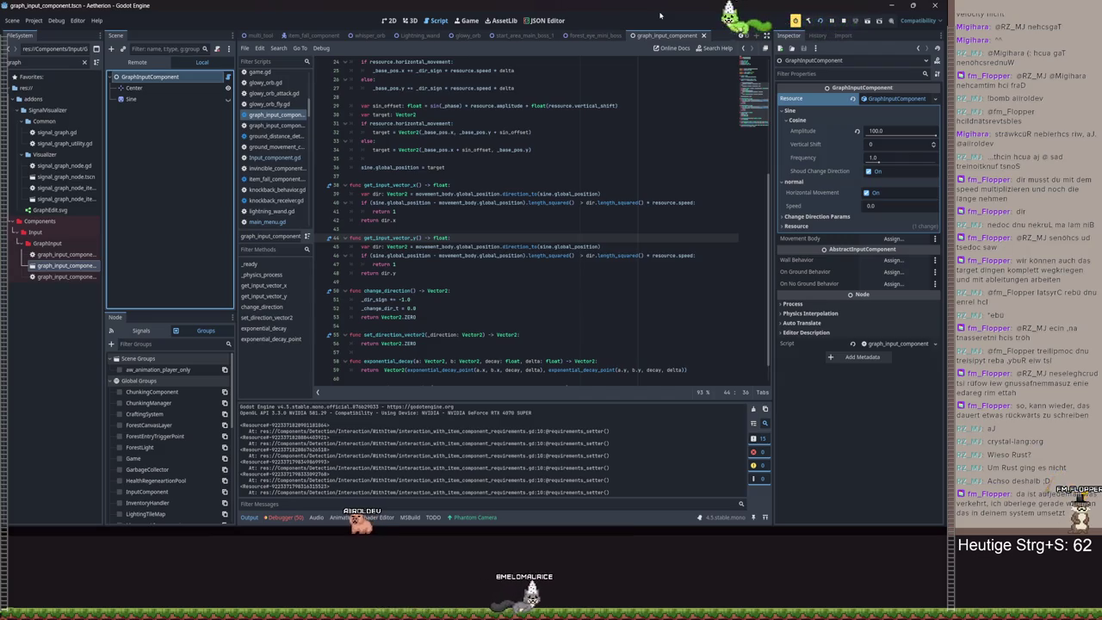
scroll(395, 42, up, 5)
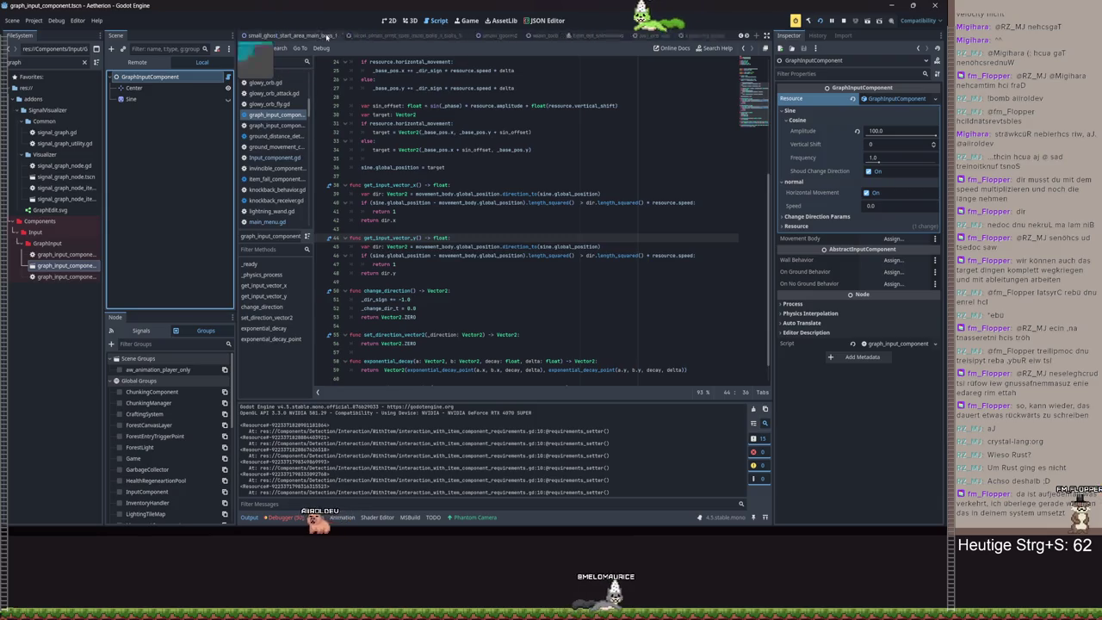
- Look through the item_fall_component script
scroll(627, 38, down, 1)
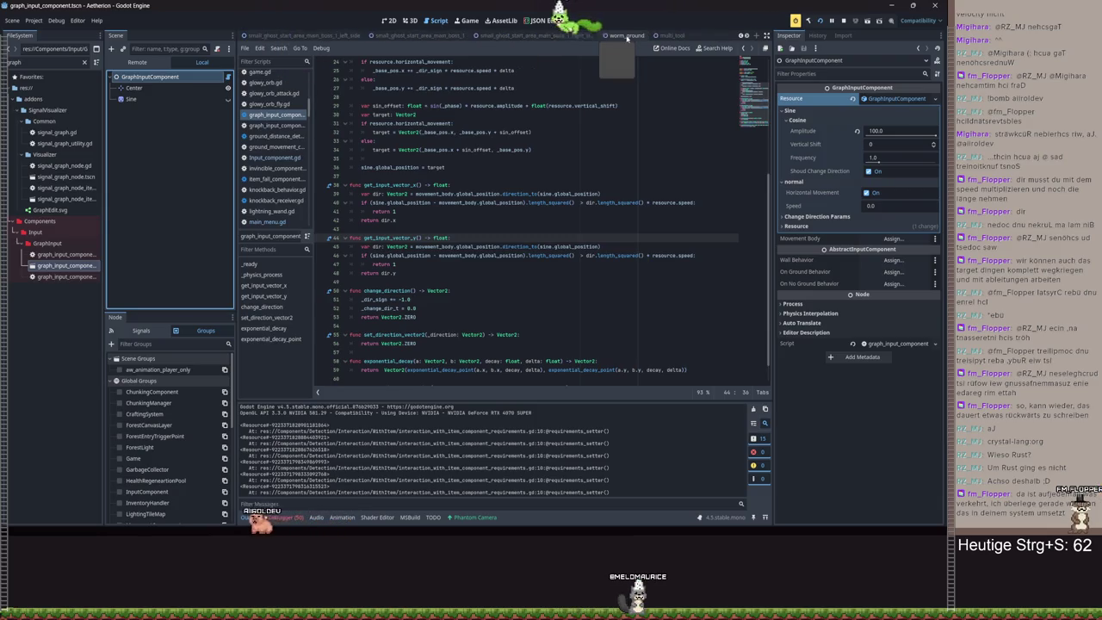
scroll(501, 39, down, 7)
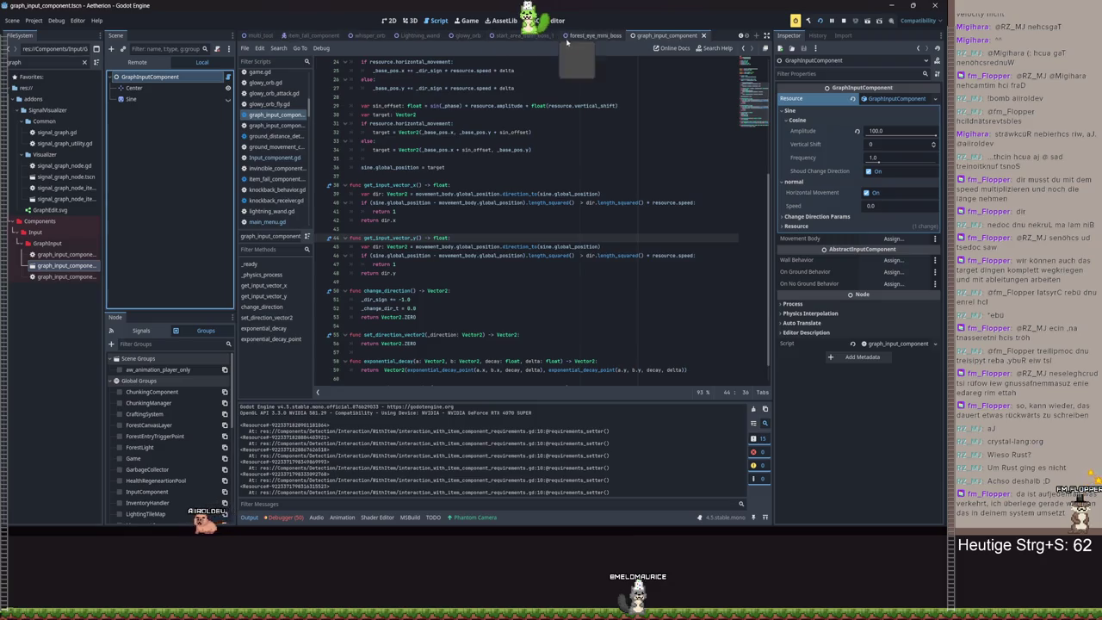
click(313, 36)
scroll(356, 37, up, 3)
scroll(356, 38, up, 3)
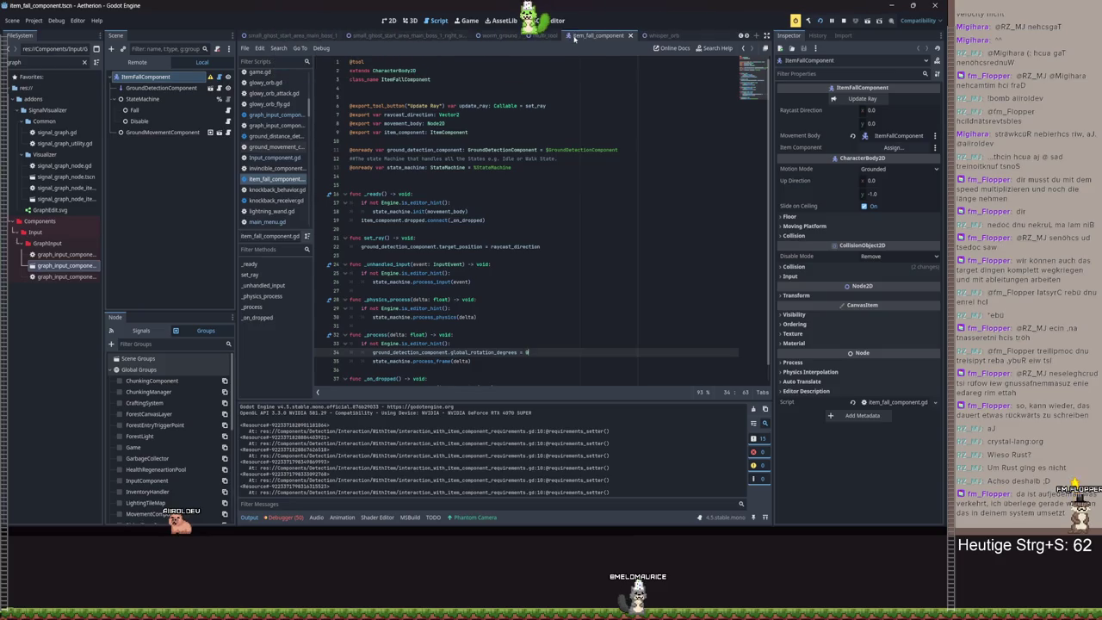
scroll(585, 38, down, 5)
- Set the forest_eye_mini_boss GraphInputComponent Frequency to 0.2, save, and run the game
click(586, 35)
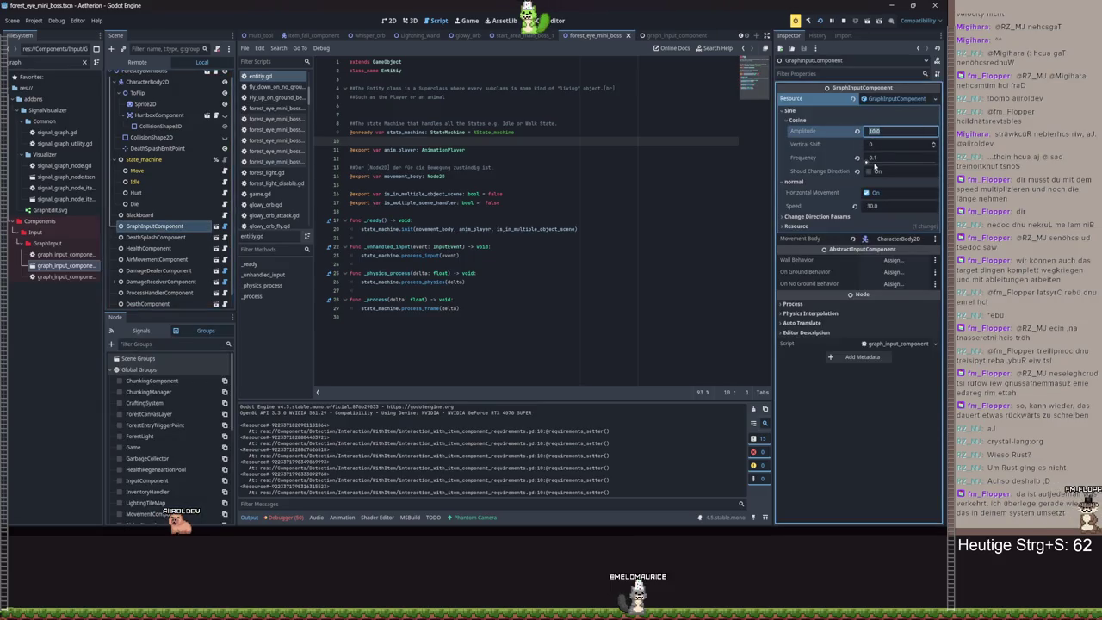
click(878, 158)
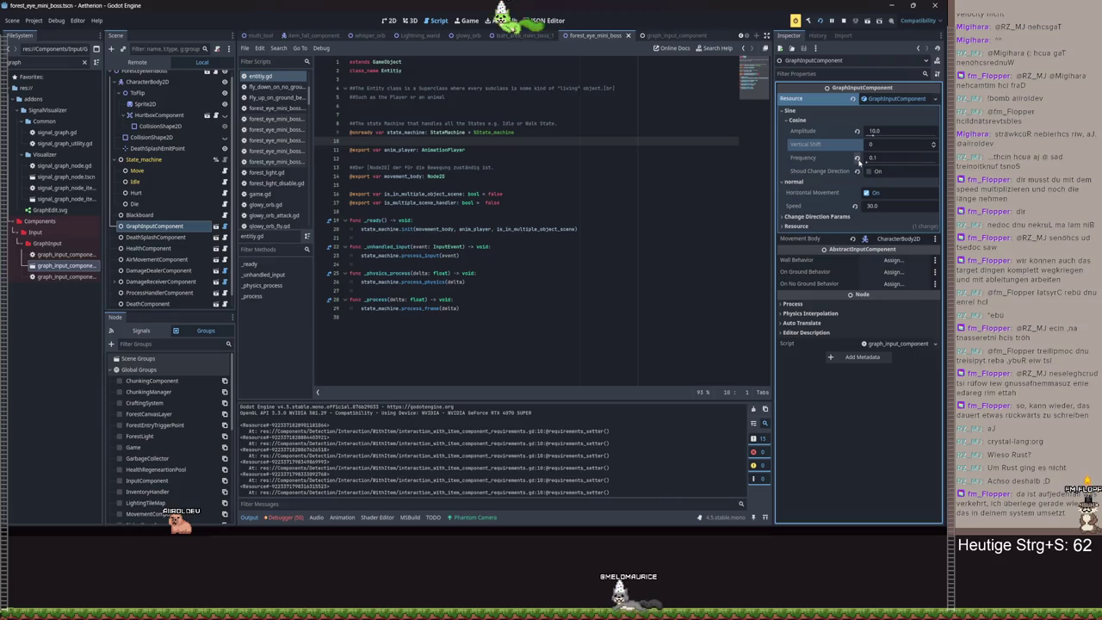
text(0.2)
key(Return)
key(ctrl+s)
key(F5)
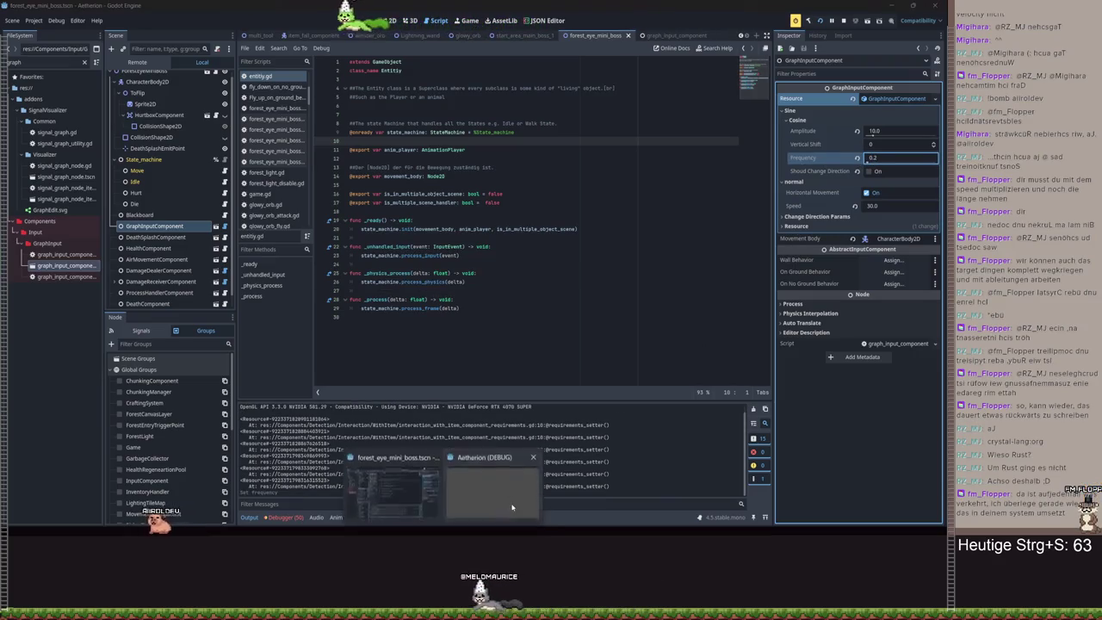
- Exit to the main menu and load save slot Spielstand 3
click(813, 336)
click(469, 387)
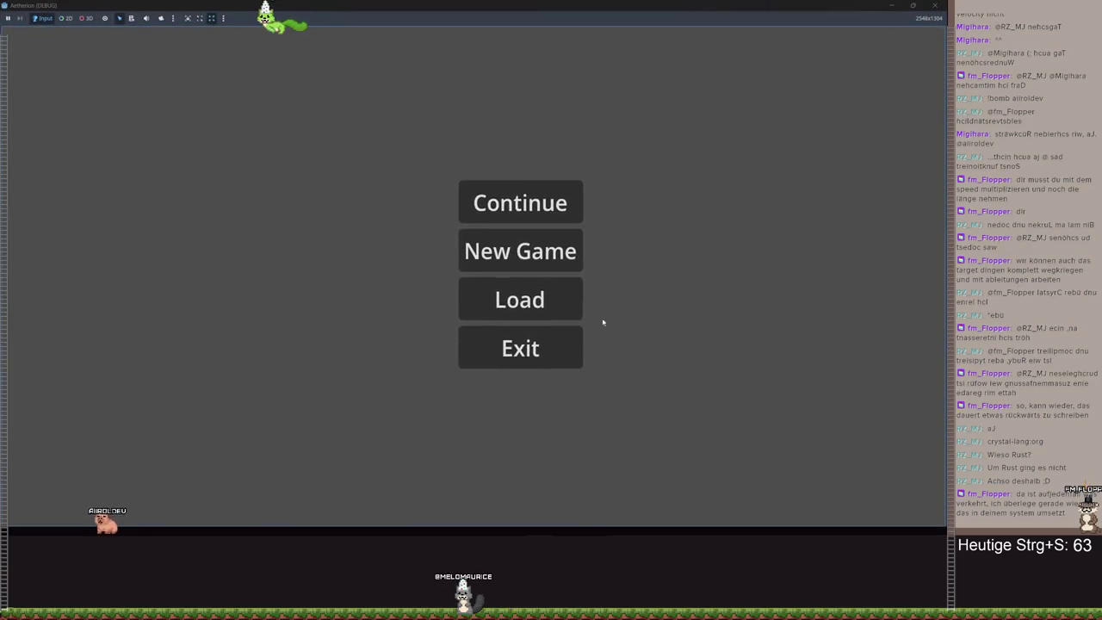
key(F5)
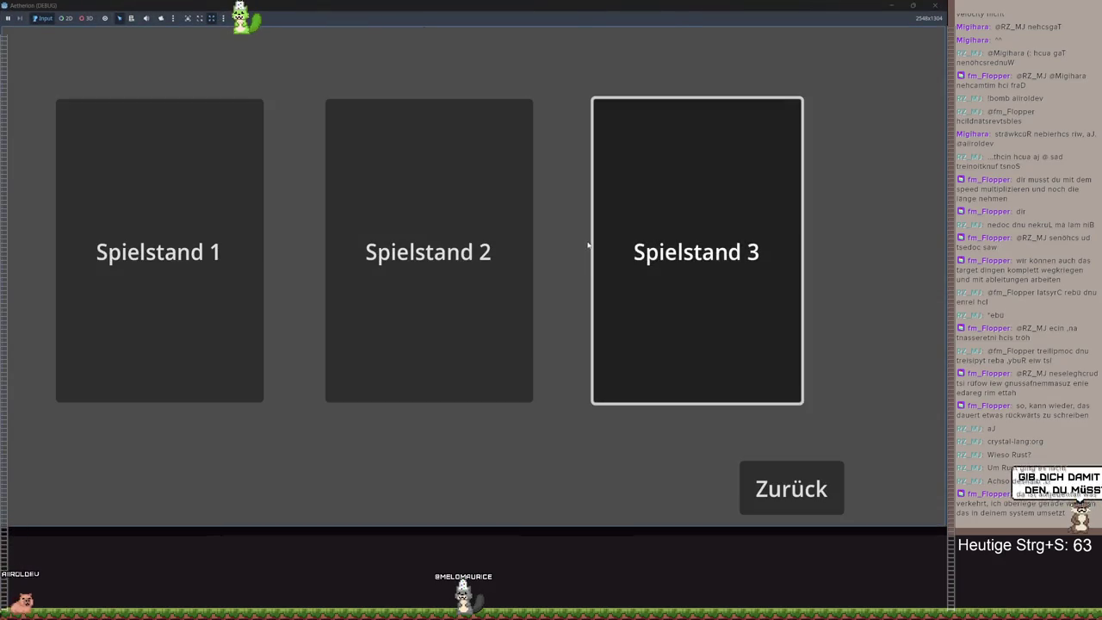
click(588, 241)
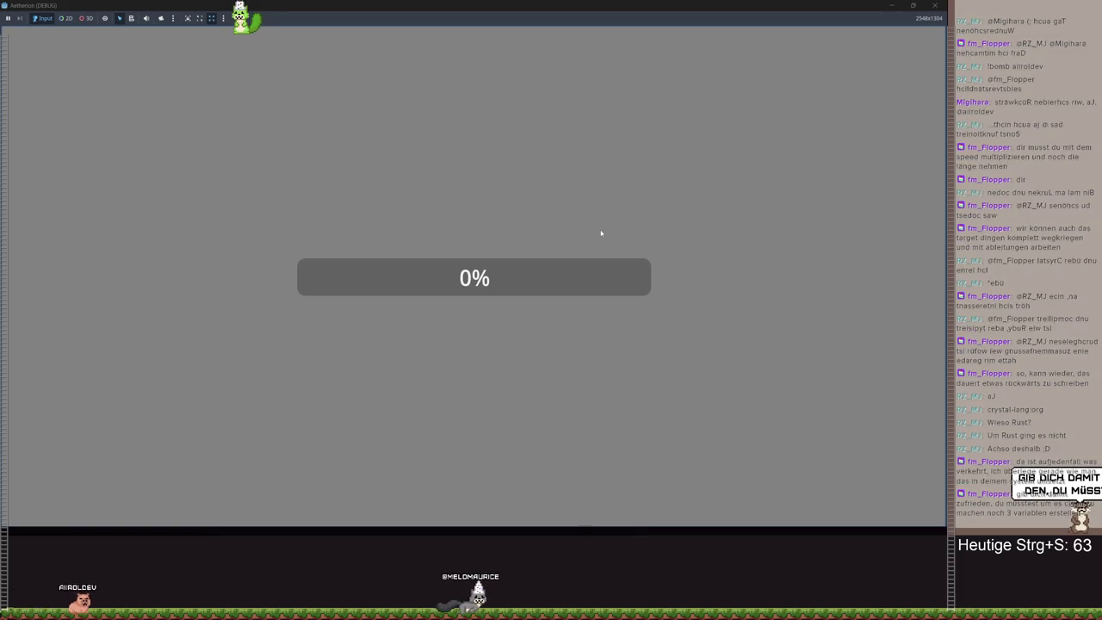
- Walk the player right onto the raised ledge, pausing once and jumping onward
key(d)
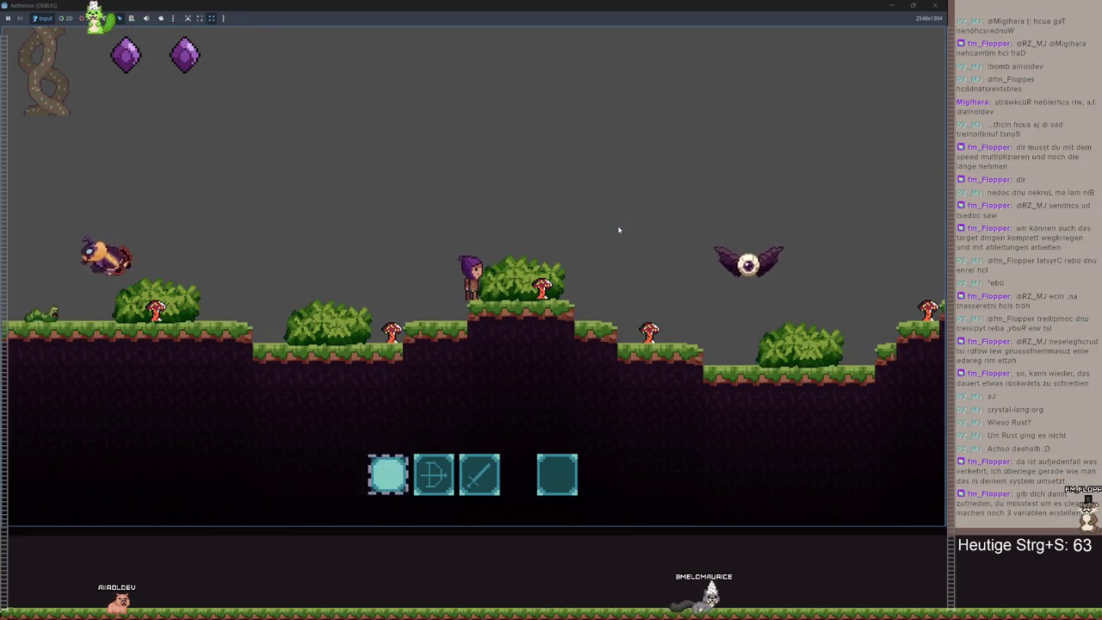
key(d)
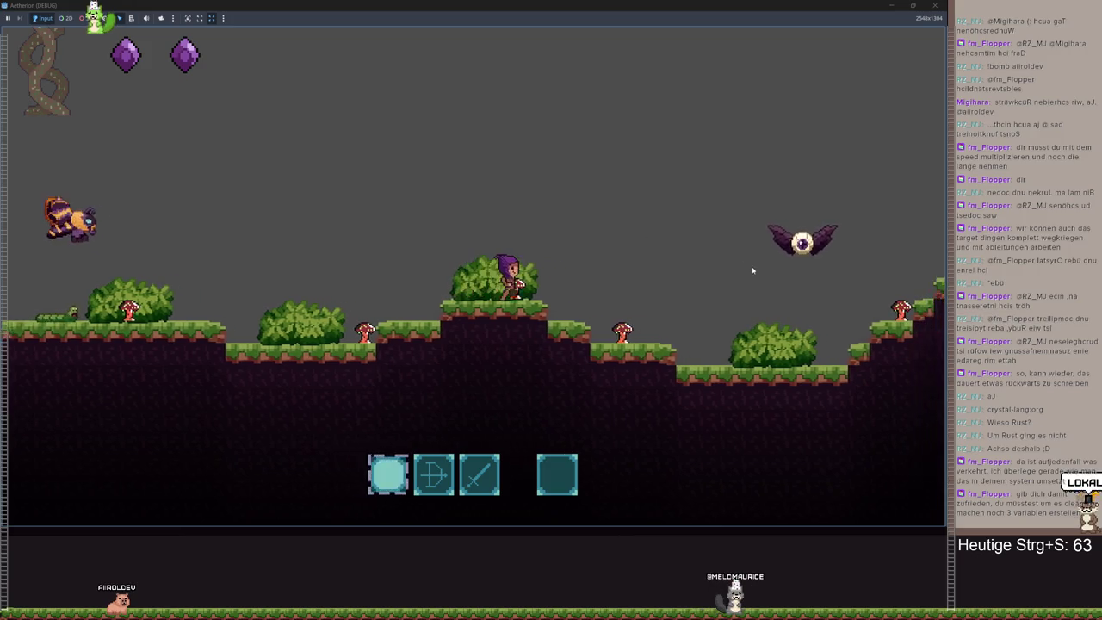
key(Escape)
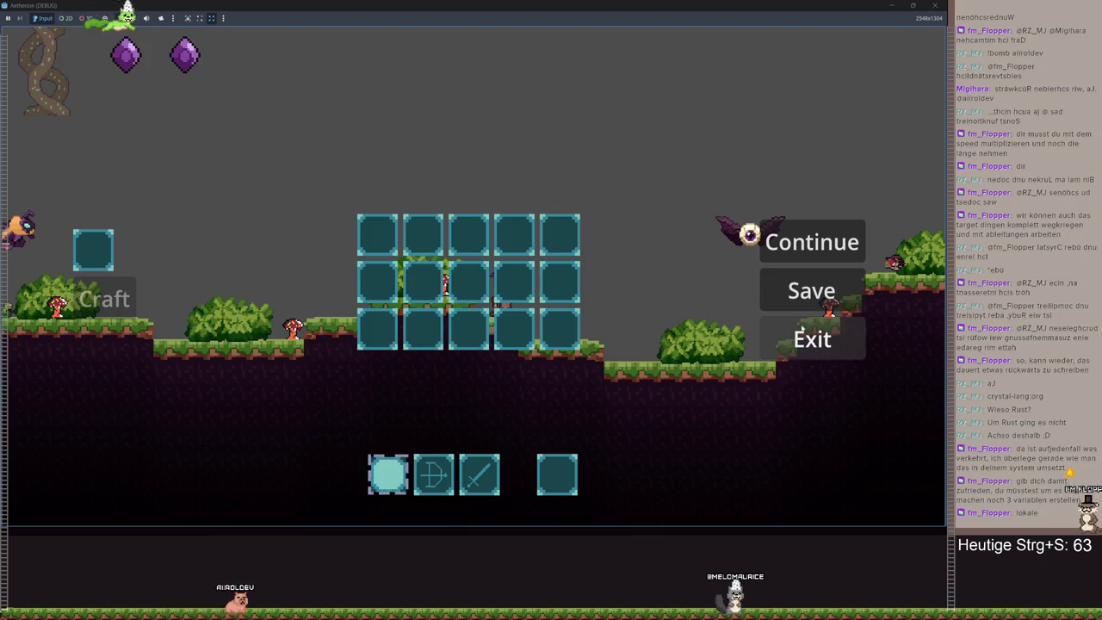
click(799, 243)
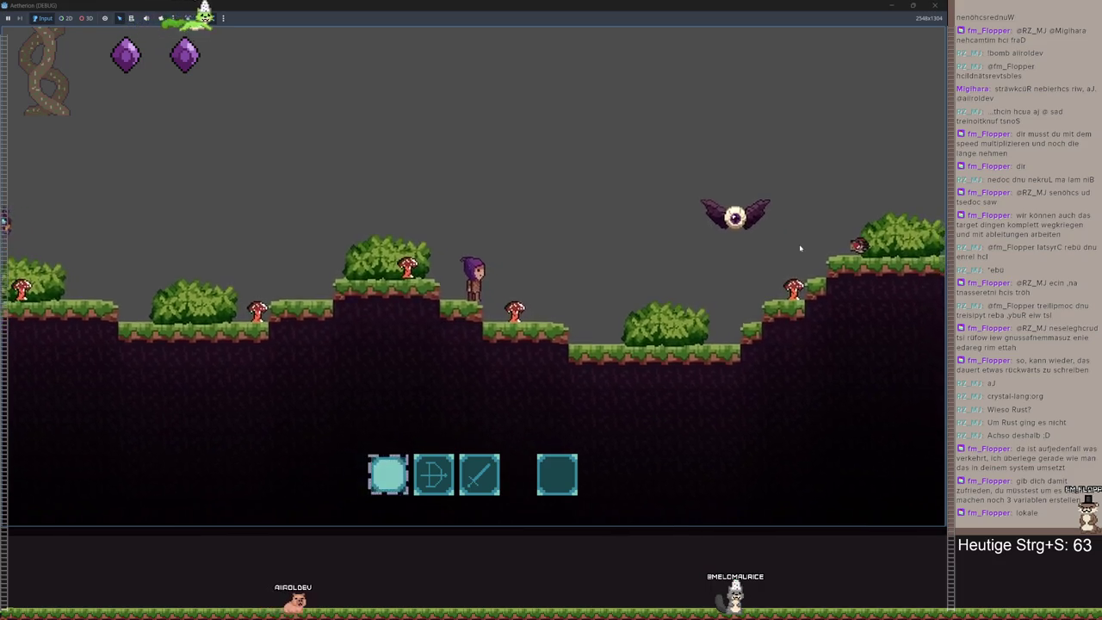
key(space)
key(d)
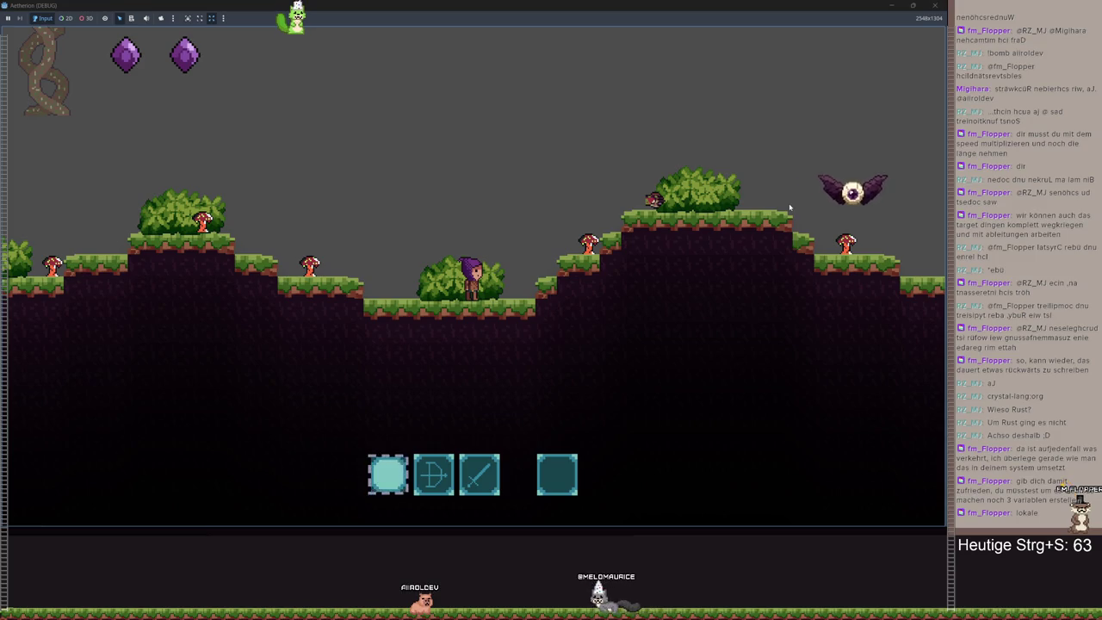
key(space)
key(d)
- Run over the bushy hill toward the eye-bat, watching it fly beside the player
key(space)
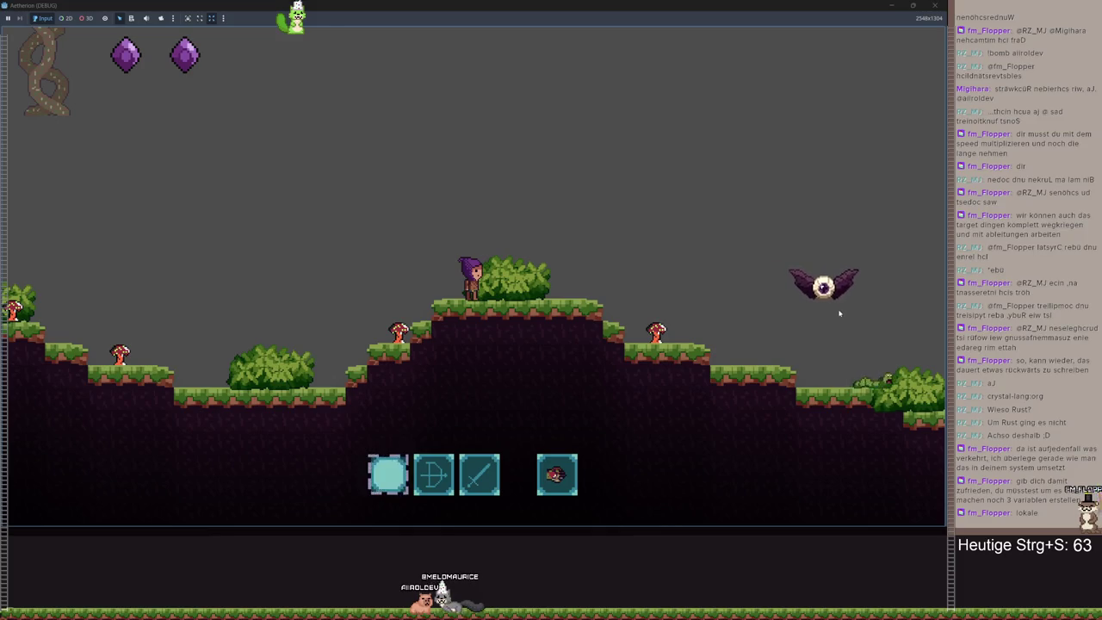
key(d)
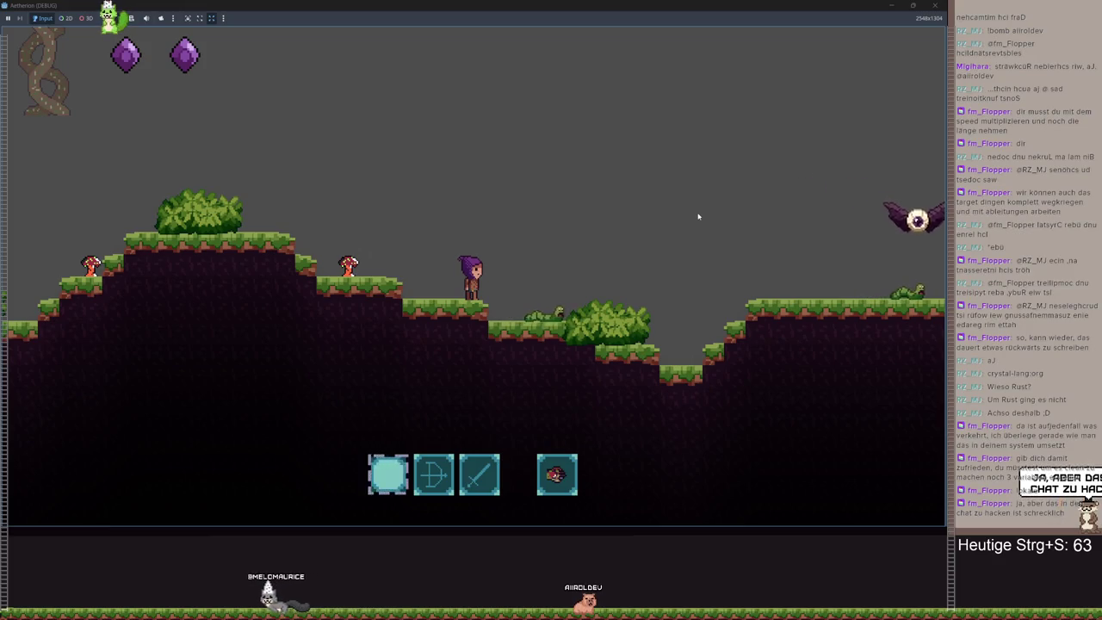
key(space)
key(d)
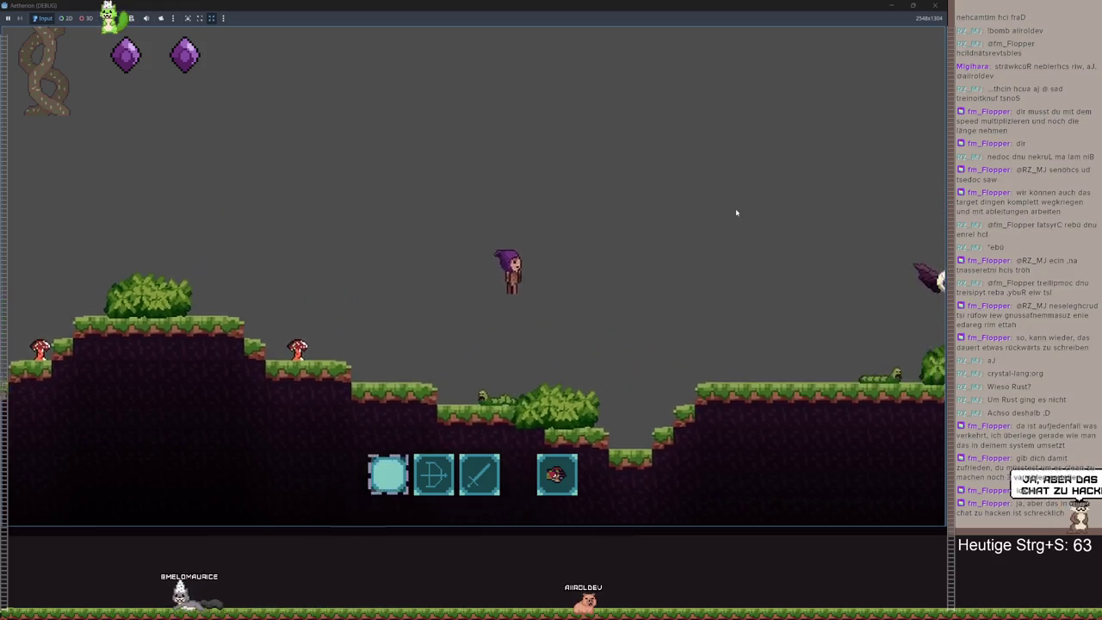
key(d)
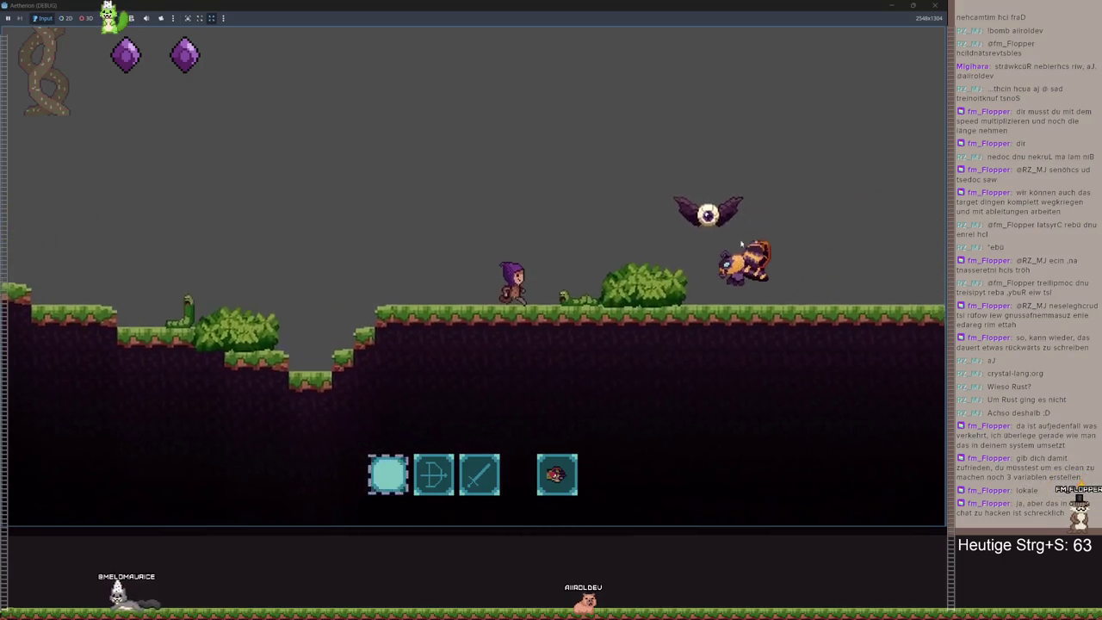
key(space)
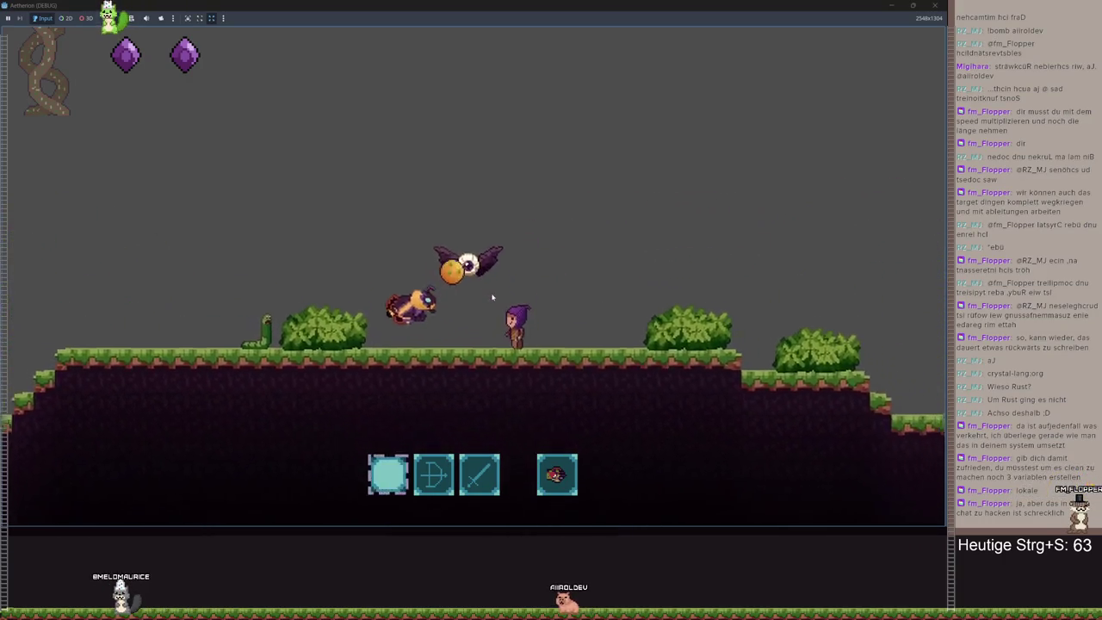
- Pause, exit to the main menu and quit back to the editor
key(Escape)
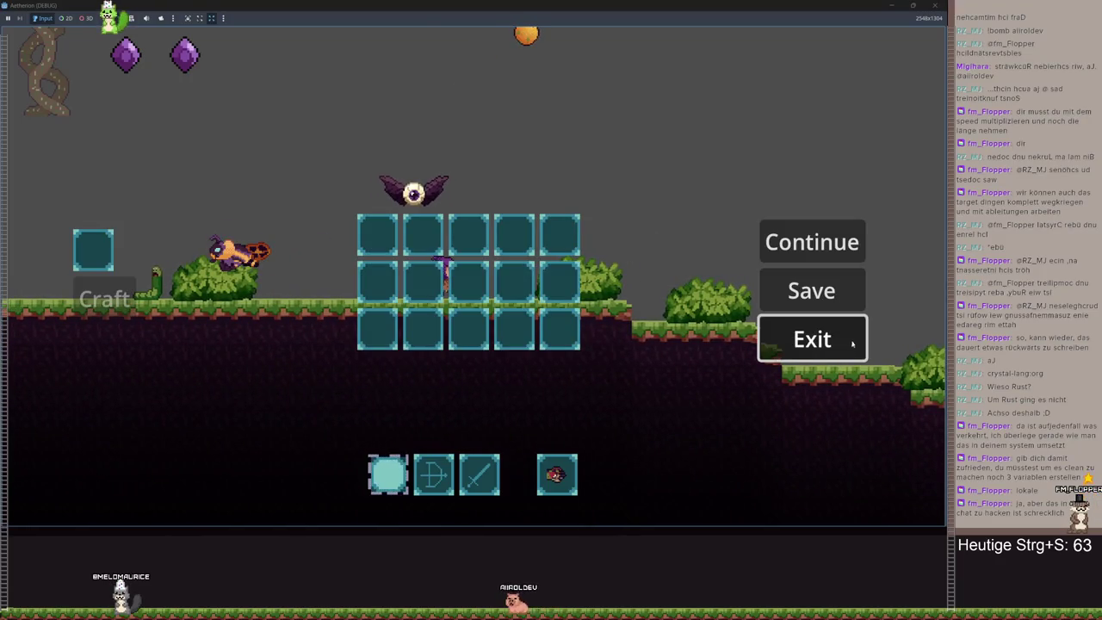
click(852, 342)
click(539, 361)
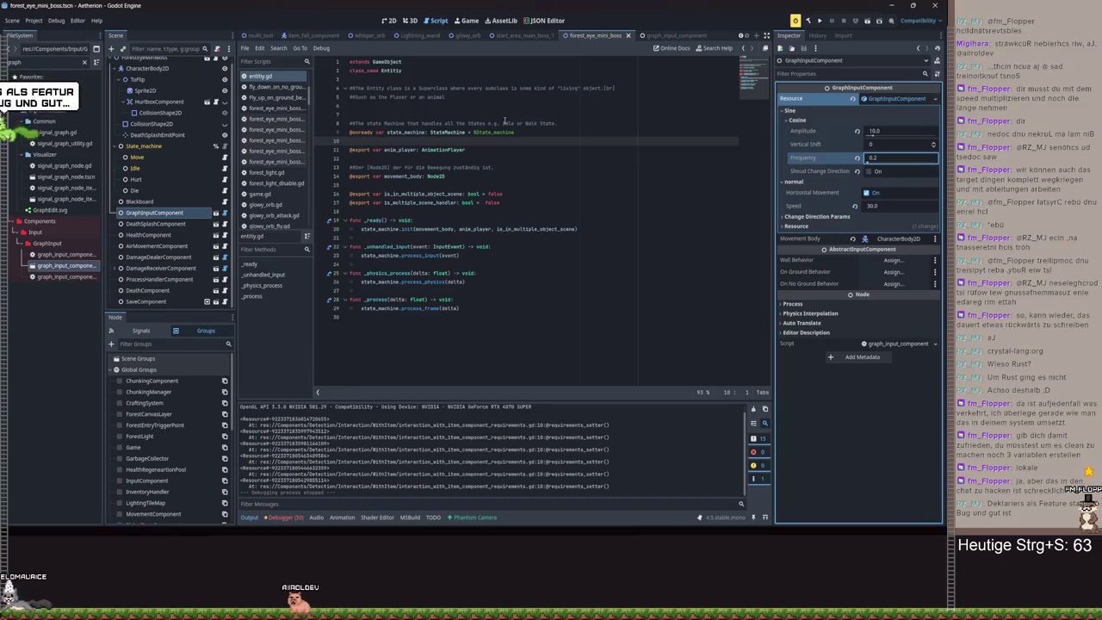
- Save the forest_eye_mini_boss scene and return to graph_input_component.gd at its top
key(ctrl+F1)
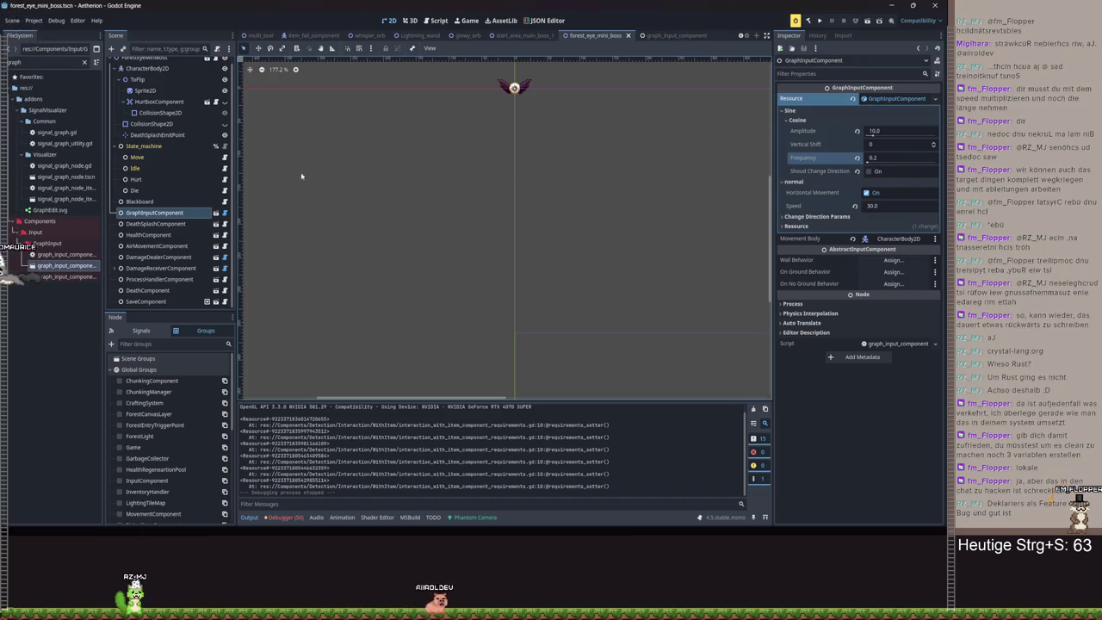
key(ctrl+s)
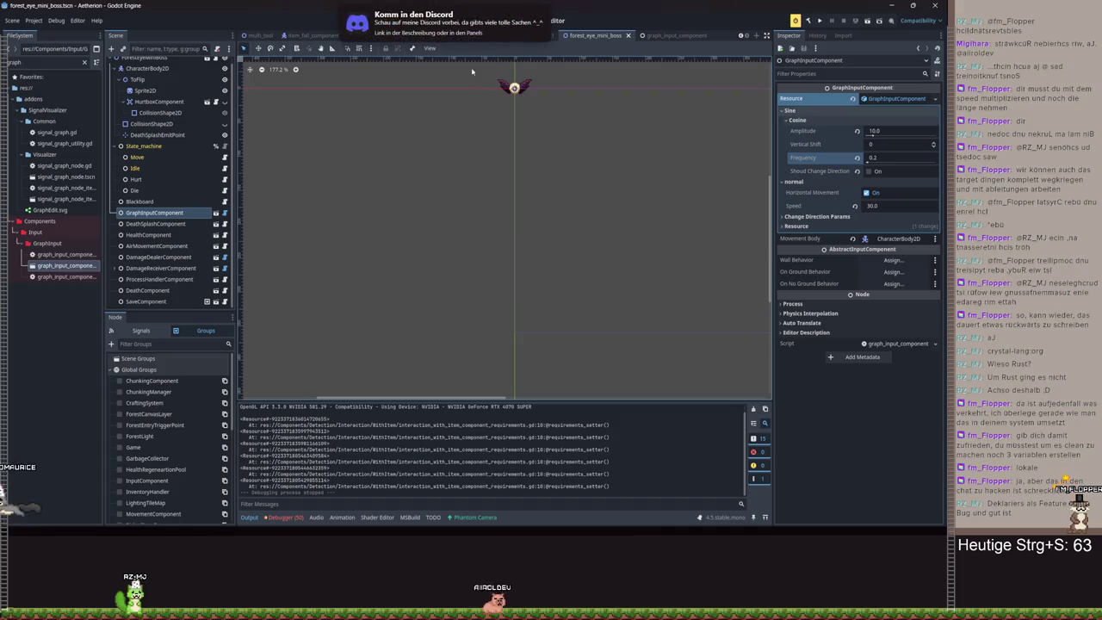
key(ctrl+F3)
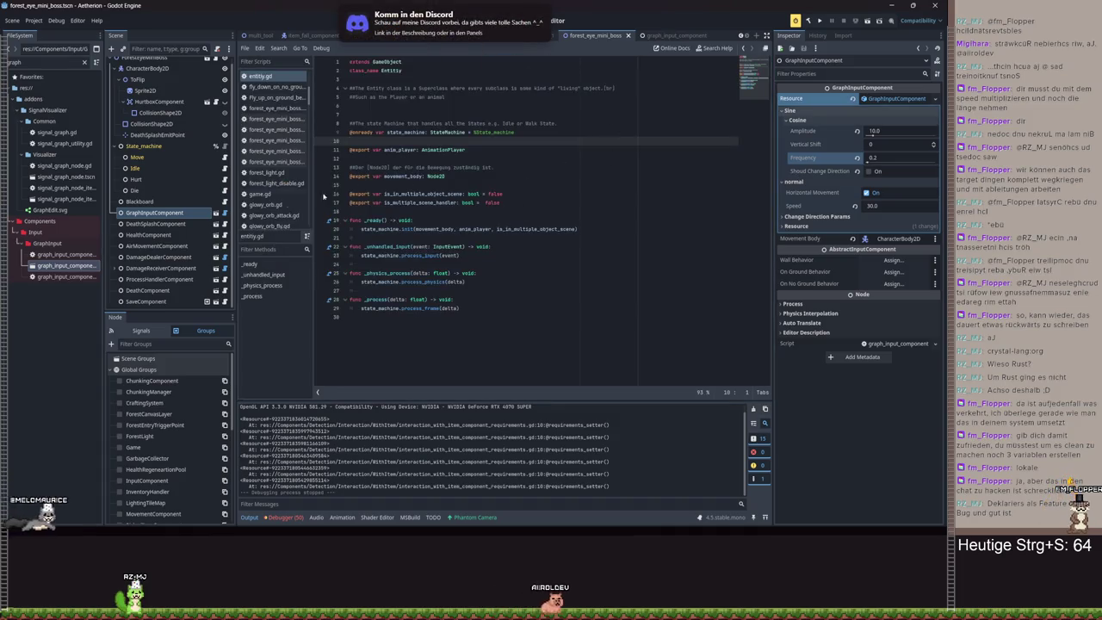
key(alt+Left)
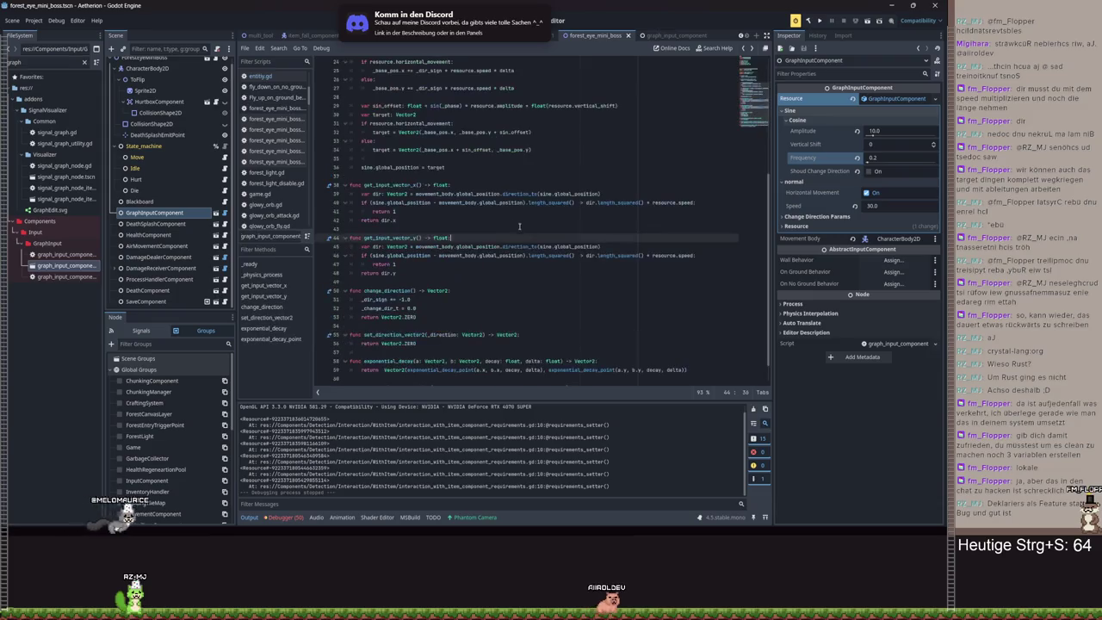
scroll(517, 207, up, 3)
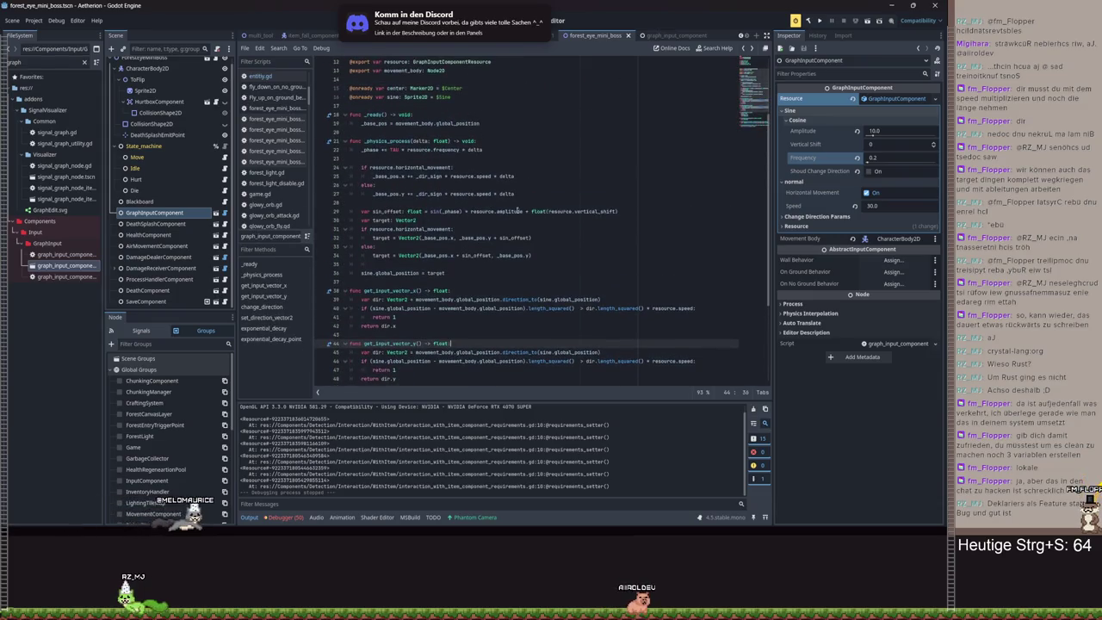
scroll(499, 168, up, 2)
scroll(495, 158, up, 2)
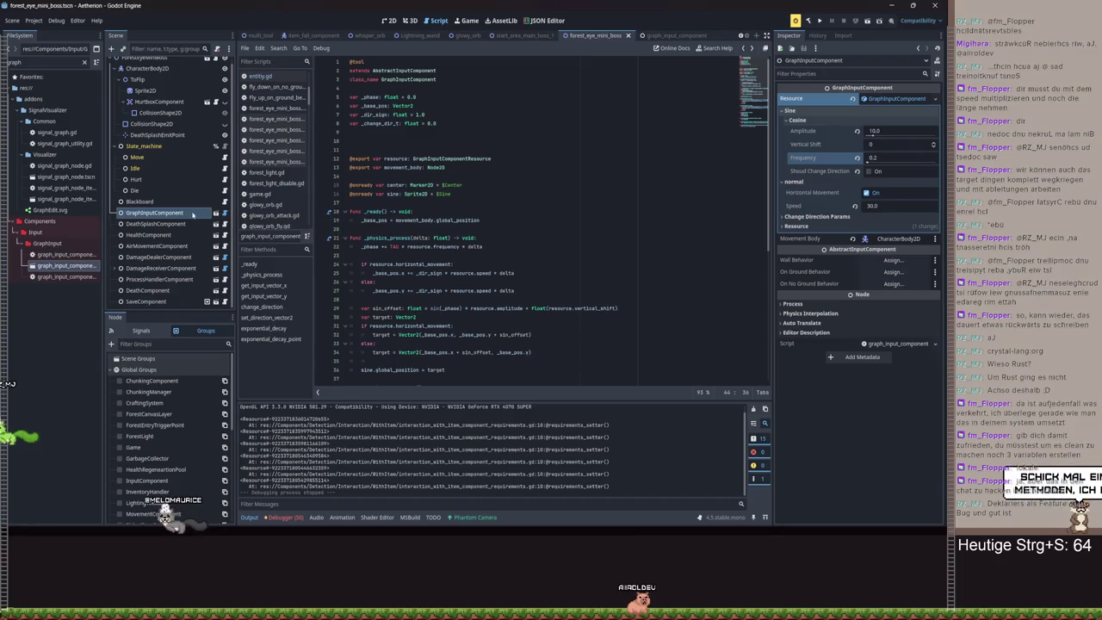
- Begin a 'var change_direction_' declaration below the member variables, then select get_input_vector_x
click(518, 221)
key(Return)
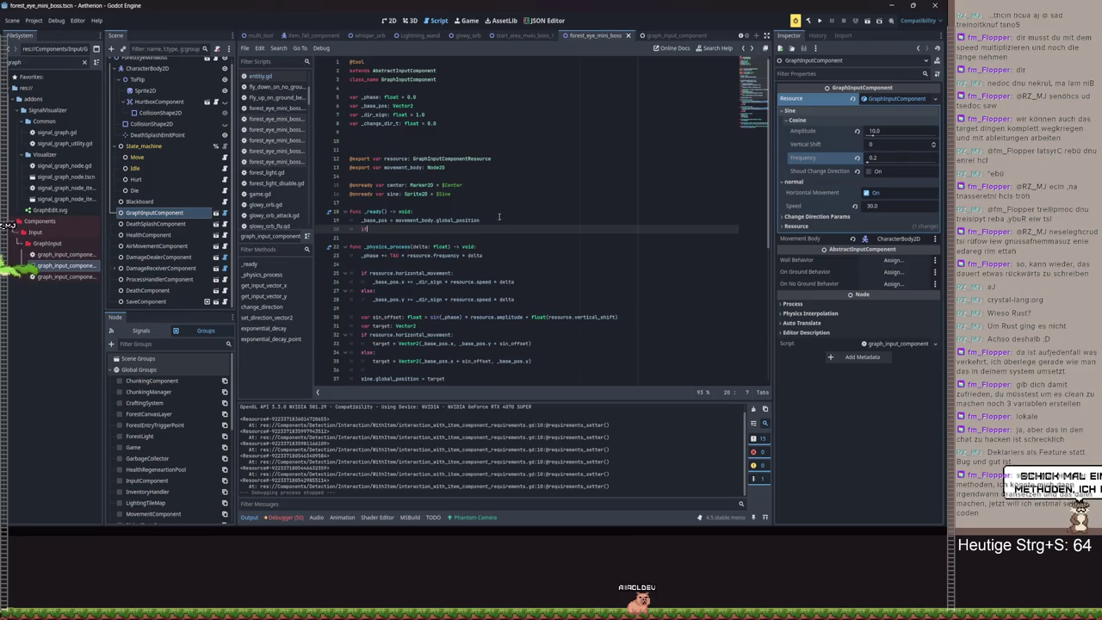
key(ctrl+z)
click(387, 131)
key(Return)
text(var change_direction_)
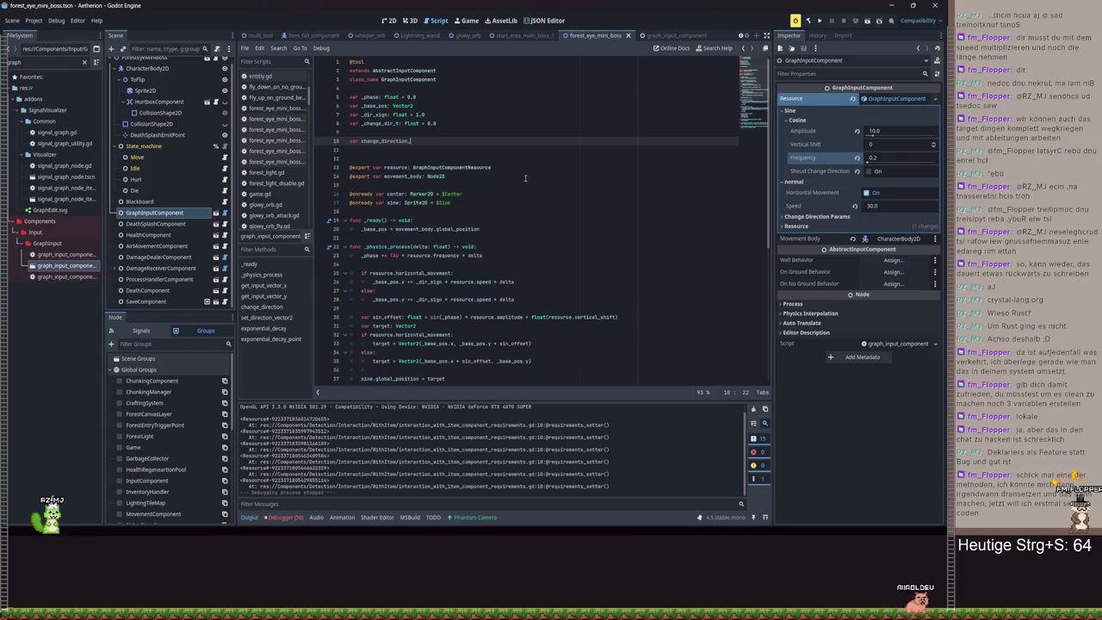
scroll(525, 178, down, 9)
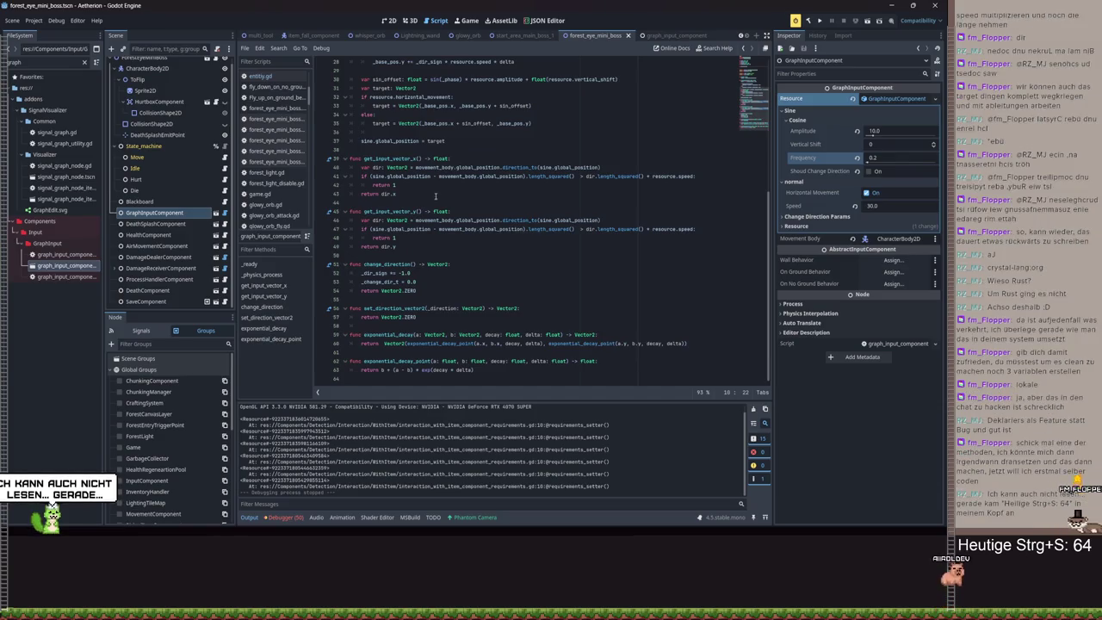
drag(435, 197, 347, 158)
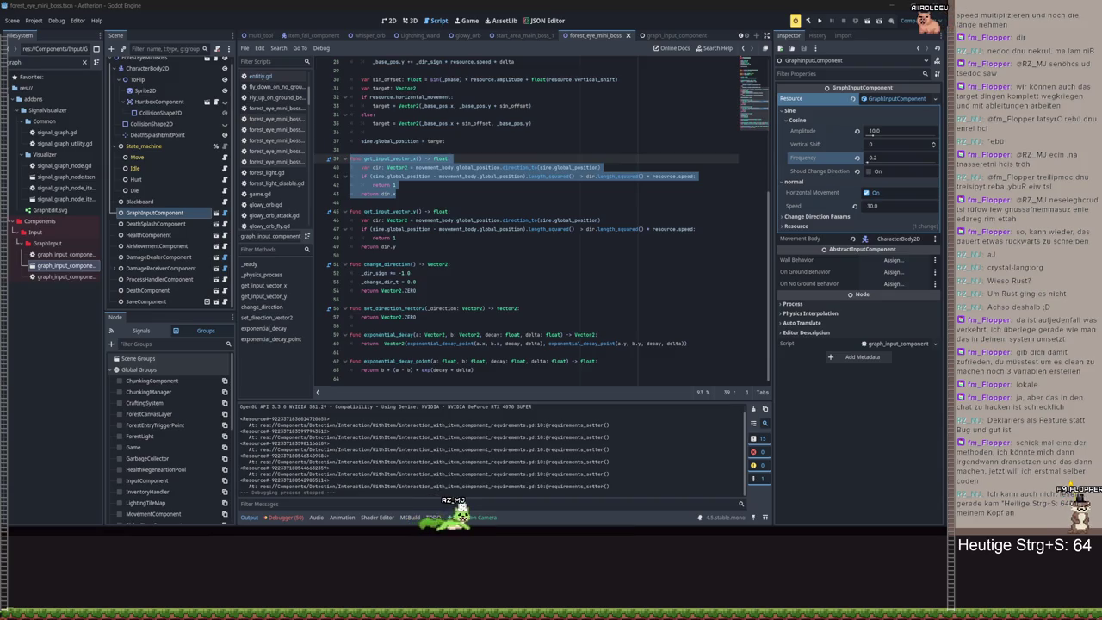
- Complete the declaration as var change_direction_timer: Timer
key(ctrl+z)
key(ctrl+z)
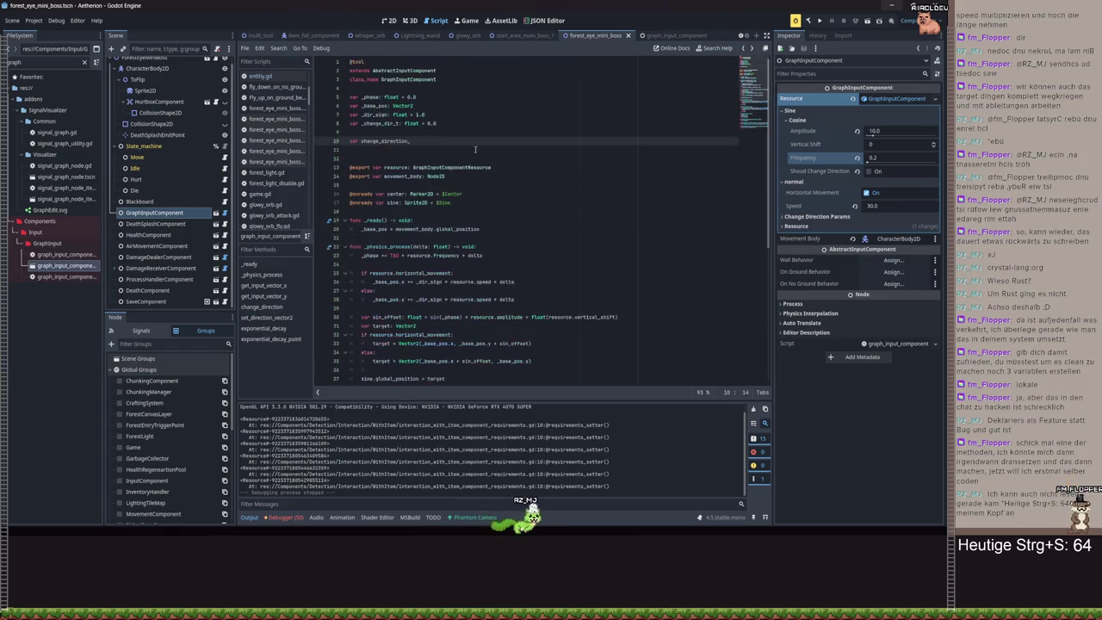
key(ctrl+z)
key(ctrl+z)
click(431, 140)
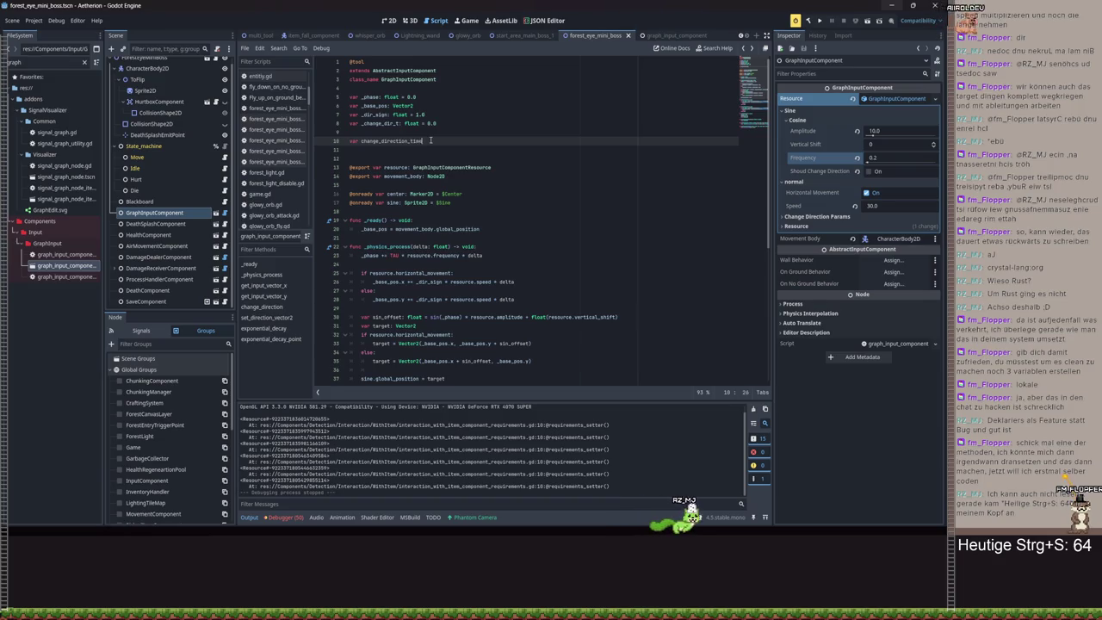
text(Timer)
- In _ready, add resource = resource.duplicate(true) and begin if resource.shoud_change_direction:
click(491, 229)
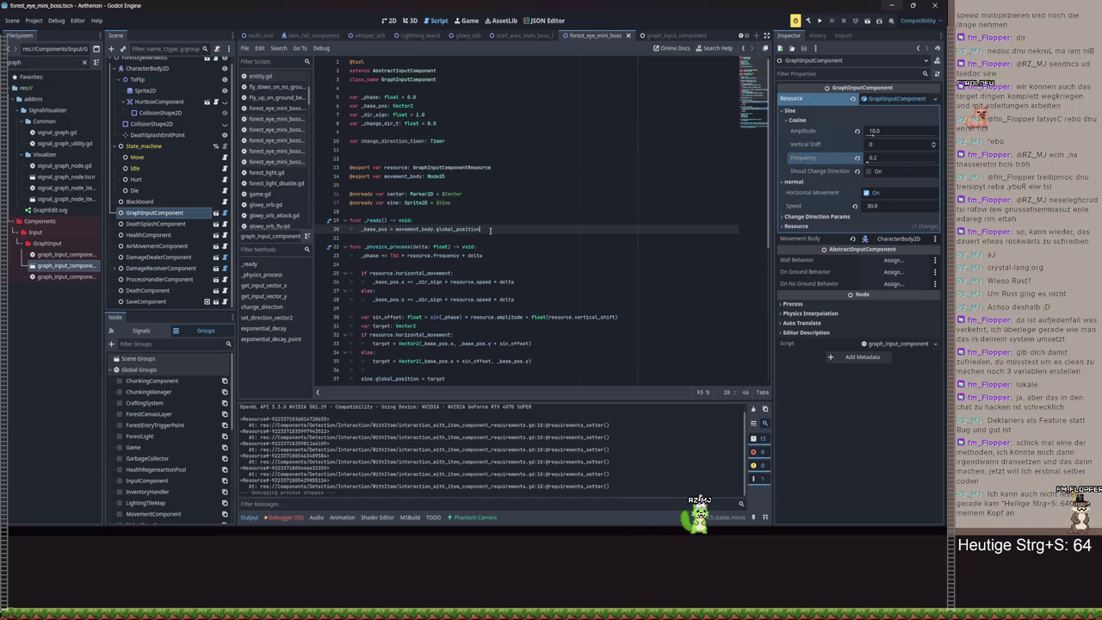
key(Return)
text(if re)
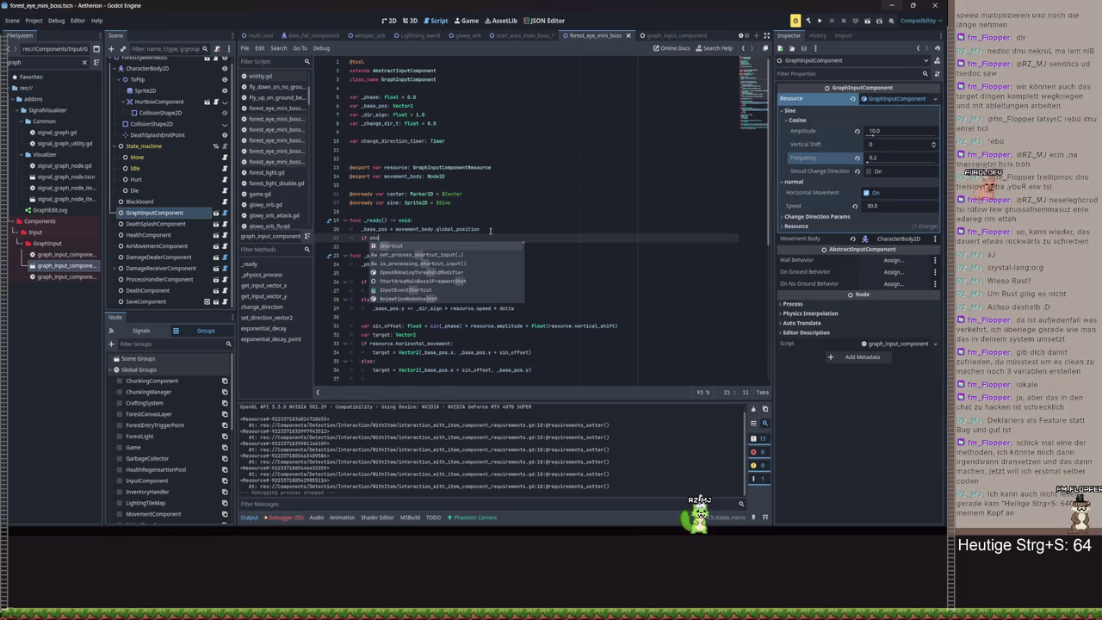
key(Return)
text(.shoud_change_direction)
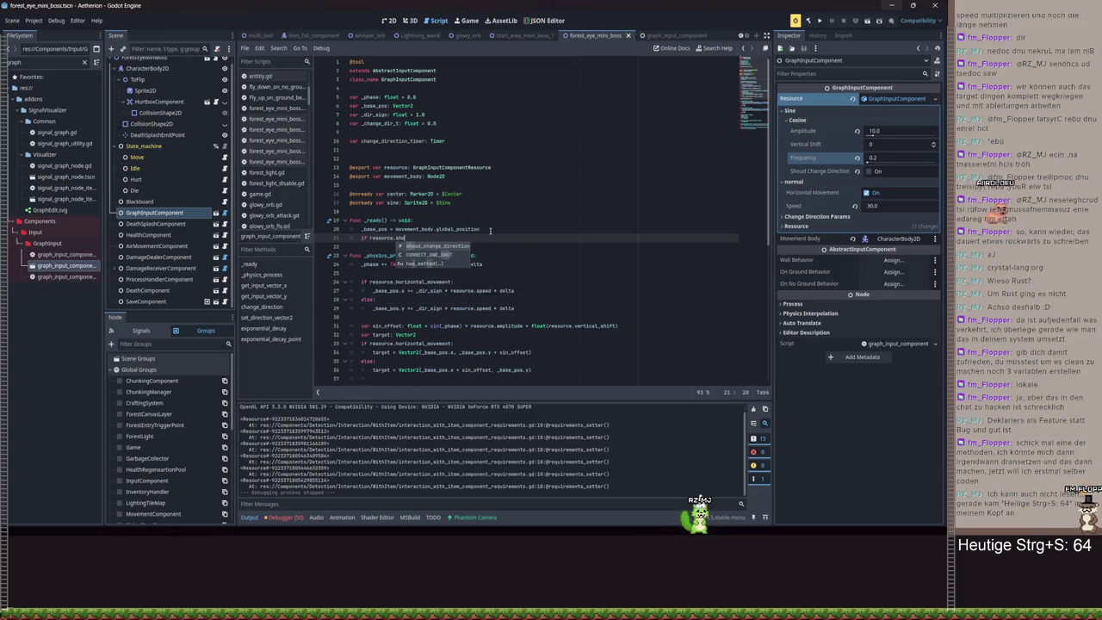
key(Up)
key(Up)
key(Return)
text(res)
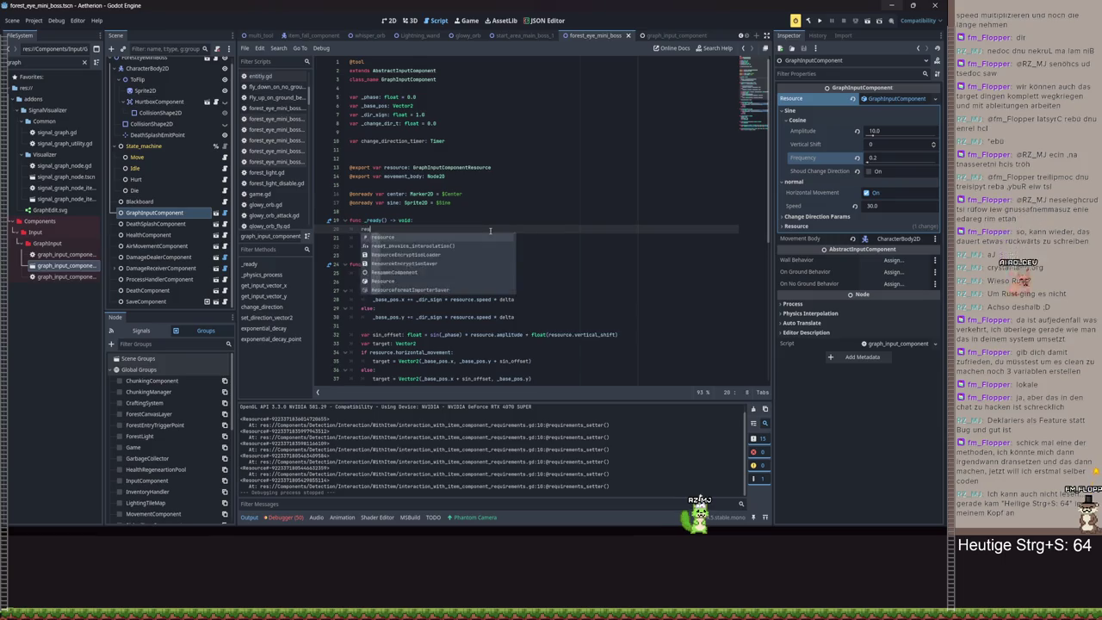
text(ource = resource.du)
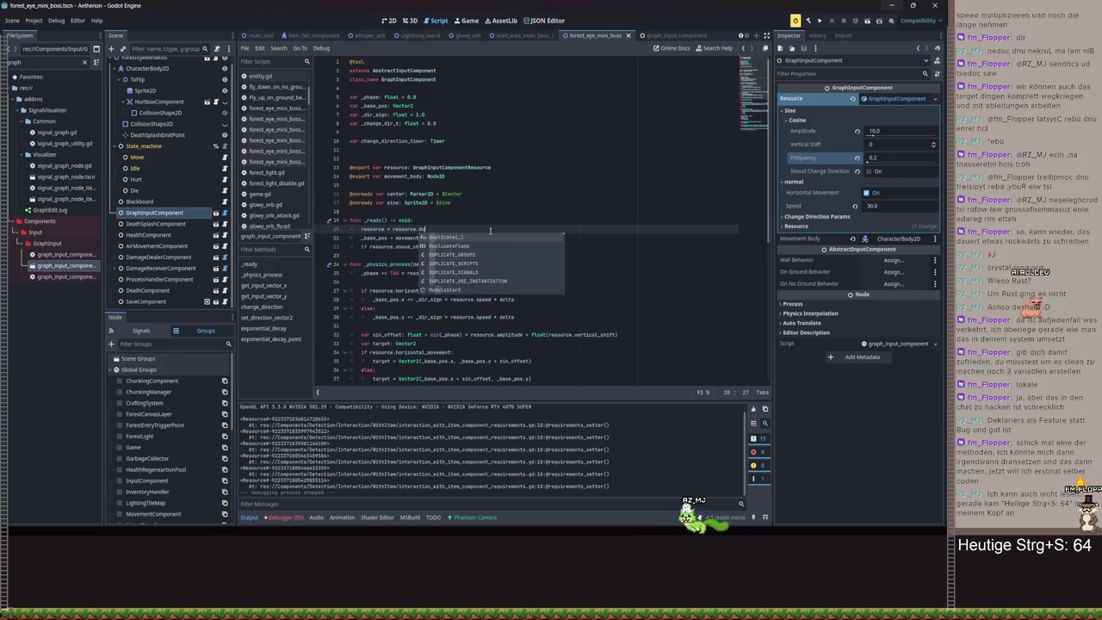
text(plicate(true)
key(Down)
key(Down)
text(:)
key(Return)
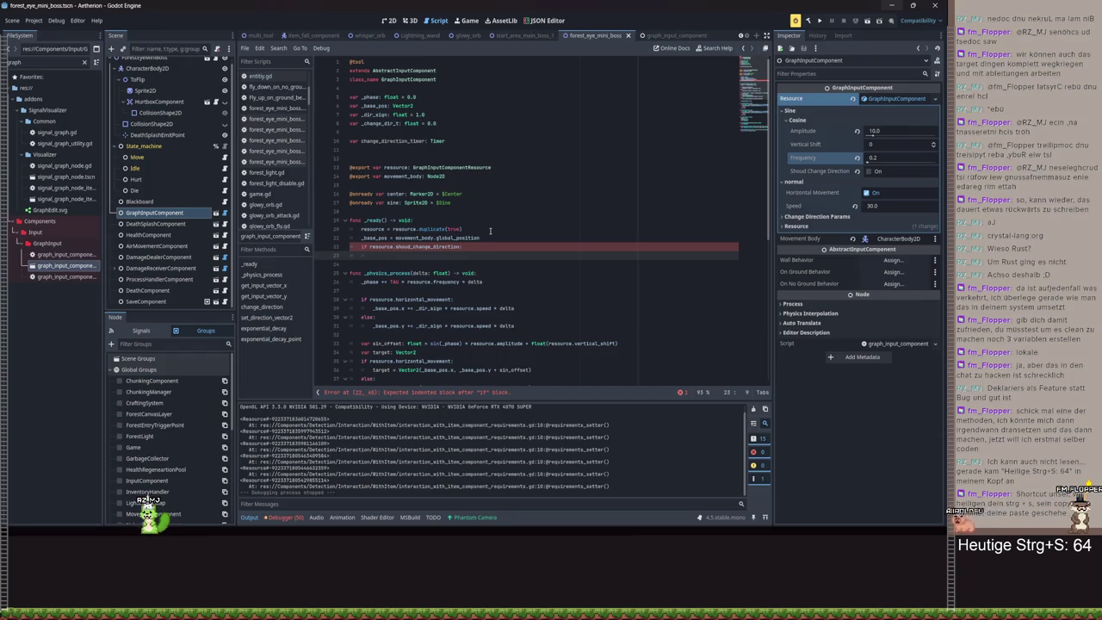
- Create change_direction_timer = Timer.new() and add an add_child call after it
key(Down)
key(Down)
key(Return)
text(= Timer.new())
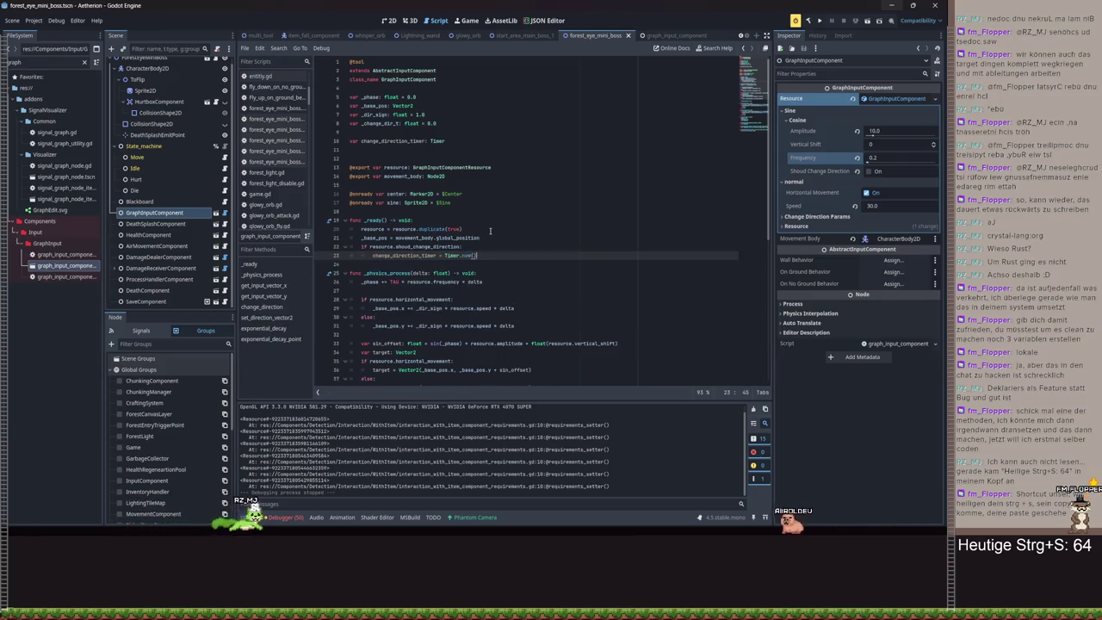
key(Return)
text(ad)
key(Return)
text(timer))
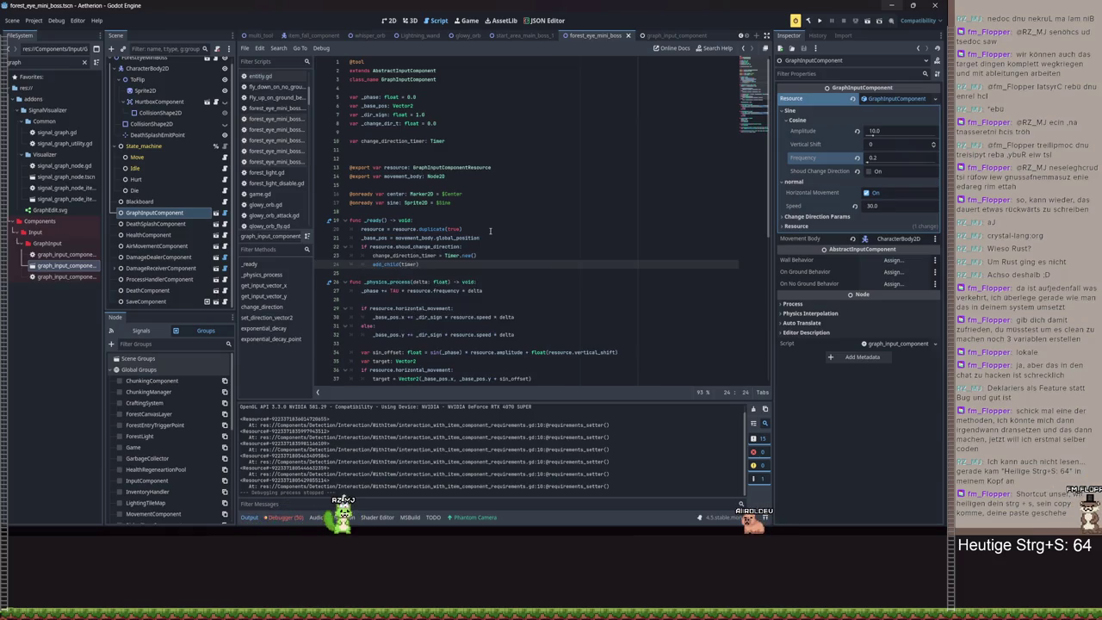
text(_)
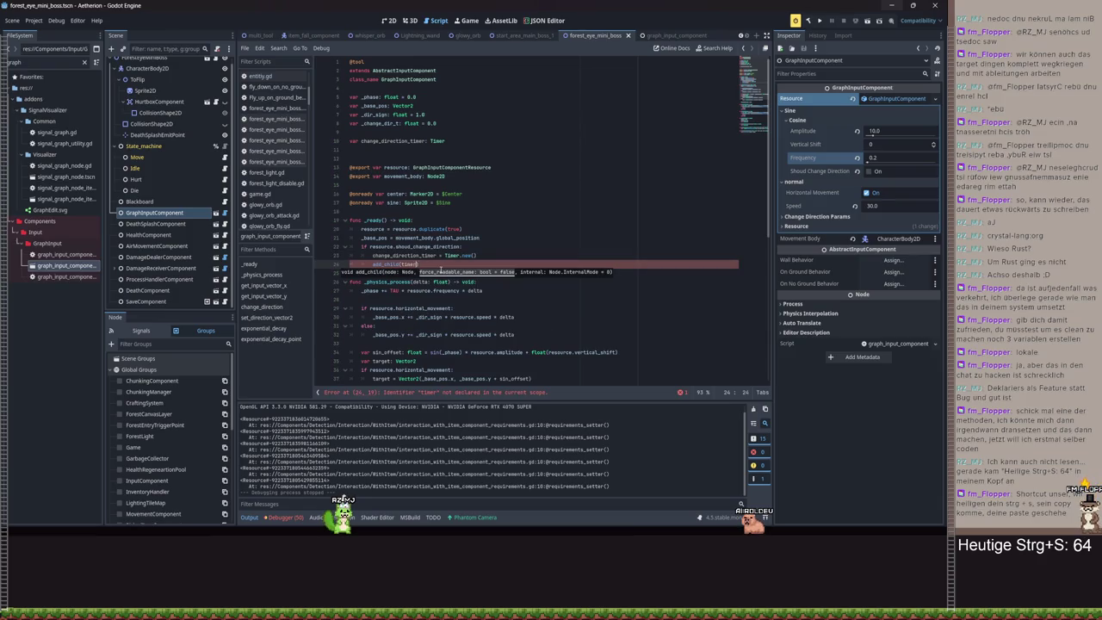
- Insert an empty line above add_child(timer), cleaning up stray typed characters
click(489, 256)
key(Return)
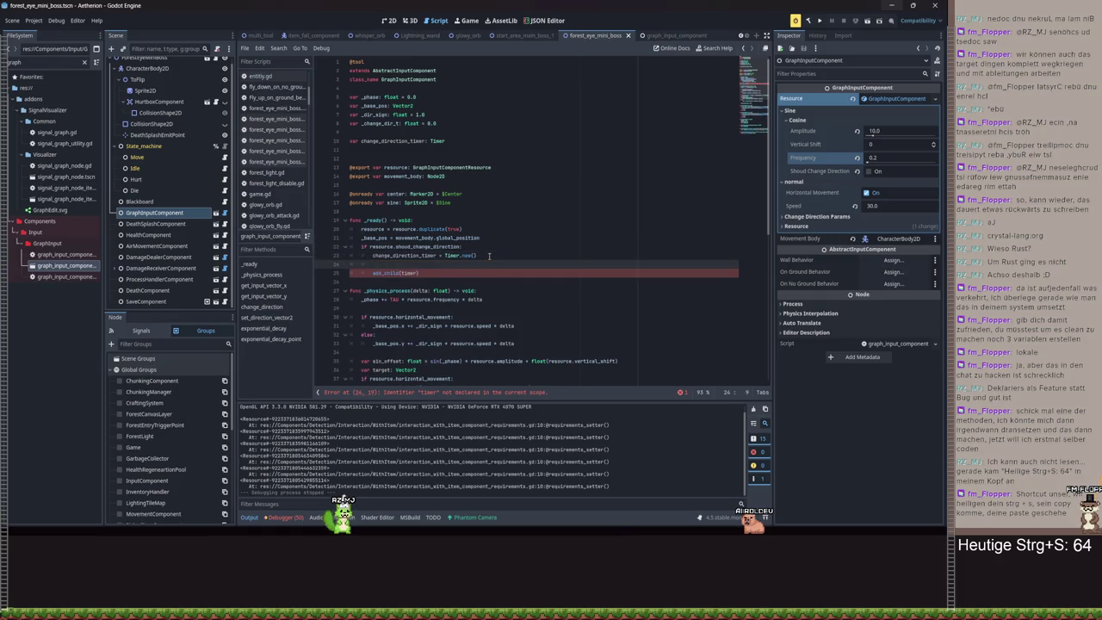
text(cha)
key(Return)
text(se)
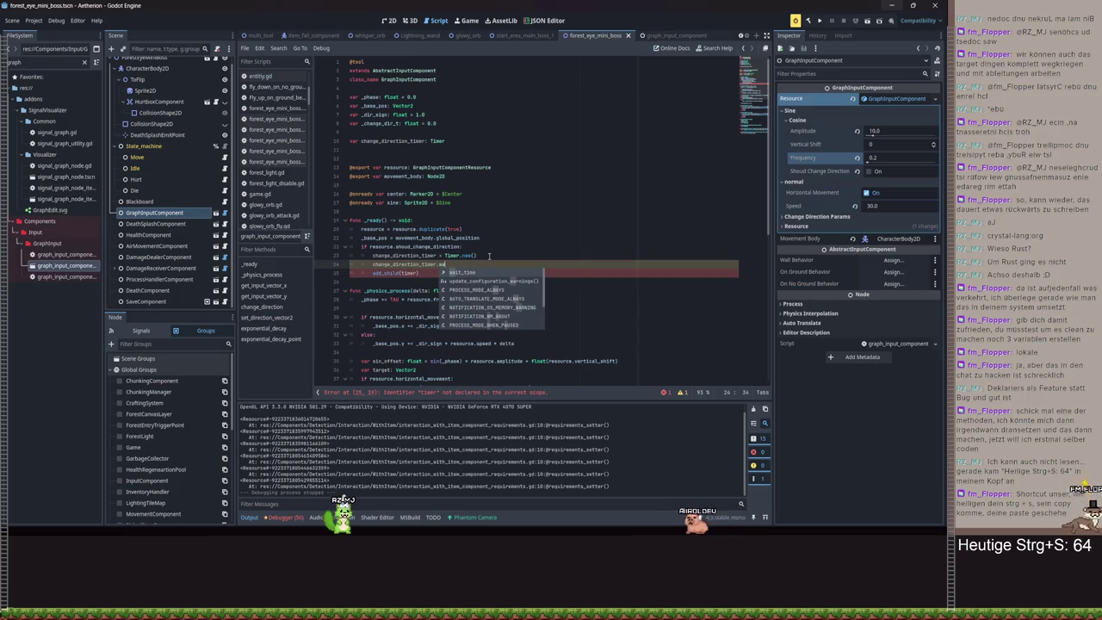
key(BackSpace)
key(BackSpace)
key(BackSpace)
key(BackSpace)
key(BackSpace)
key(BackSpace)
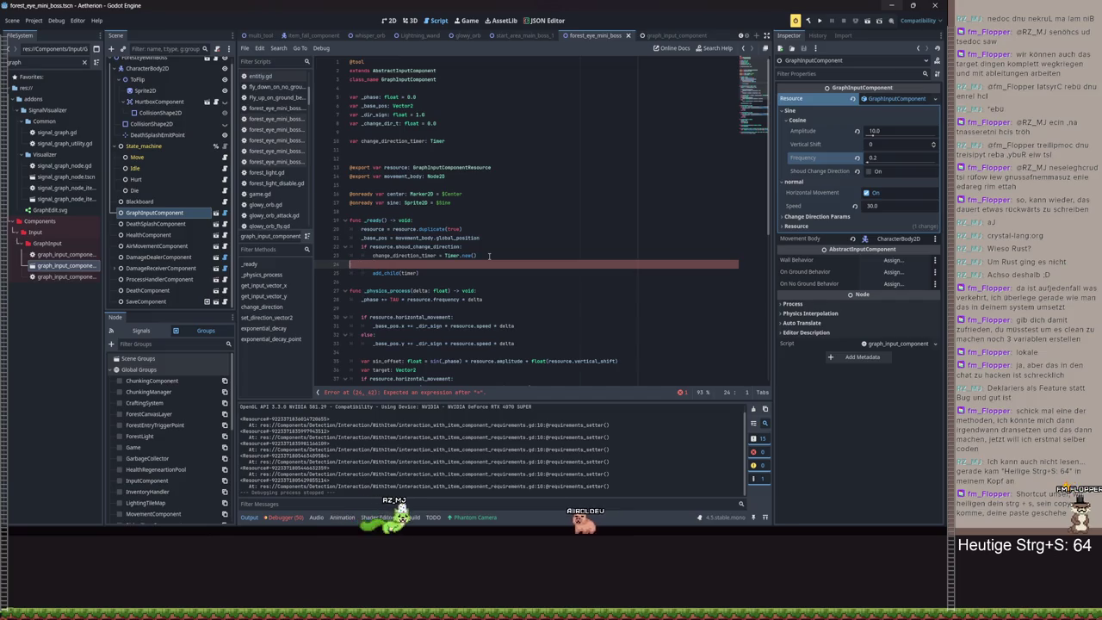
key(Delete)
key(End)
key(Return)
text(ch)
key(BackSpace)
key(BackSpace)
key(BackSpace)
key(Up)
key(ctrl+shift+Return)
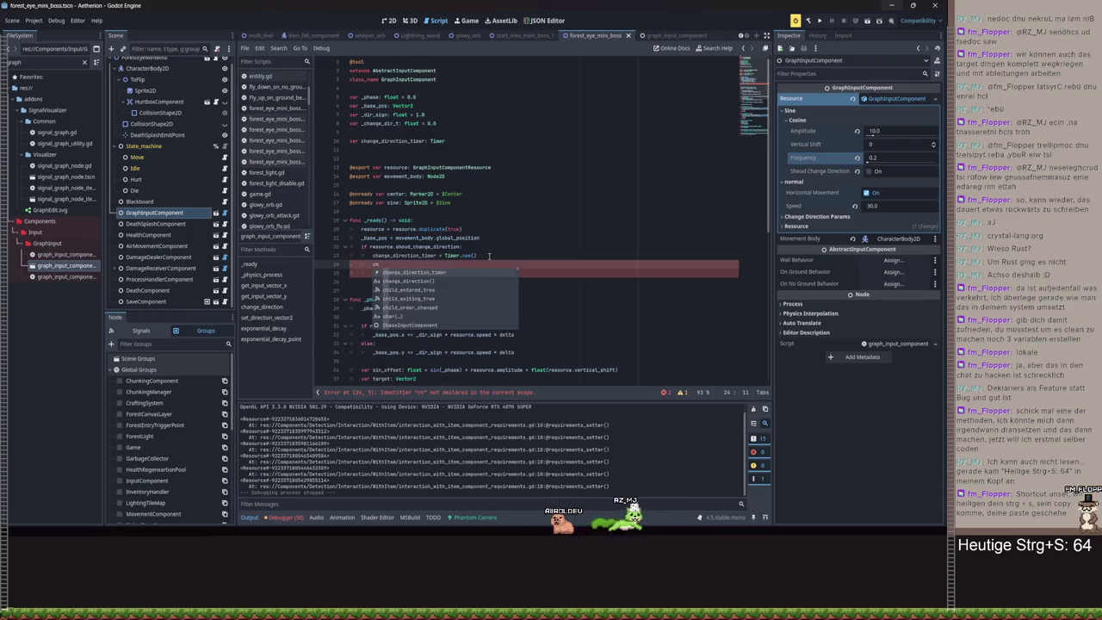
- Write change_direction_timer.timeout.connect(_on_change_direction_timeout) using autocomplete
key(Return)
text(.timeout.)
key(Return)
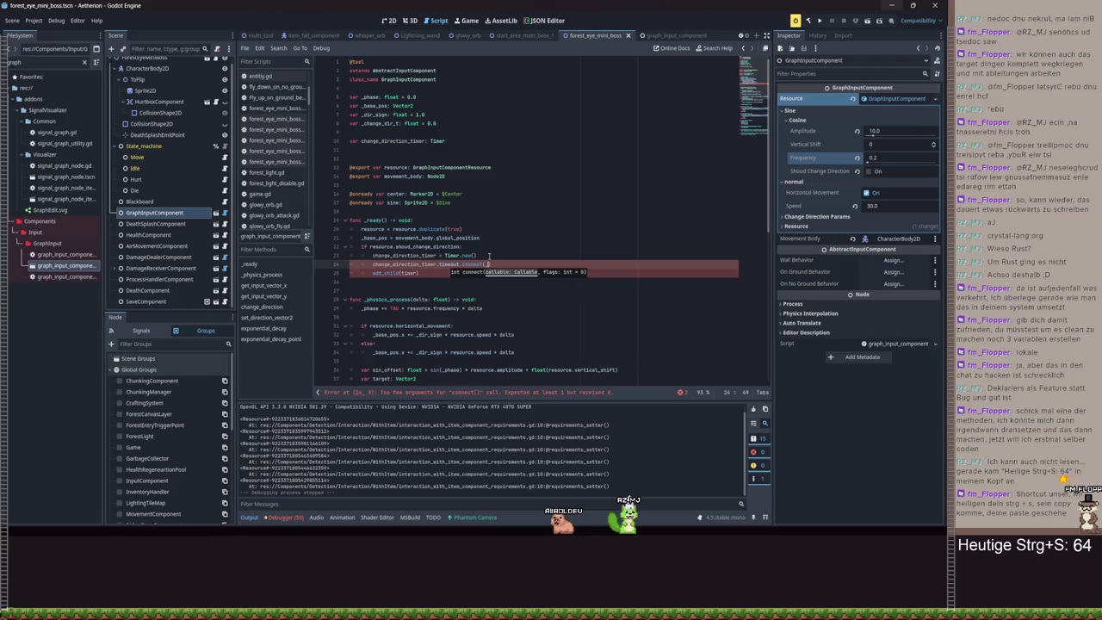
text(_on_change_direction_timeout)
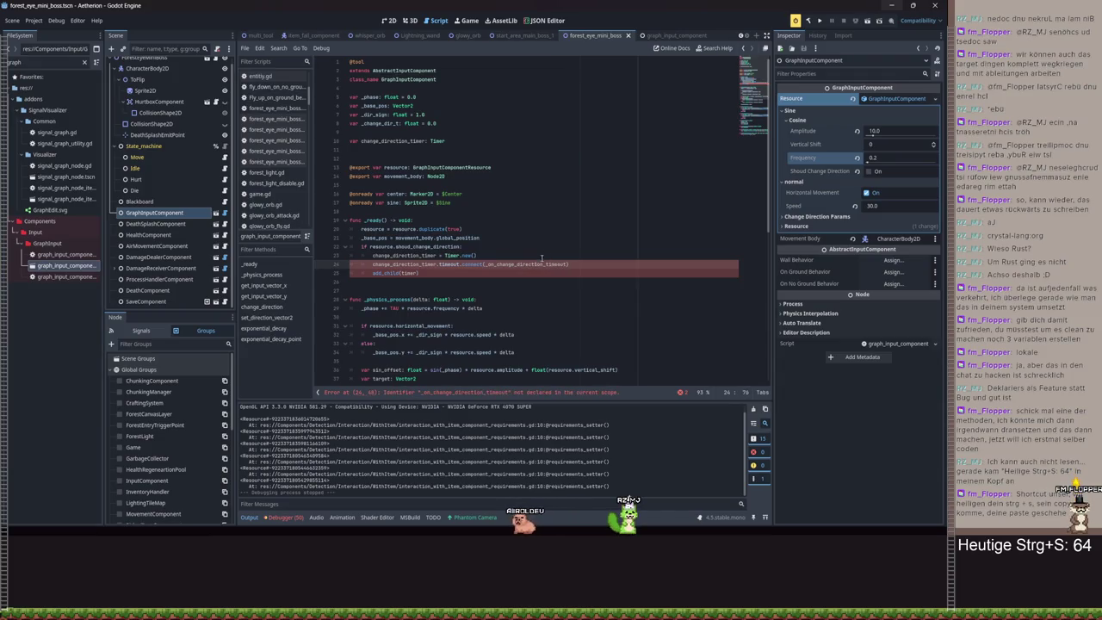
right_click(542, 258)
- Generate the _on_change_direction_timeout stub and make add_child add change_direction_timer
click(603, 408)
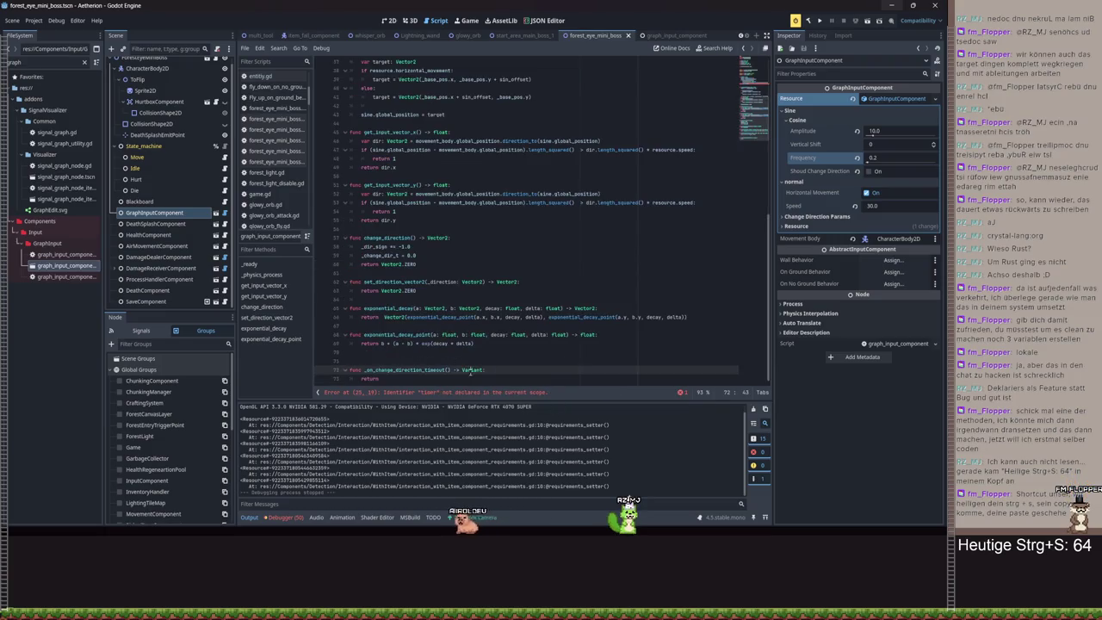
scroll(456, 327, up, 10)
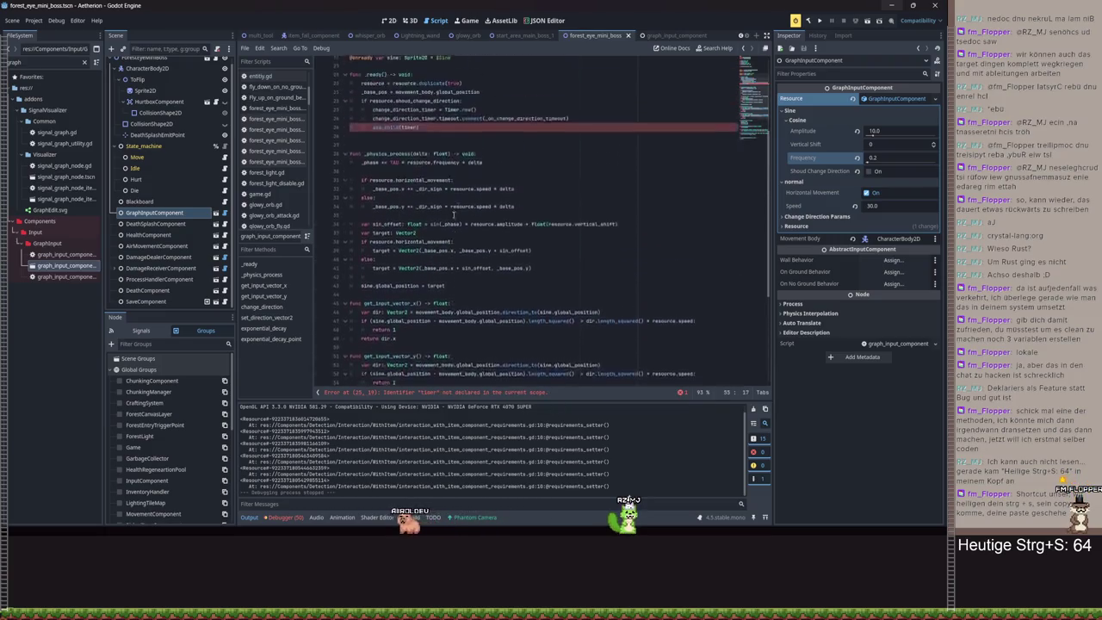
click(437, 273)
key(BackSpace)
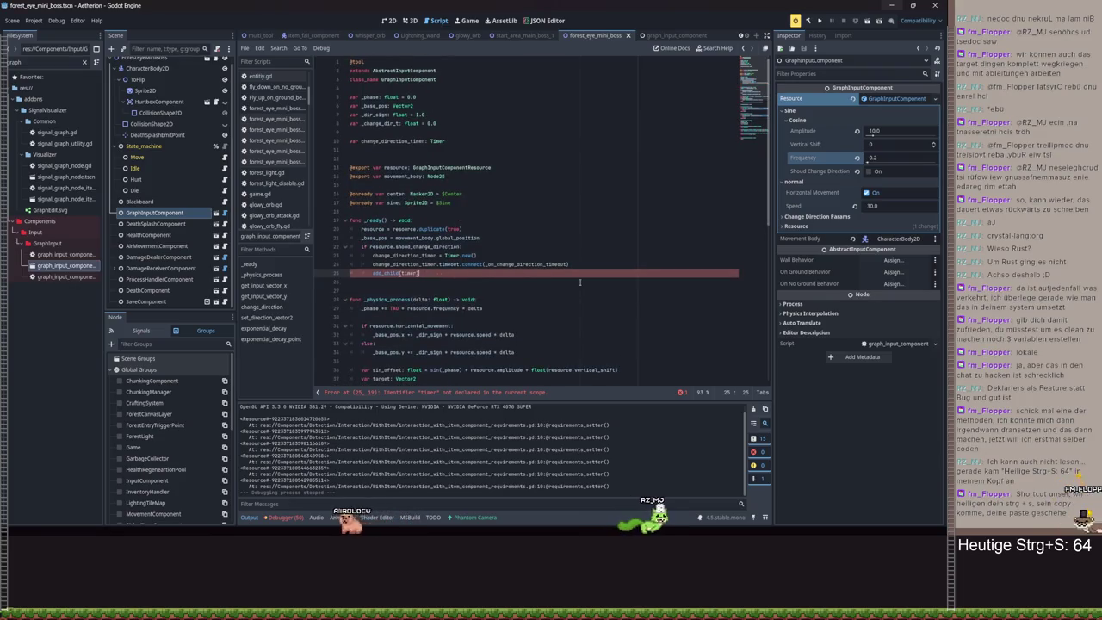
key(BackSpace)
key(BackSpace)
key(BackSpace)
text(cha)
key(Return)
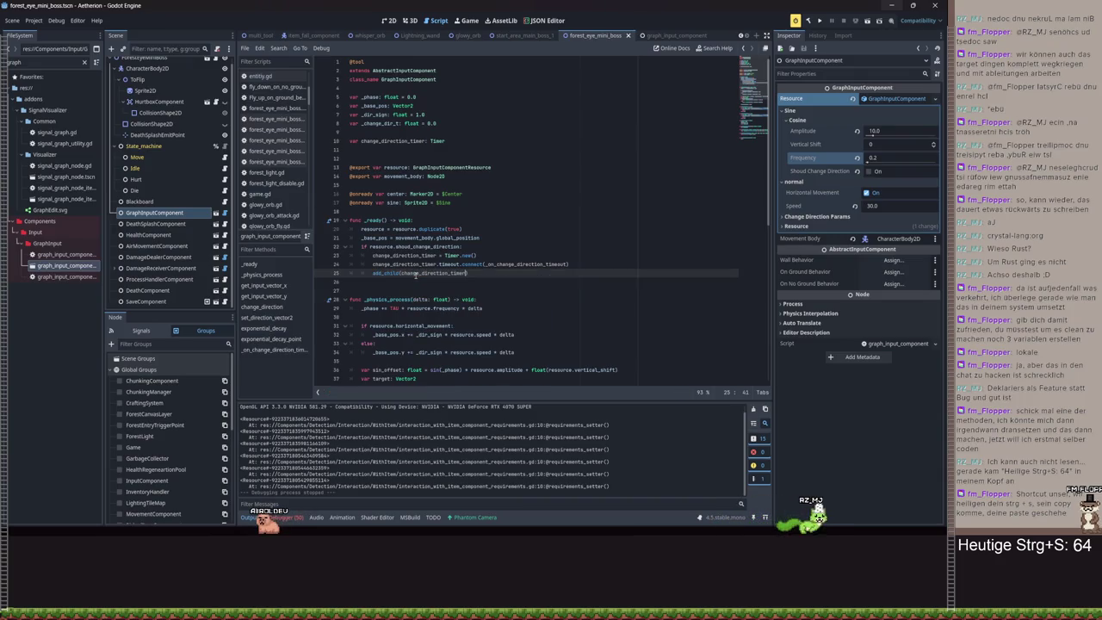
- Add change_direction_timer.start(resource.change_direction_time) in _ready and save
key(Return)
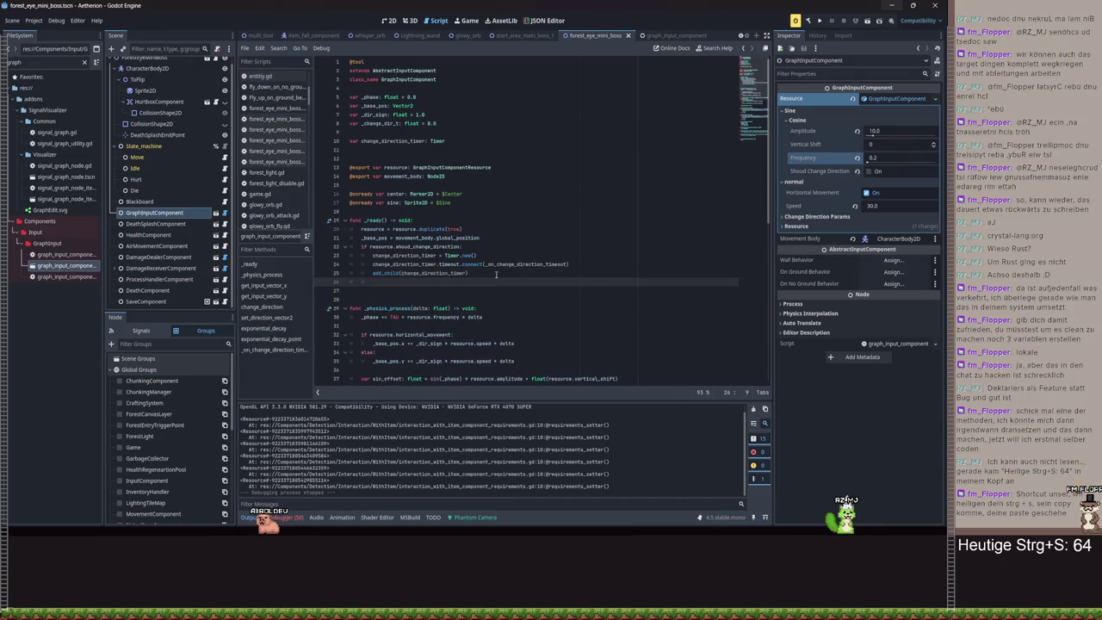
key(Return)
text(.st)
key(Return)
text(s)
key(Return)
text(.chan)
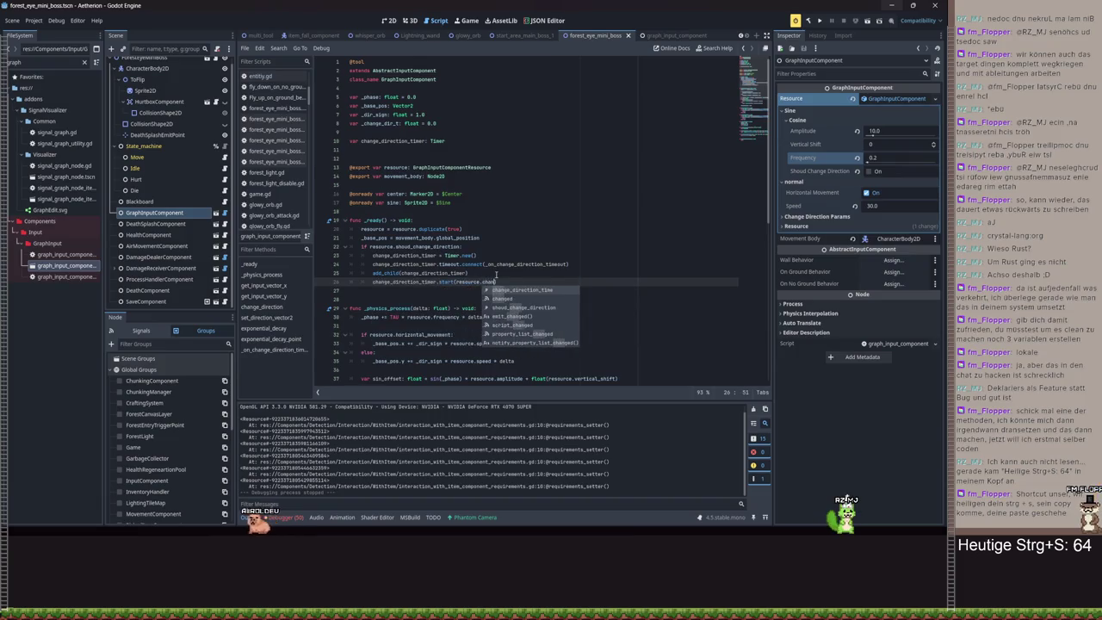
key(Return)
key(ctrl+s)
- Add change_direction_timer.one_shot below the connect call
ctrl+click(516, 265)
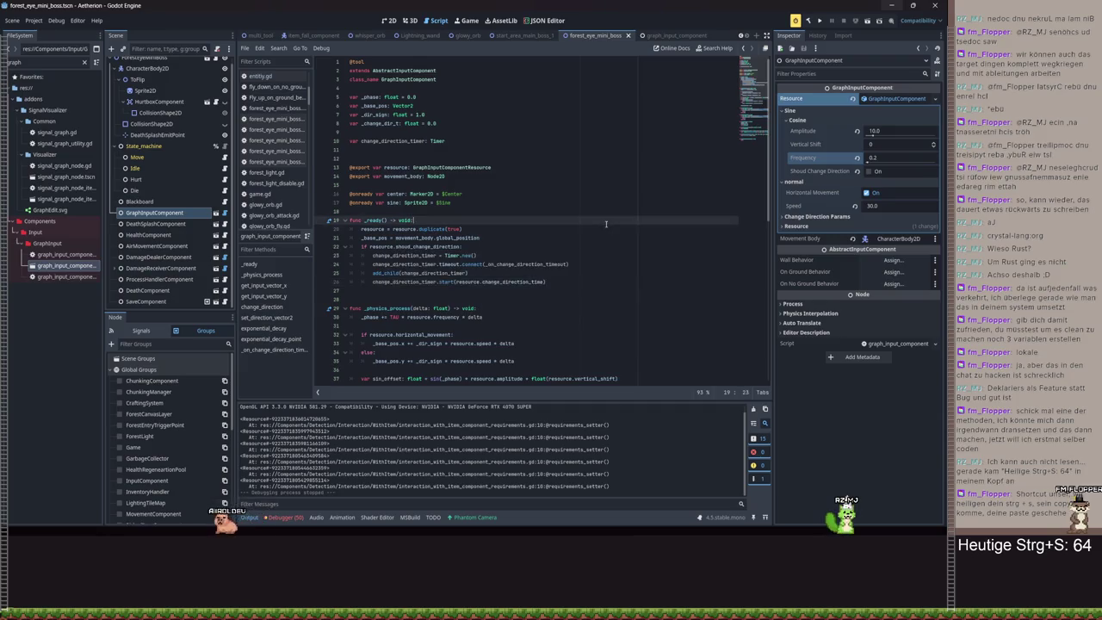
drag(379, 369, 361, 369)
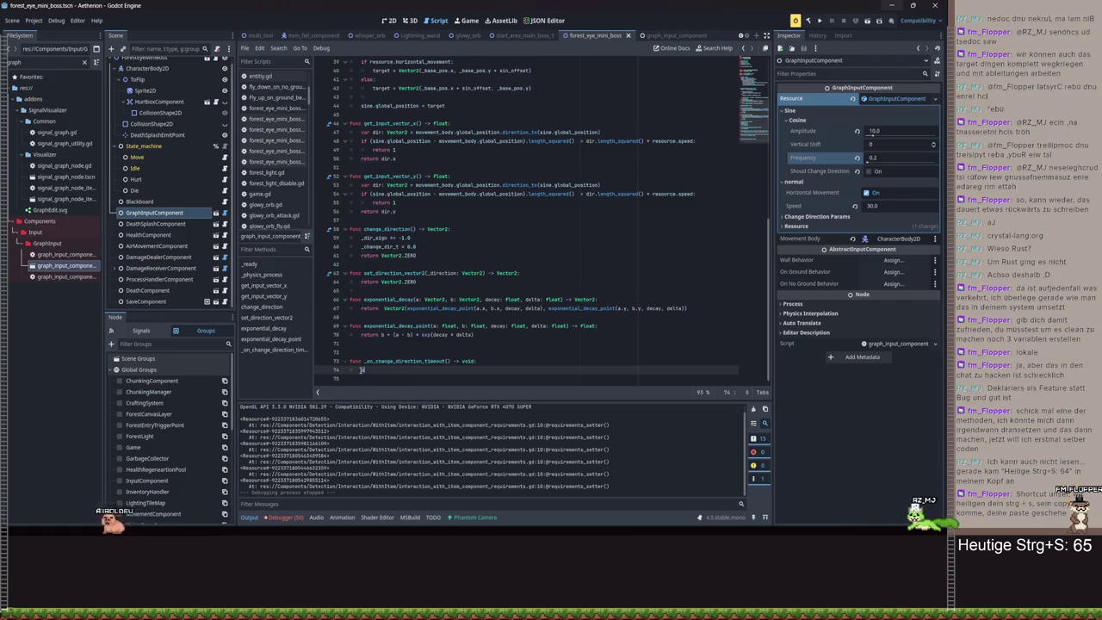
text(chan)
key(Escape)
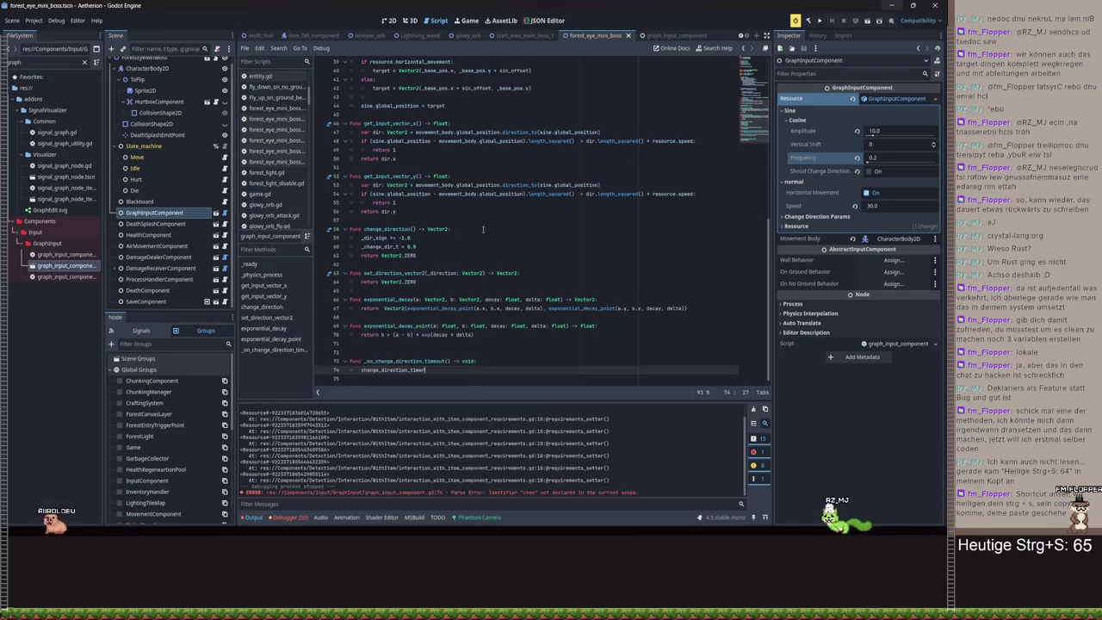
scroll(546, 178, up, 8)
click(599, 170)
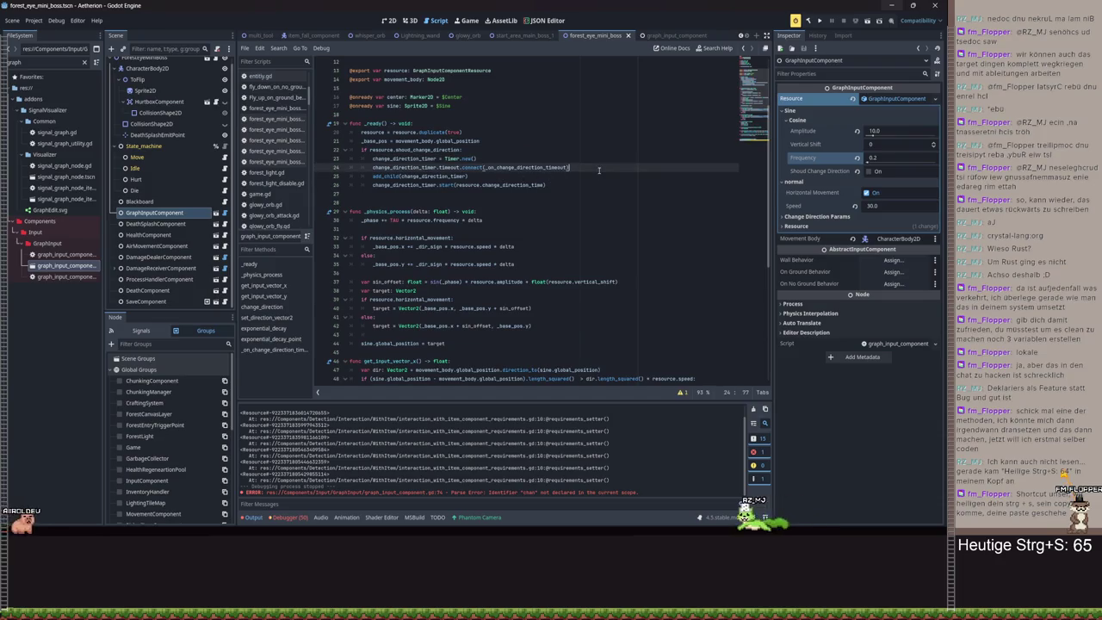
key(Return)
text(change_direction_timer.one_shot = true)
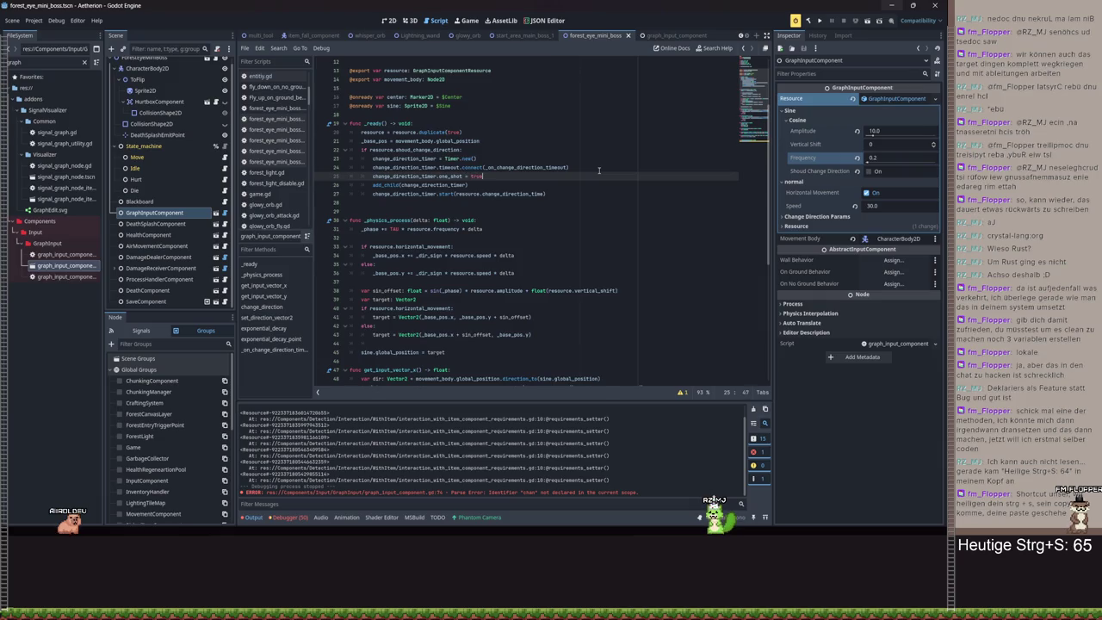
- Make the timeout handler restart the timer with resource.change_direction_time and save
scroll(562, 244, down, 9)
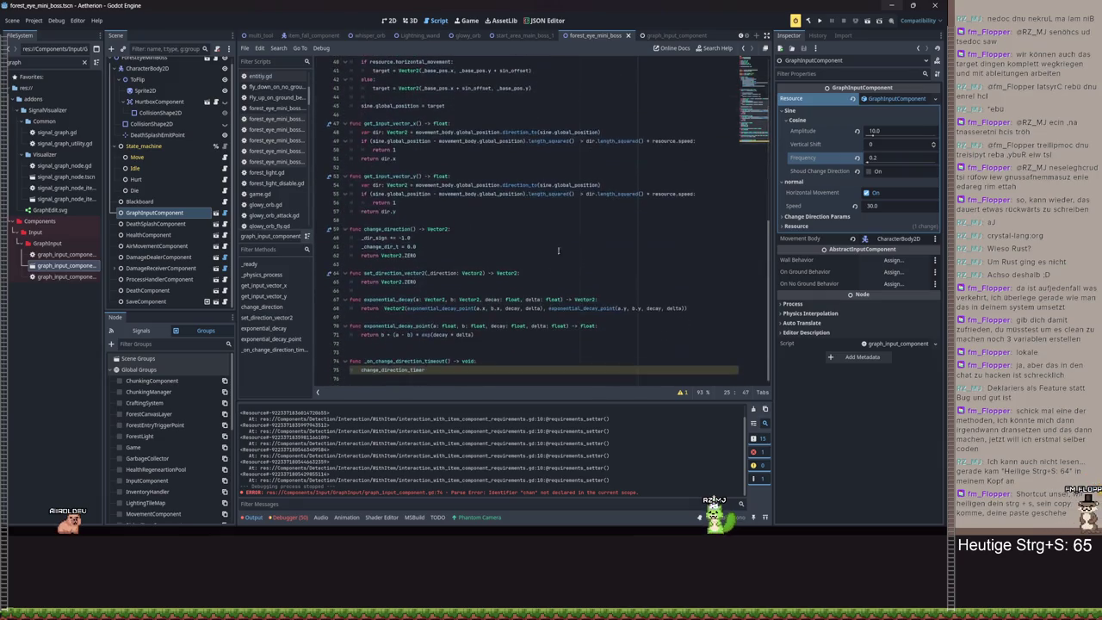
click(464, 373)
key(ctrl+s)
text(.)
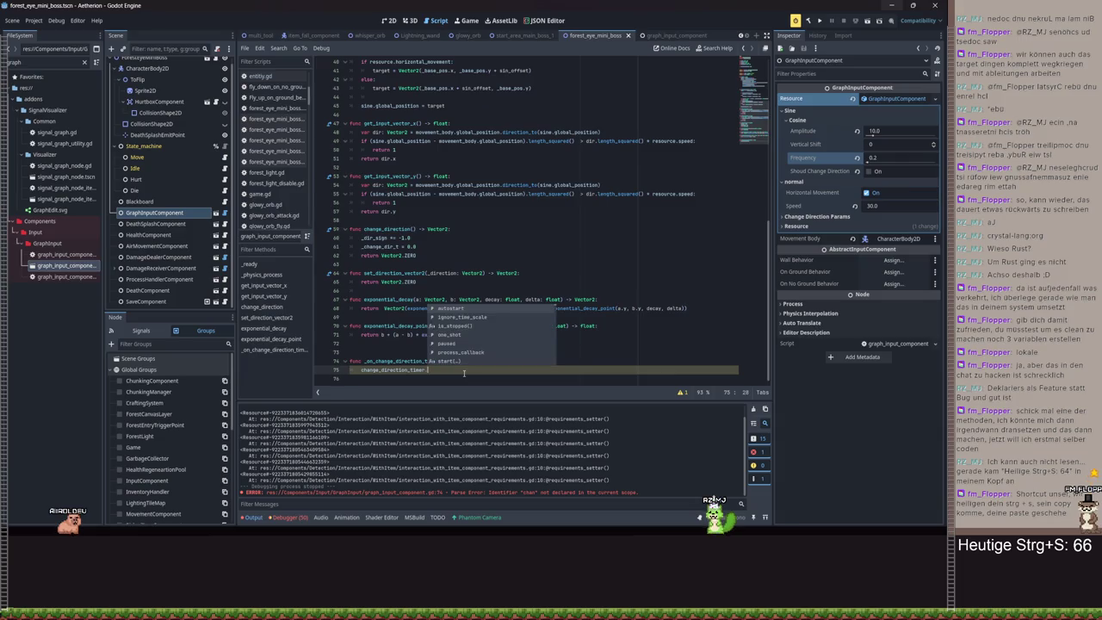
text(start(resource.d)
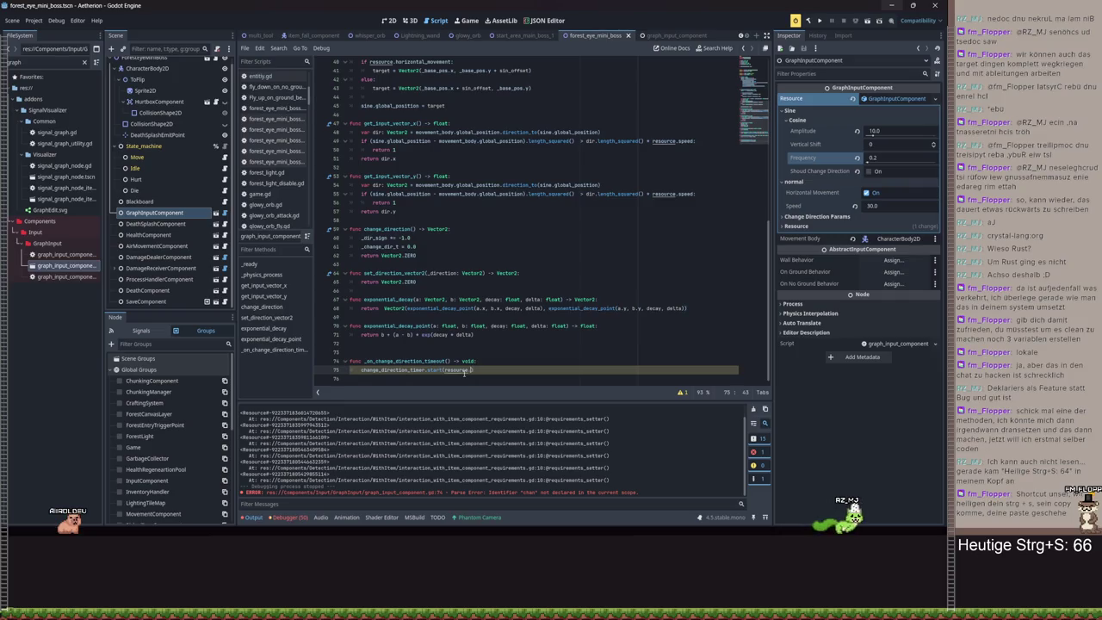
double_click(504, 317)
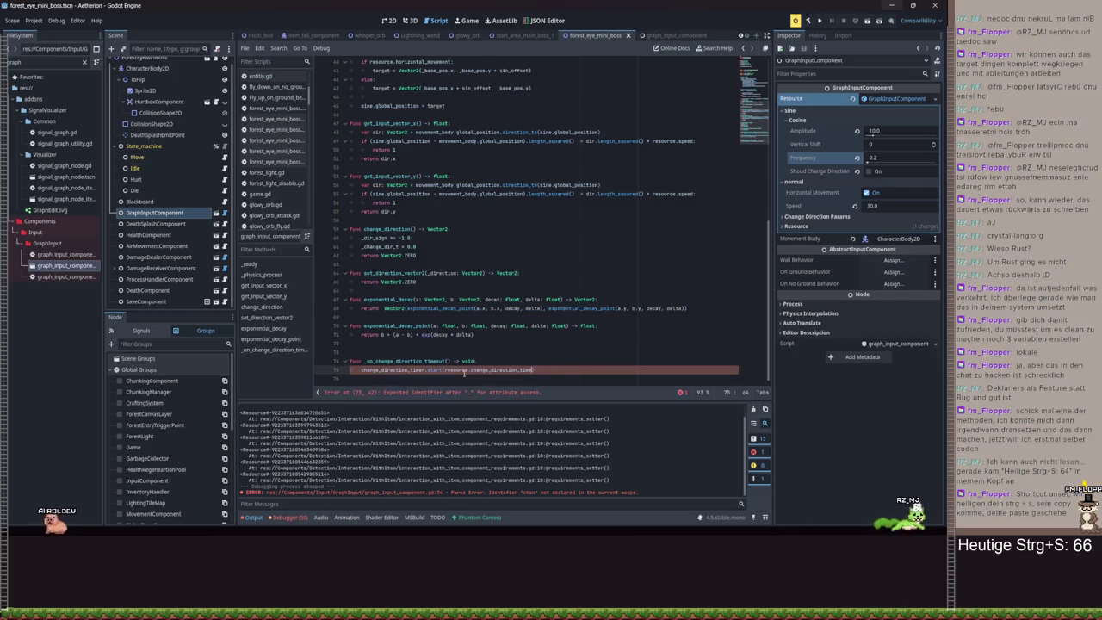
key(ctrl+s)
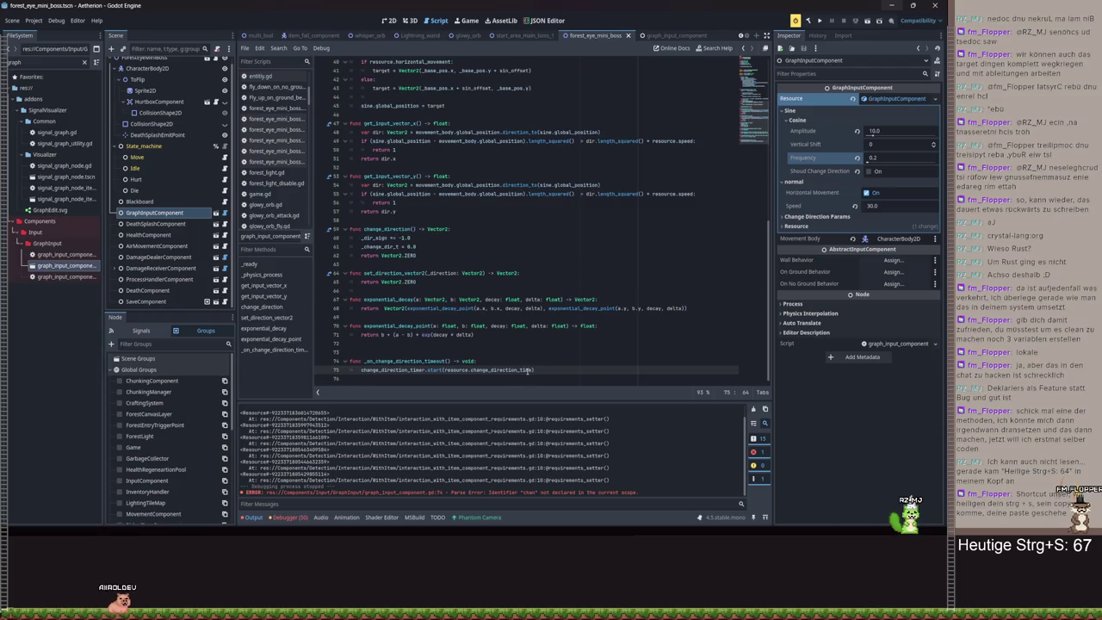
- Check Change Direction Params in the Inspector and open graph_input_component_resource.gd
drag(533, 369, 444, 370)
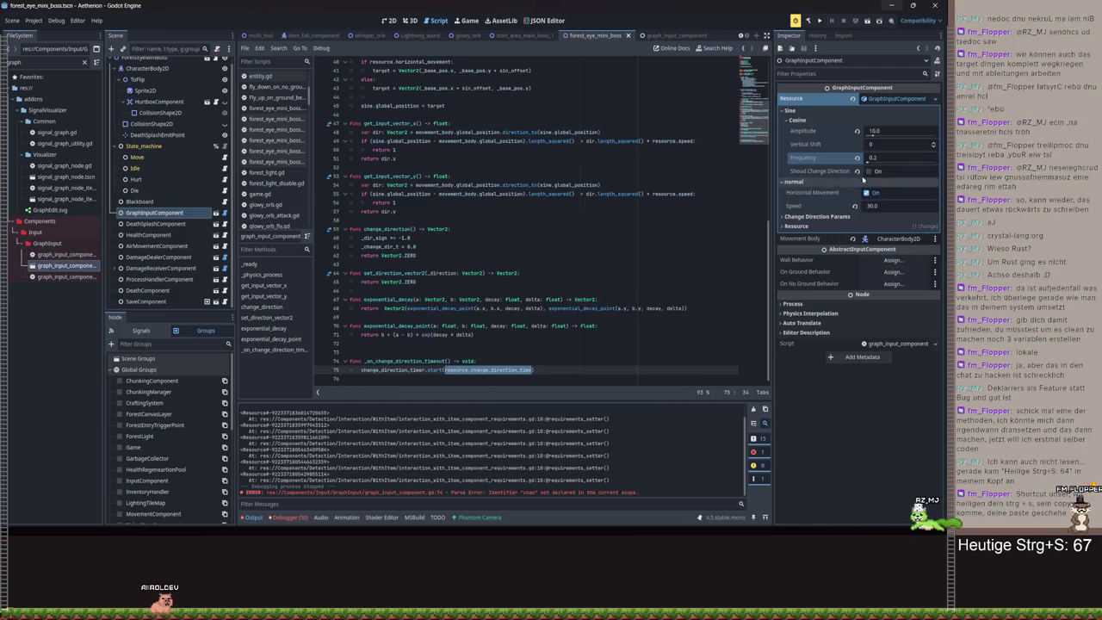
click(866, 216)
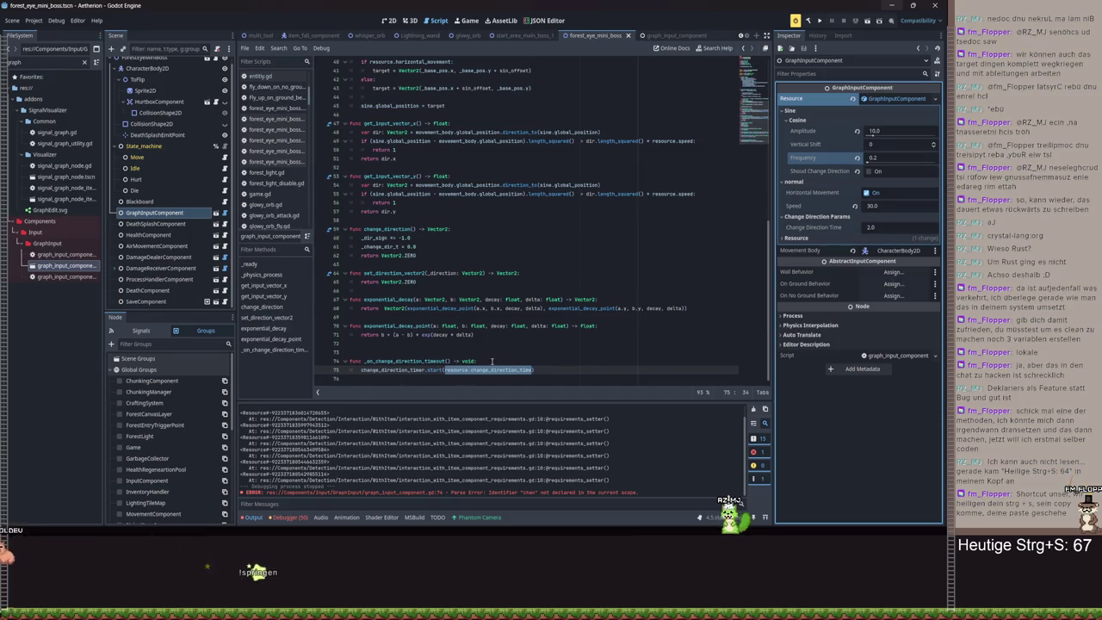
click(555, 368)
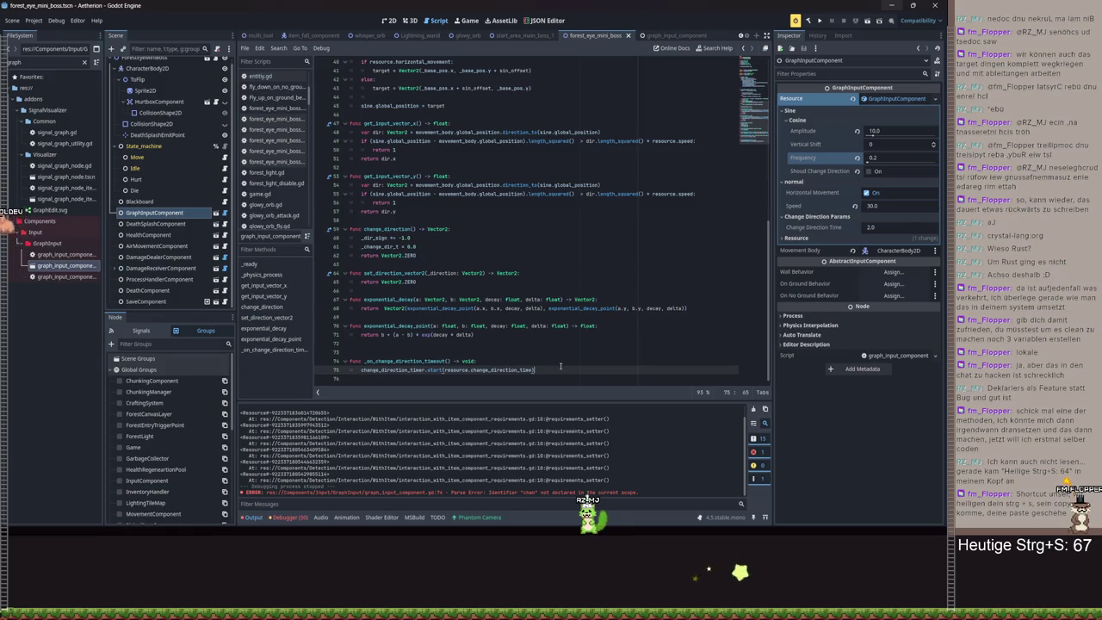
ctrl+click(465, 370)
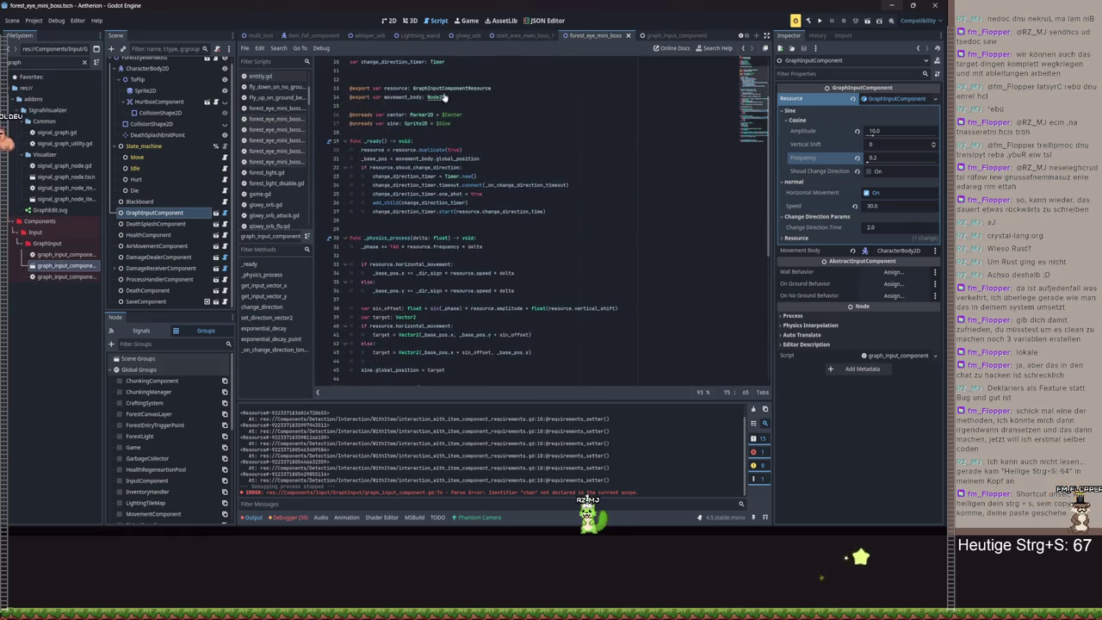
ctrl+click(444, 86)
click(598, 132)
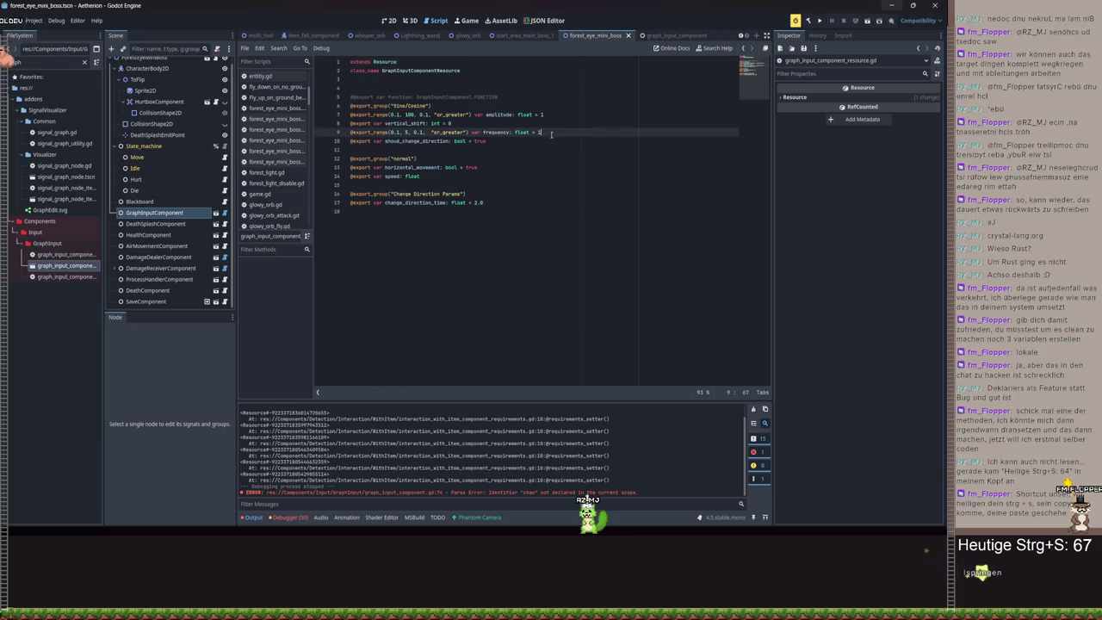
- Return to the timeout handler and jump to the change_direction_time definition
key(alt+Left)
key(alt+Left)
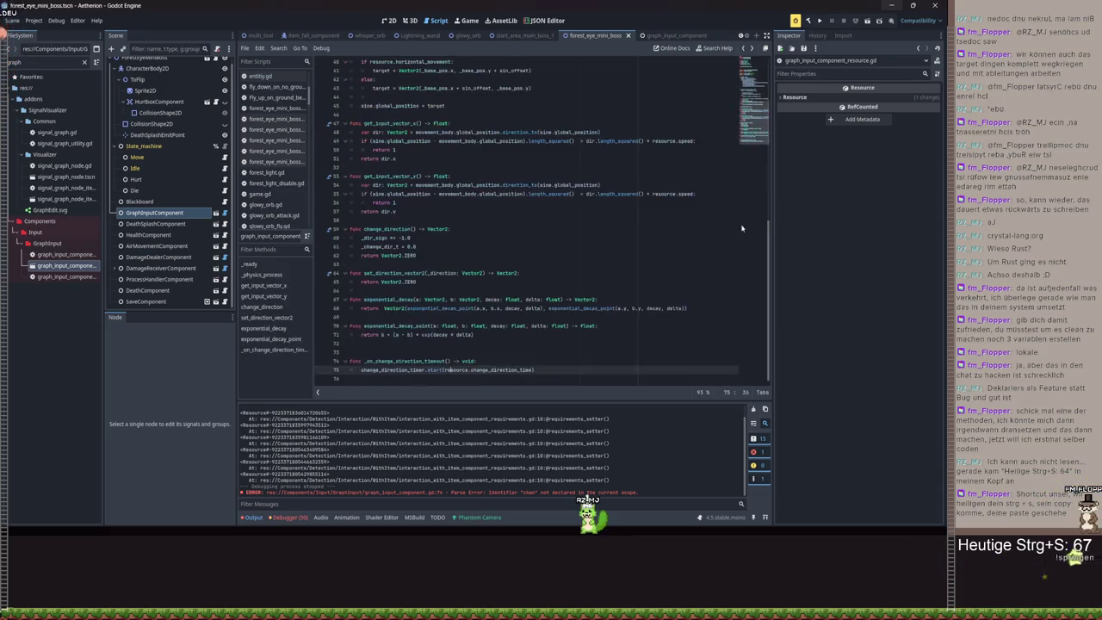
key(alt+Left)
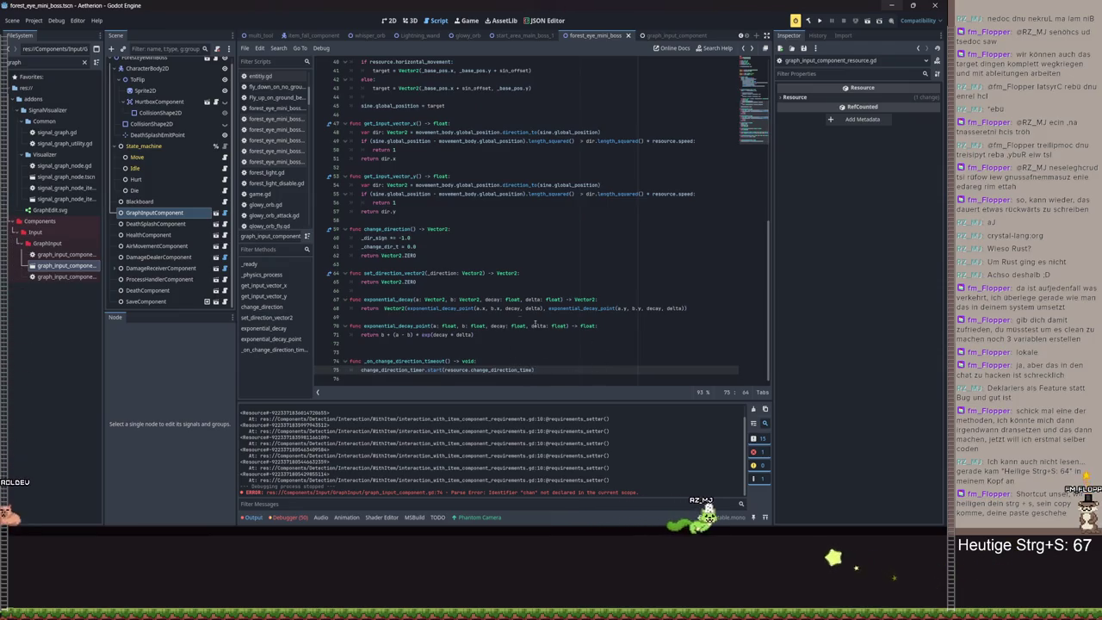
click(160, 211)
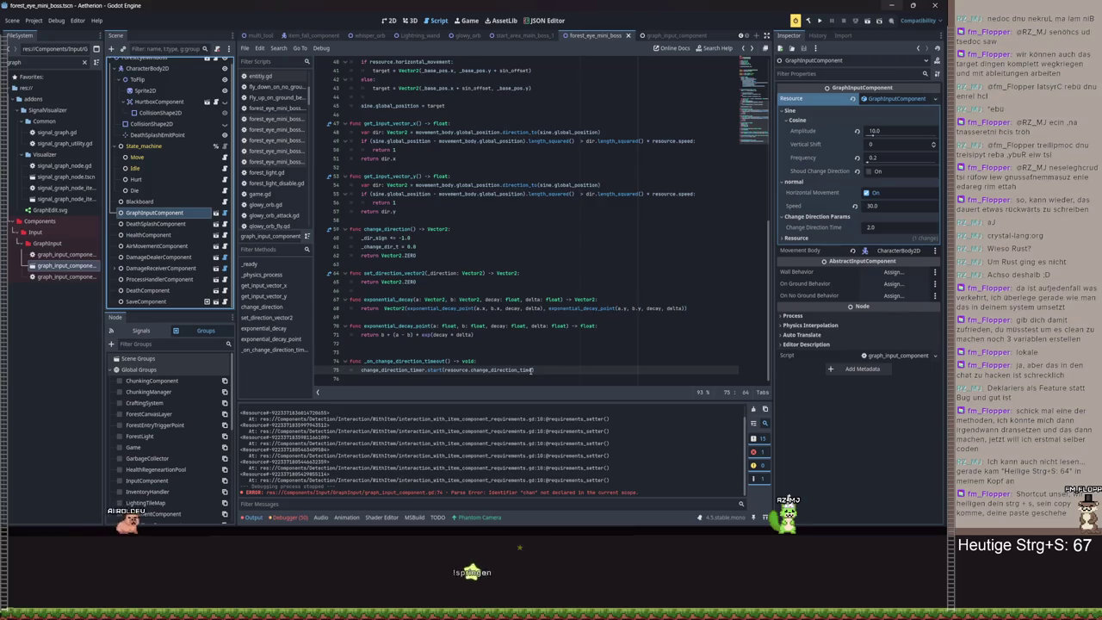
mouse_move(532, 370)
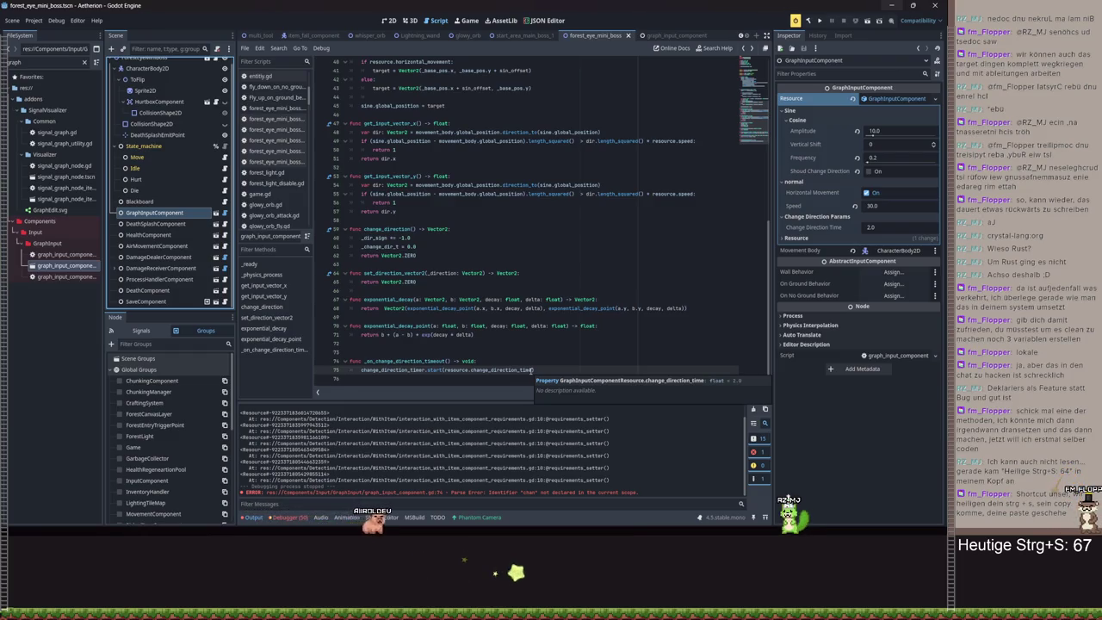
ctrl+click(513, 370)
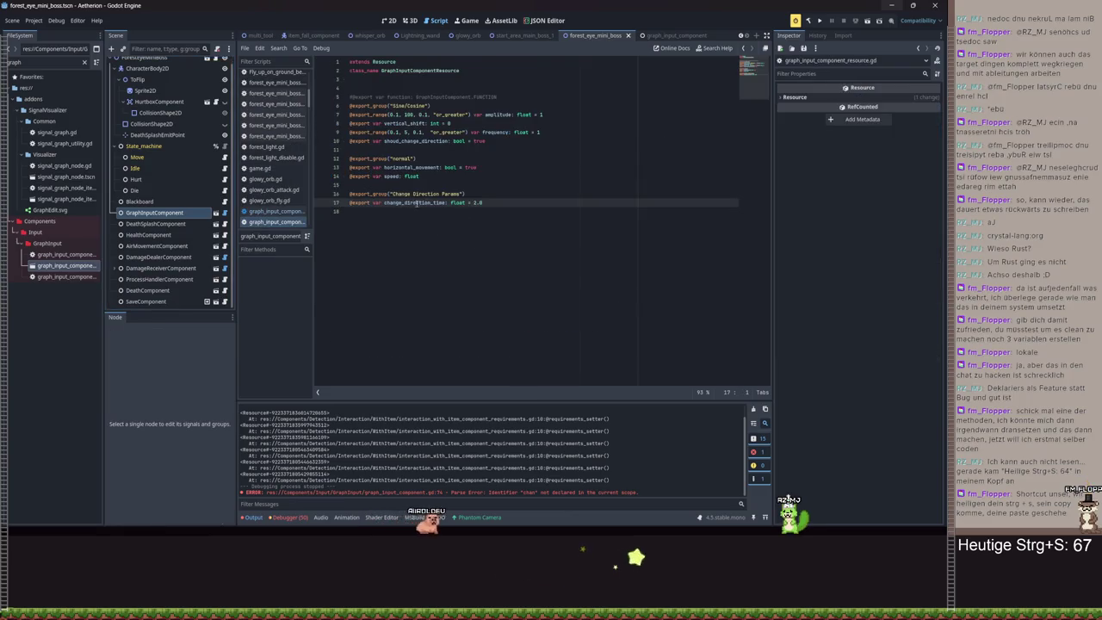
- Add an exported max_change_direction_time float below the minimum and save the resource script
text(si)
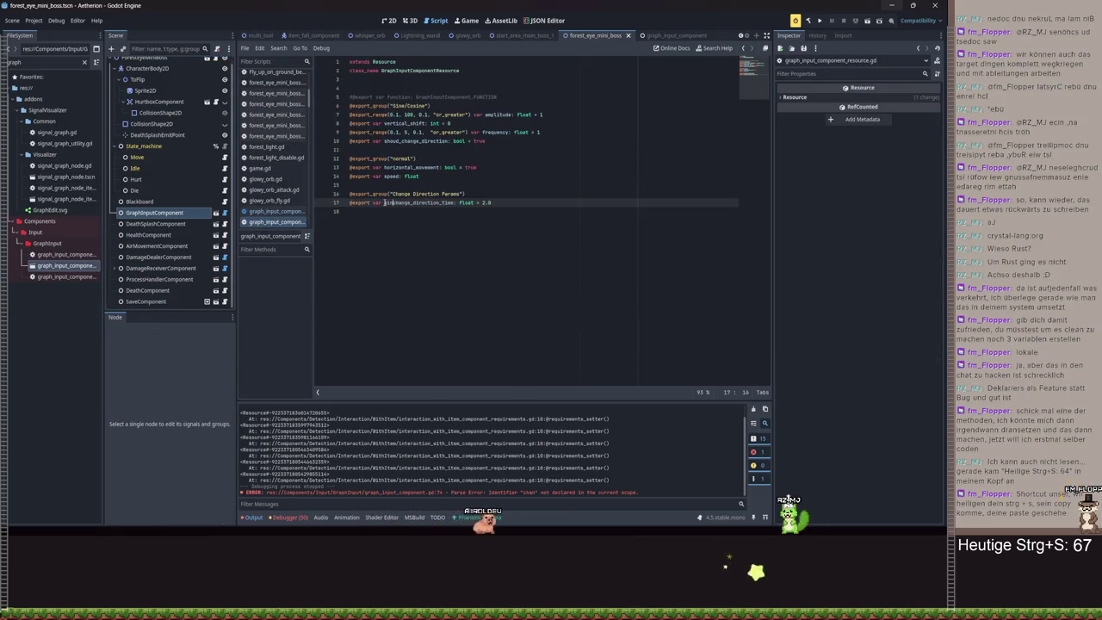
triple_click(465, 205)
click(528, 205)
key(Return)
text(@exp)
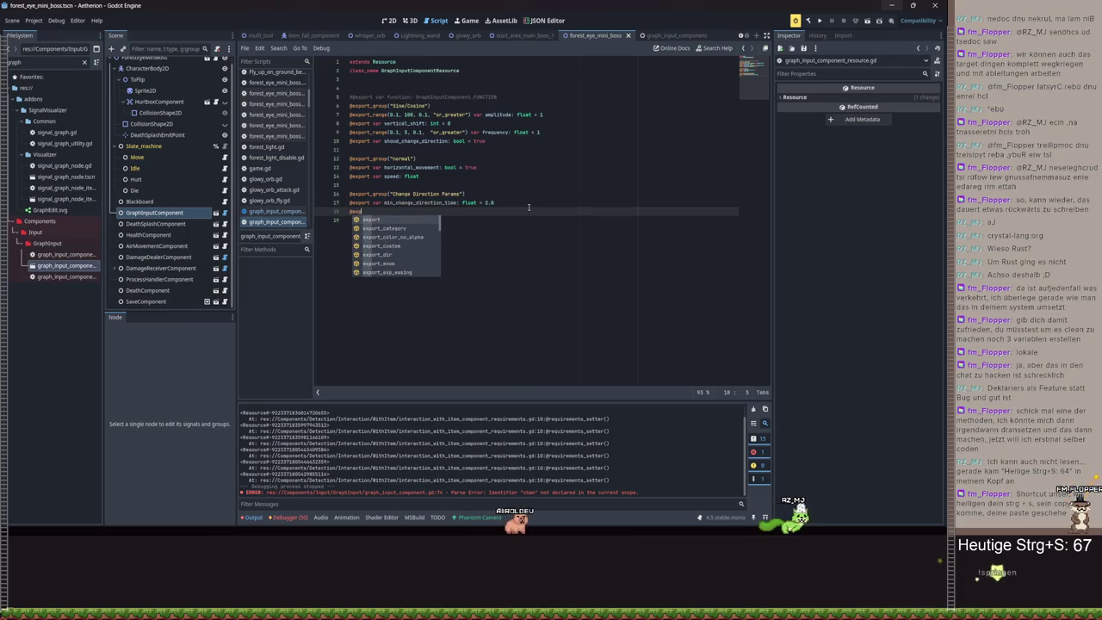
text(ort var )
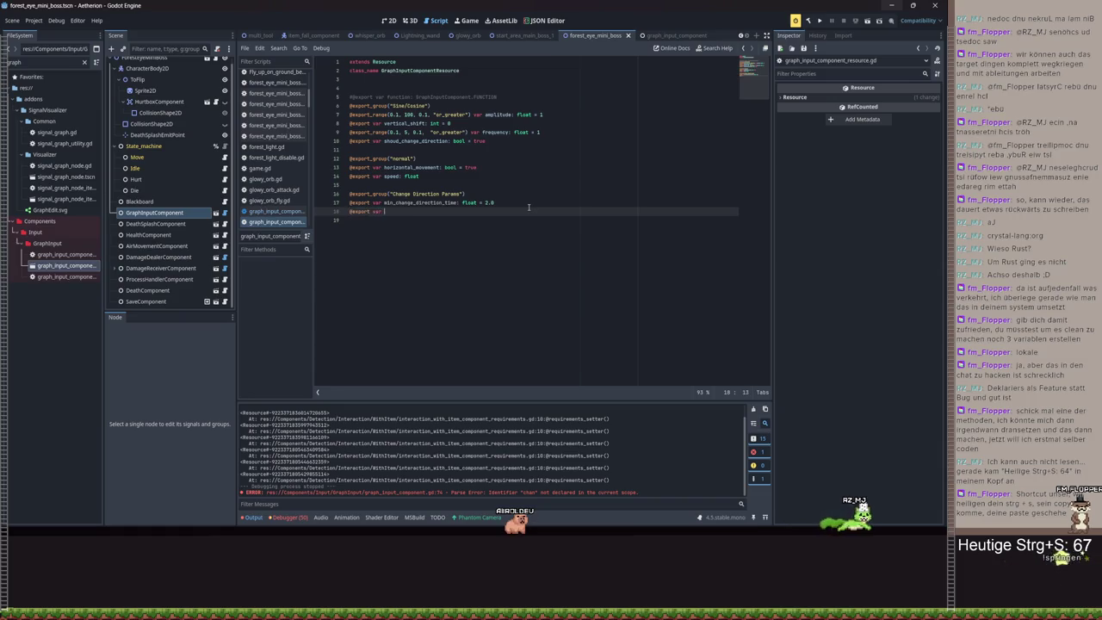
text(max_change_direction_time: float)
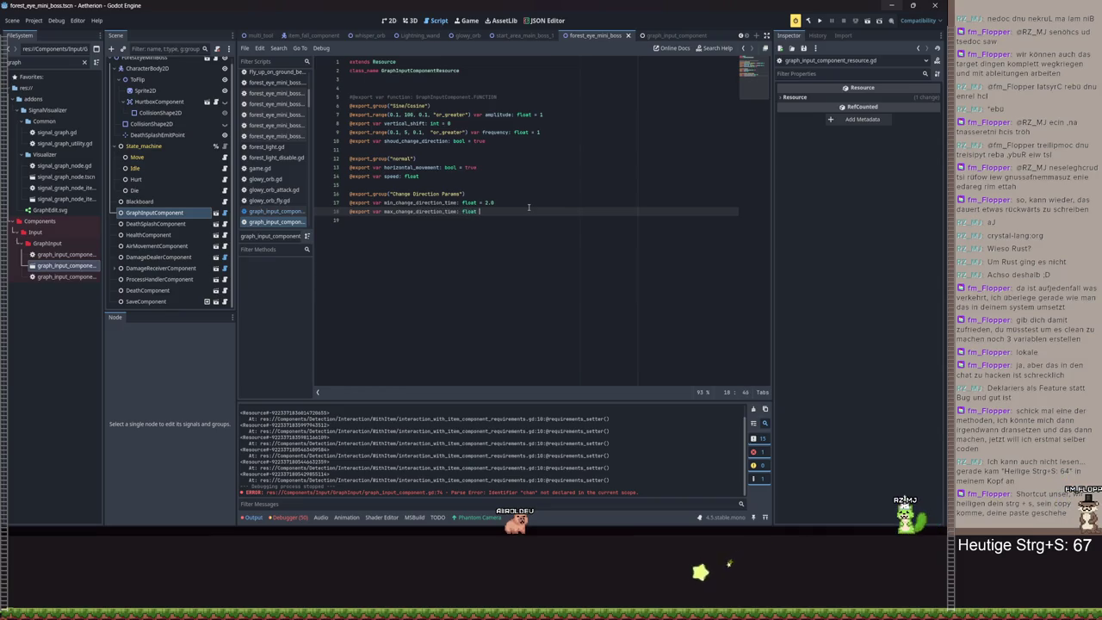
text(2.3)
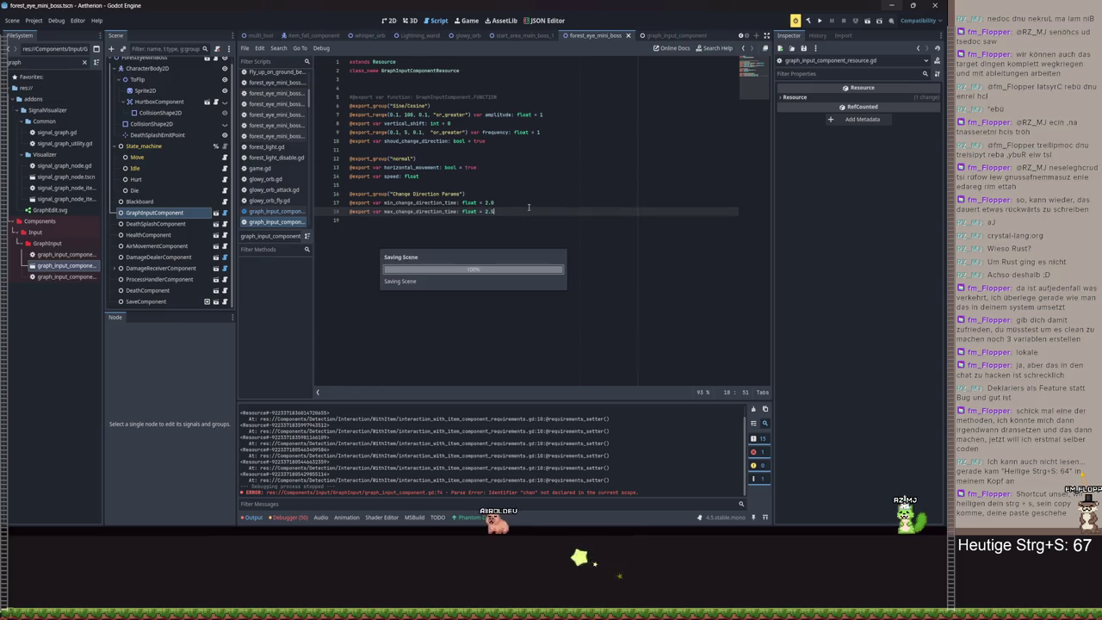
key(ctrl+s)
key(alt+Left)
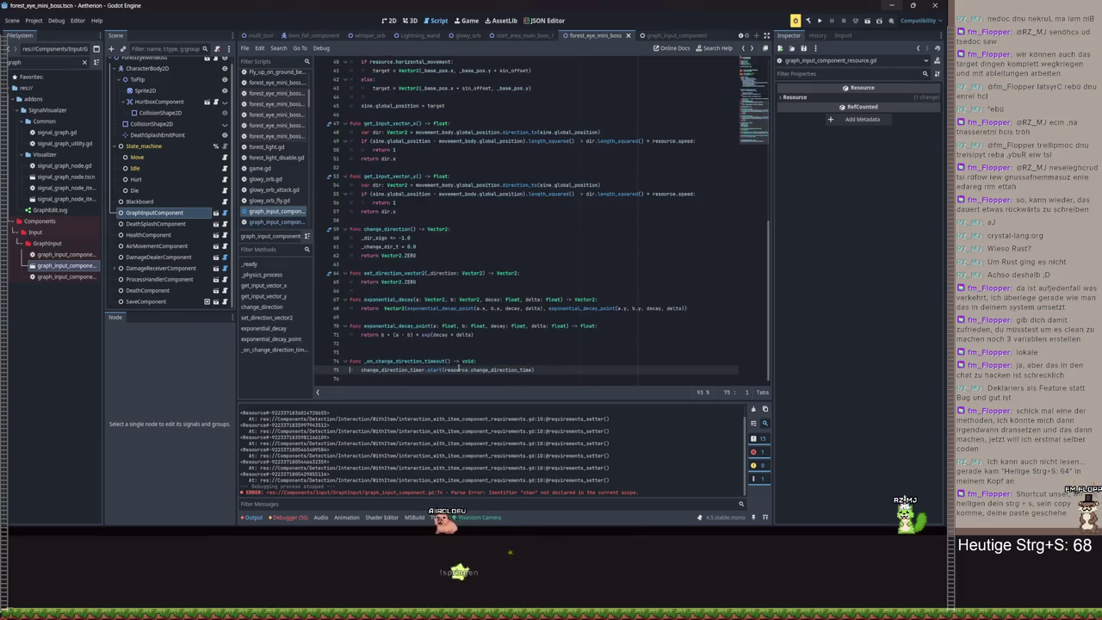
- Replace the fixed timer duration on line 75 with randf_range(resource.min…, resource.max…)
drag(534, 370, 446, 373)
text(randf)
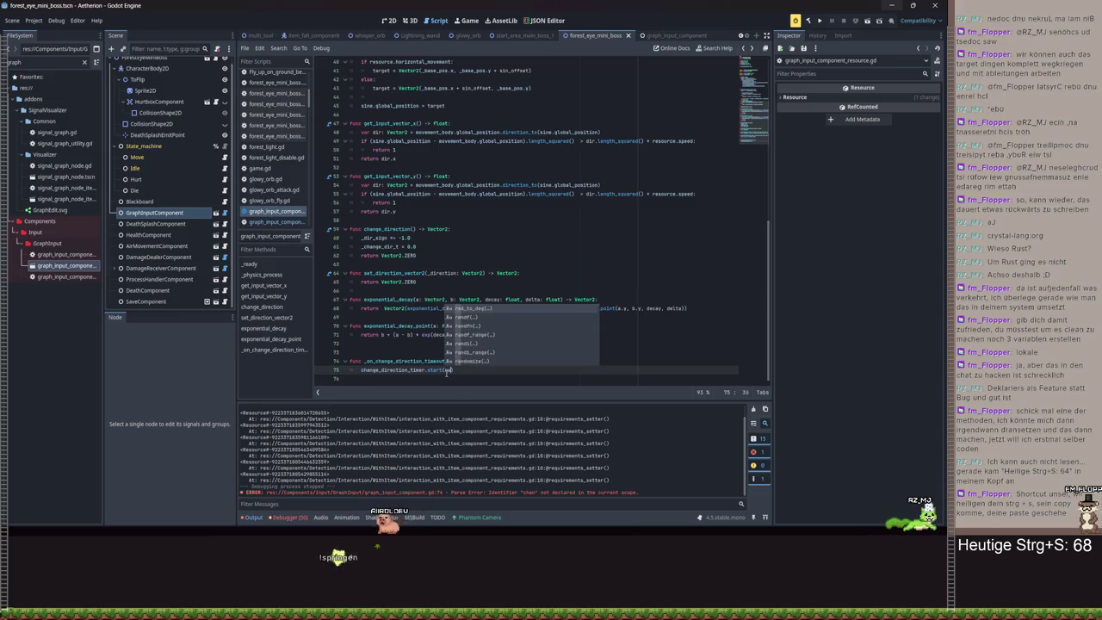
key(Down)
key(Down)
key(Return)
text(range(re)
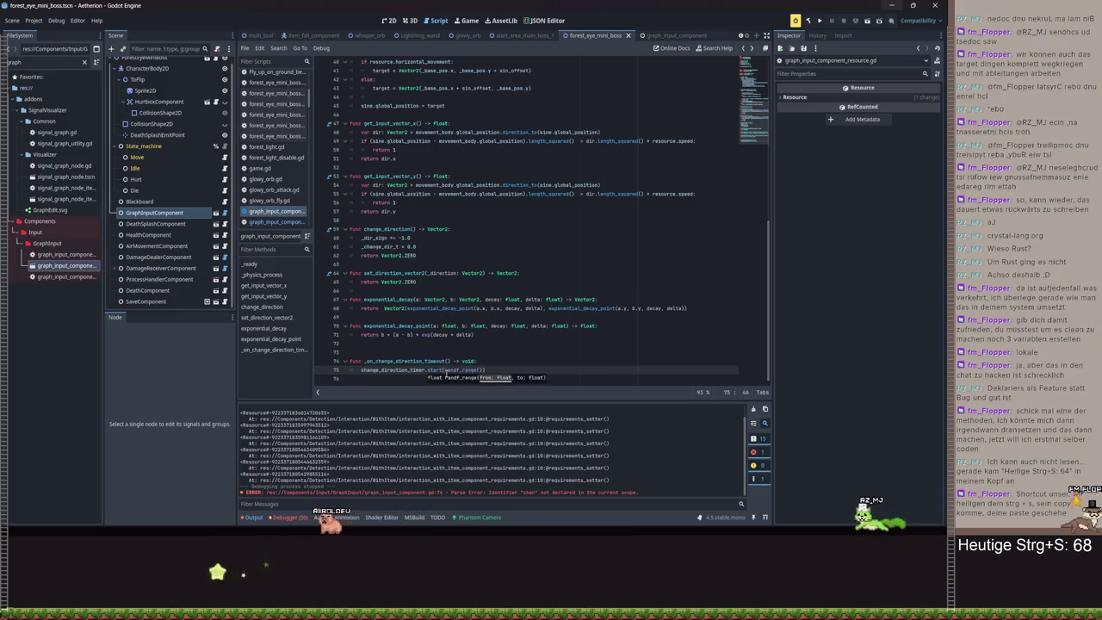
text(source.min)
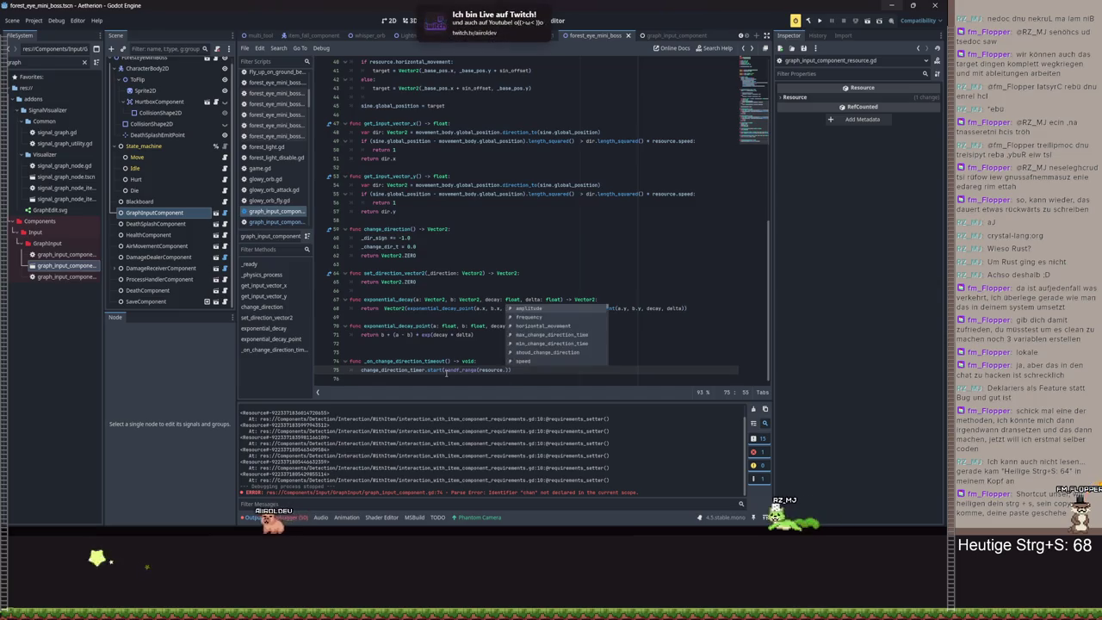
key(Return)
text(, re)
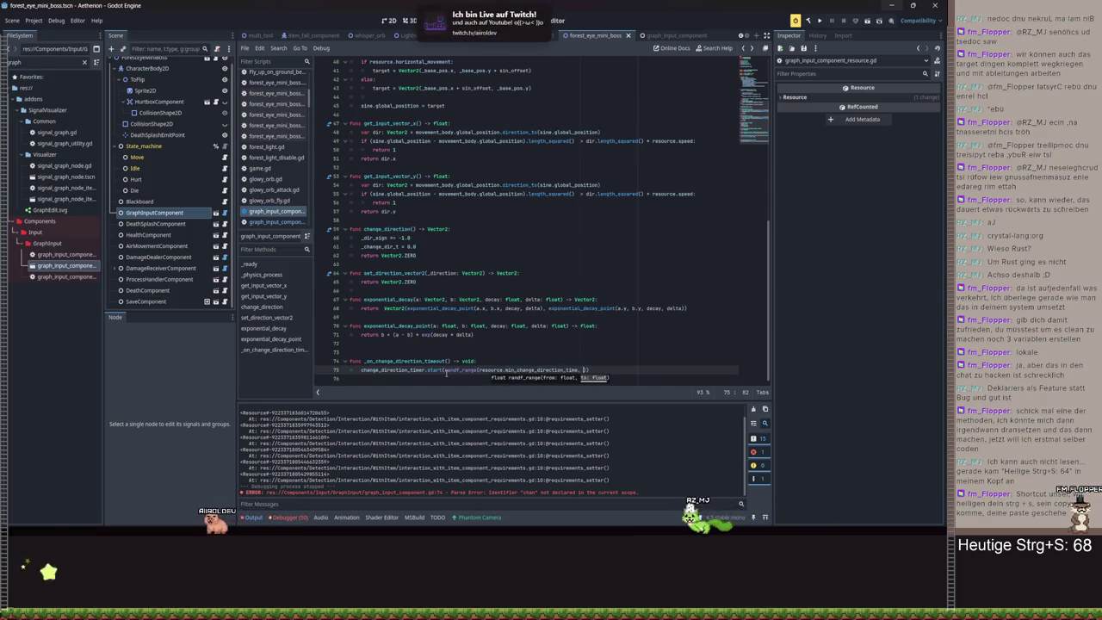
text(source.max)
key(Return)
- Add a helper func _get_random_change_direction_time() -> float that returns the randf_range call
click(378, 377)
key(Return)
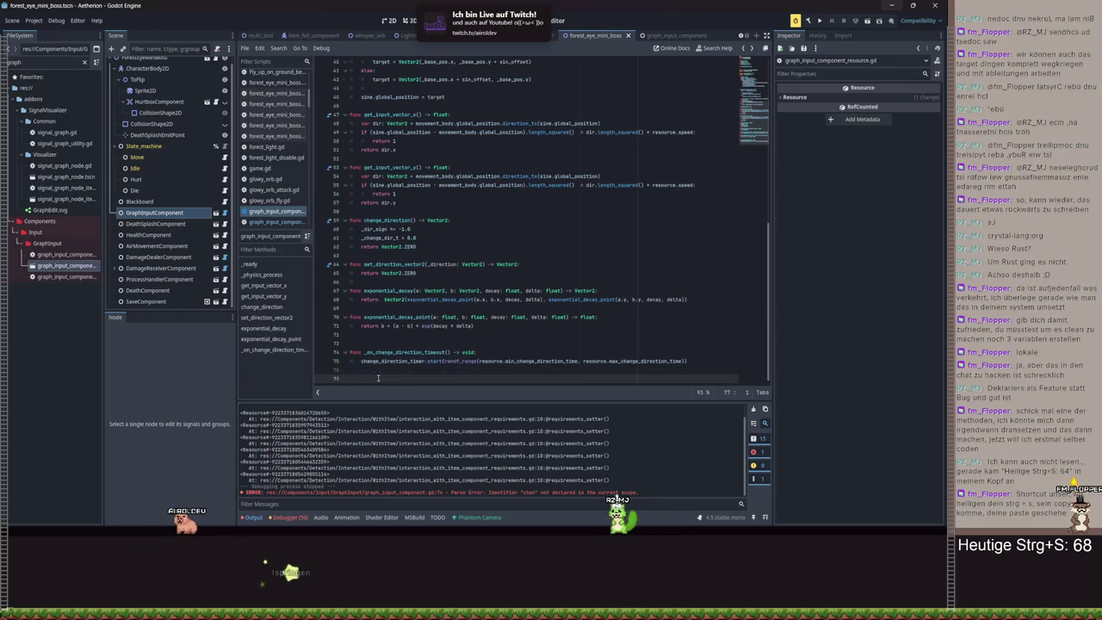
text(func _get)
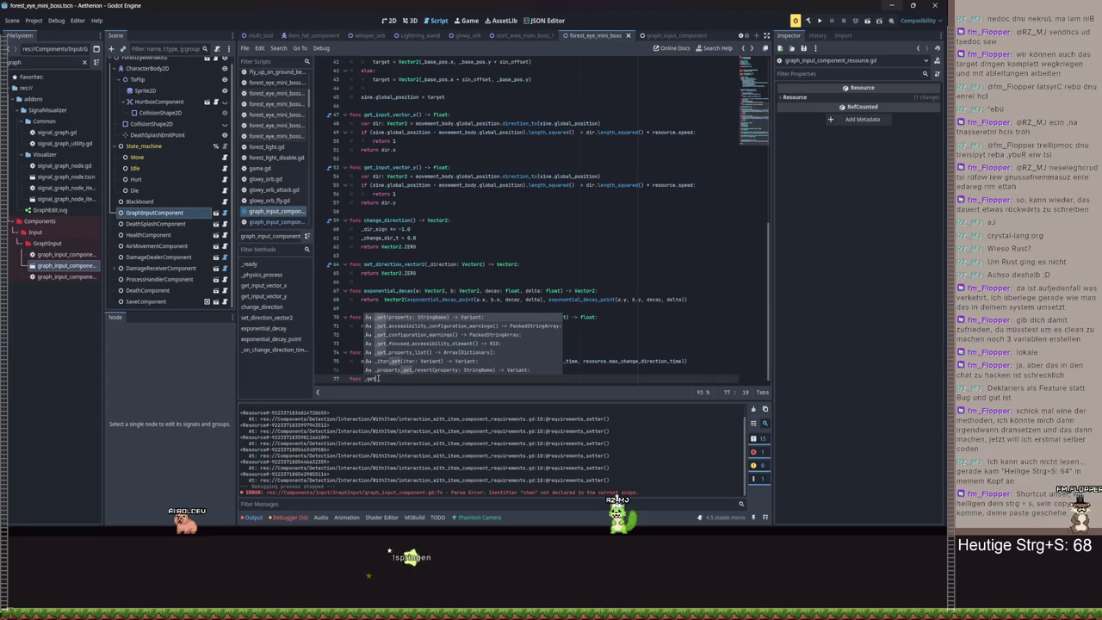
text(_random_ti)
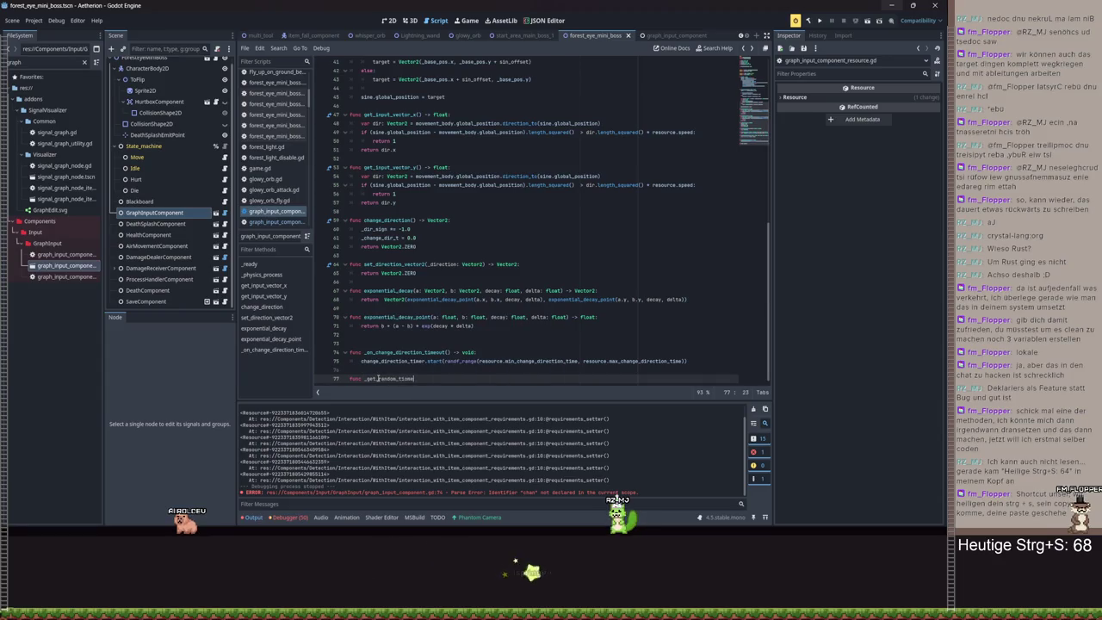
key(BackSpace)
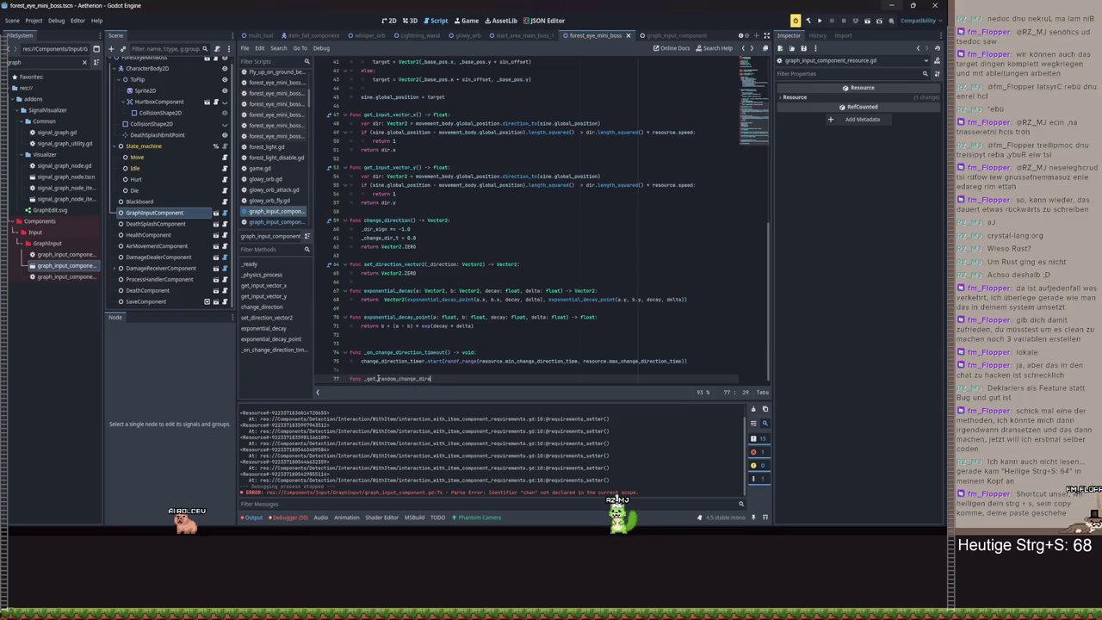
text(() ->)
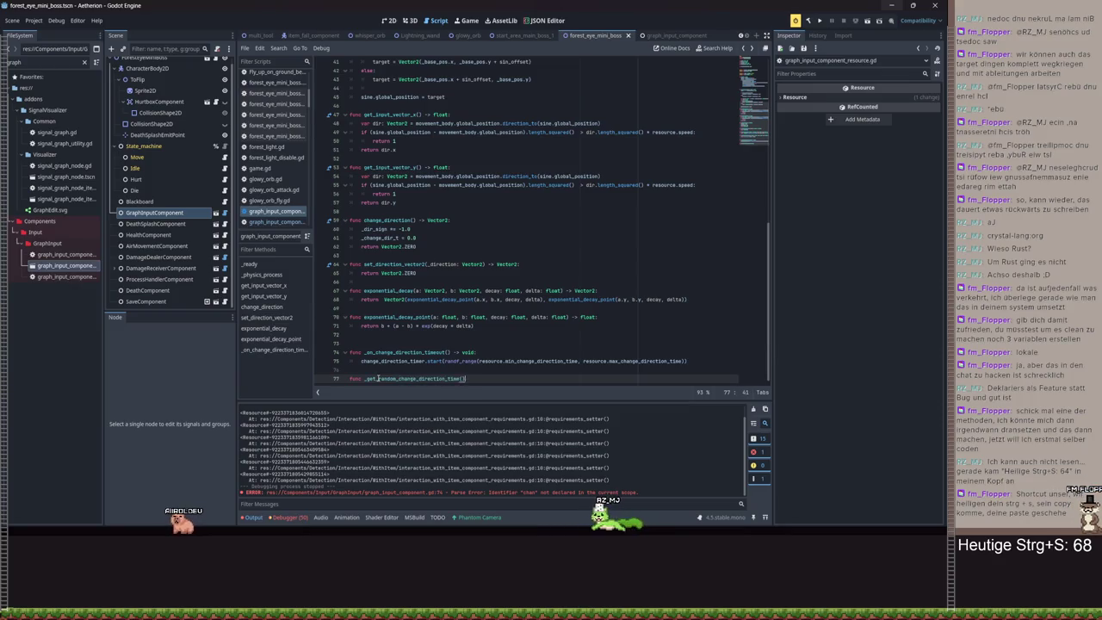
text( float:)
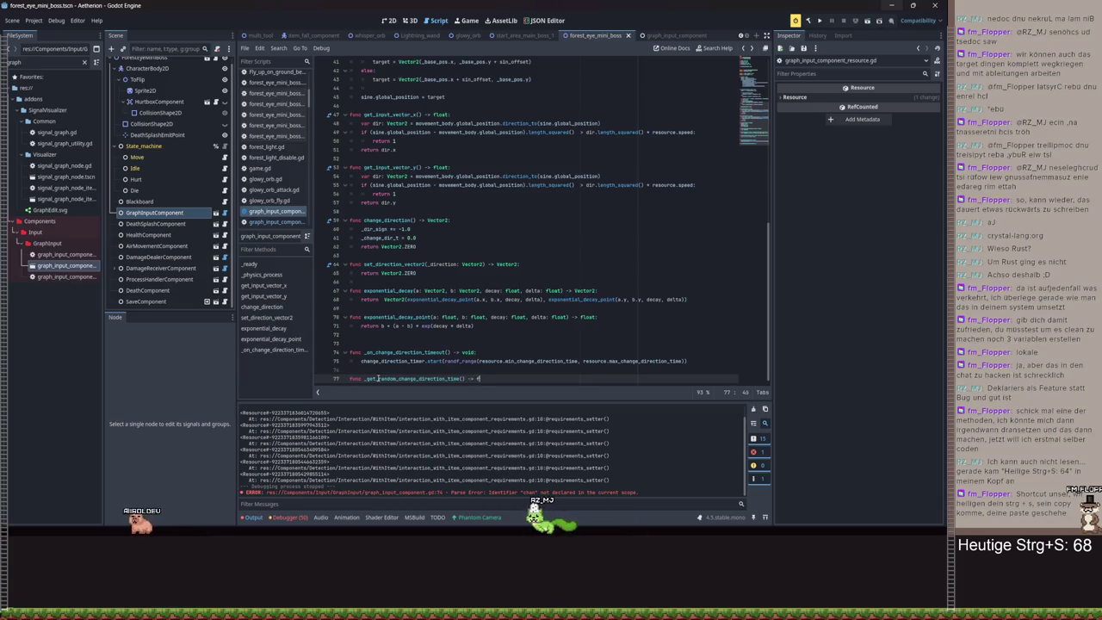
key(Return)
drag(444, 352, 686, 352)
key(ctrl+c)
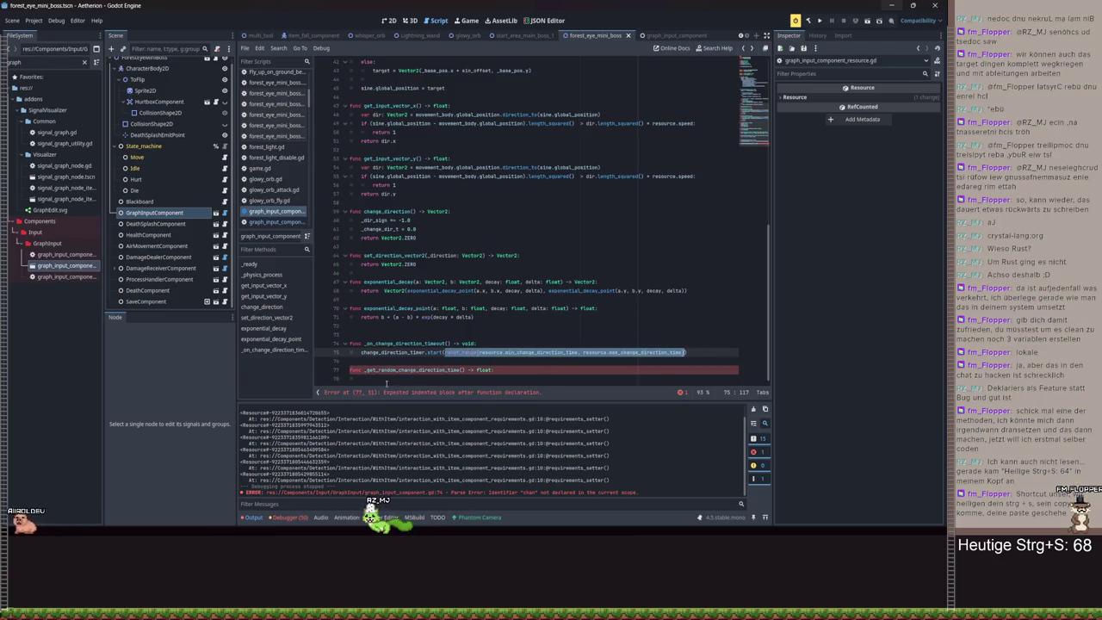
click(384, 379)
text(retur)
key(ctrl+v)
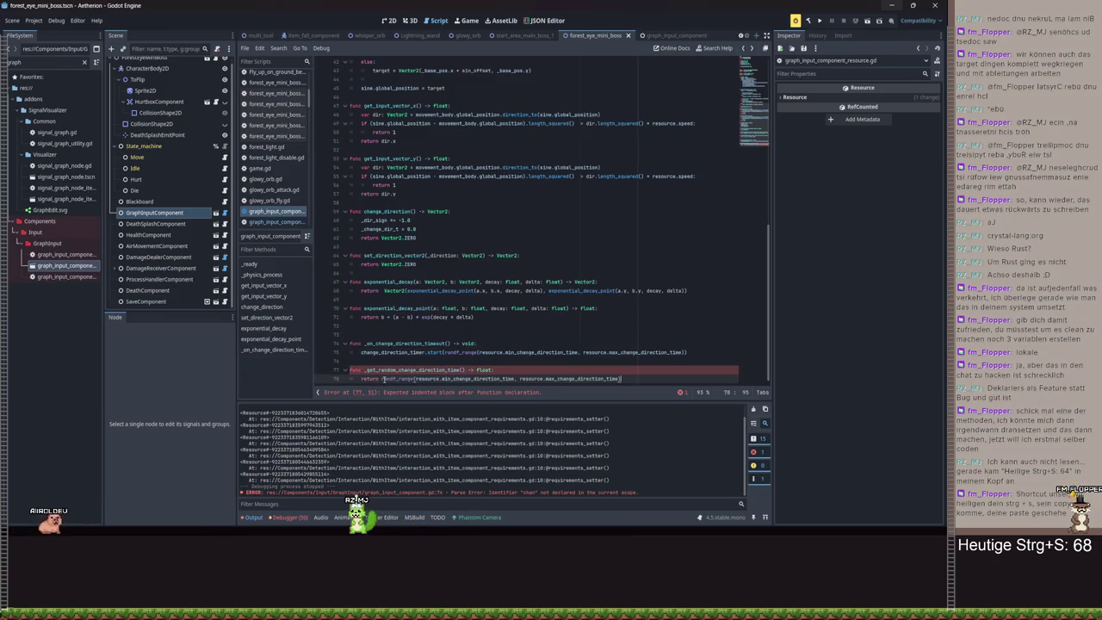
- Use _get_random_change_direction_time() for the timer start in the timeout handler and _ready, then save
drag(686, 352, 445, 352)
key(BackSpace)
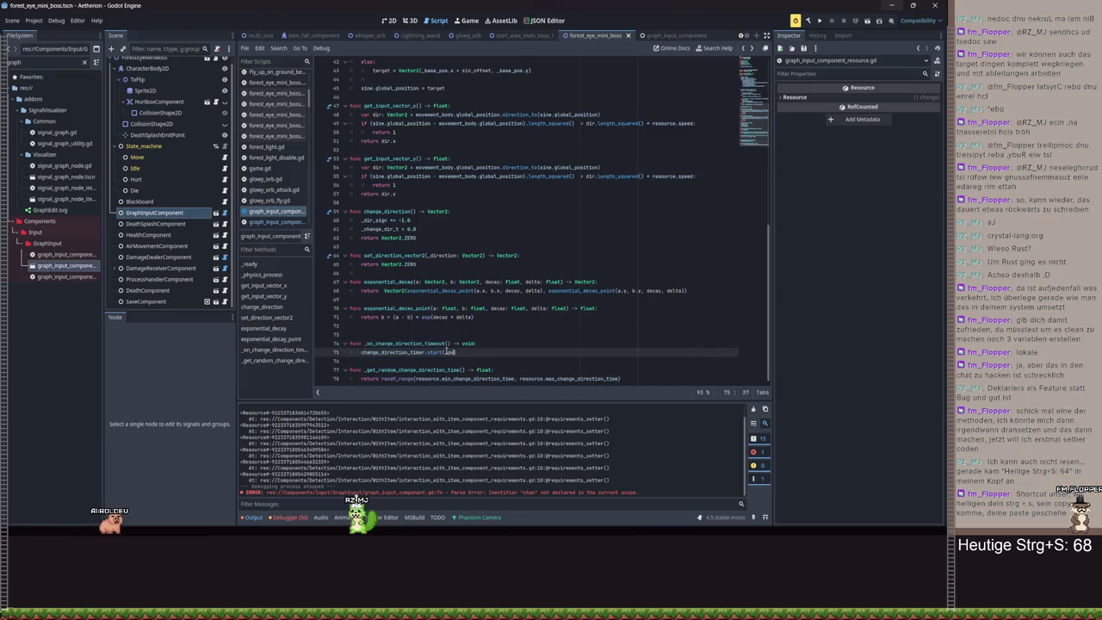
text(_get)
key(Return)
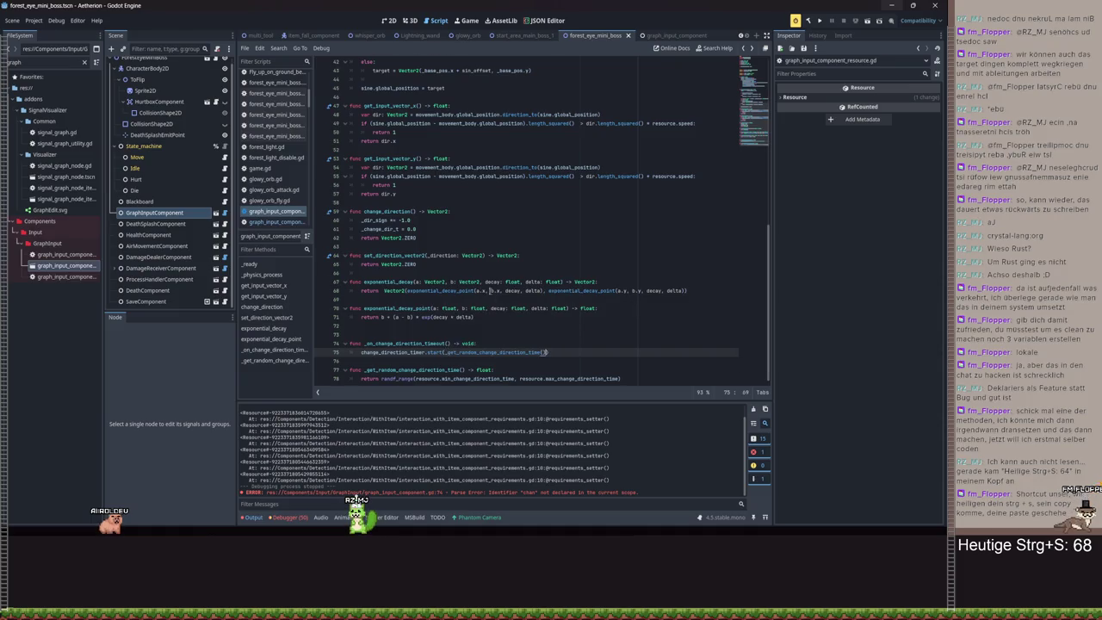
scroll(490, 151, up, 8)
drag(540, 141, 510, 141)
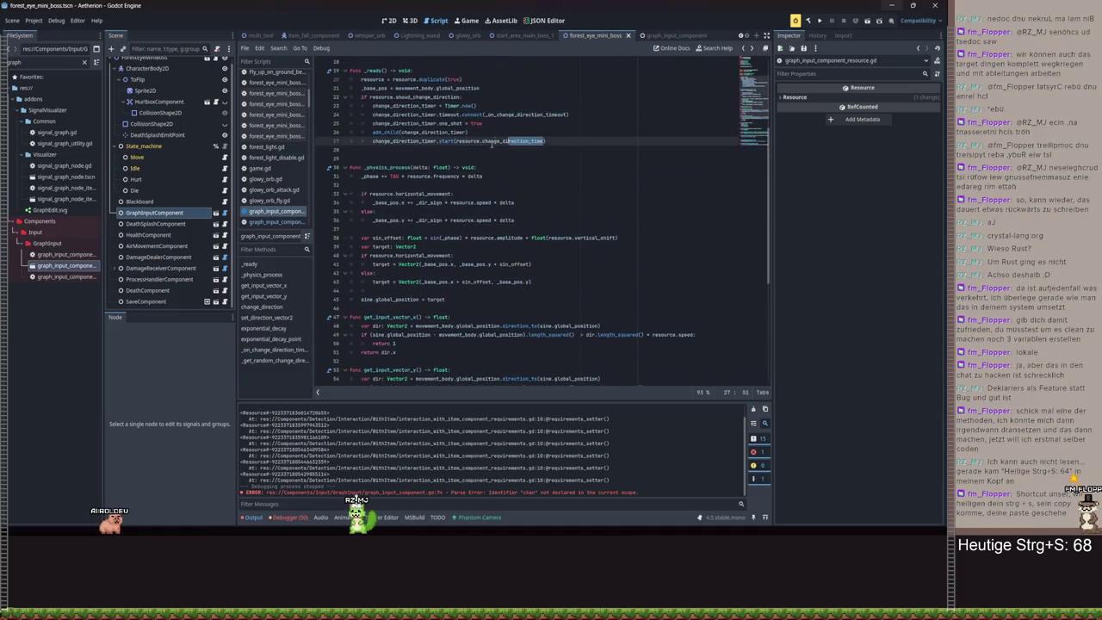
text(get)
key(Return)
key(ctrl+s)
- Delete the unused exponential decay functions and select the GraphInputComponent node
scroll(490, 216, down, 7)
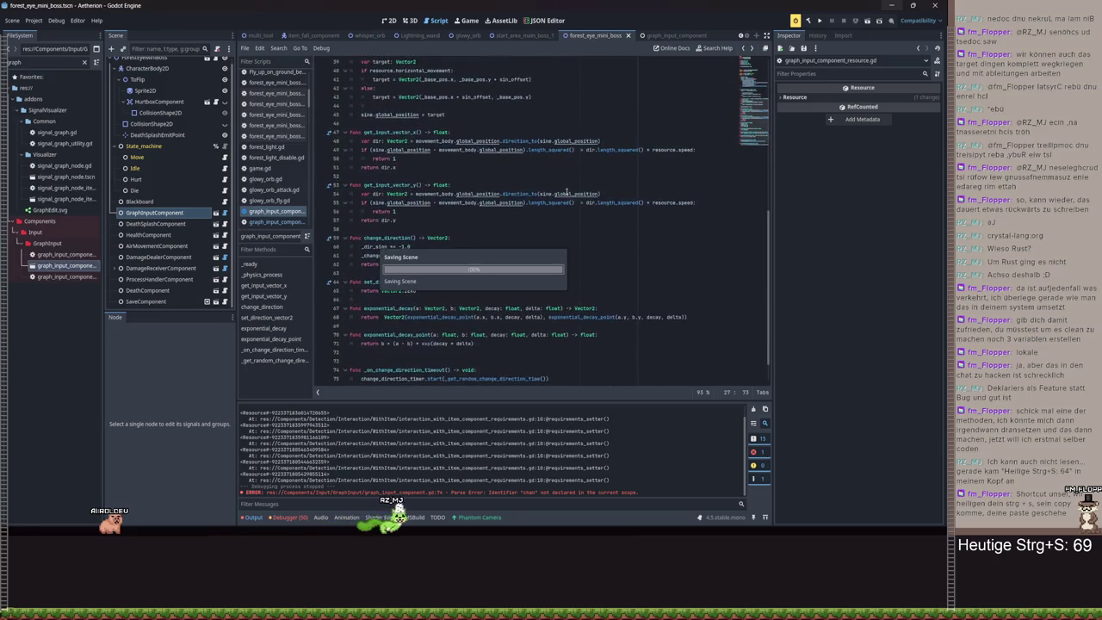
click(462, 341)
shift+click(566, 297)
key(BackSpace)
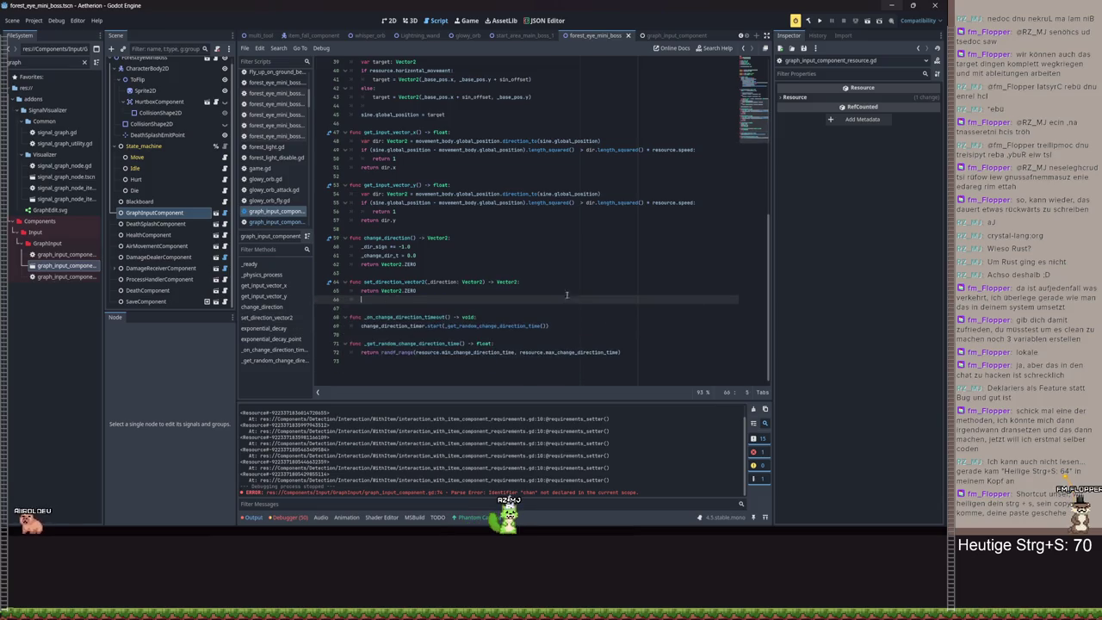
scroll(509, 248, up, 3)
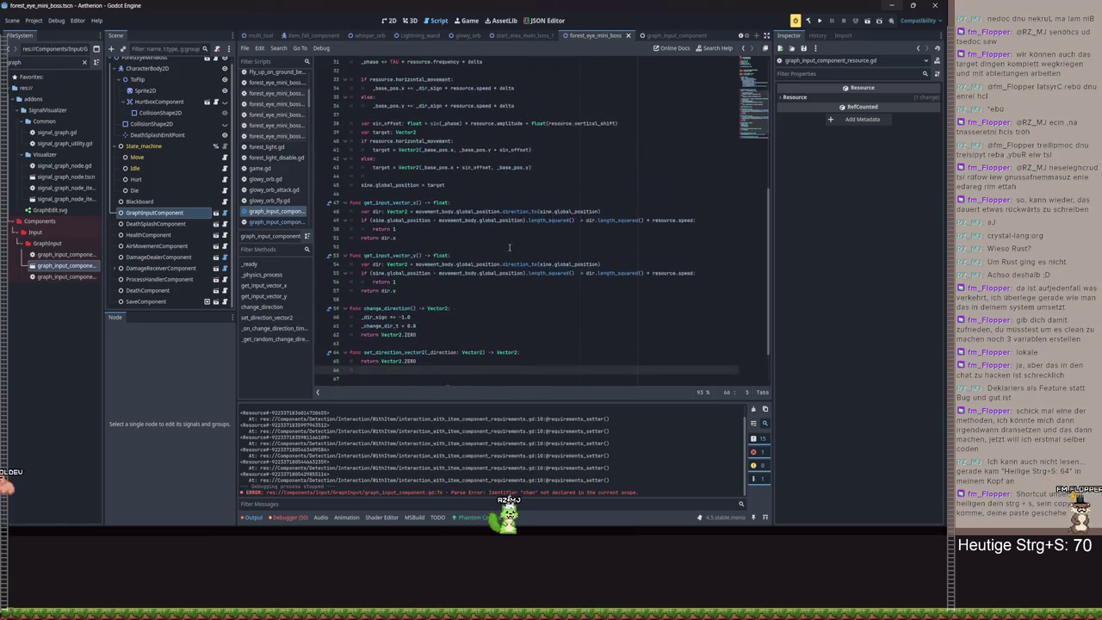
click(155, 213)
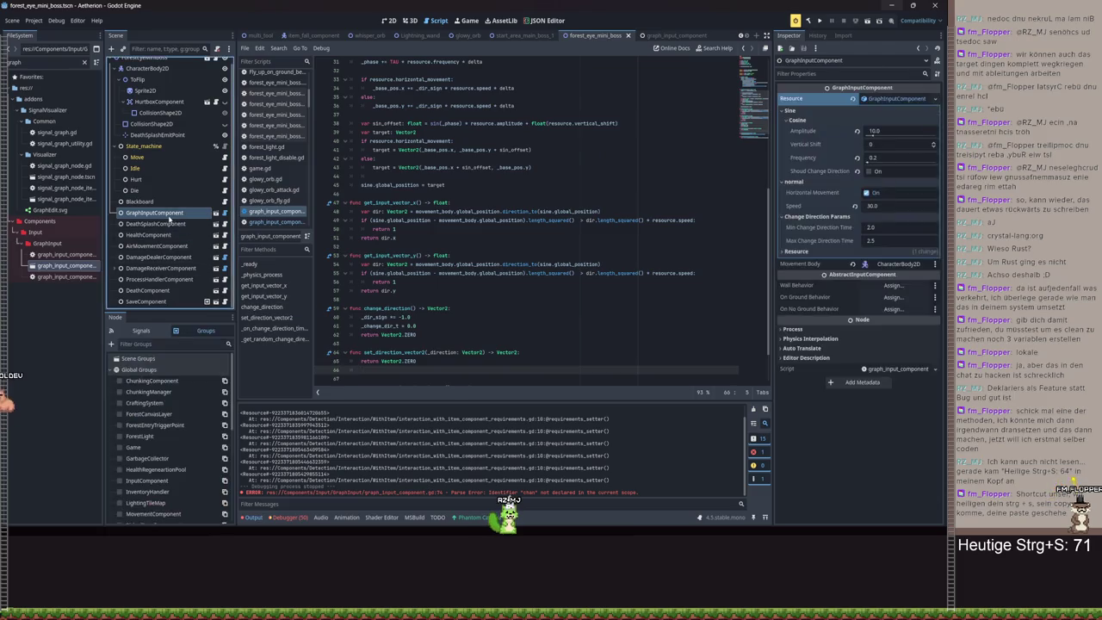
- Set Min Change Direction Time to 1.5 in the Inspector and save
click(885, 227)
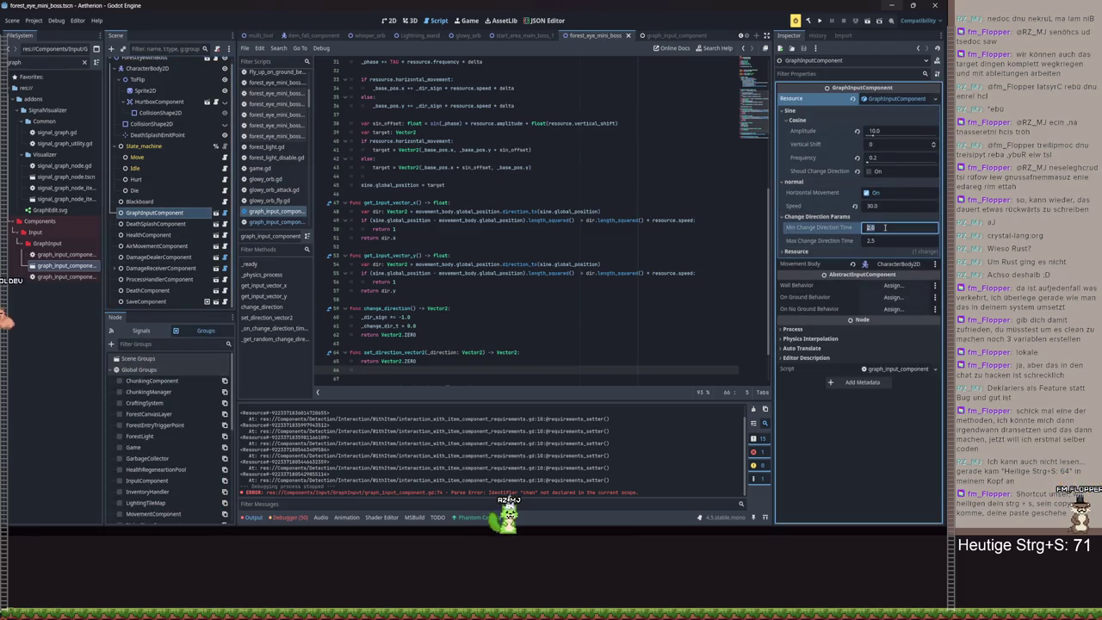
text(.5)
key(Return)
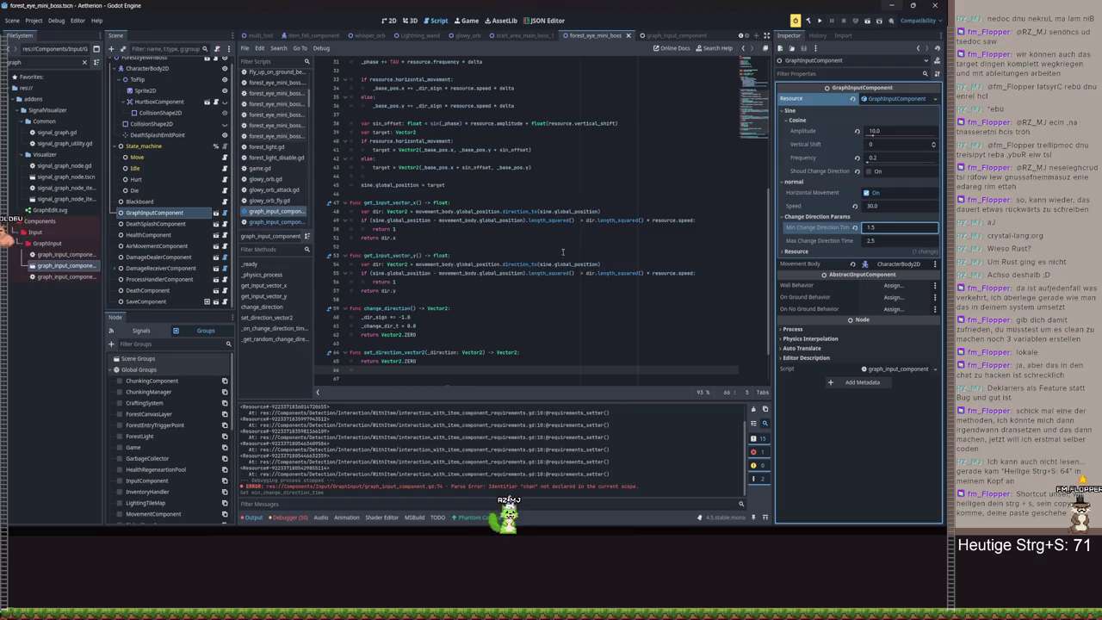
scroll(540, 277, down, 3)
key(ctrl+s)
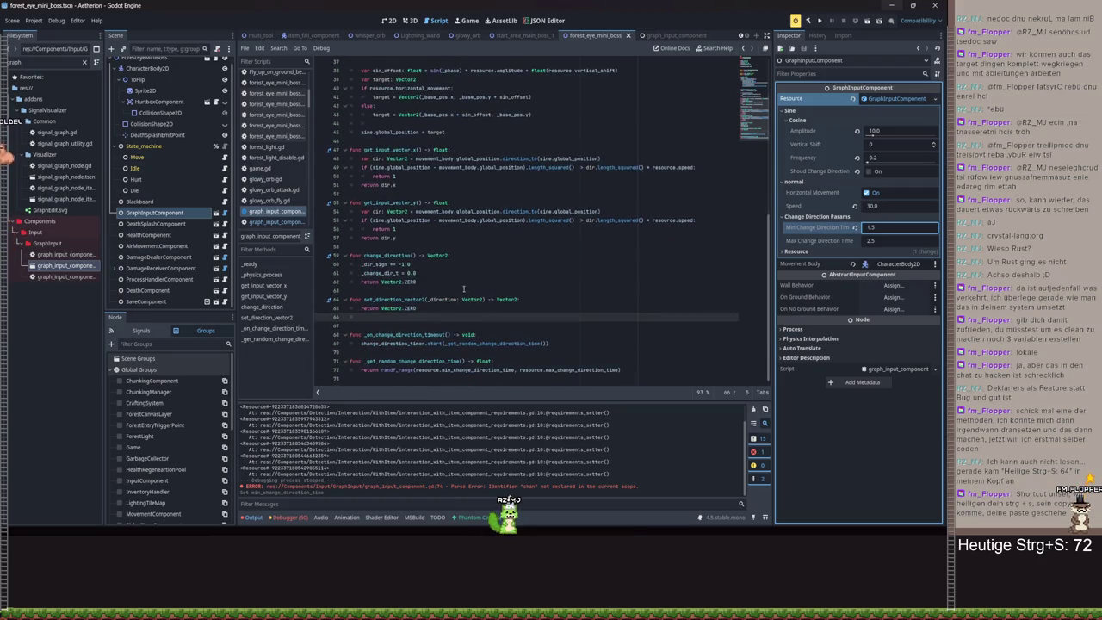
- Add a change_direction() call at the start of _on_change_direction_timeout
key(BackSpace)
key(BackSpace)
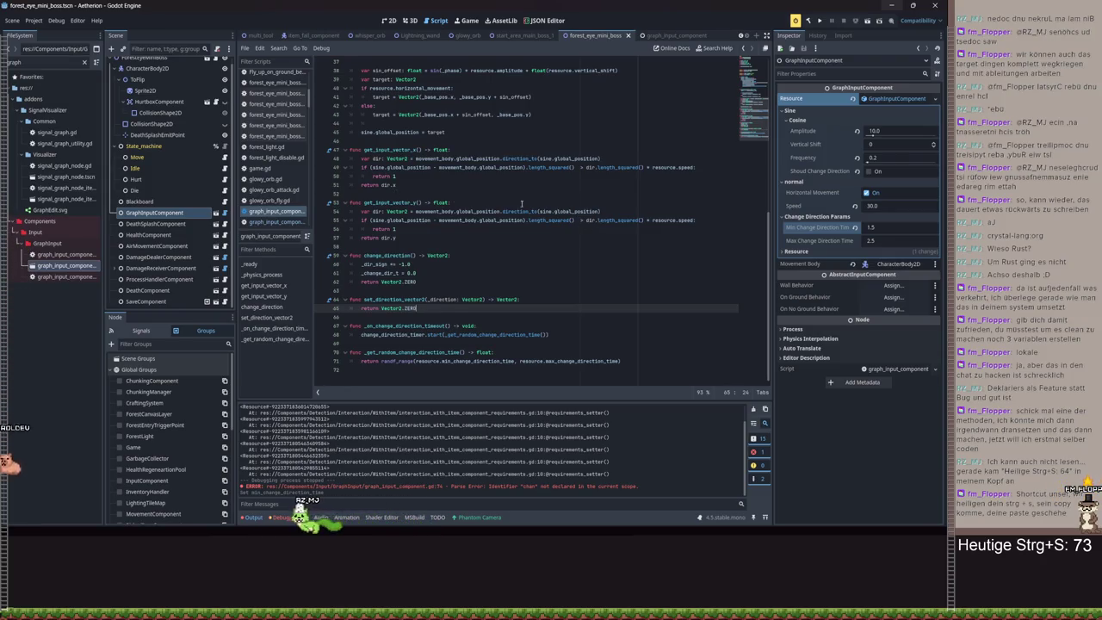
scroll(521, 202, up, 1)
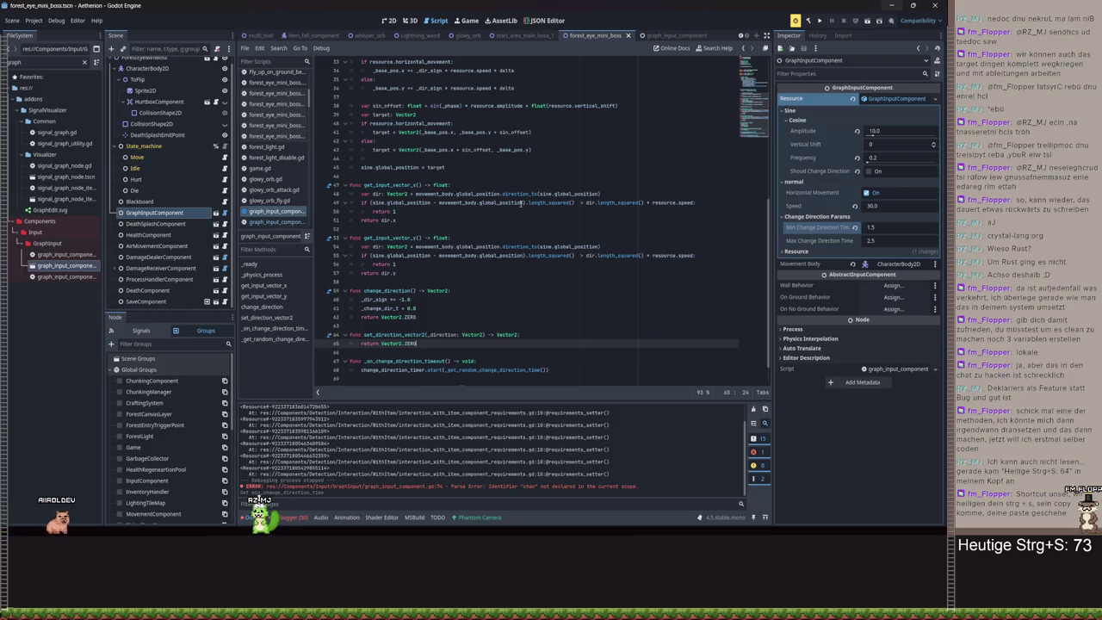
scroll(506, 259, down, 1)
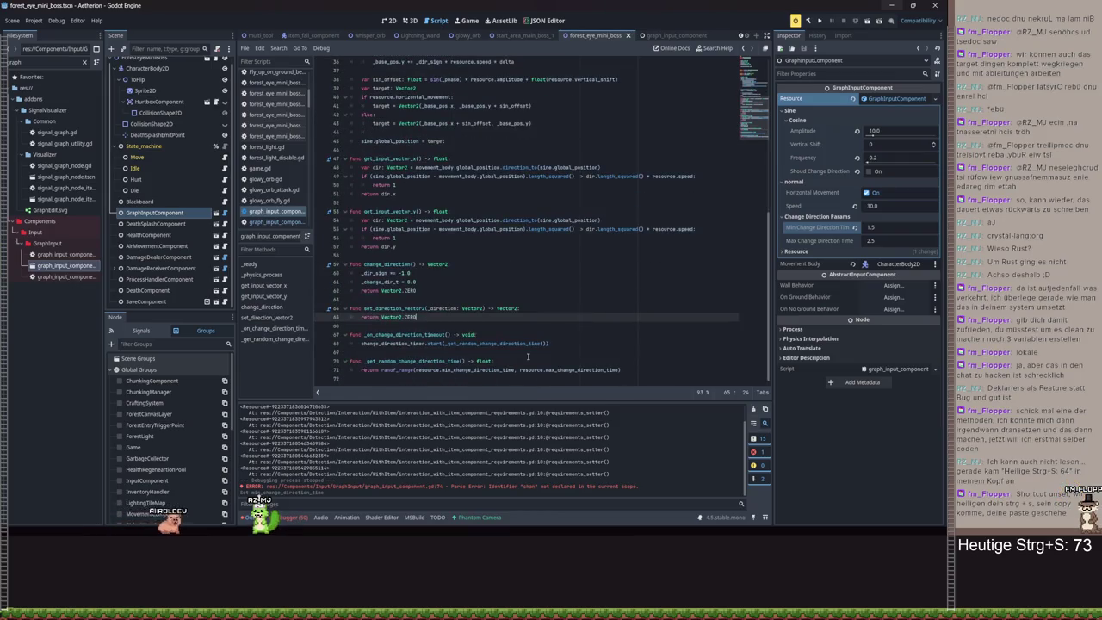
click(520, 335)
key(BackSpace)
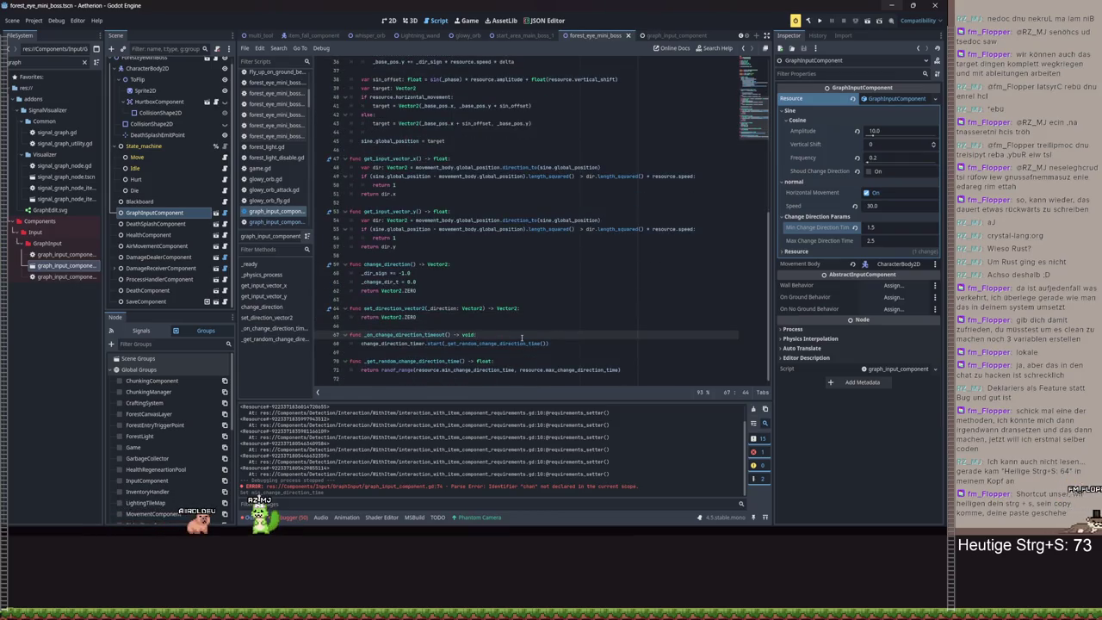
key(Return)
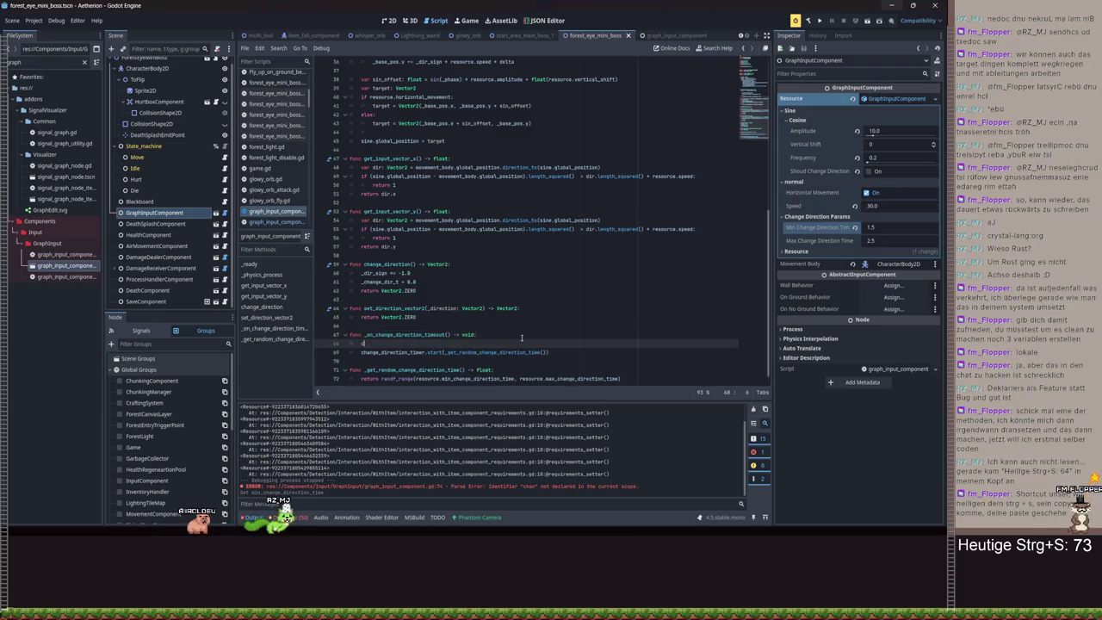
text(han)
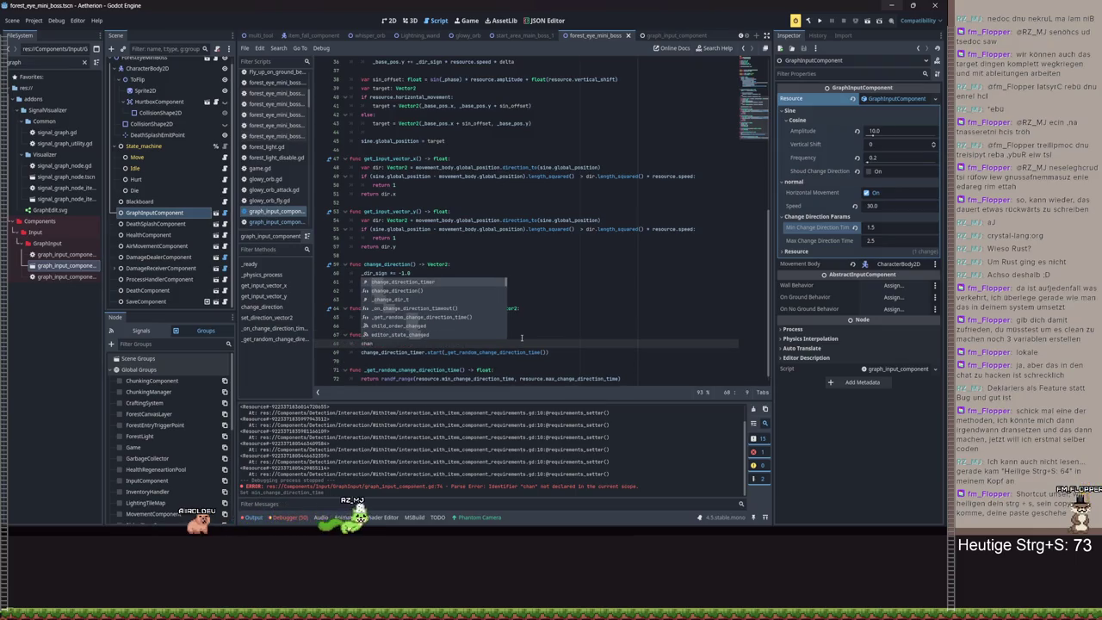
click(410, 291)
- Run the project to test the eye's direction changes
drag(410, 291, 387, 291)
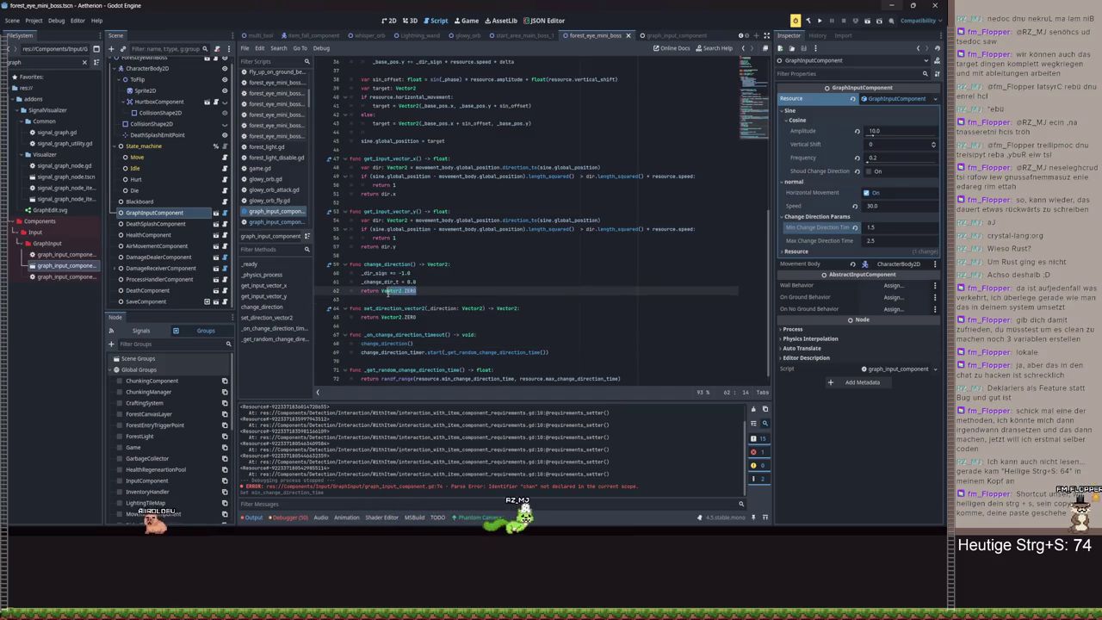
click(422, 273)
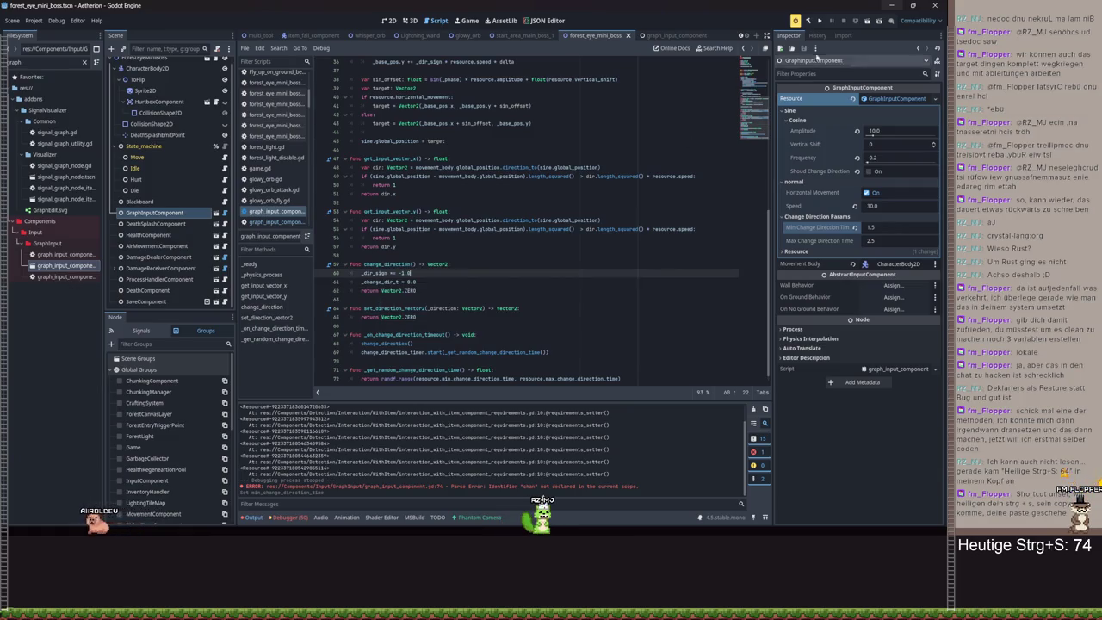
click(820, 20)
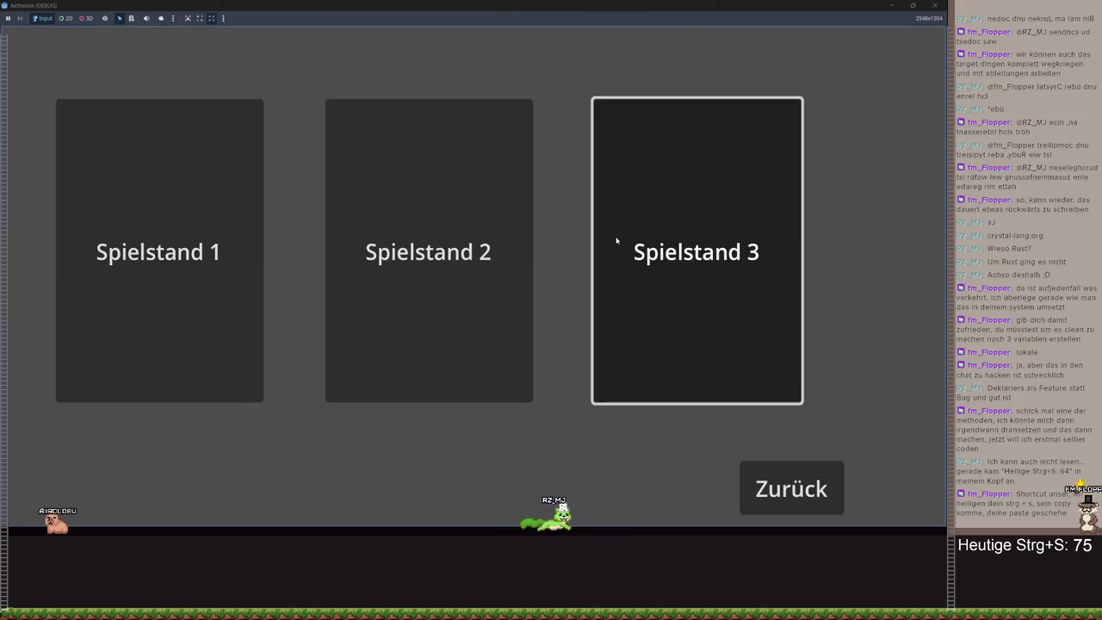
- Load Spielstand 3, walk right toward the winged eye, pause, and return to the editor
click(617, 240)
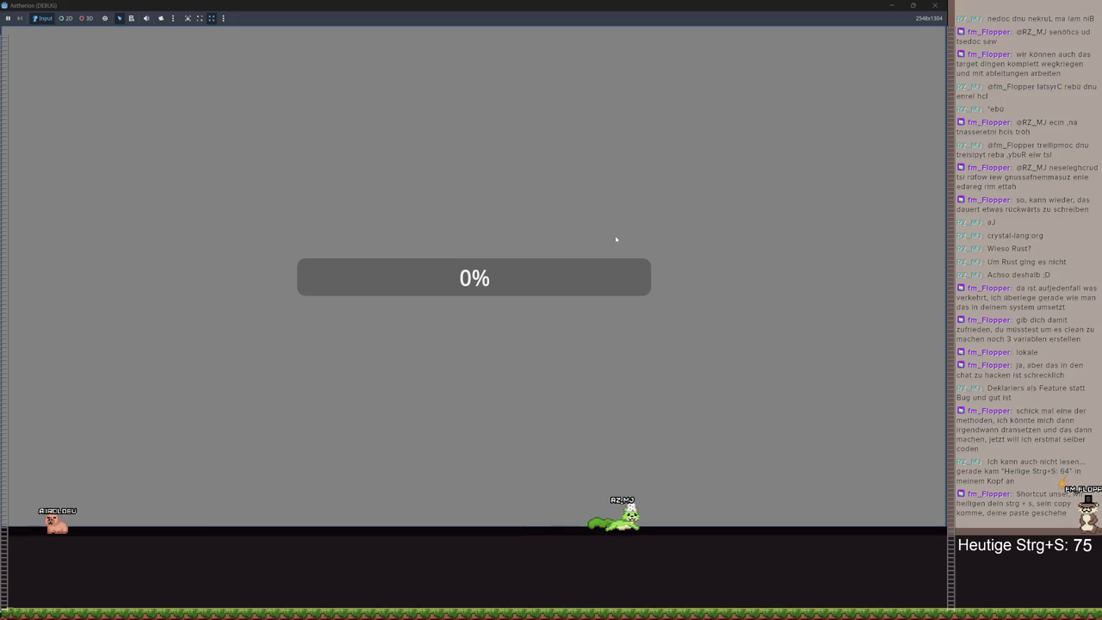
key(d)
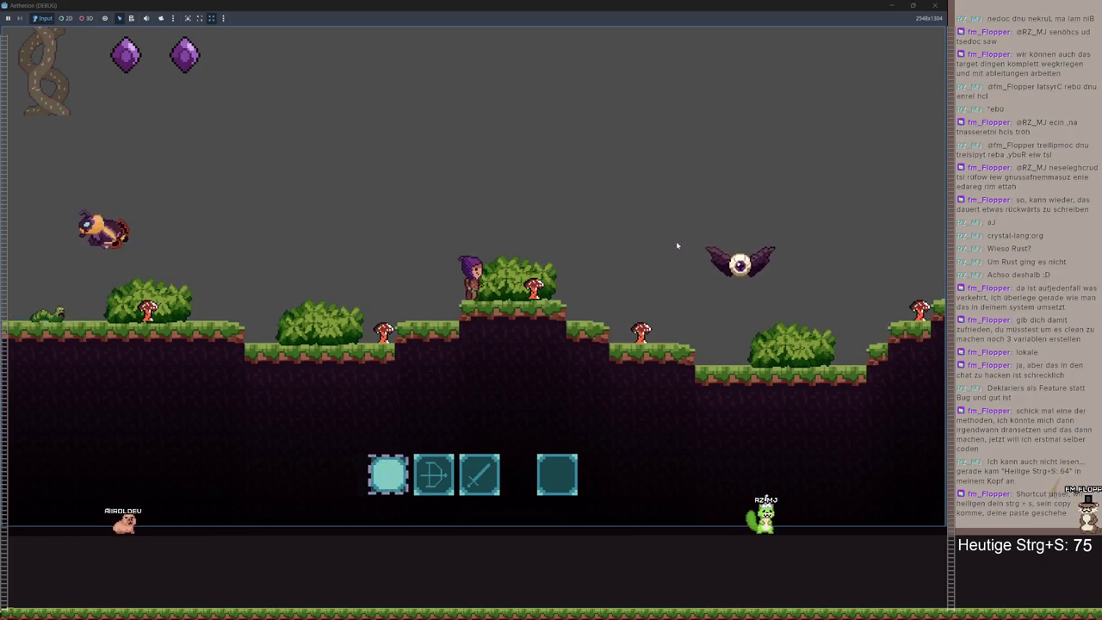
key(d)
key(Escape)
click(891, 6)
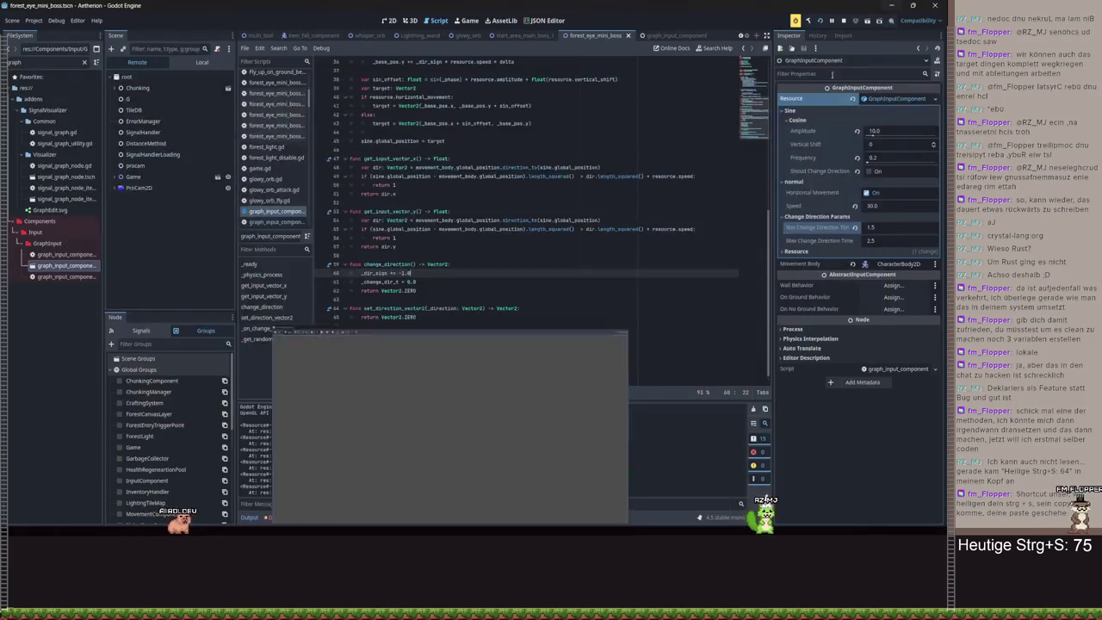
- Check the Errors tab, enable Should Change Direction, save the scene, and return to the game
click(293, 407)
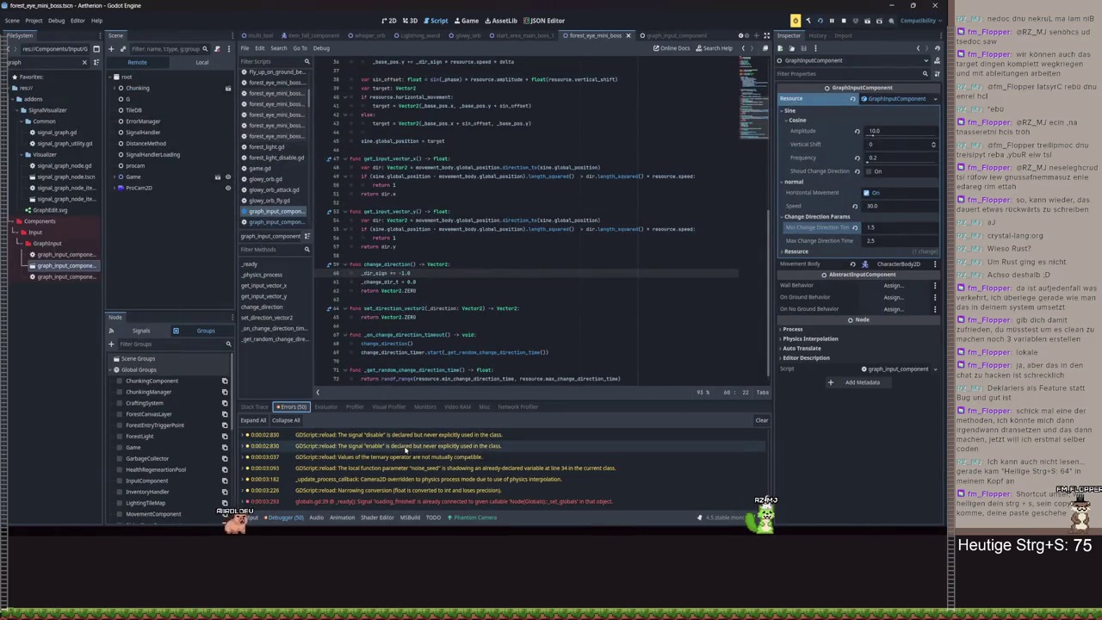
click(482, 290)
scroll(497, 325, down, 1)
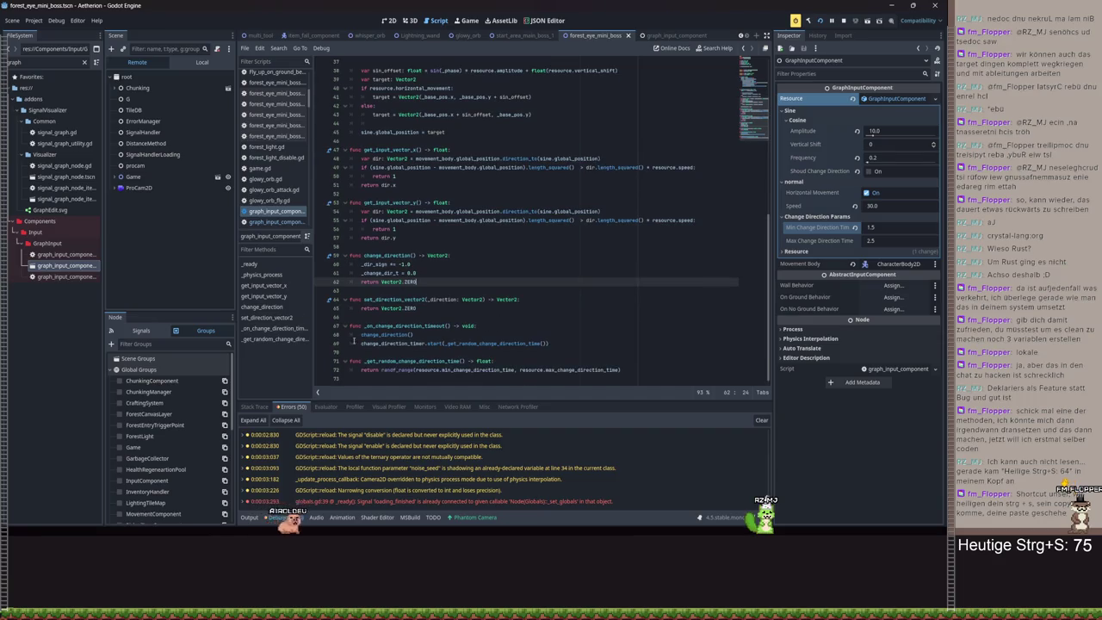
scroll(405, 328, up, 9)
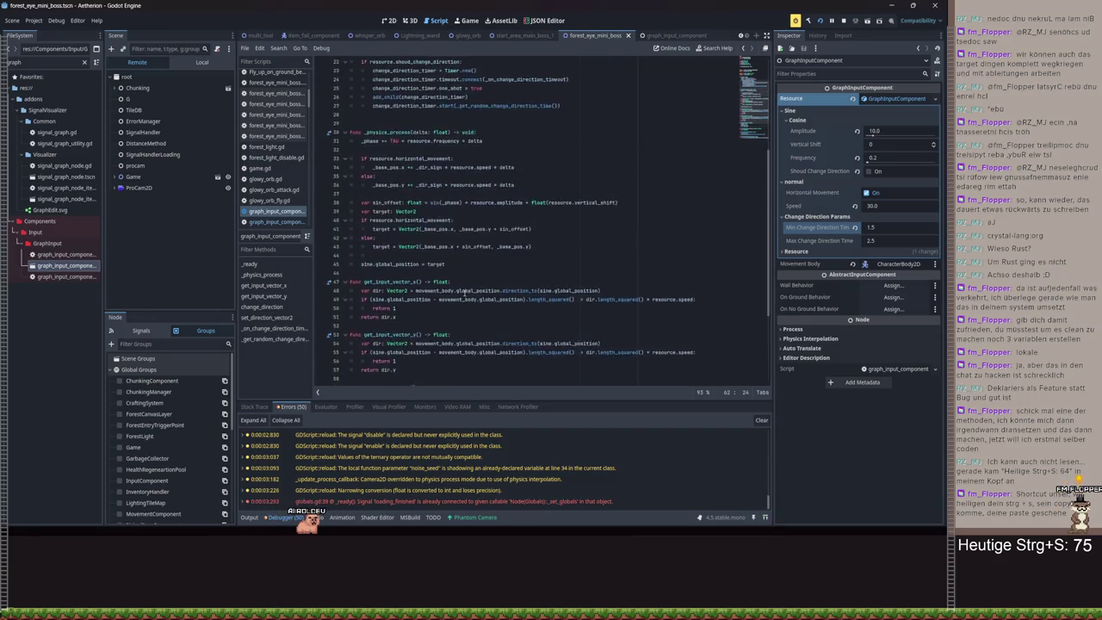
click(868, 170)
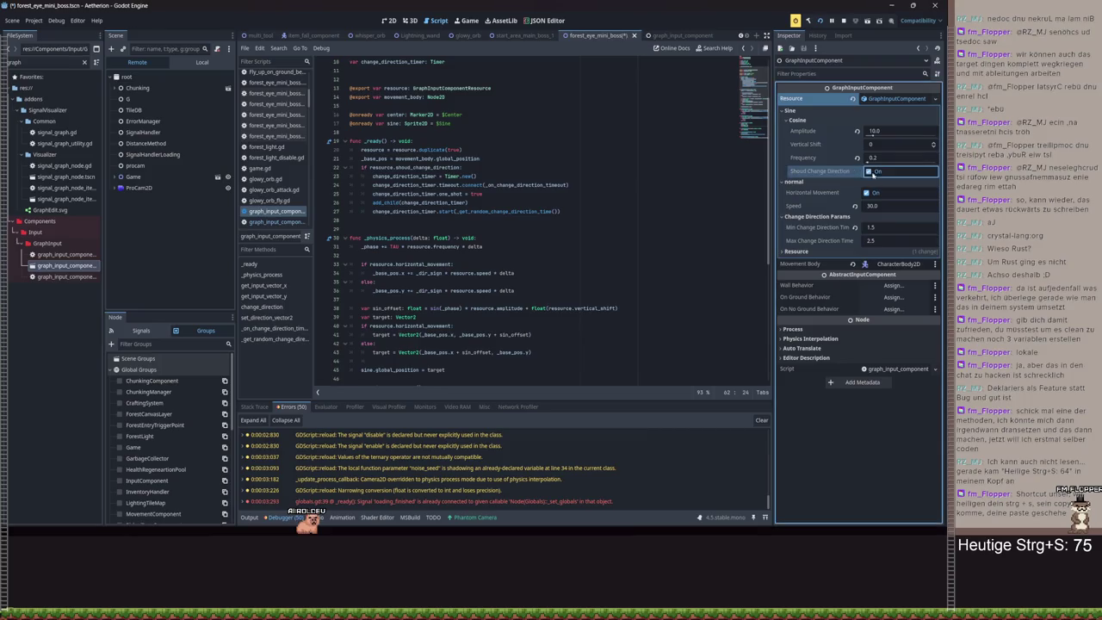
key(ctrl+s)
click(500, 511)
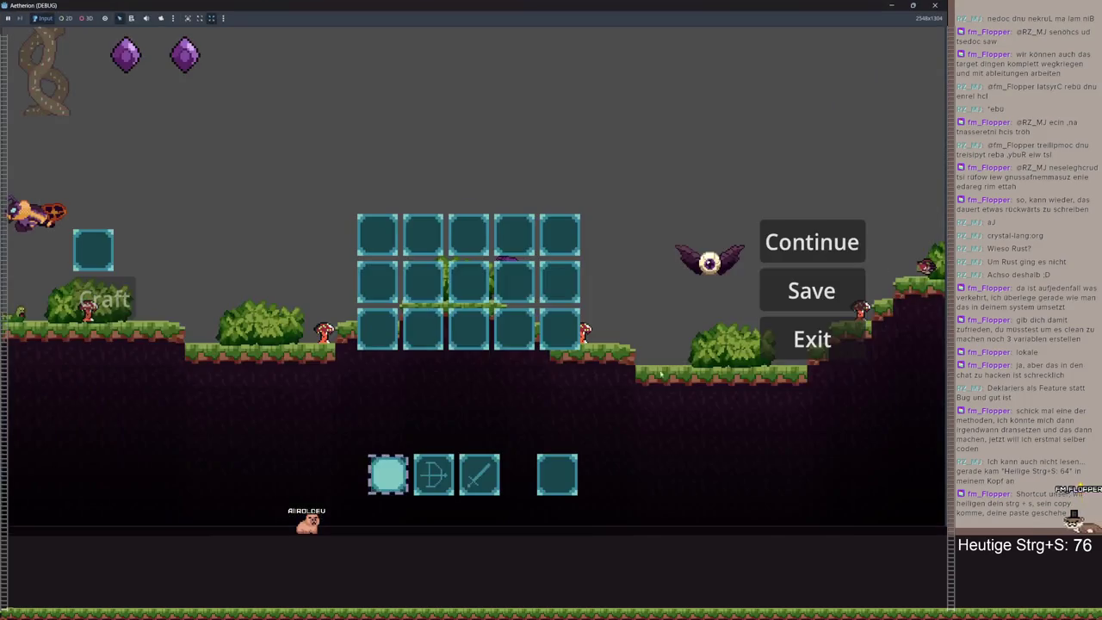
- Exit to the main menu, rerun the project, and load Spielstand 3 via New Game
click(812, 337)
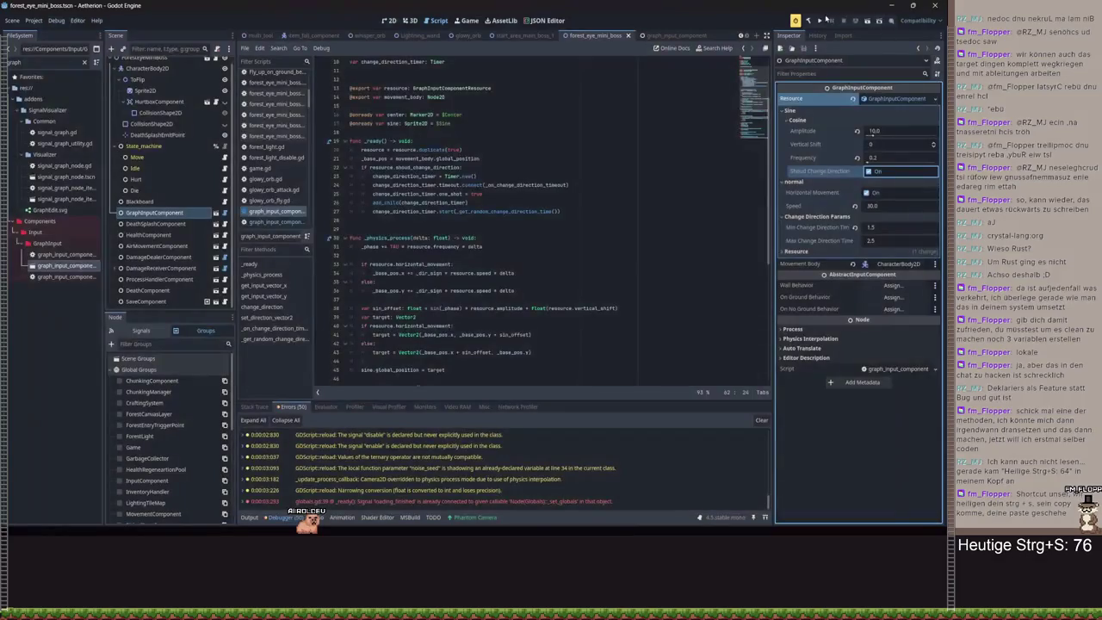
click(820, 19)
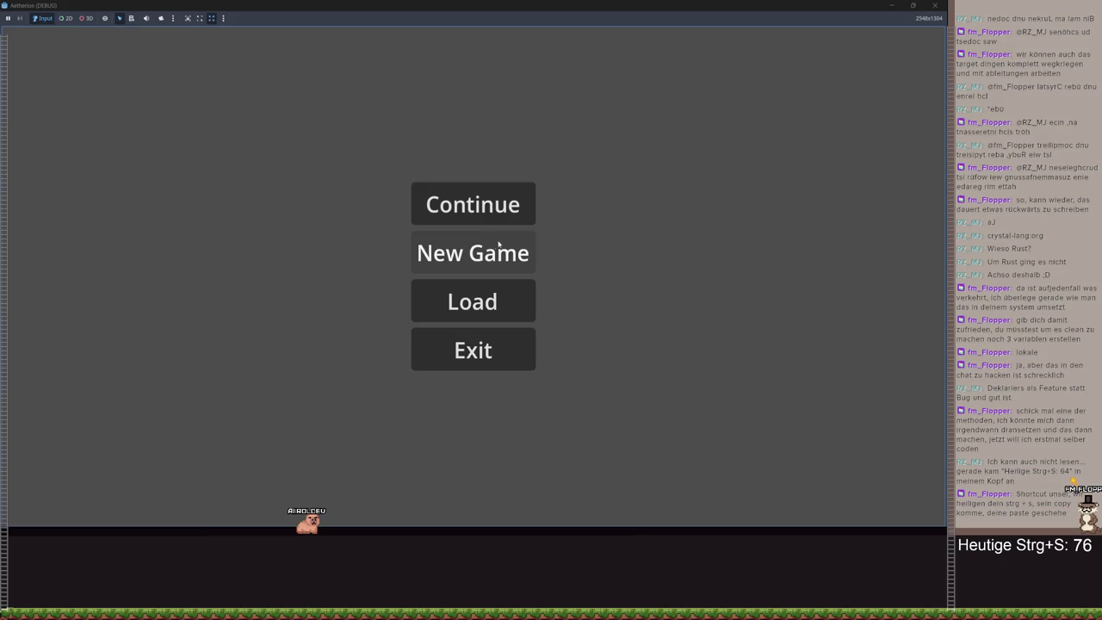
click(465, 255)
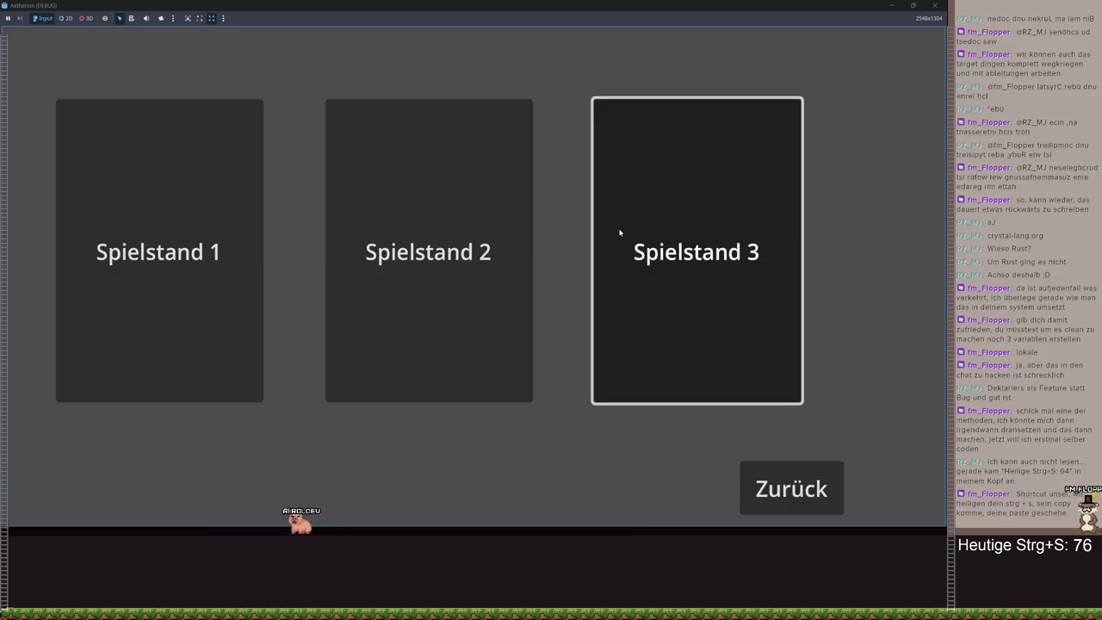
click(619, 232)
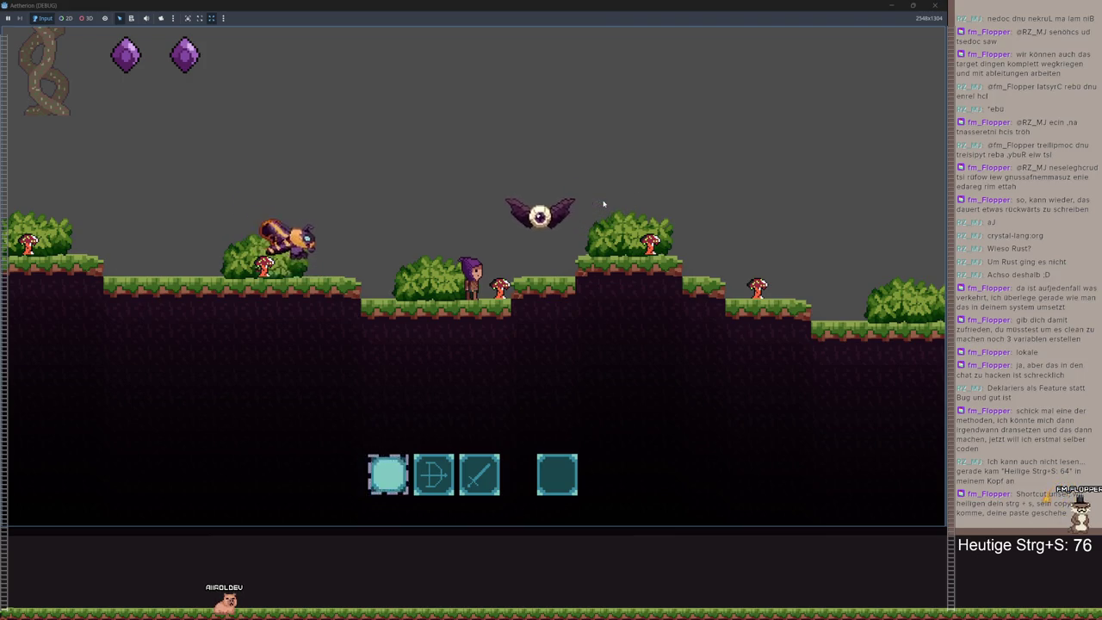
- After watching the eye fly, pause and exit the game back to Godot
key(Escape)
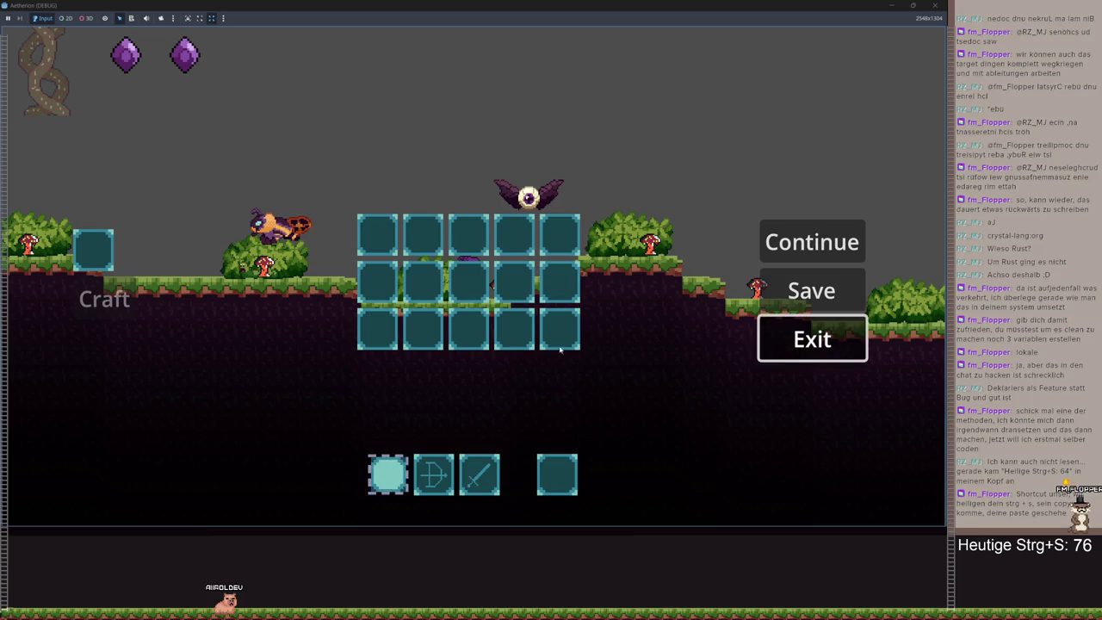
click(812, 337)
click(546, 350)
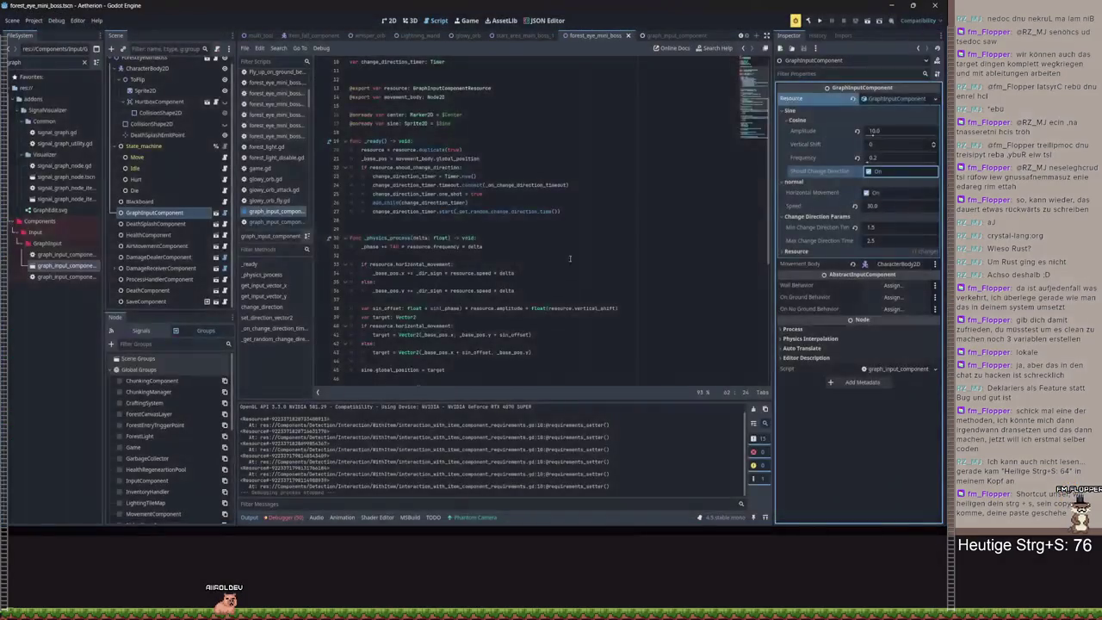
- Set Min Change Direction Time to 5.0 and Max Change Direction Time to 7.0
click(909, 231)
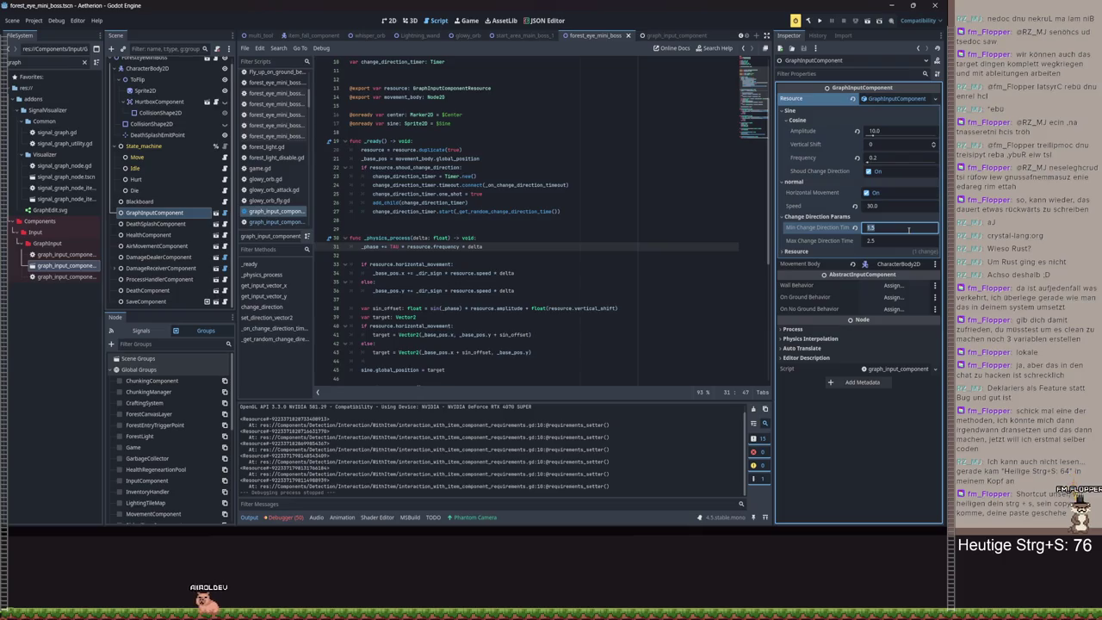
key(Tab)
text(7)
key(Return)
- Save the scene and open air_movement_component.gd
scroll(520, 194, down, 10)
key(ctrl+s)
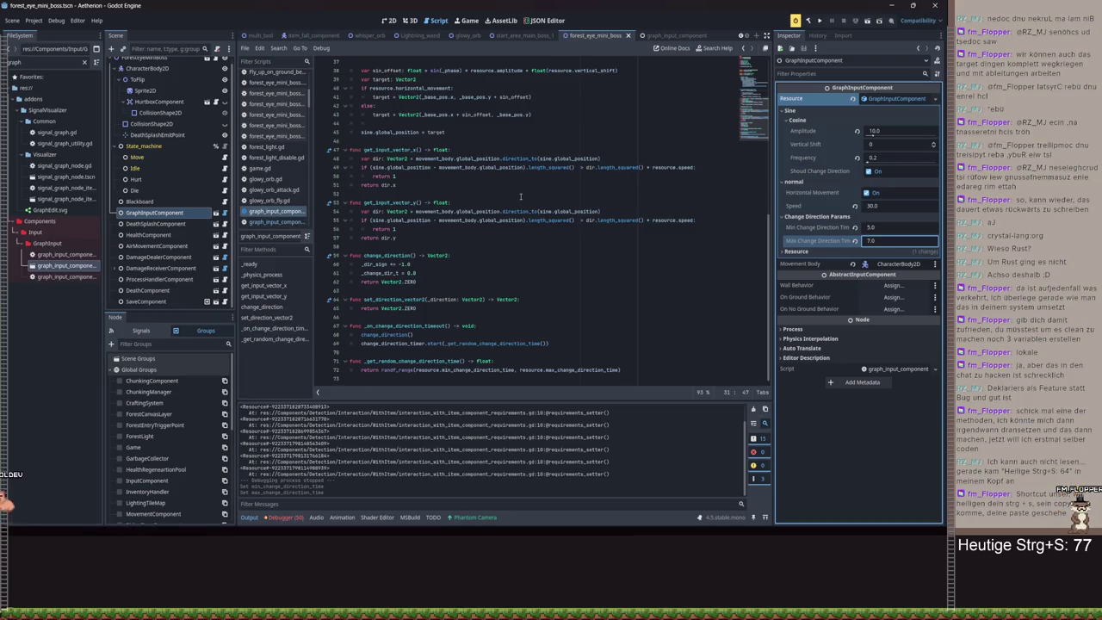
scroll(520, 196, up, 3)
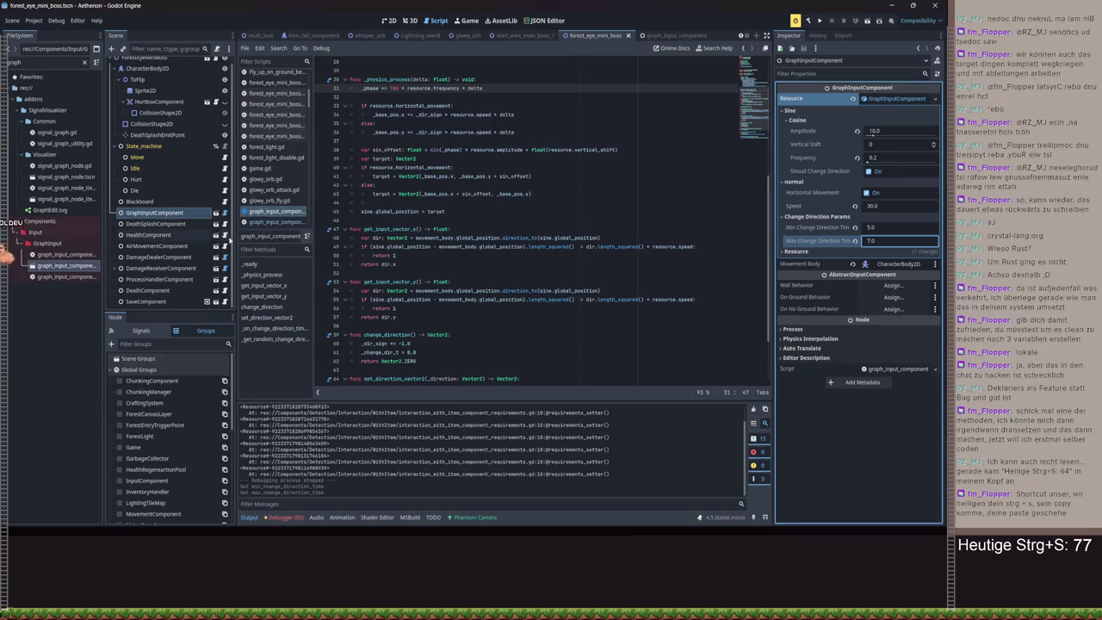
click(224, 246)
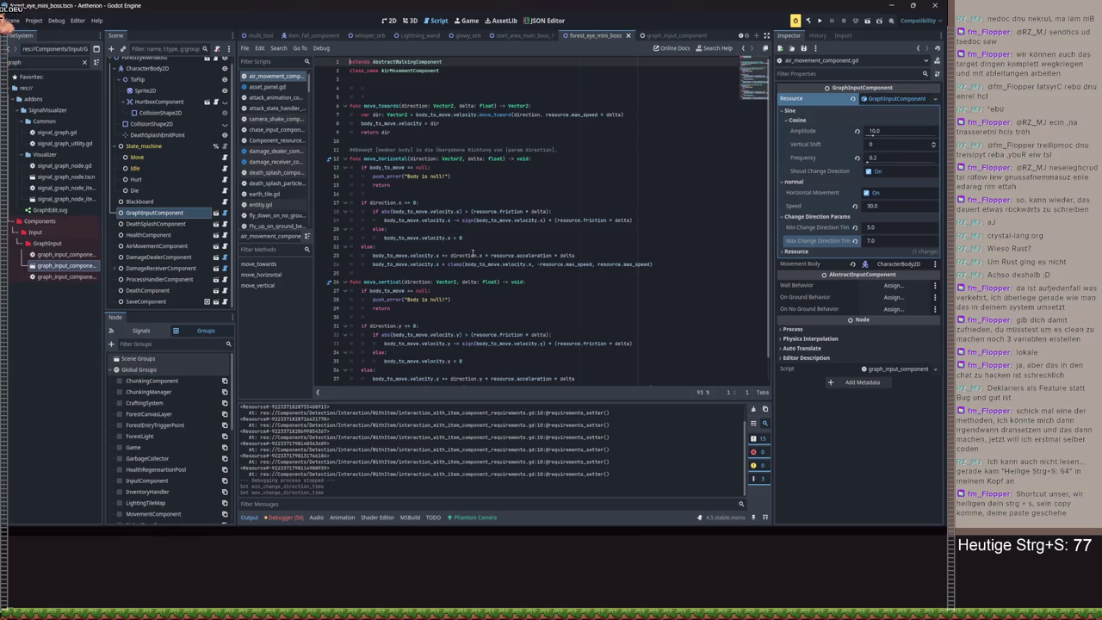
- Start a new line 19 in the friction branch with a move_toward call on velocity.x
double_click(451, 256)
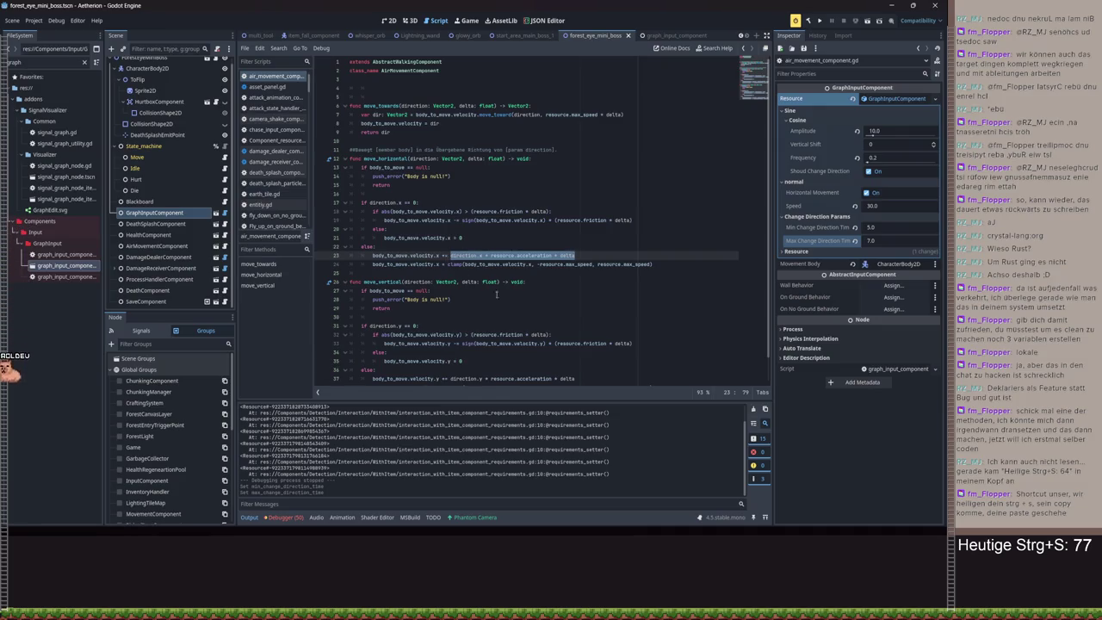
scroll(489, 290, down, 1)
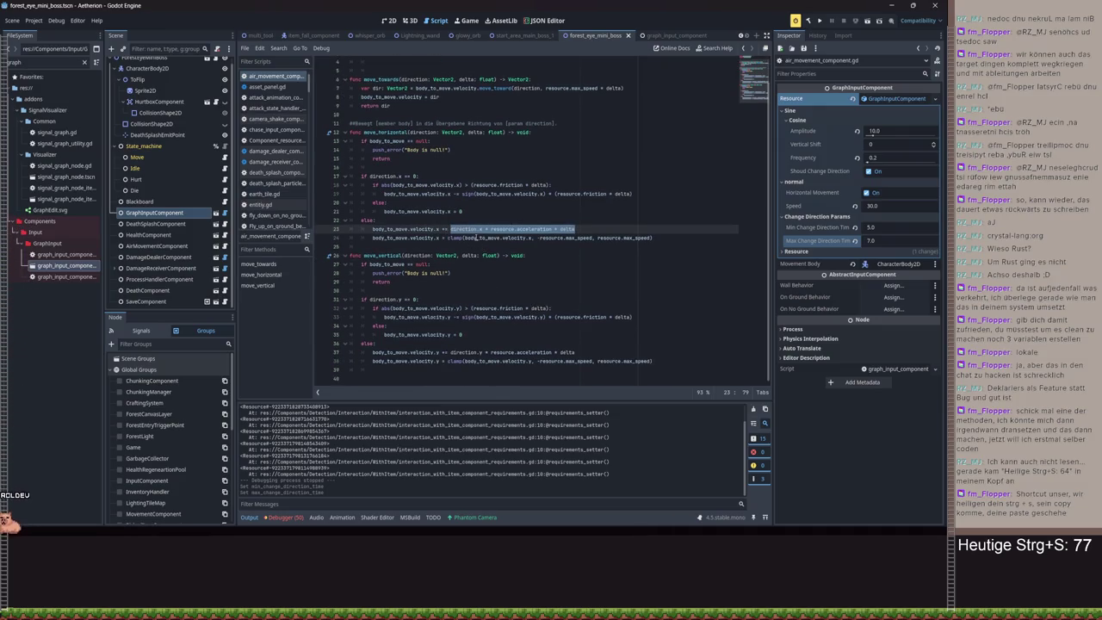
click(576, 184)
key(Return)
text(dy_to_move.velocity.x)
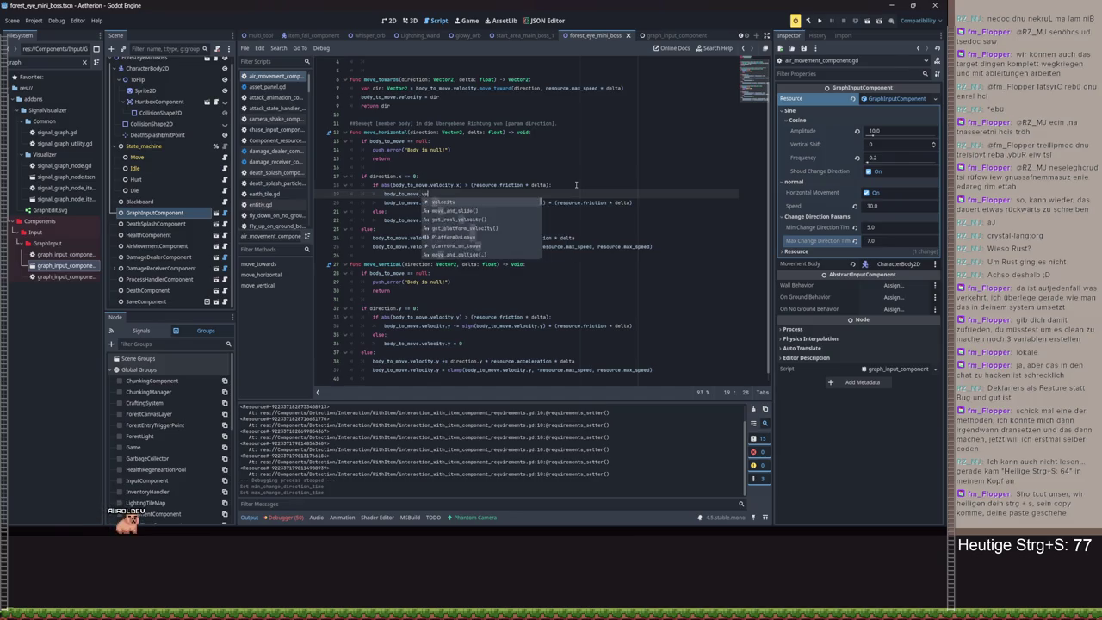
text(move)
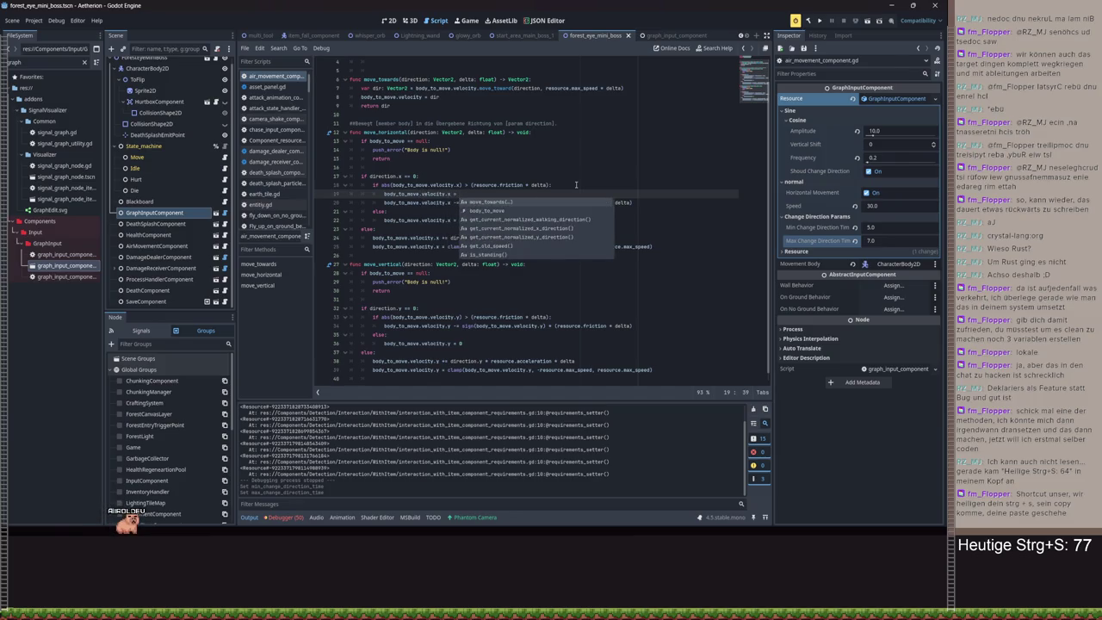
key(Return)
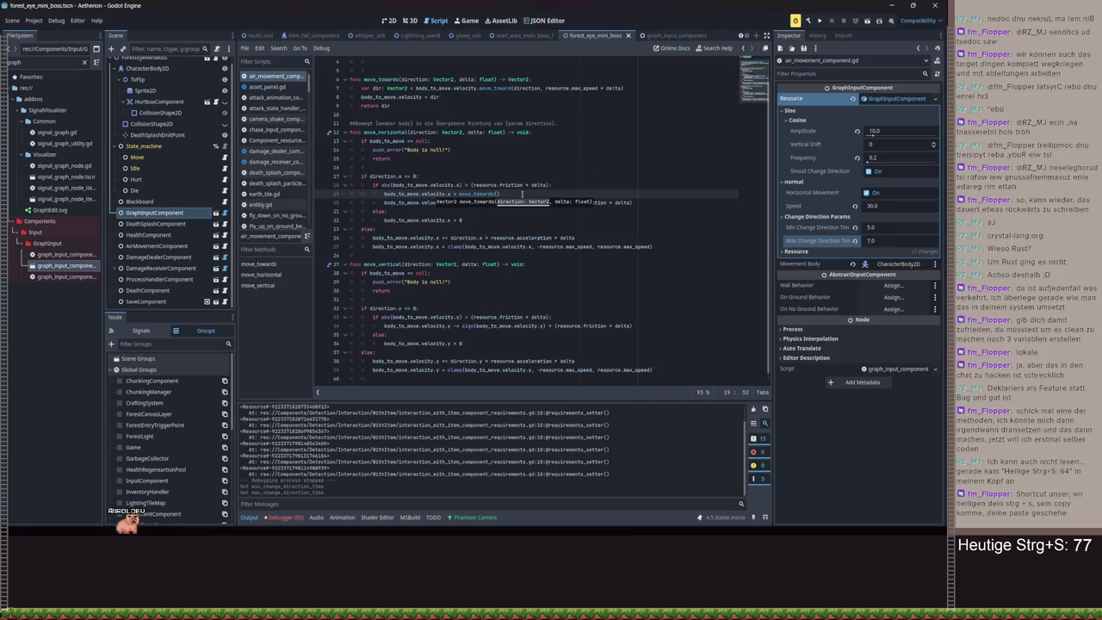
drag(522, 194, 466, 194)
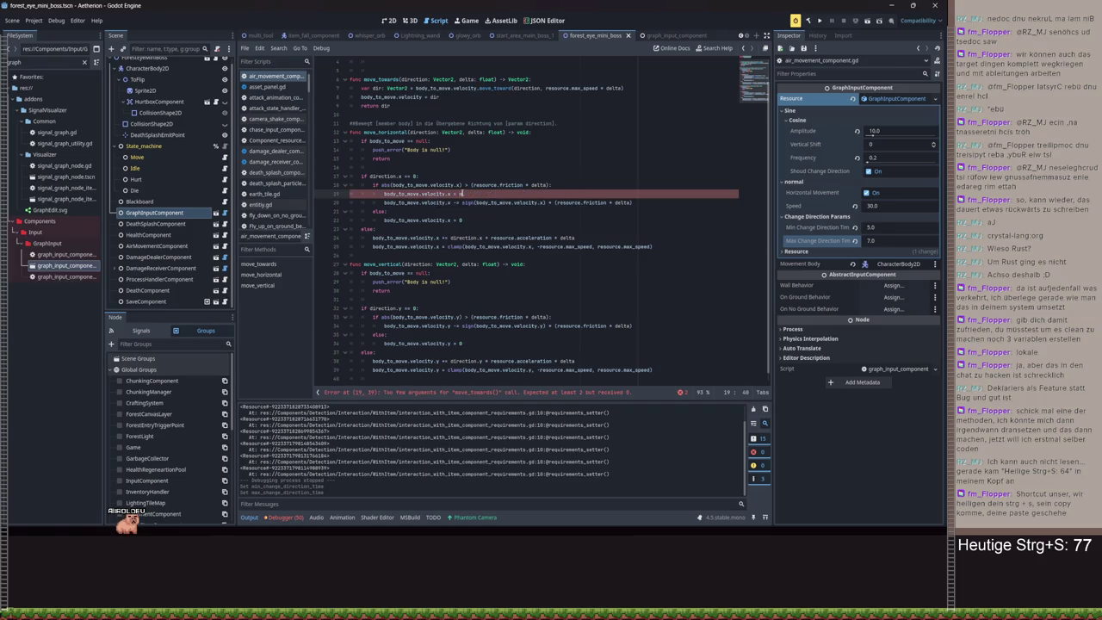
text(ove)
key(Down)
key(Down)
key(Down)
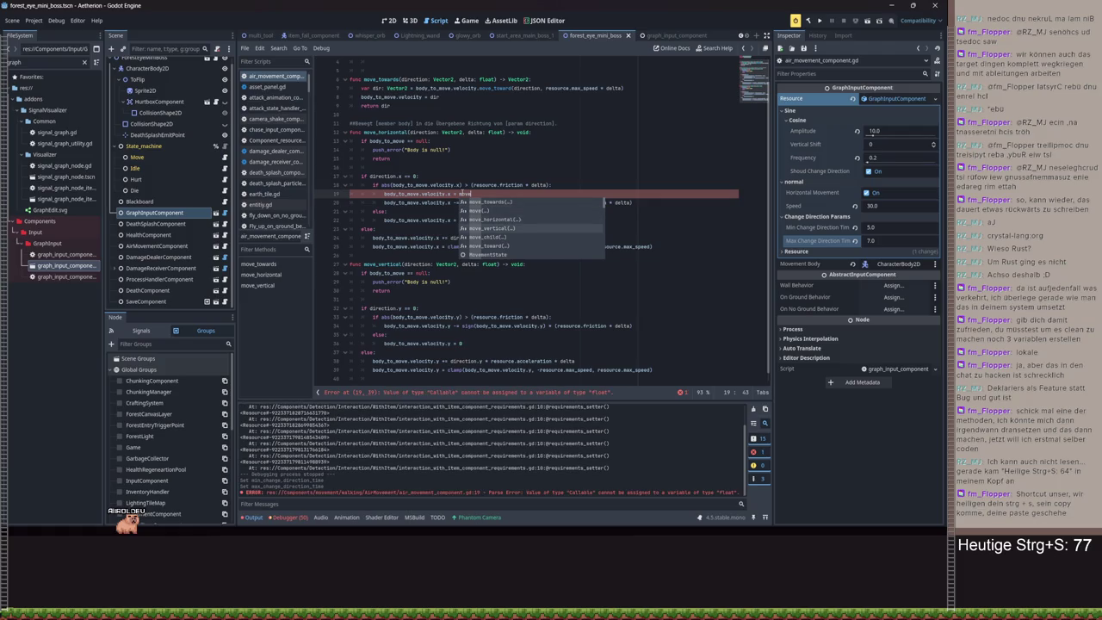
key(Return)
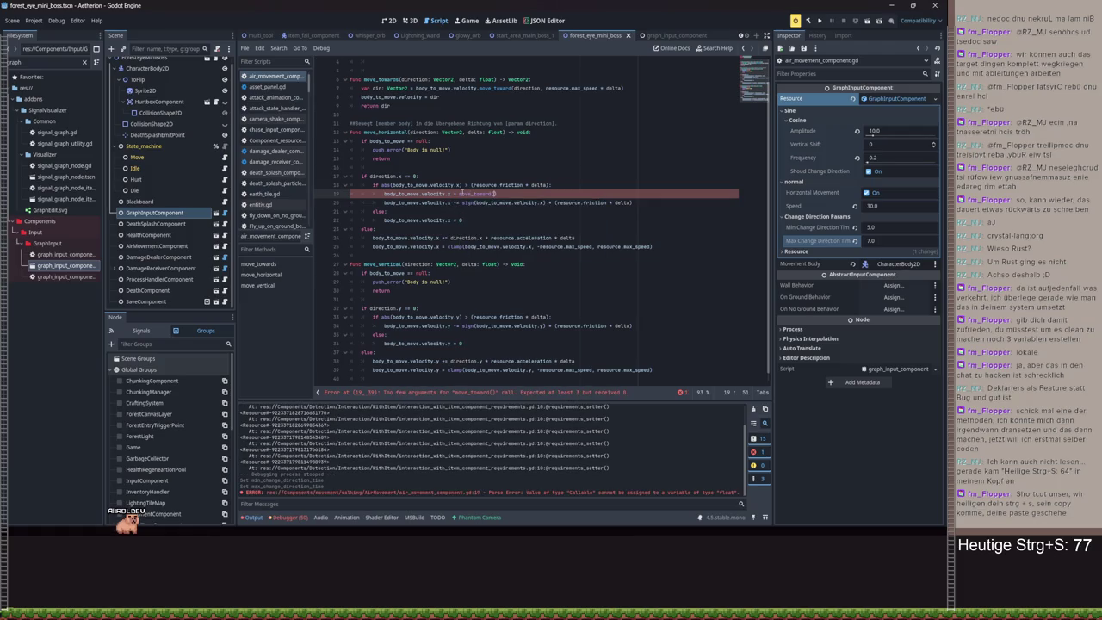
- Finish line 19 as move_toward toward sign(body_to_move.velocity.x) and comment out line 20
text(sign(bod)
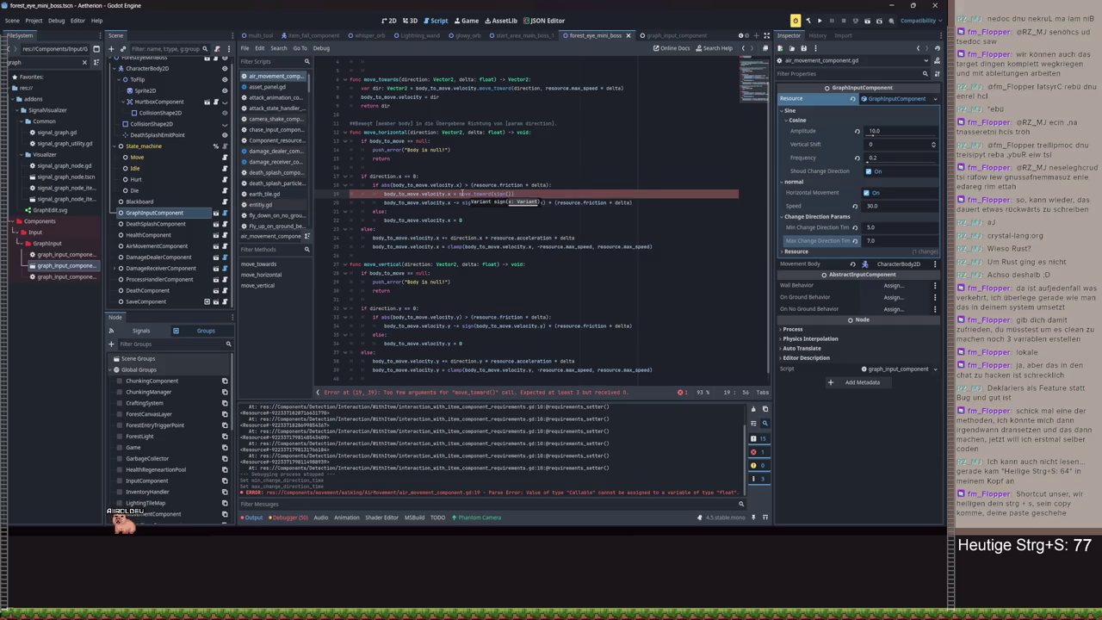
text(y_to_move.vel)
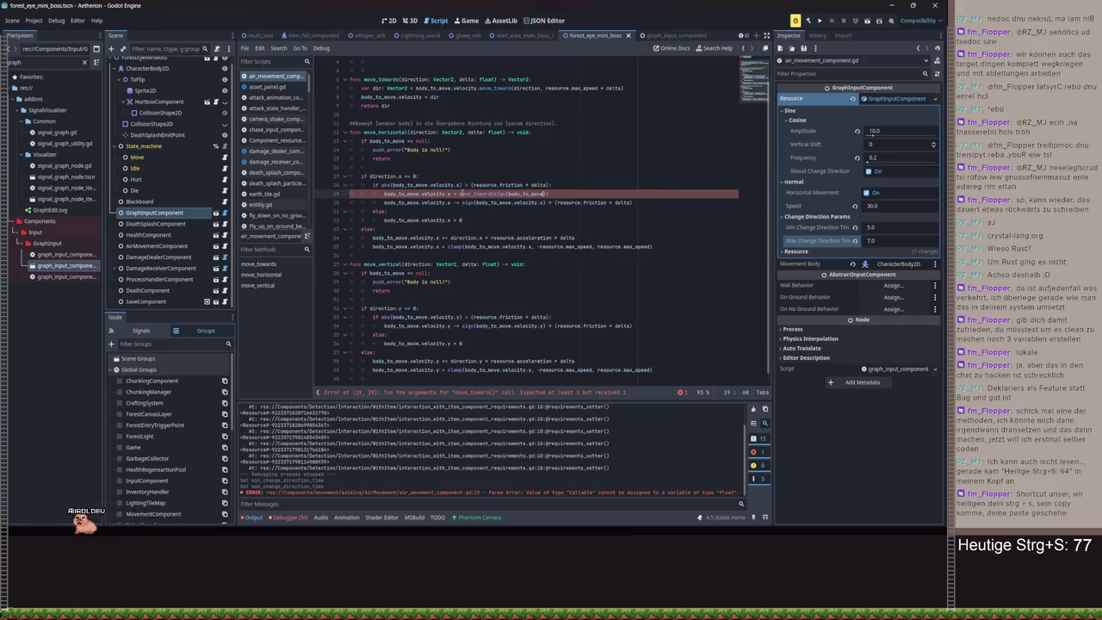
text(ocity.x),)
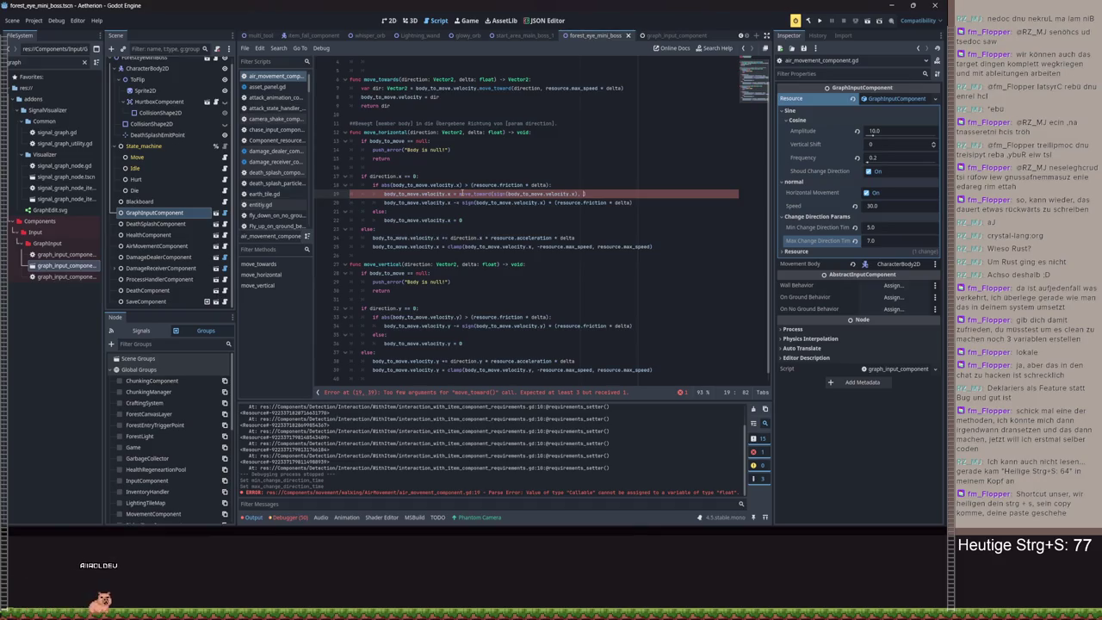
text( dire)
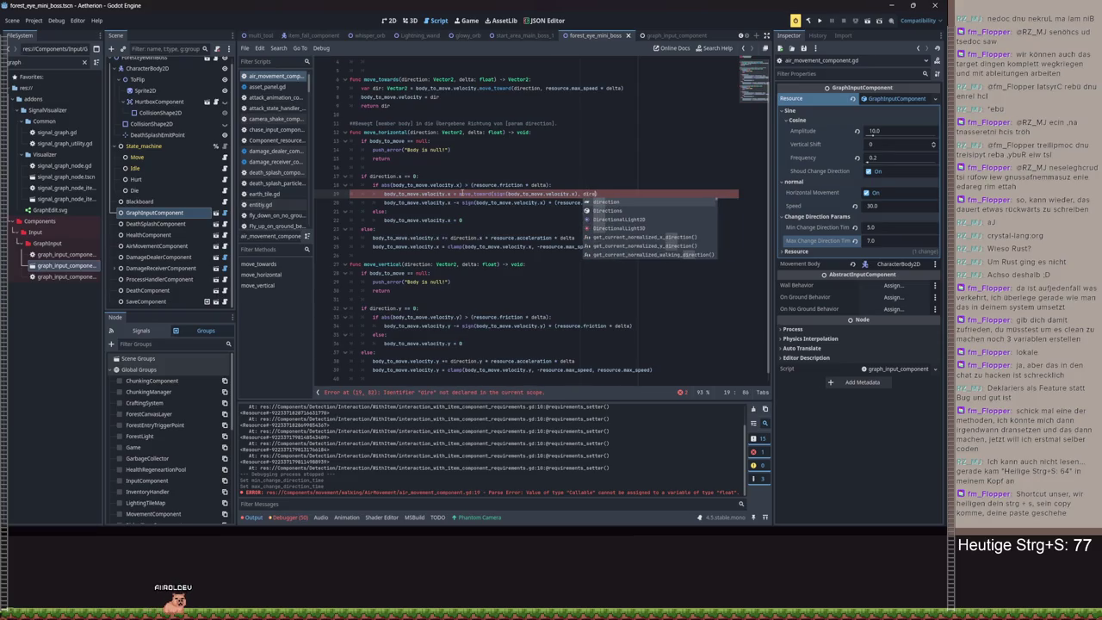
key(Escape)
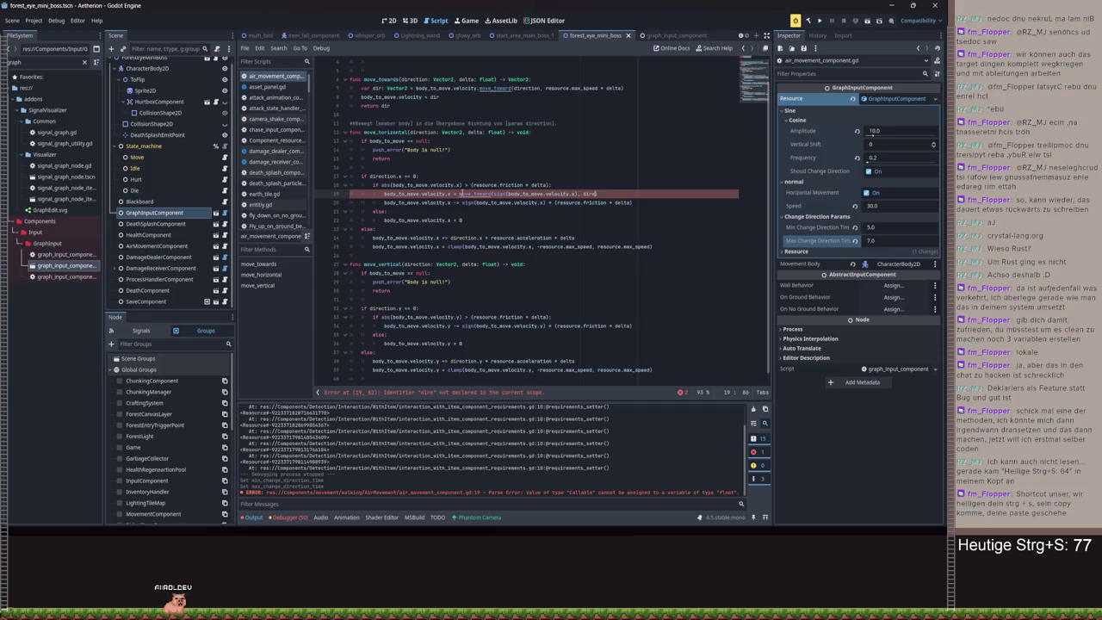
key(BackSpace)
key(BackSpace)
key(BackSpace)
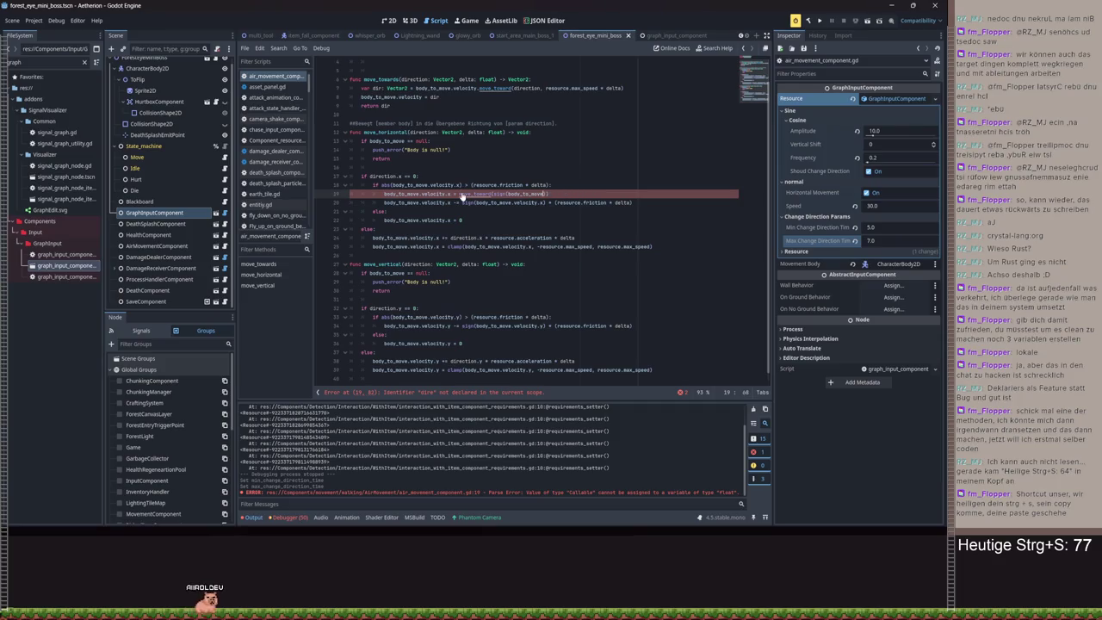
key(BackSpace)
key(BackSpace)
key(BackSpace)
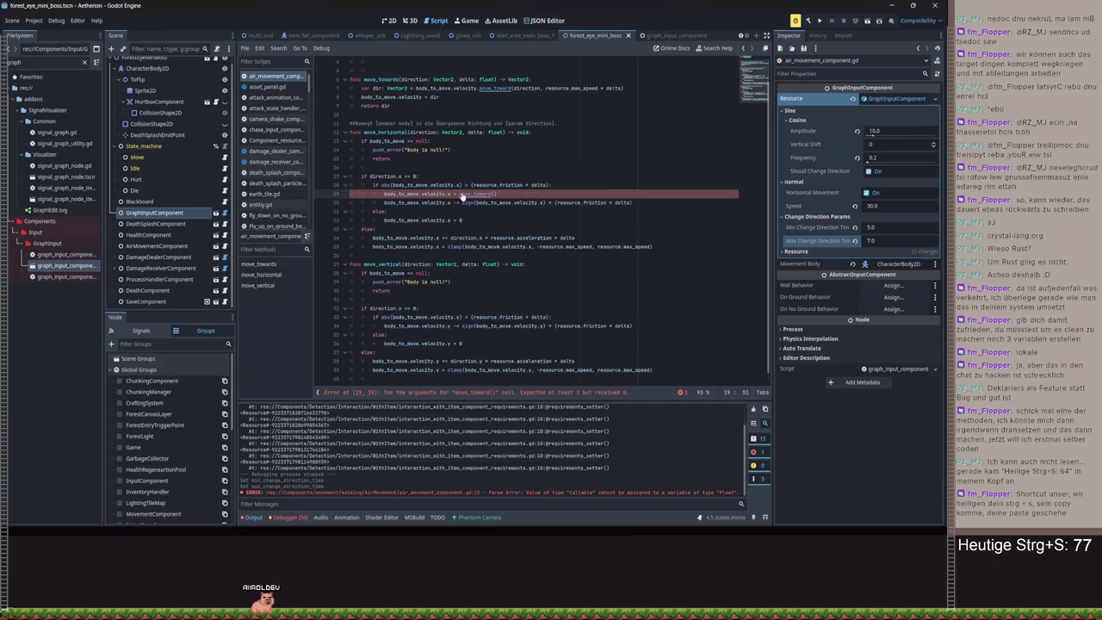
text(body_to_move.vel)
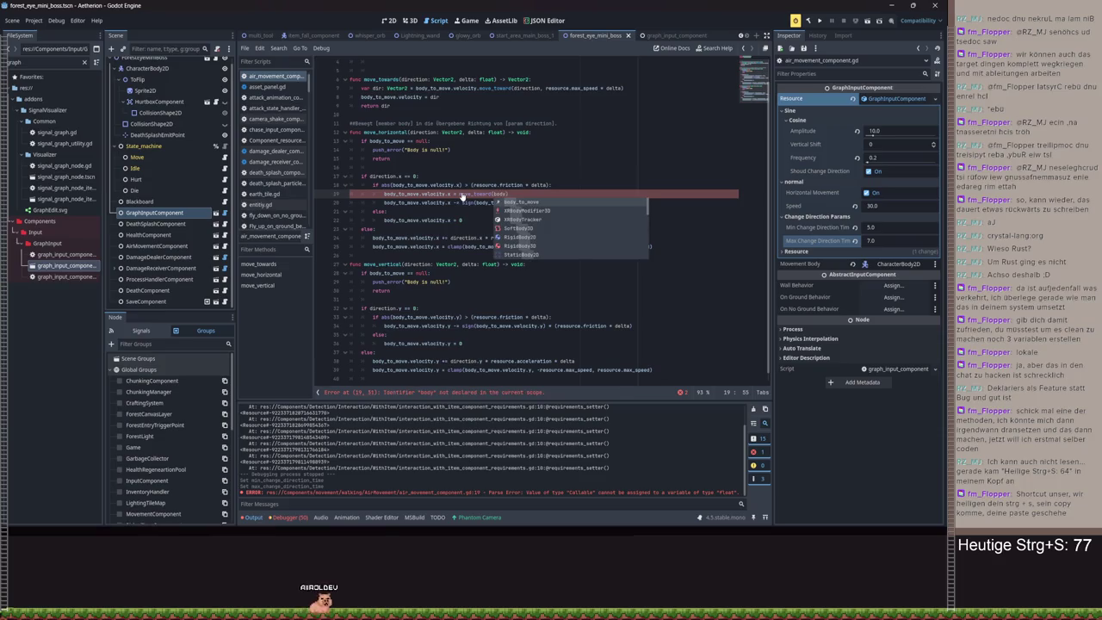
text(ocity.x = move_toward(body_to_move.velocity.x)
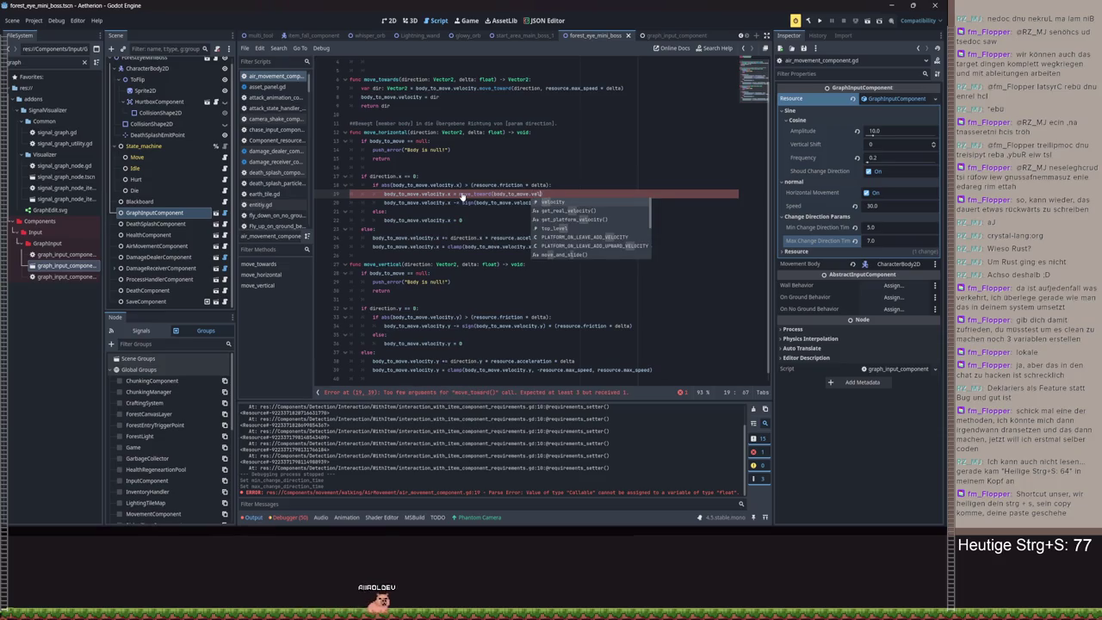
text(, si)
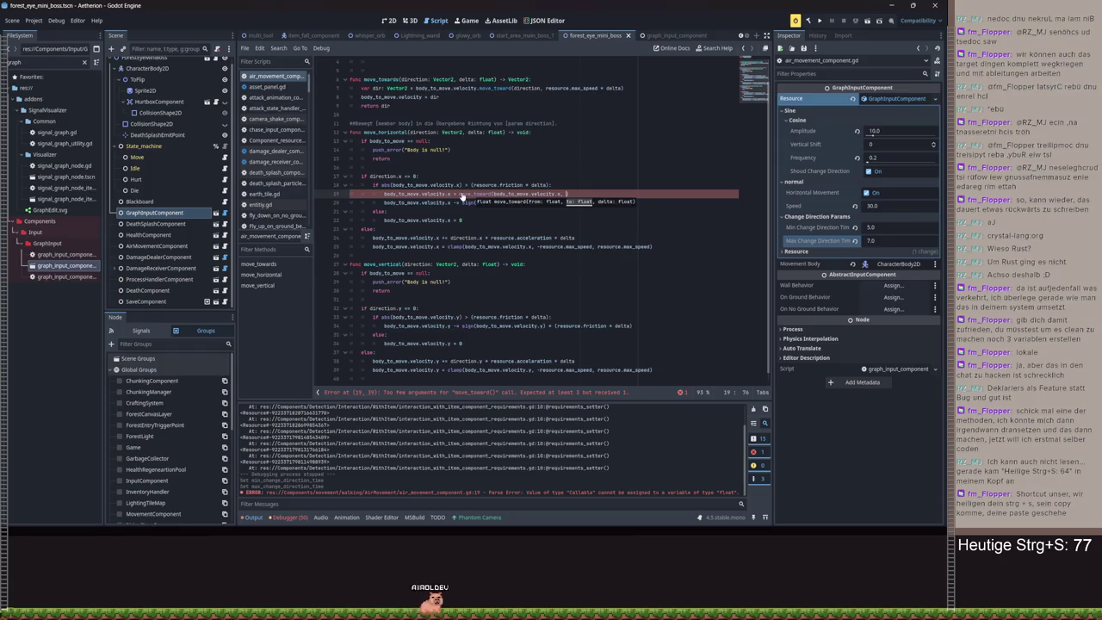
text(gn(body_to_move.vel)
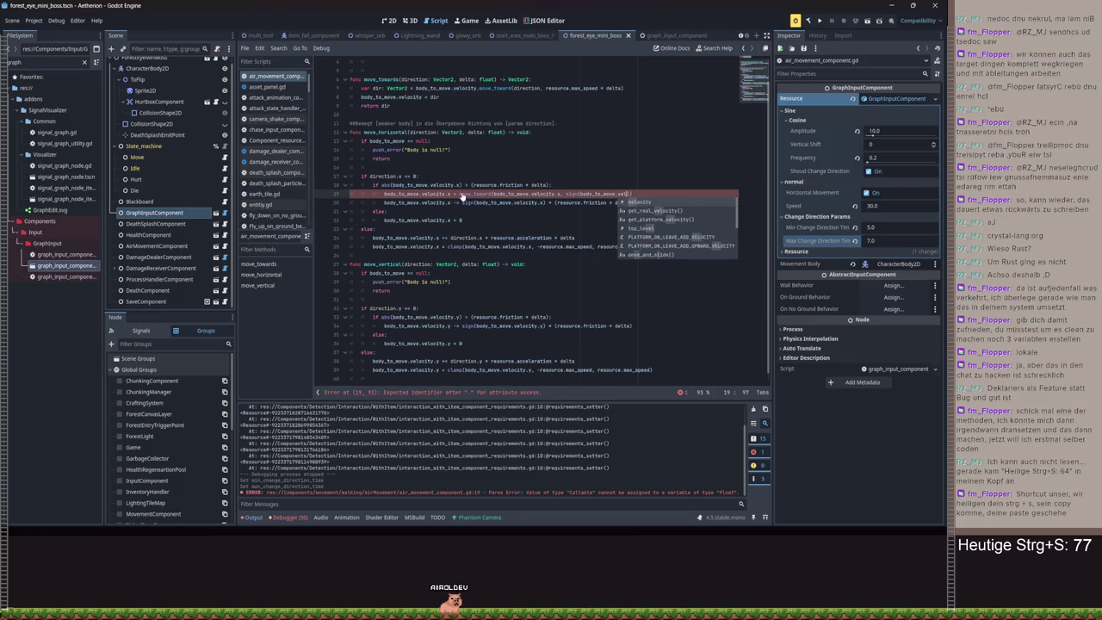
text(ocity.x), r)
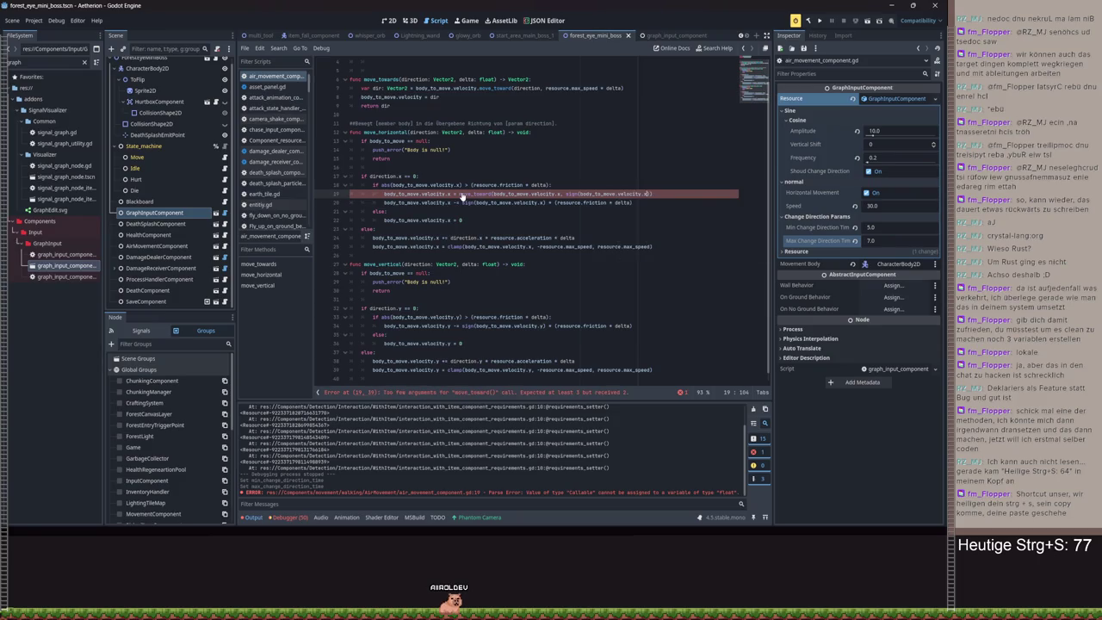
text(e)
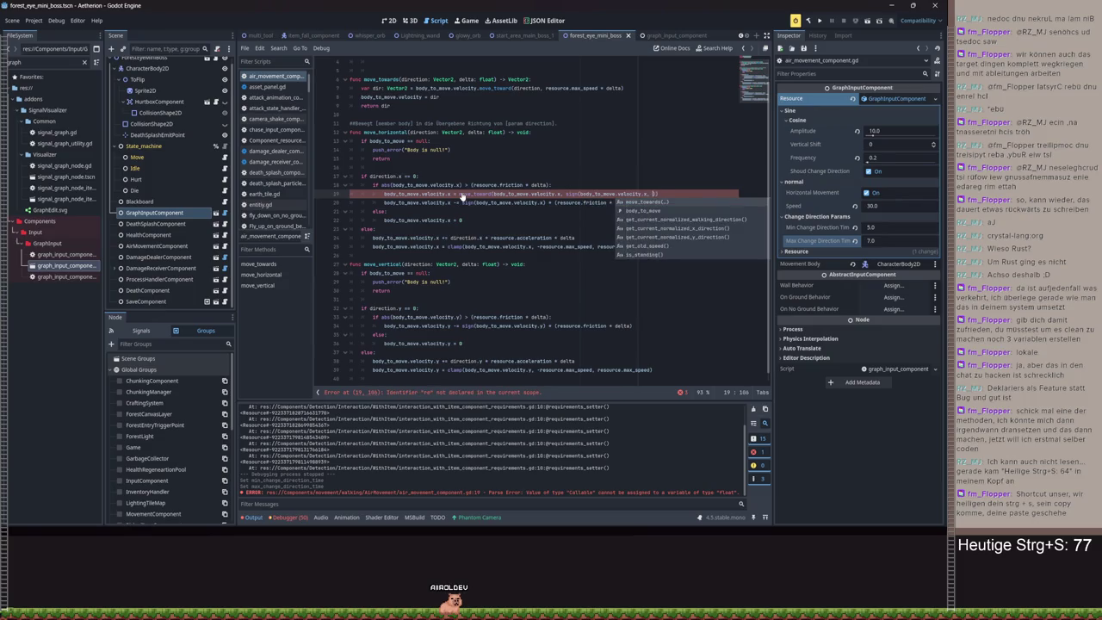
text(source.friction )
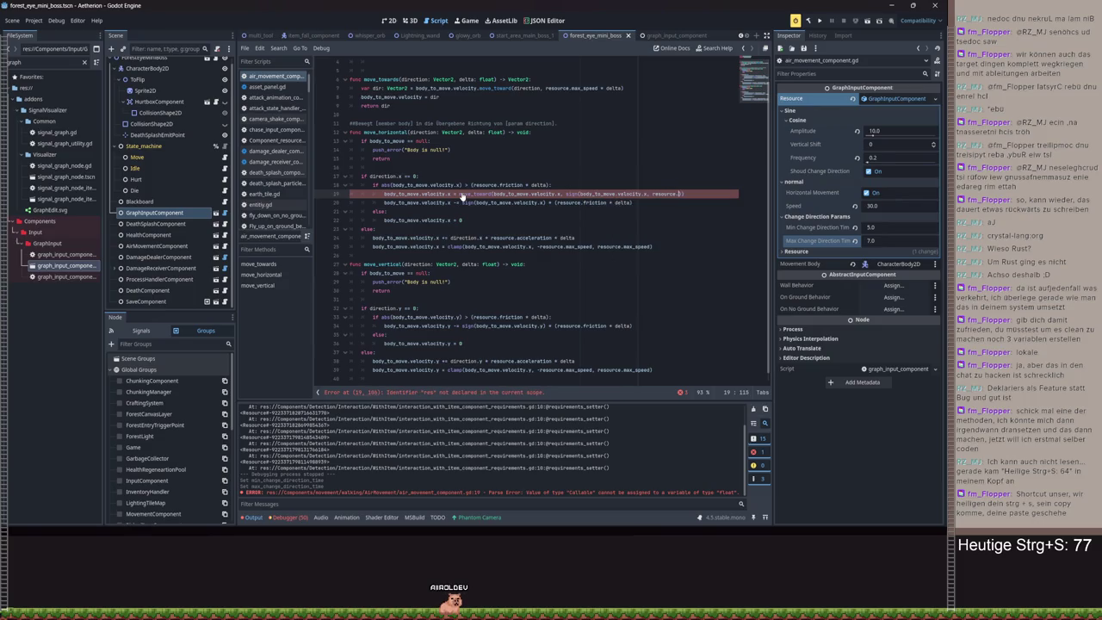
text(* delta)
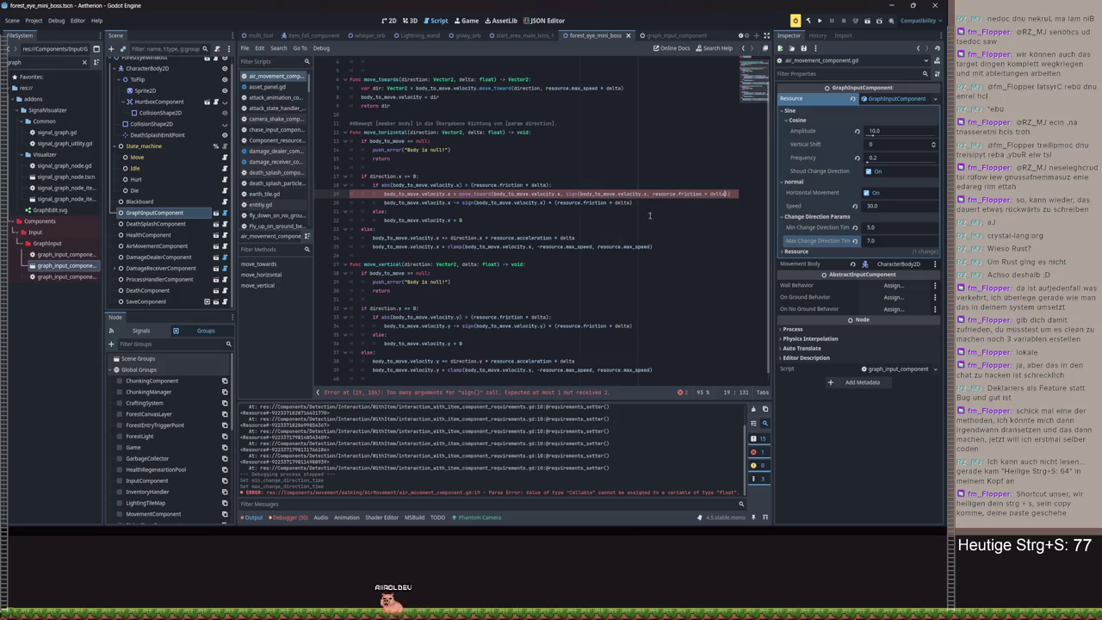
click(647, 194)
text())
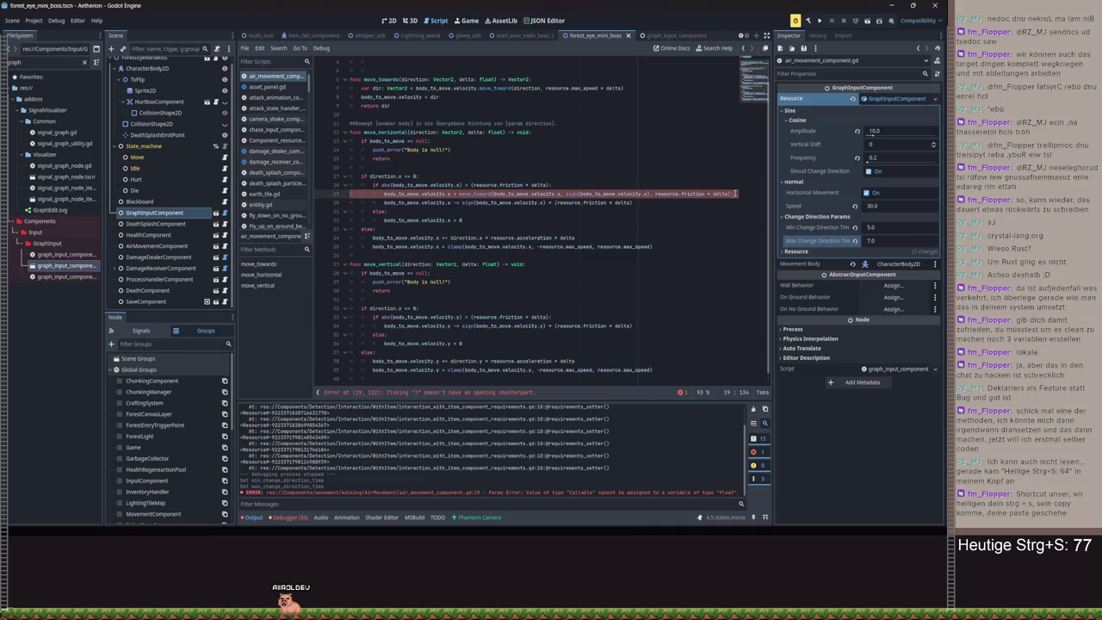
drag(633, 203, 350, 202)
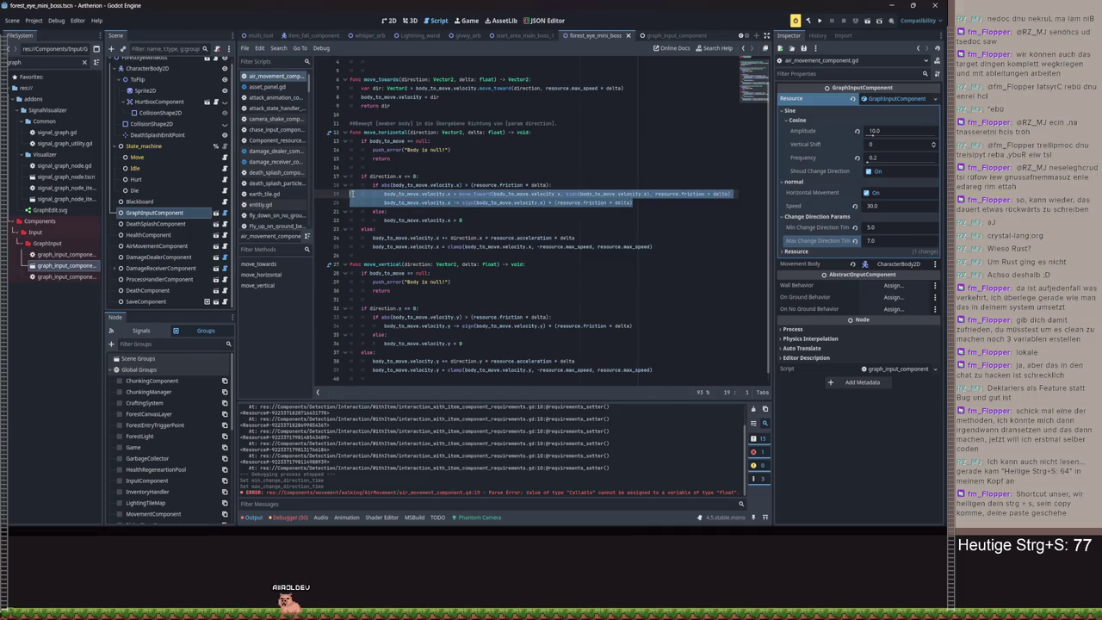
click(384, 202)
text(#)
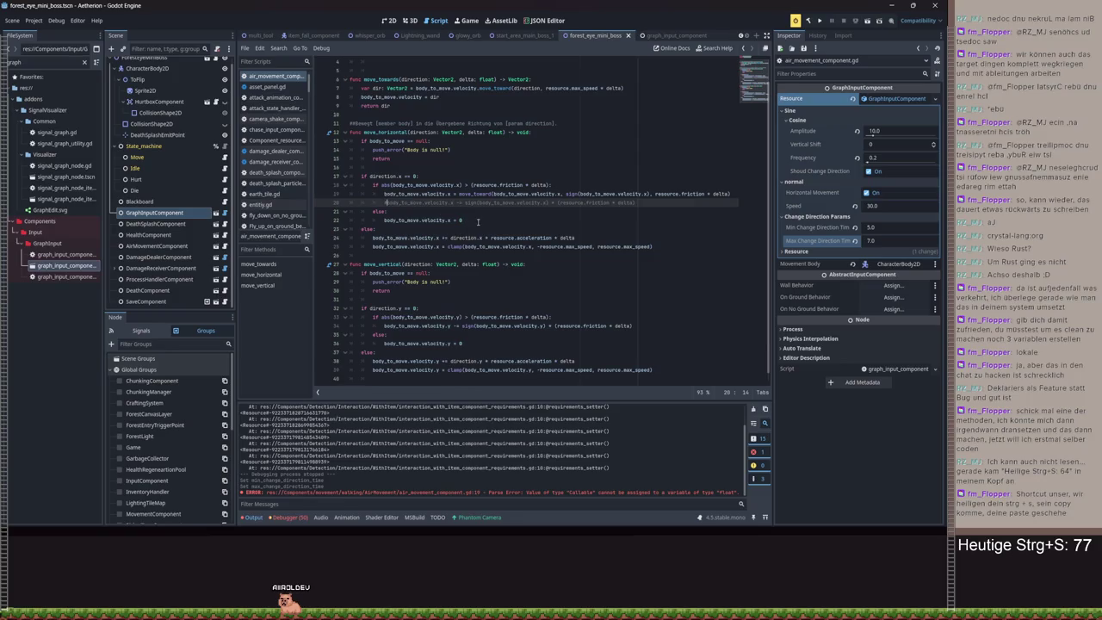
- Change line 22 to move_toward(body_to_move.velocity.x, 0, resource.friction * delta)
click(471, 220)
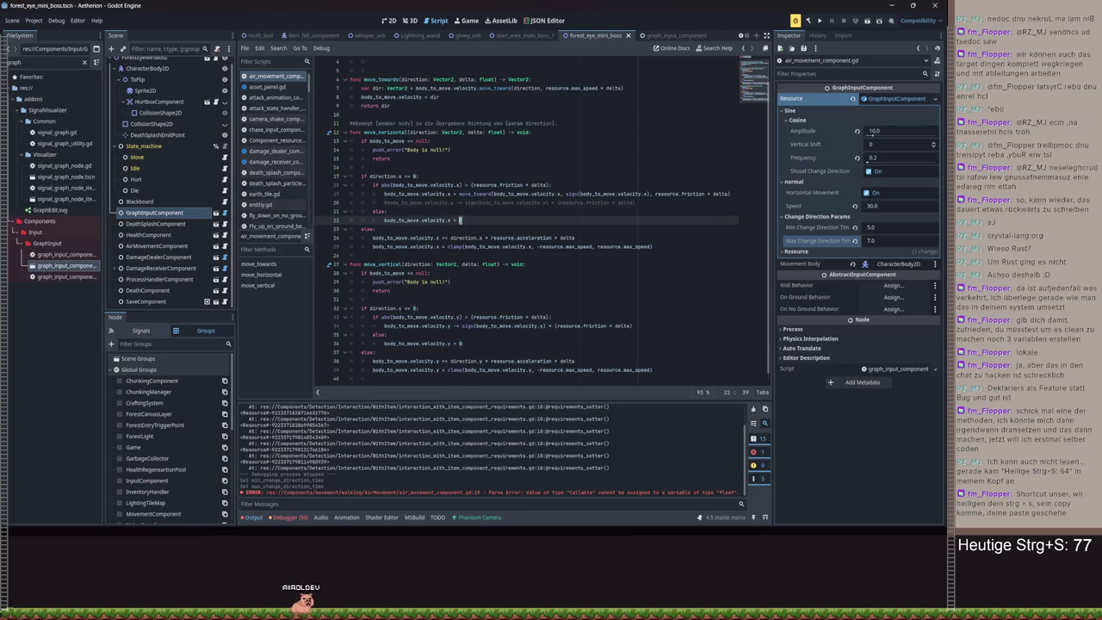
text(0.0)
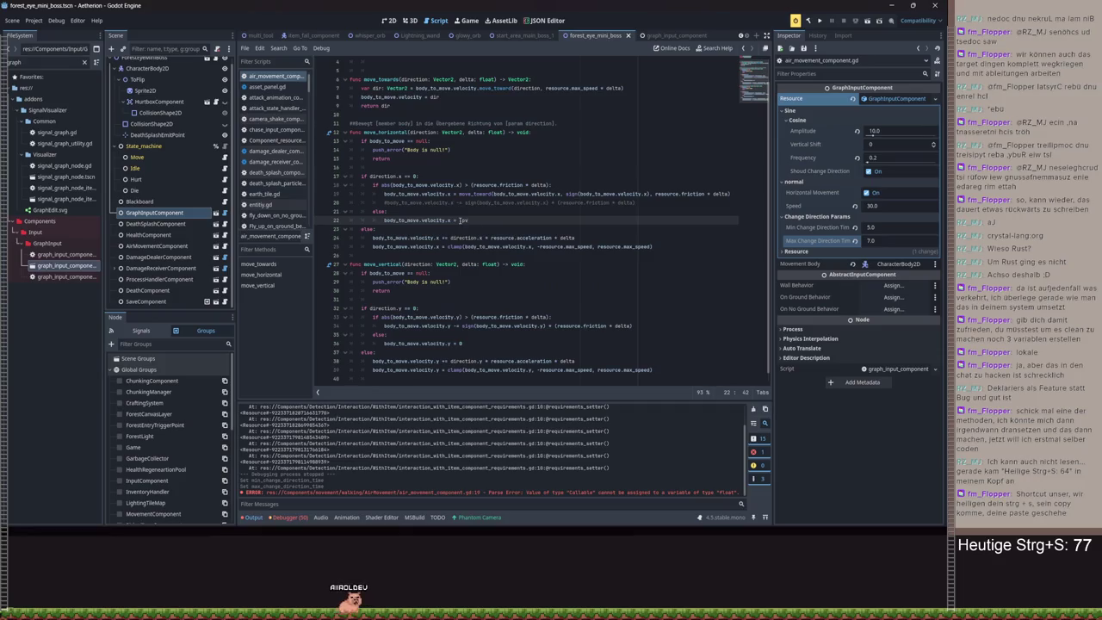
text(mov)
key(Down)
key(Down)
key(Down)
key(Return)
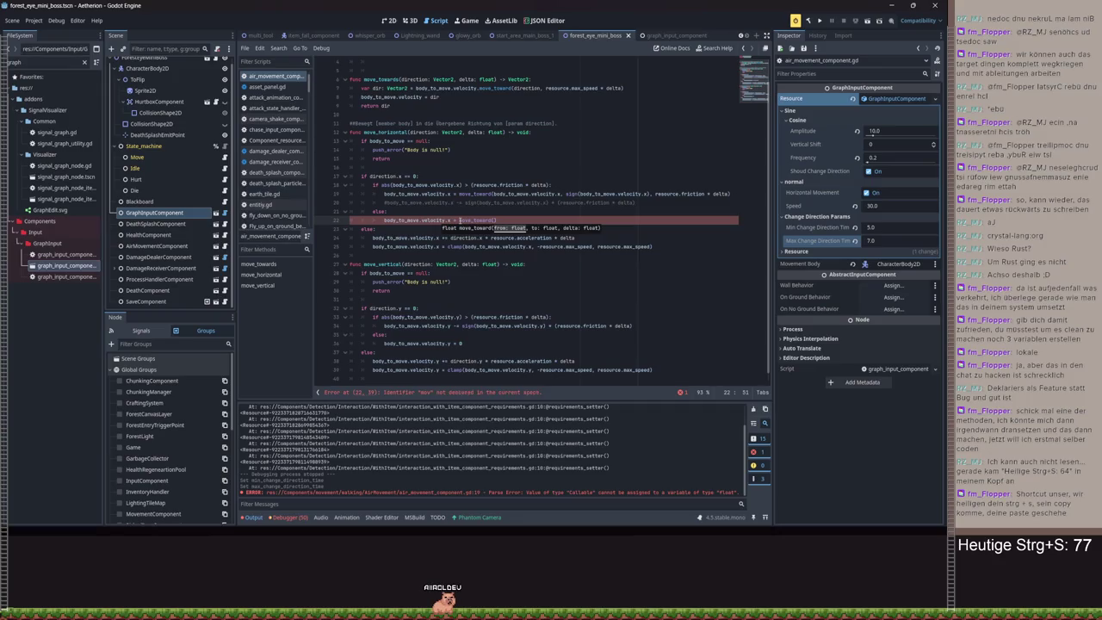
text(bod)
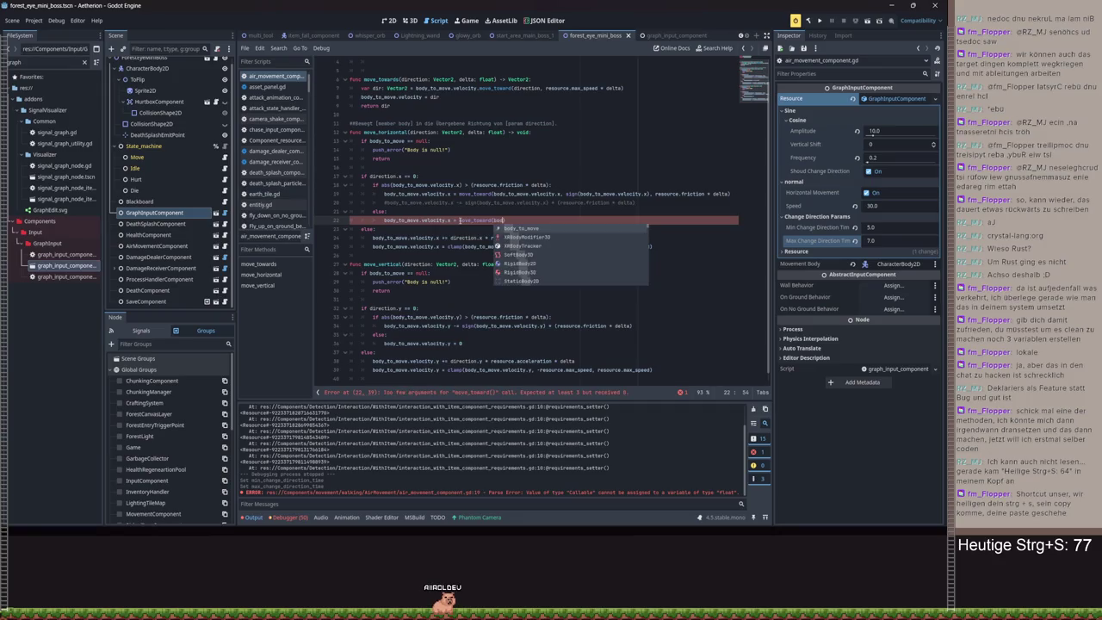
text(y_to_move.velocity.)
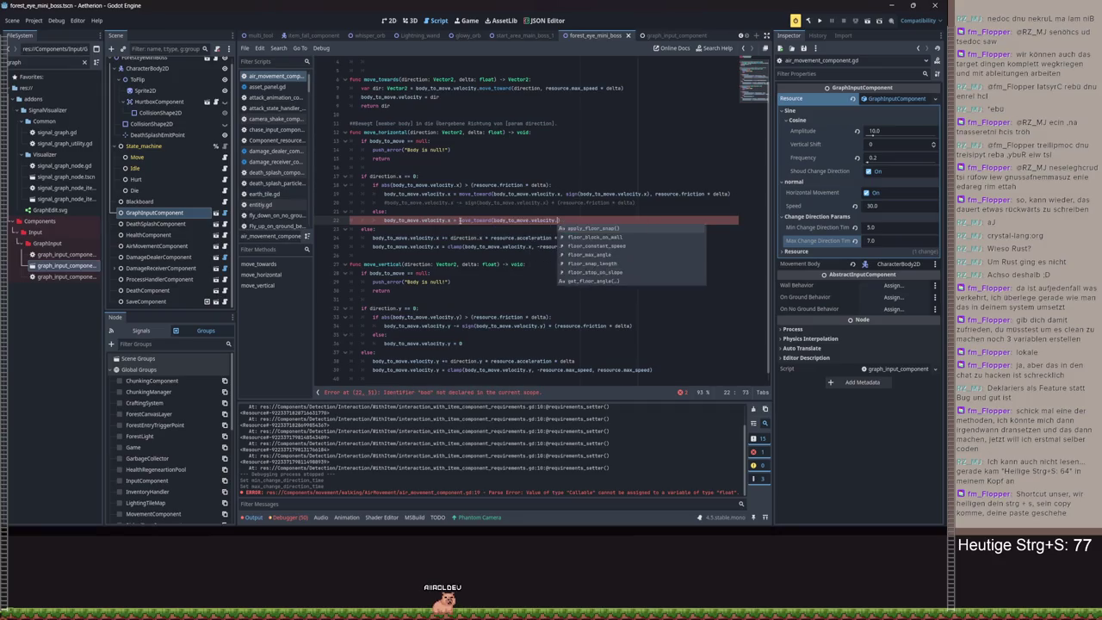
text(x, 0, r)
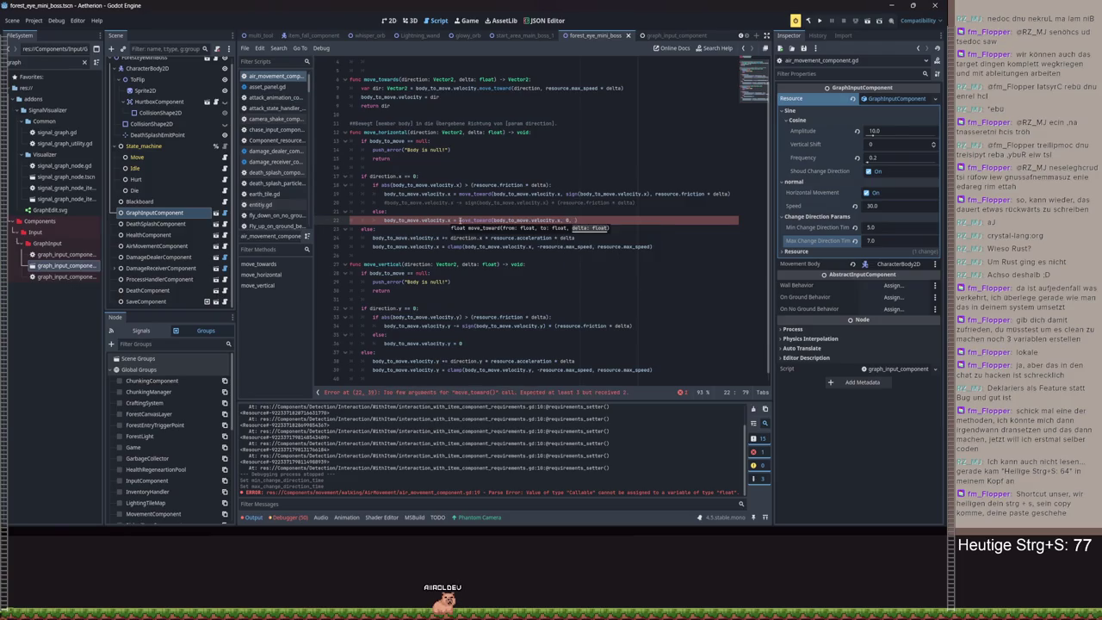
text(es)
key(Return)
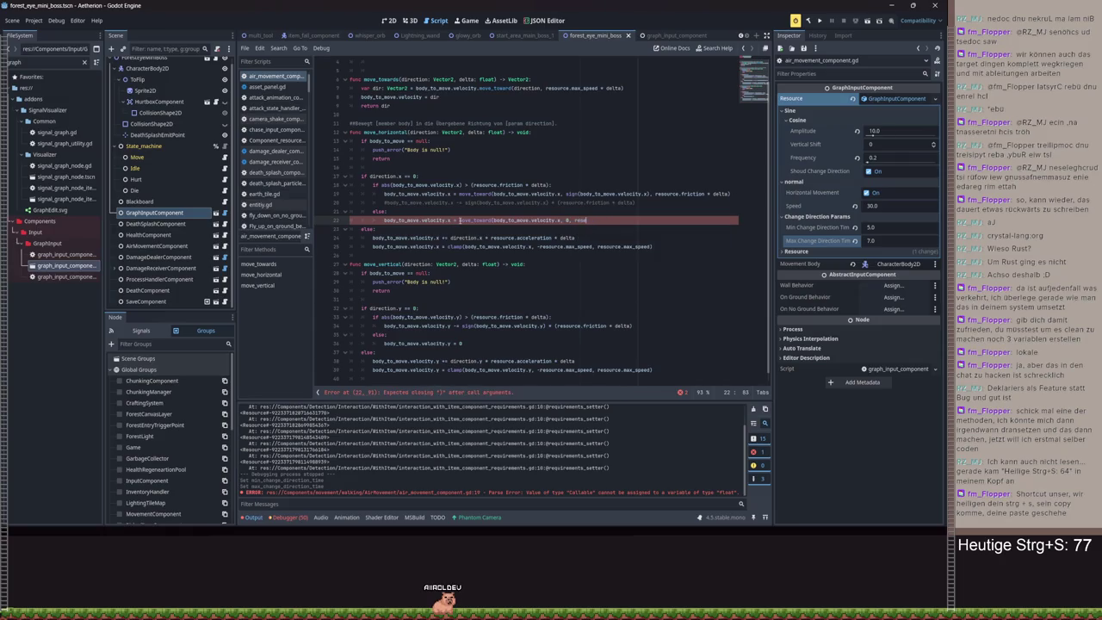
text(sou)
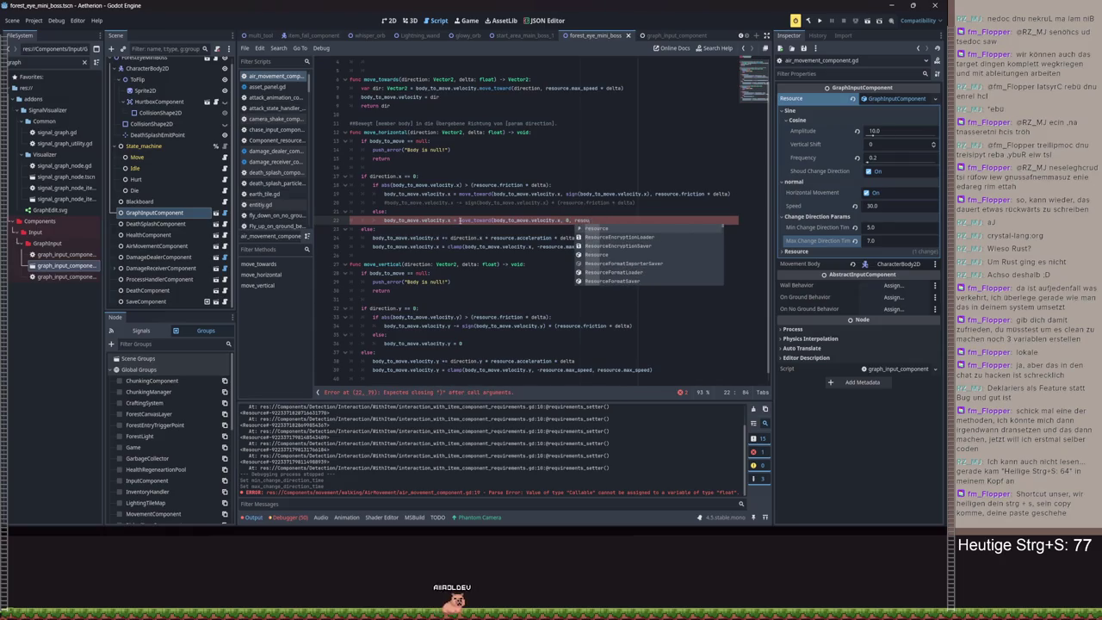
text(rce.f)
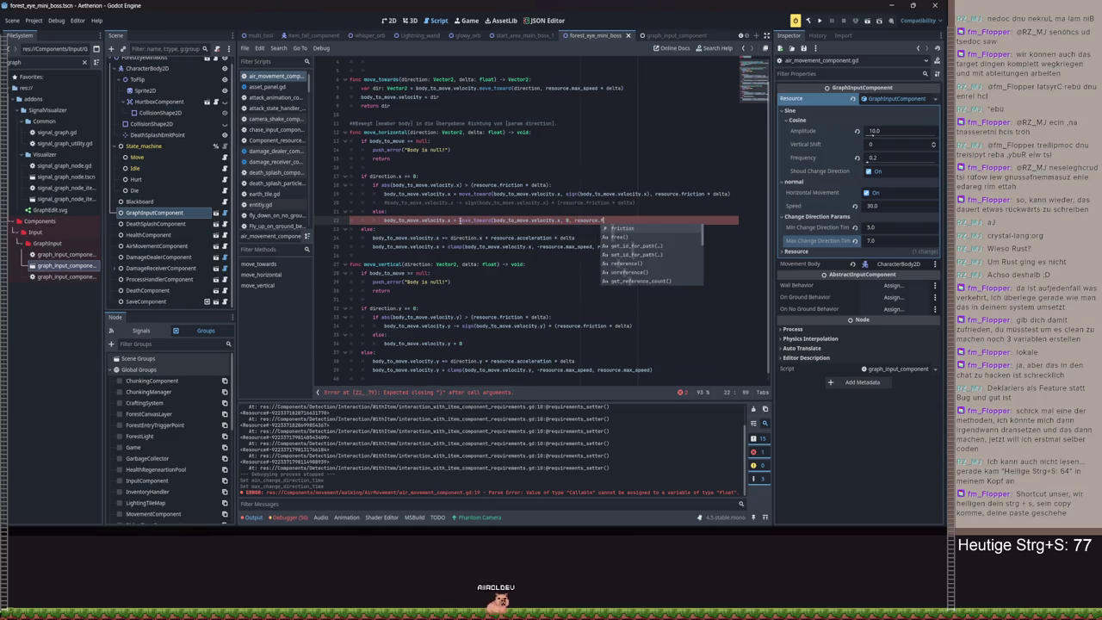
key(Return)
text(* de)
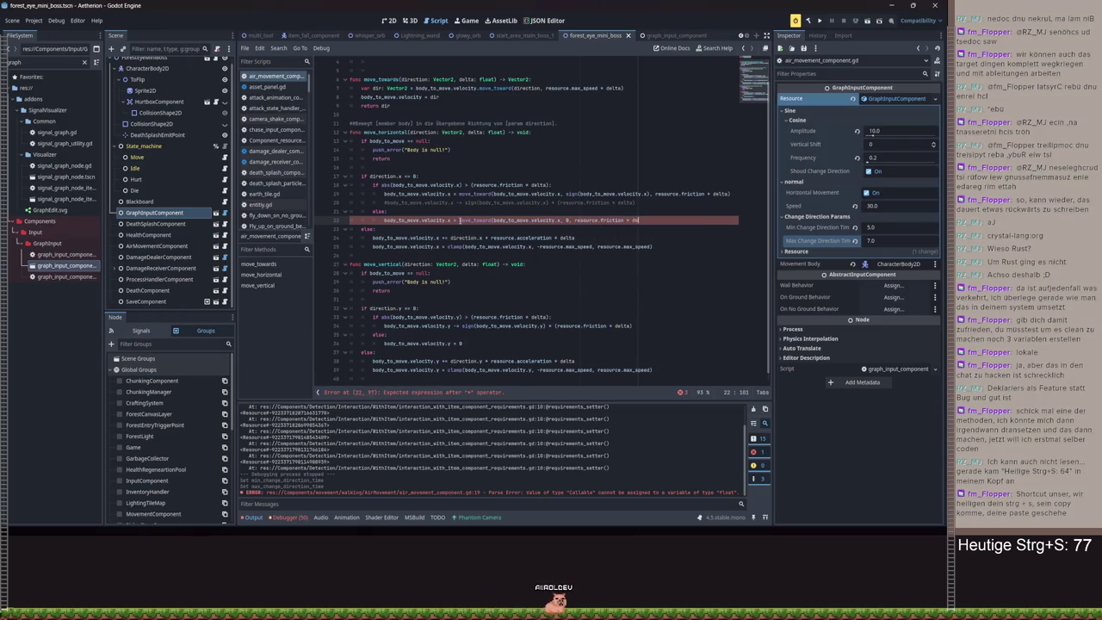
text(lta))
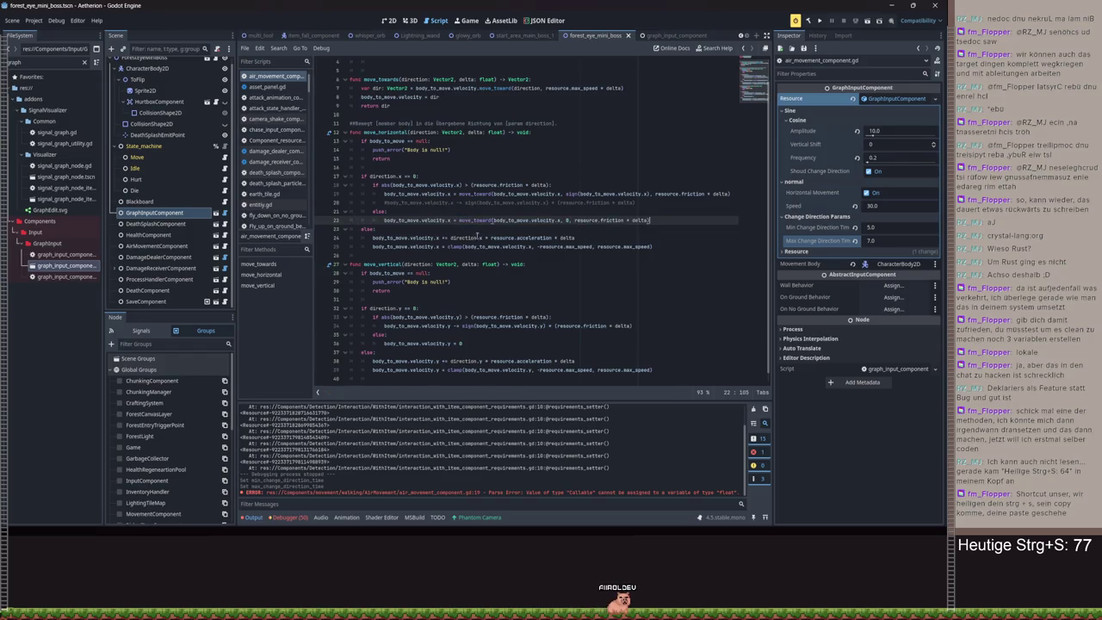
drag(575, 238, 443, 237)
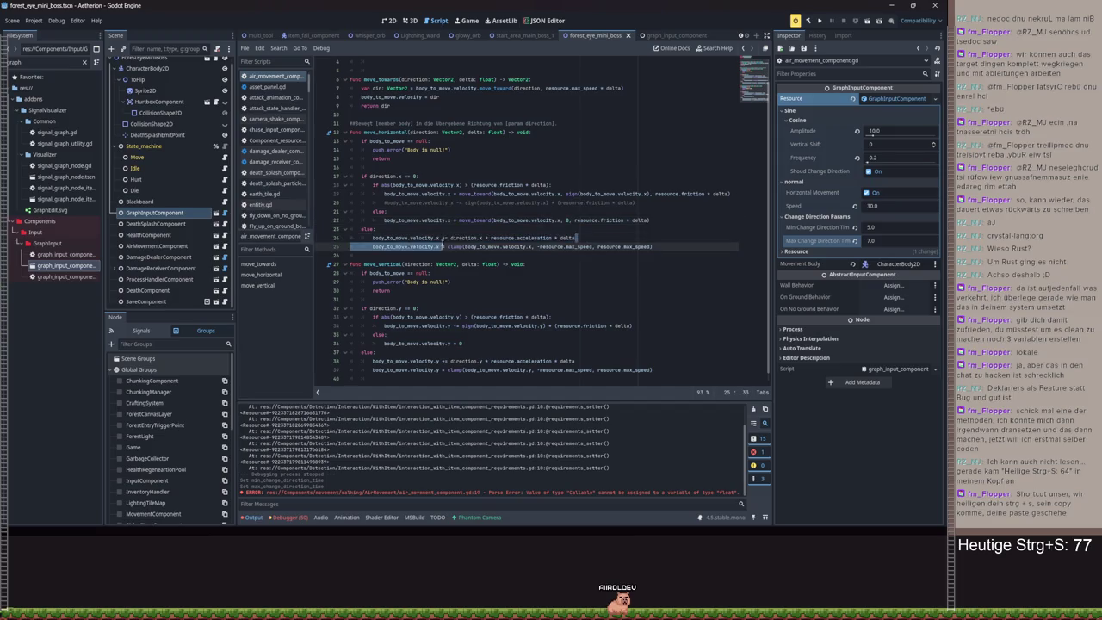
- Comment out the old acceleration line and start a new velocity.x = move_toward( line under else
click(371, 237)
key(ctrl+k)
click(391, 230)
key(Return)
text(dy_to_move.)
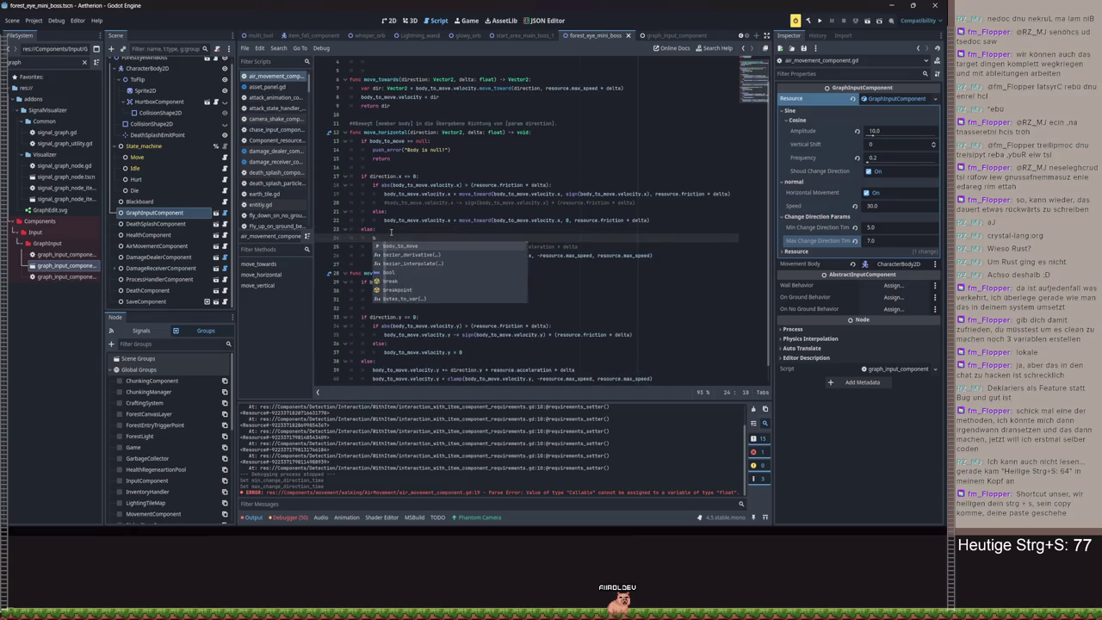
text(velocity.x)
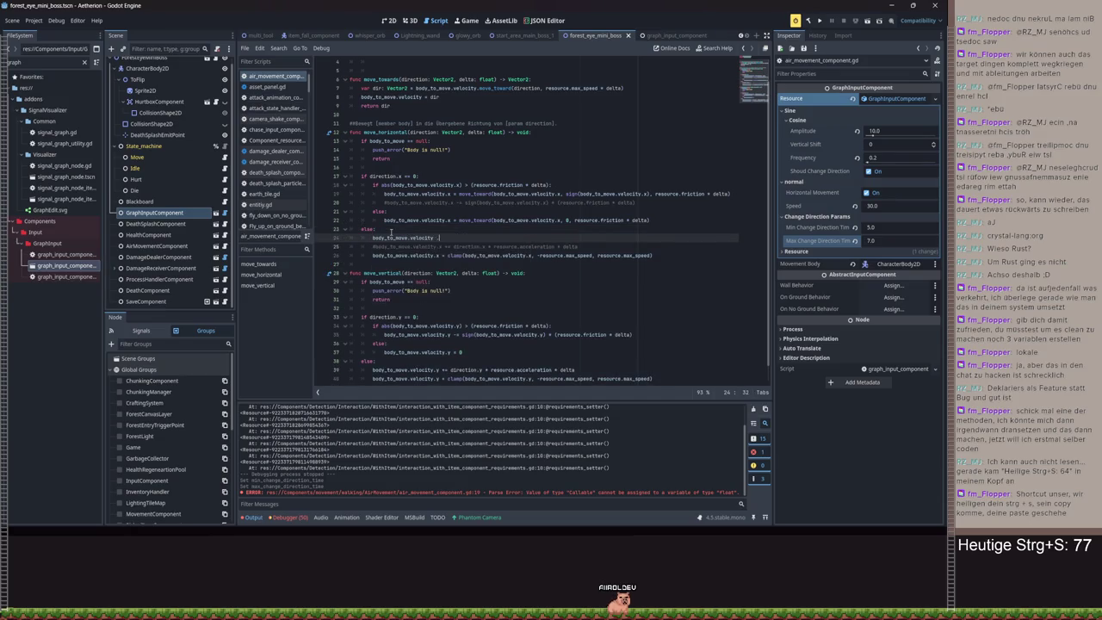
text( = direction.)
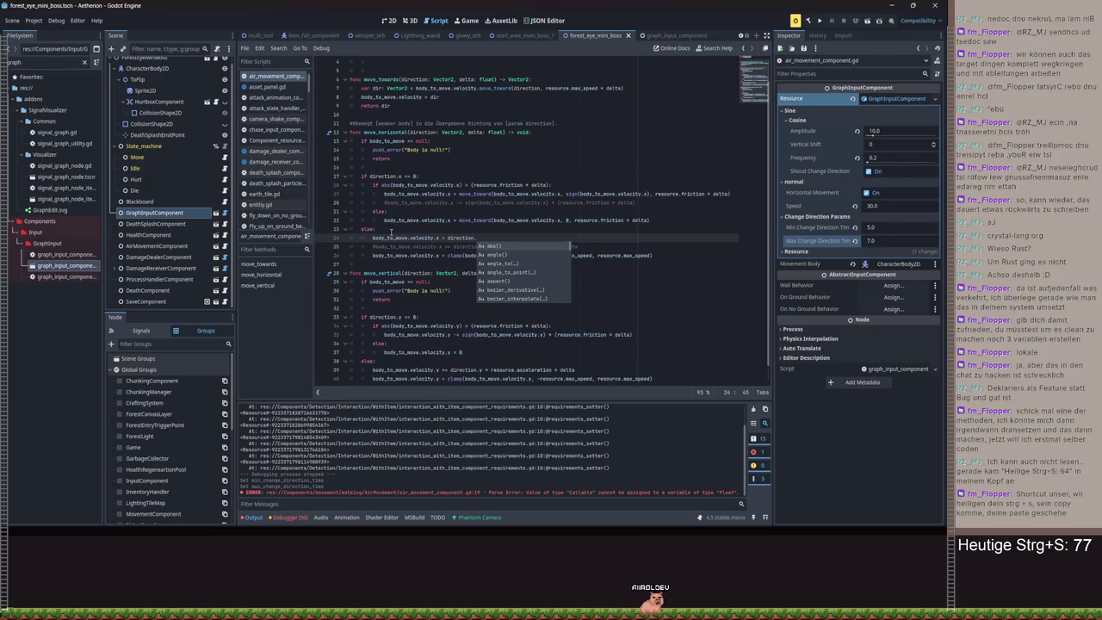
key(BackSpace)
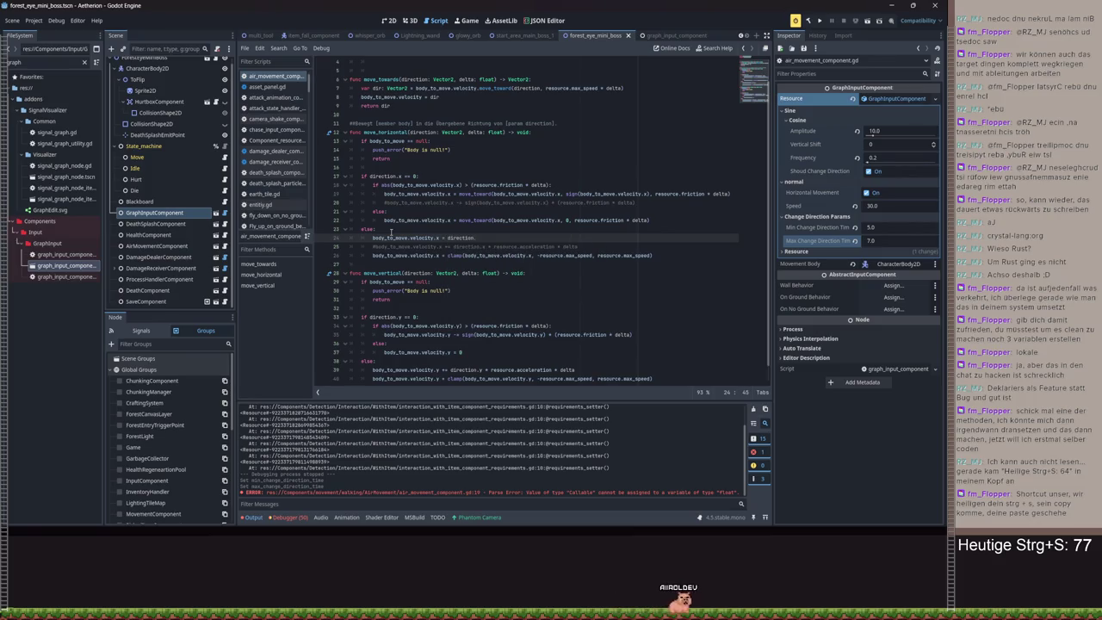
key(BackSpace)
key(BackSpace)
key(BackSpace)
text(mov)
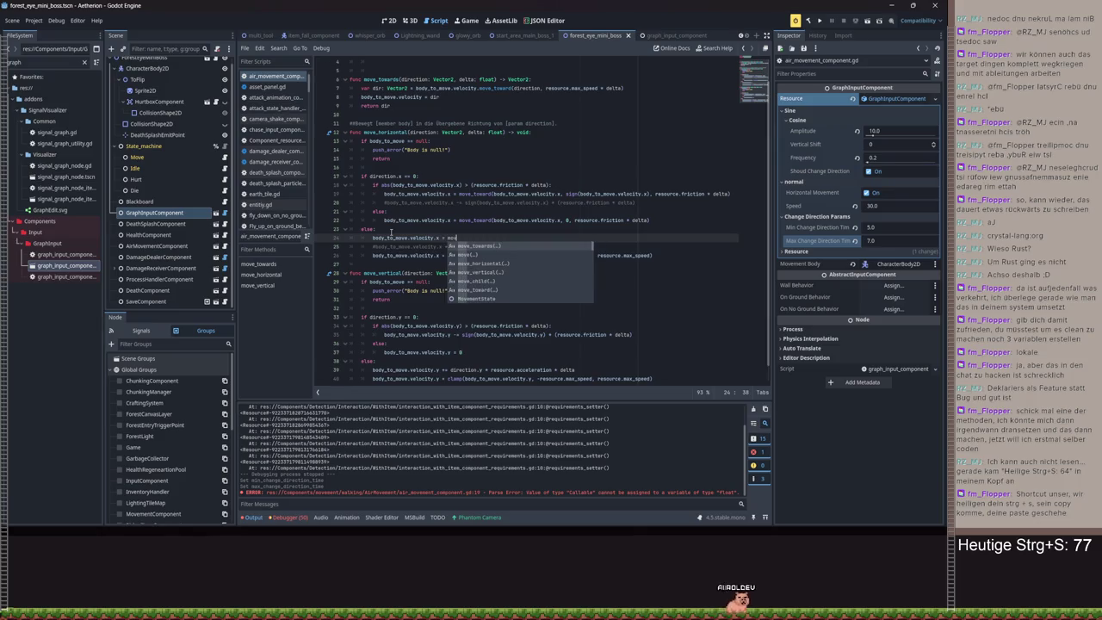
key(Down)
key(Down)
key(Down)
key(Return)
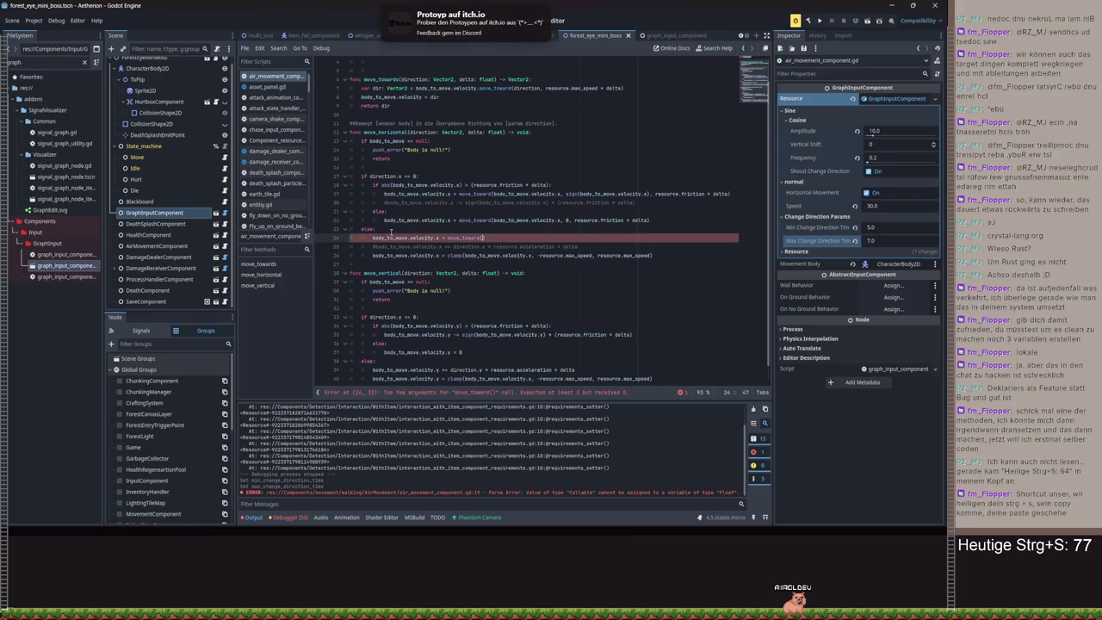
- Fill the arguments as body_to_move.velocity.x, direction.x, resource.acceleration * delta
text(bo)
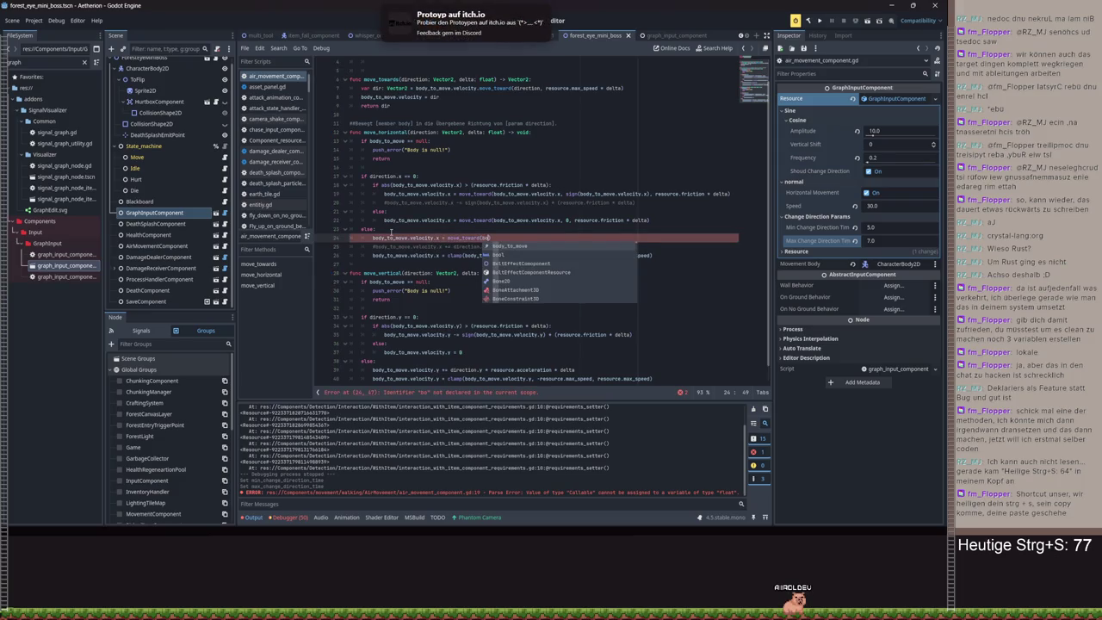
key(Return)
text(.velocity.x, )
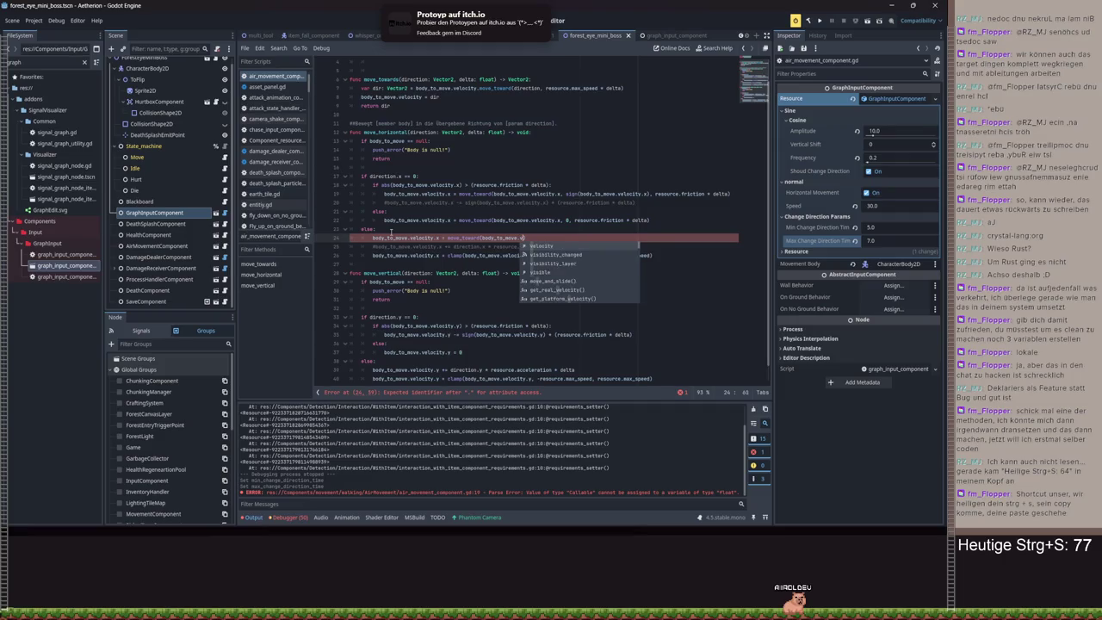
text(d)
key(Down)
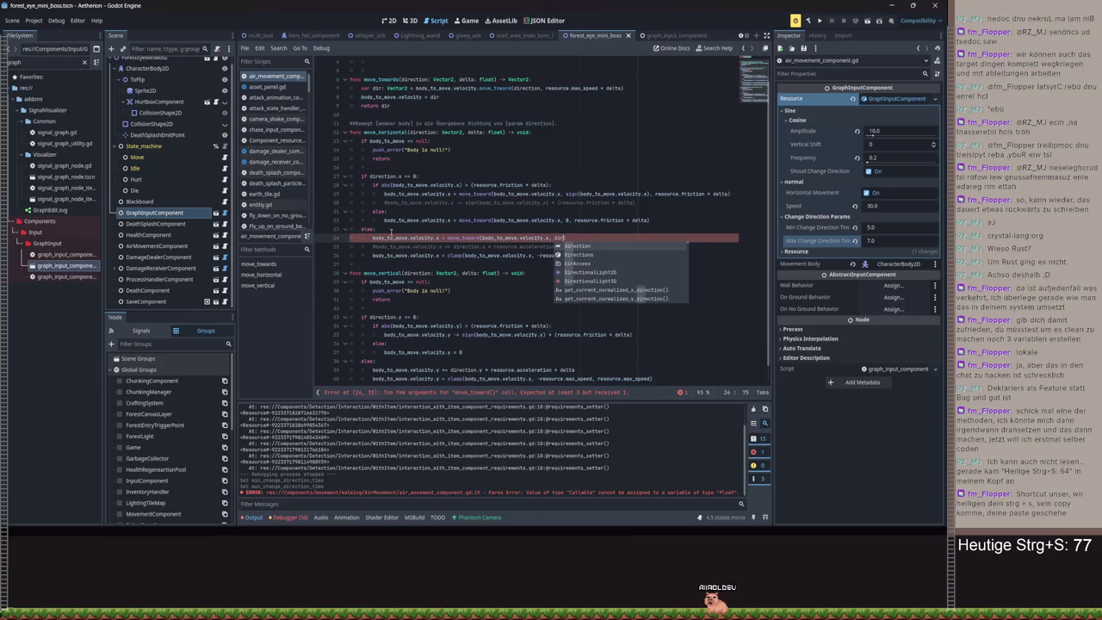
key(Return)
text(, )
text(res)
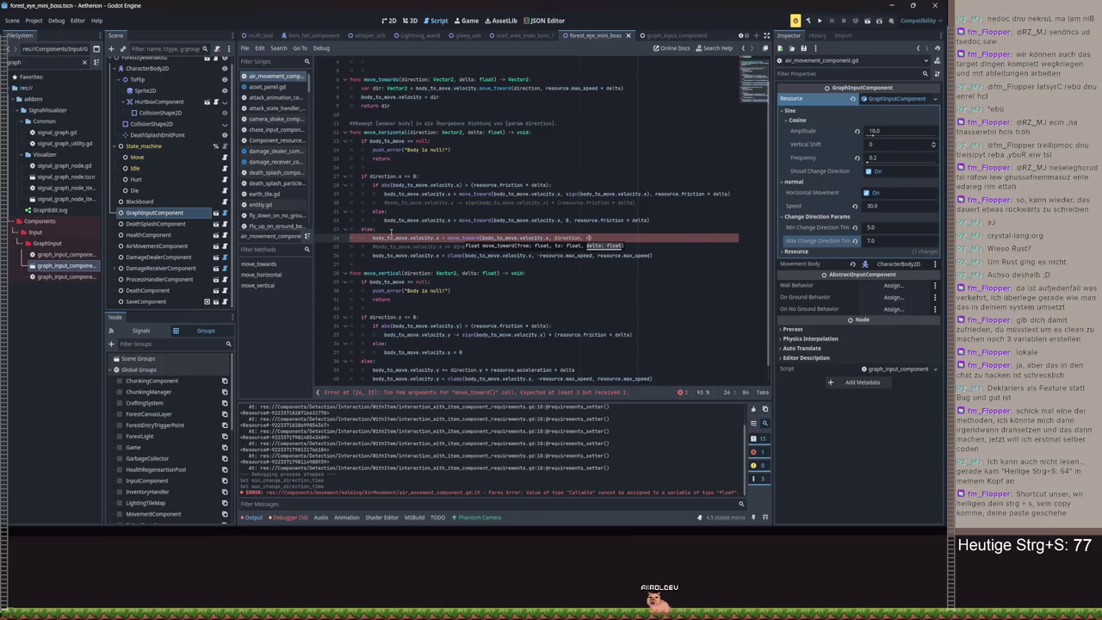
key(Down)
key(Return)
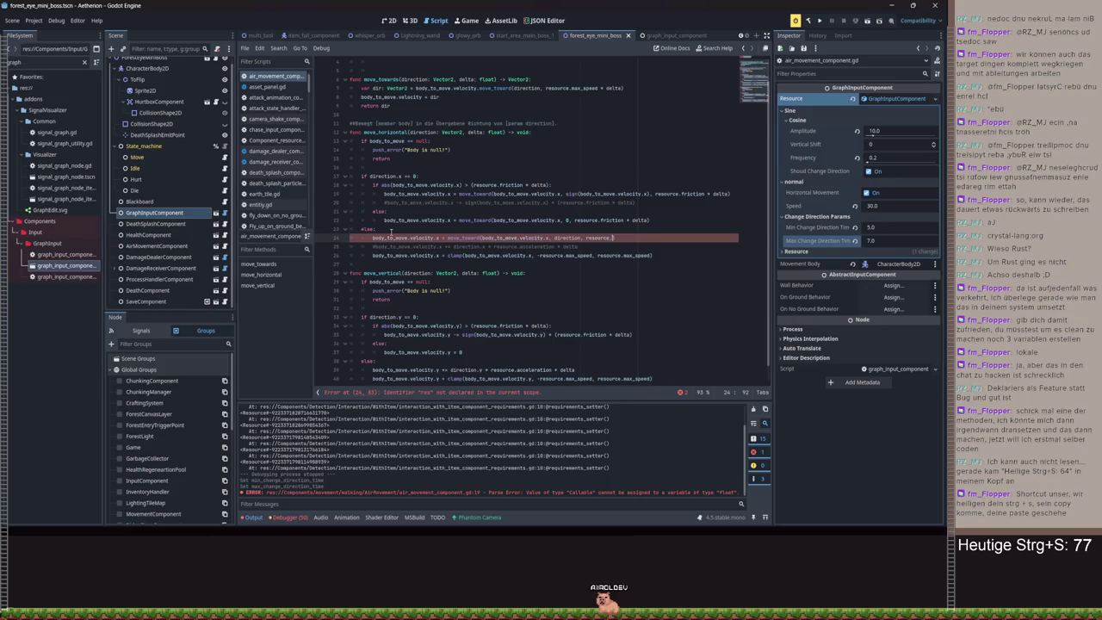
text(.acceleration * delt)
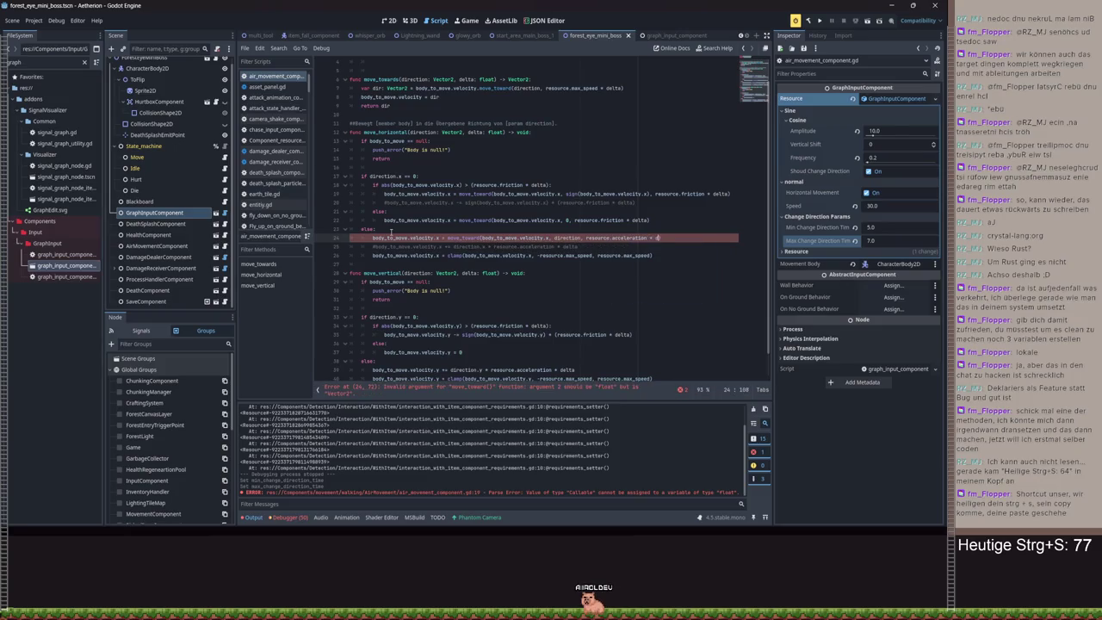
text(a)
key(Escape)
text(.x)
key(Escape)
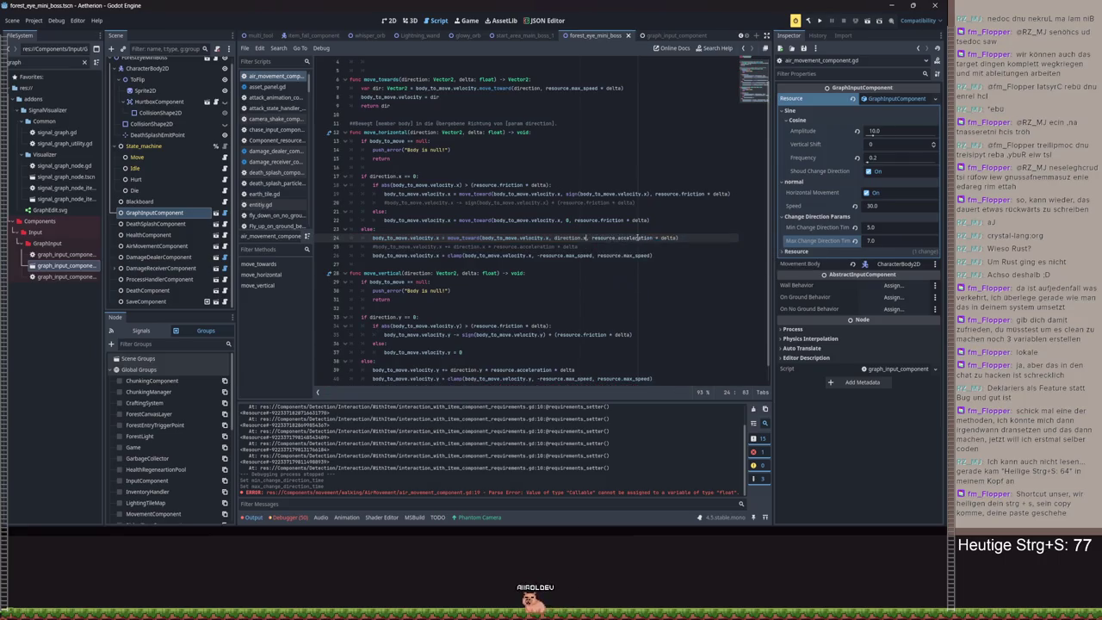
- Save air_movement_component.gd
click(371, 255)
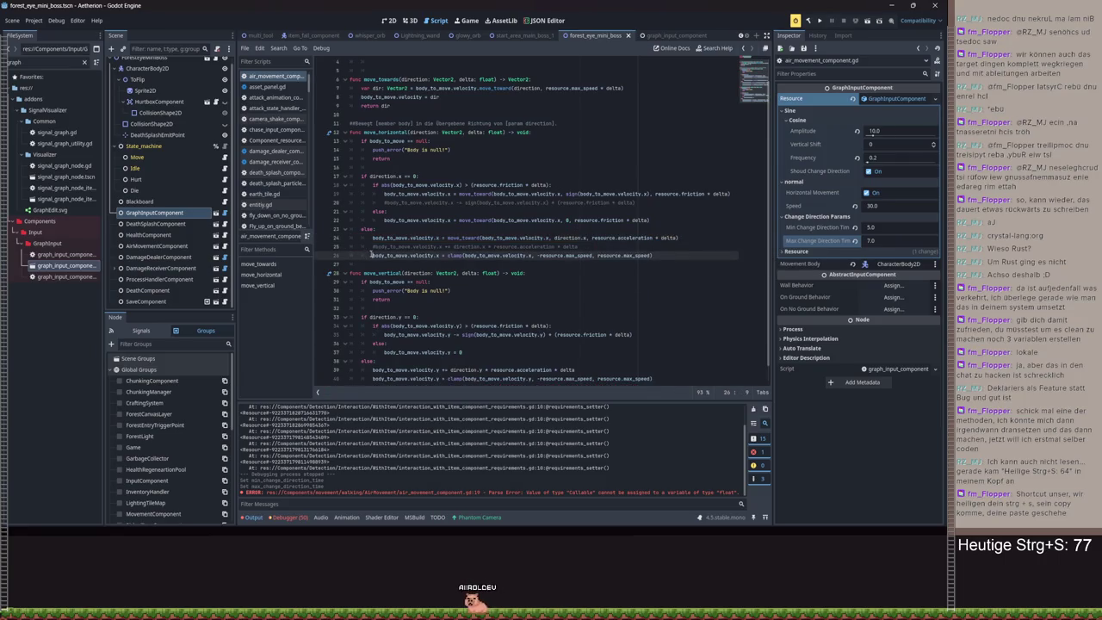
click(593, 263)
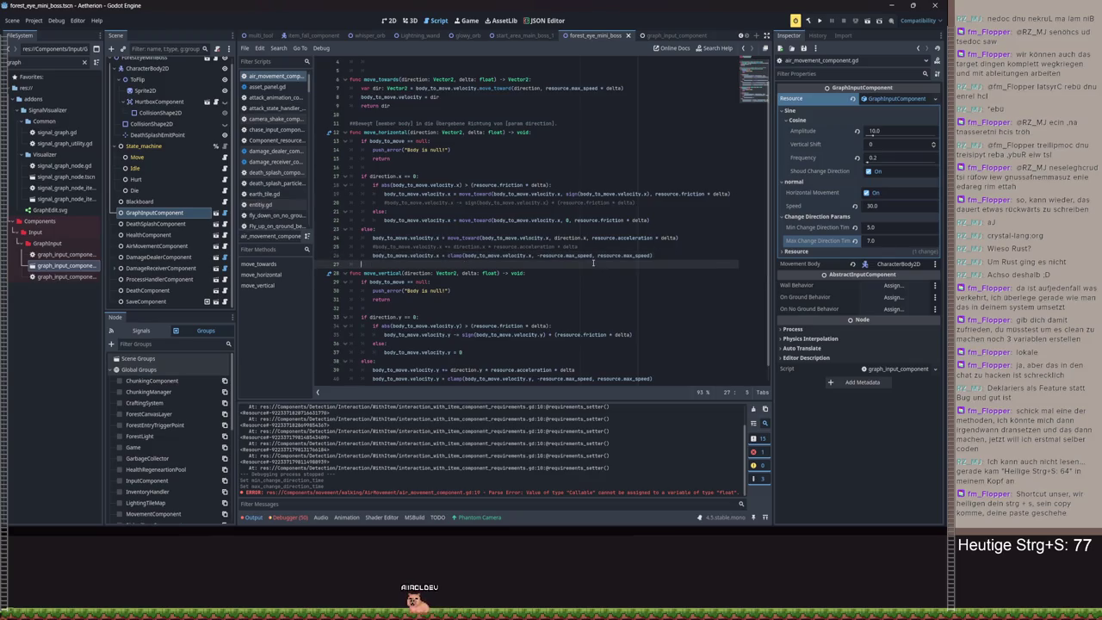
scroll(482, 310, down, 1)
key(ctrl+s)
- Run the game, load Spielstand 3 to watch the eye fly, then pause and close it
click(820, 19)
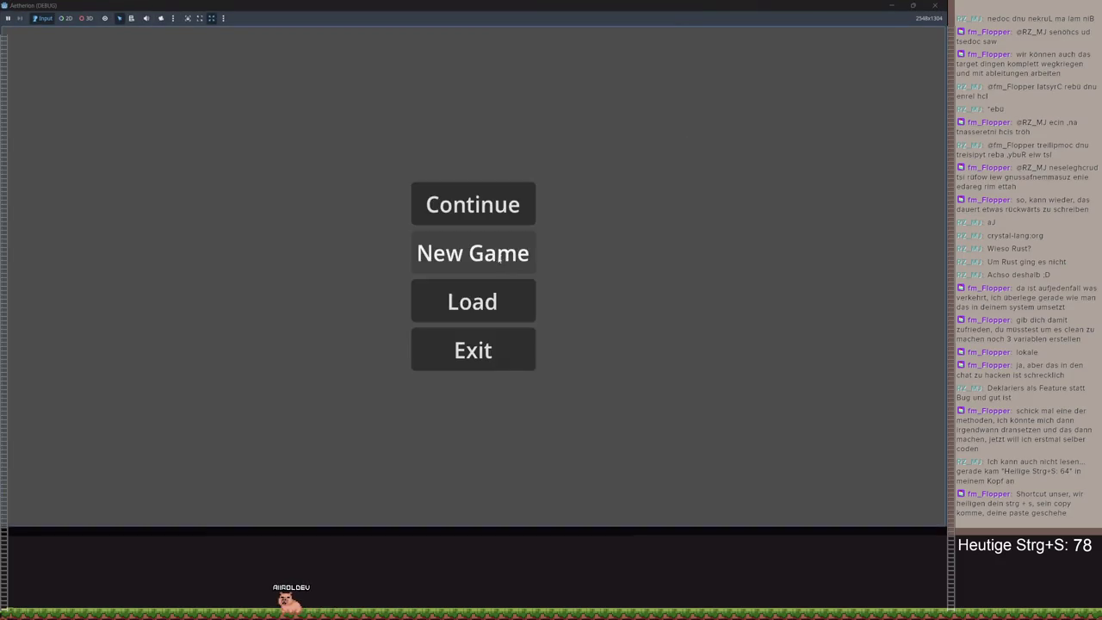
click(473, 253)
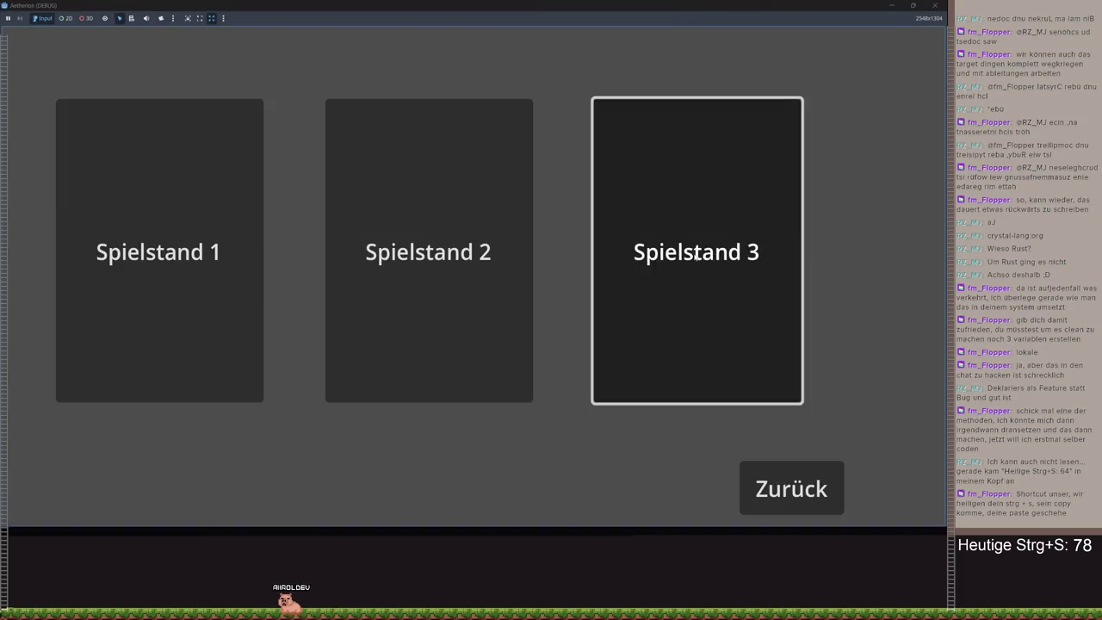
click(681, 245)
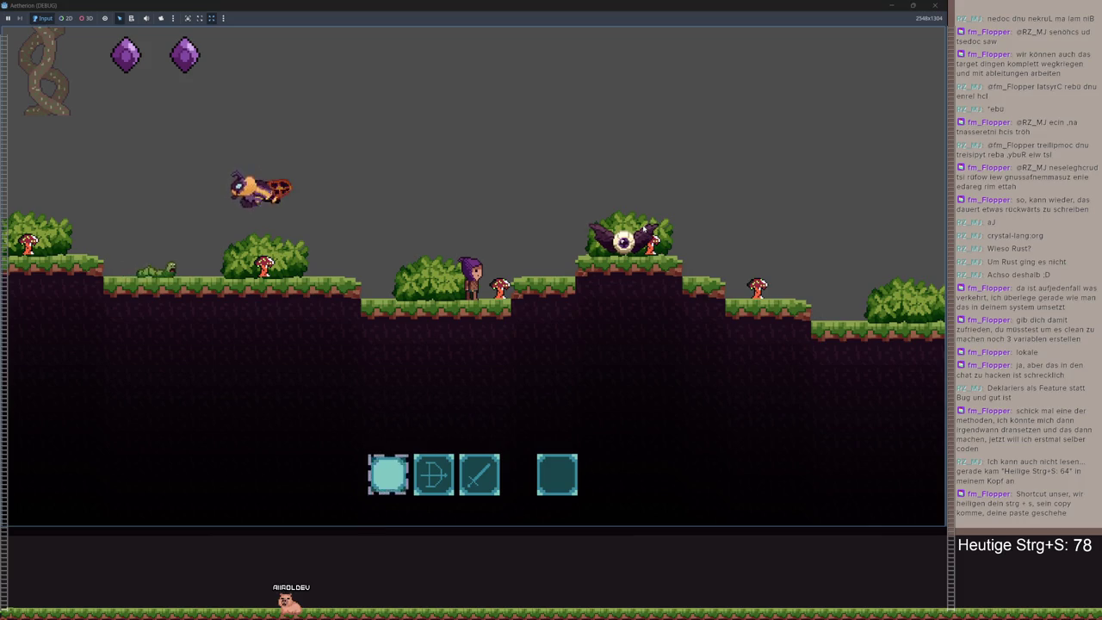
key(Escape)
click(934, 6)
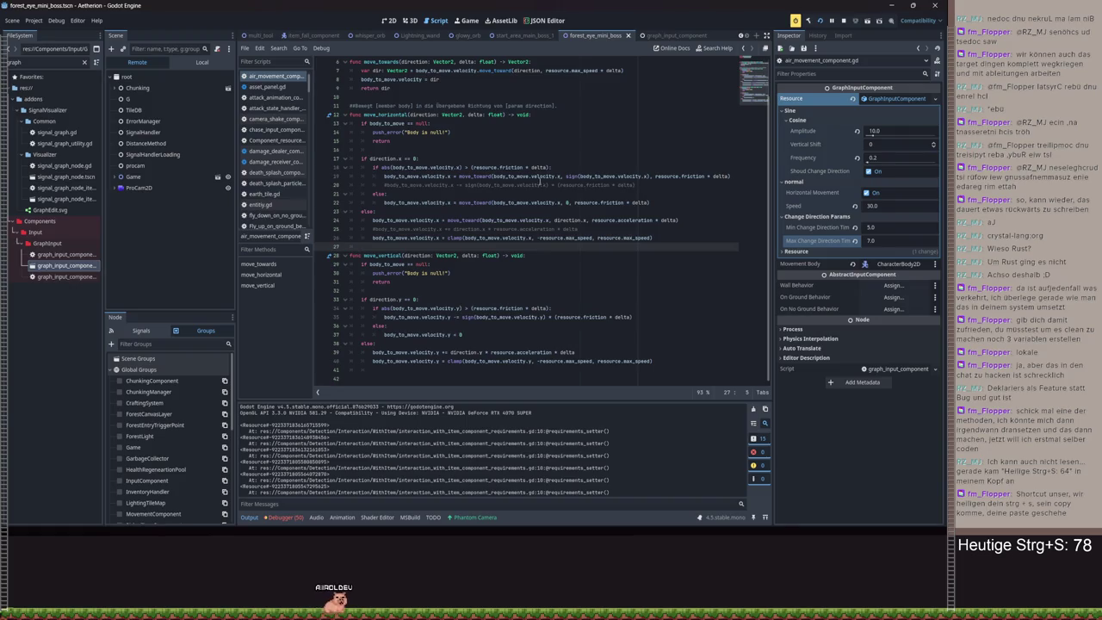
- Comment out the move_toward friction line so the sign()-based subtraction is active, and save
click(385, 184)
key(alt+Up)
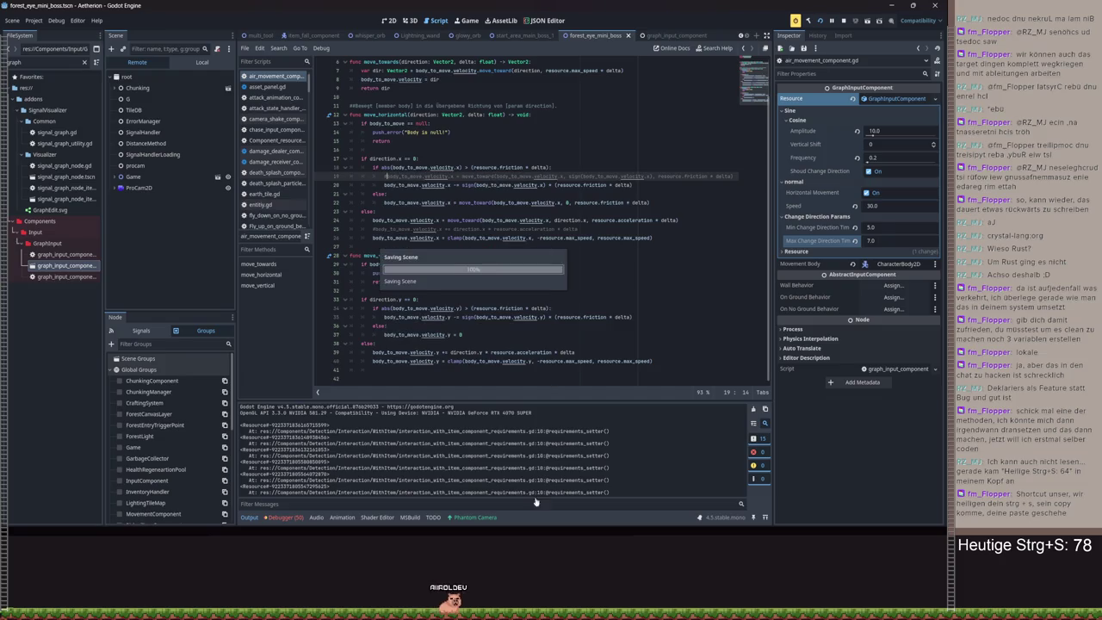
key(ctrl+s)
- Test-run the game by loading Spielstand 3, then close it
click(821, 23)
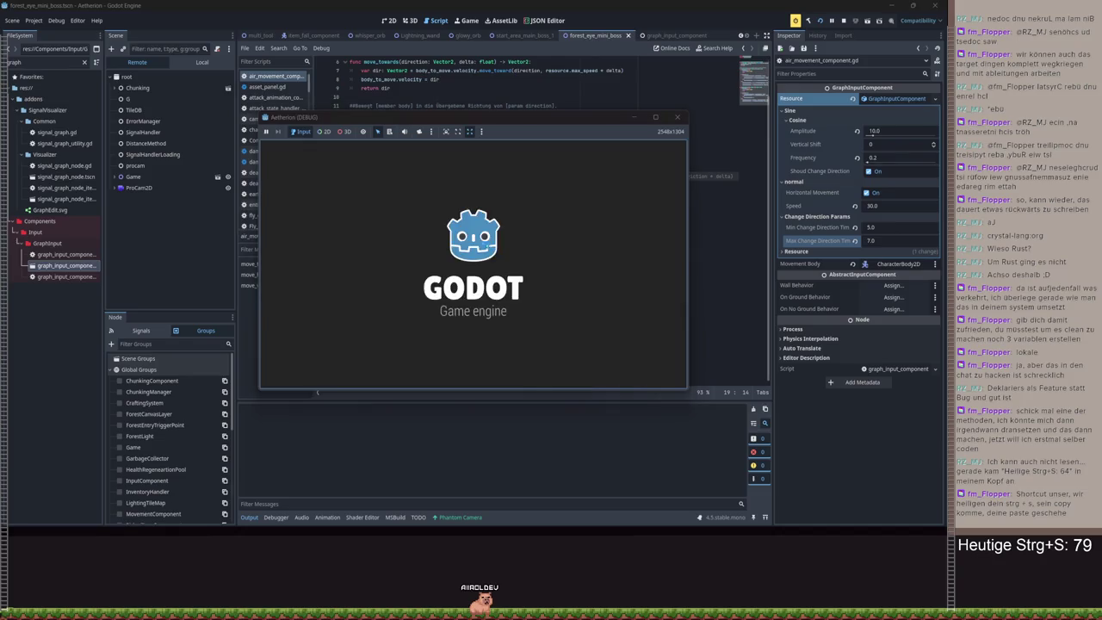
key(Return)
click(610, 269)
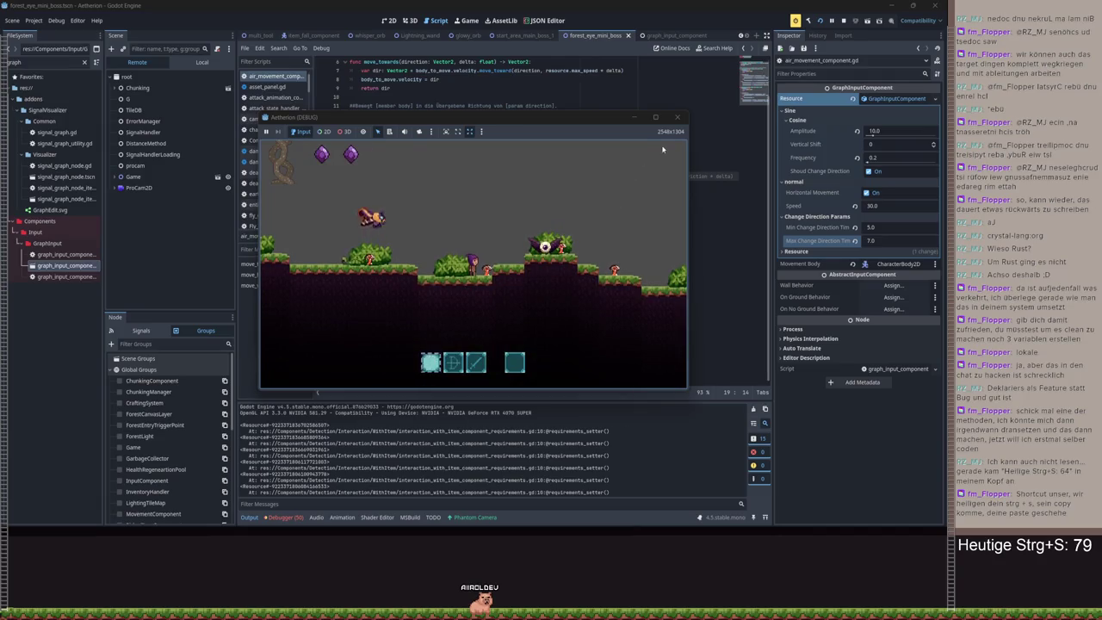
click(677, 117)
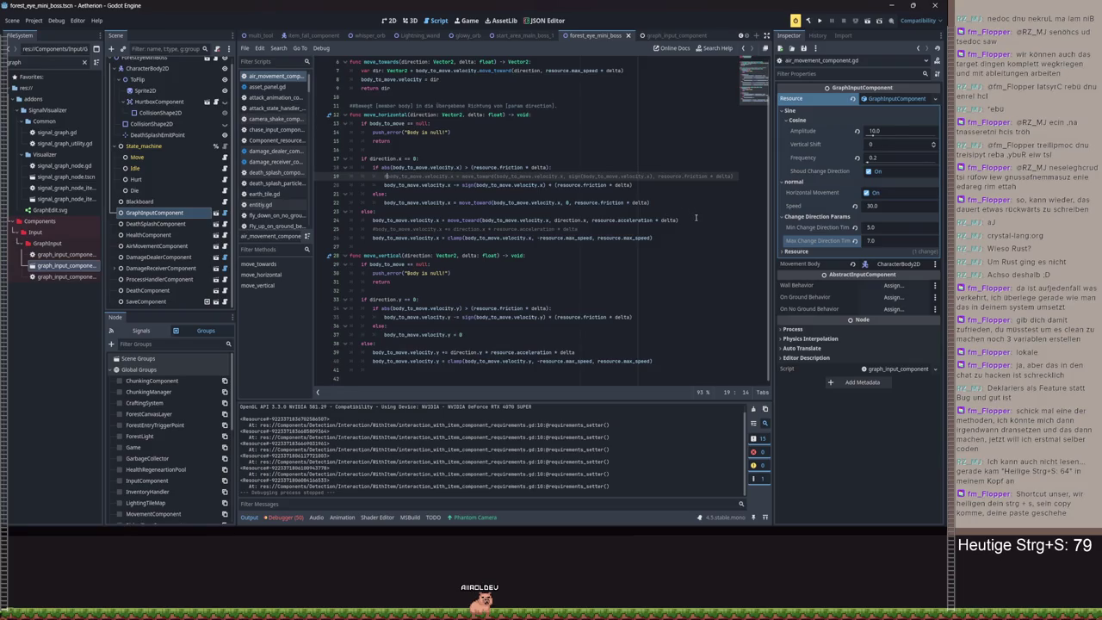
- Delete the move_toward calls, restore the original acceleration line, and set velocity.x to 0
key(ctrl+k)
key(Down)
key(ctrl+k)
click(696, 220)
key(BackSpace)
key(BackSpace)
key(BackSpace)
key(BackSpace)
key(BackSpace)
key(BackSpace)
- Uncomment the sign()-based friction line, remove the leftover move_toward line, save, and relaunch the game
key(BackSpace)
key(BackSpace)
key(BackSpace)
key(ctrl+shift+k)
key(ctrl+k)
key(Up)
key(Up)
key(End)
key(BackSpace)
key(BackSpace)
key(BackSpace)
key(BackSpace)
key(BackSpace)
key(BackSpace)
text(0)
key(Up)
key(Up)
key(ctrl+k)
key(Up)
key(End)
key(Left)
key(Left)
key(Left)
key(BackSpace)
key(BackSpace)
key(BackSpace)
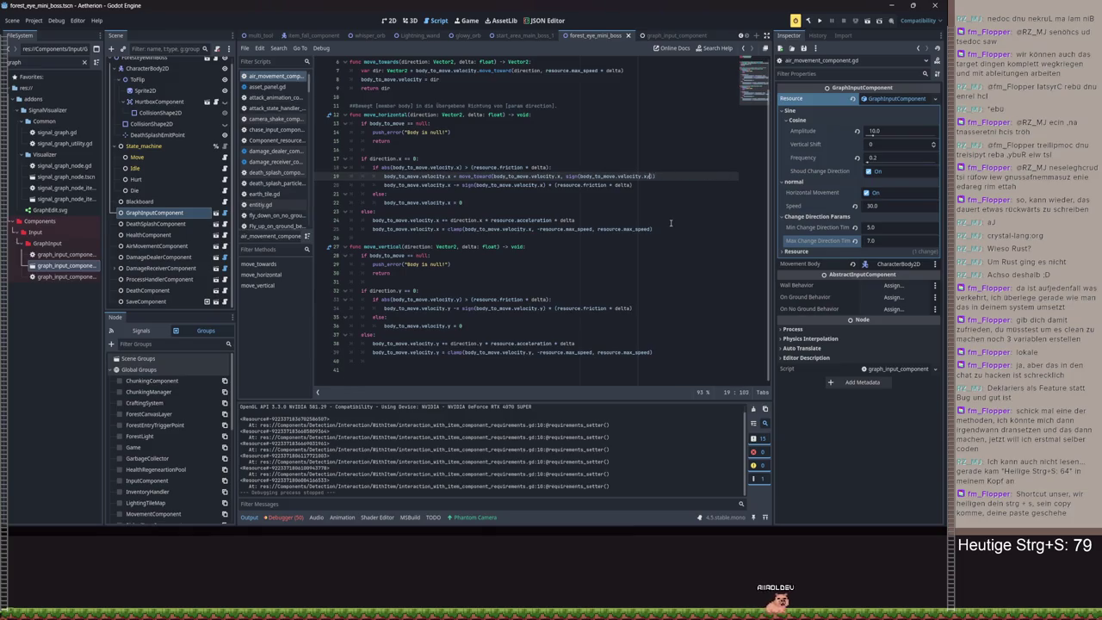
key(BackSpace)
key(BackSpace)
key(BackSpace)
key(ctrl+s)
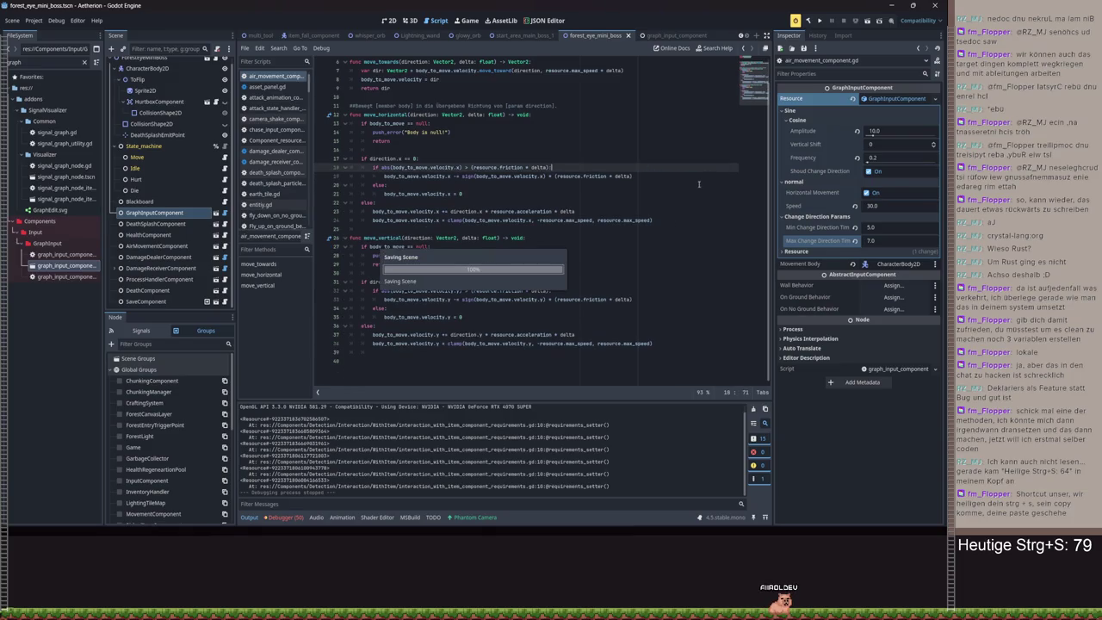
click(820, 19)
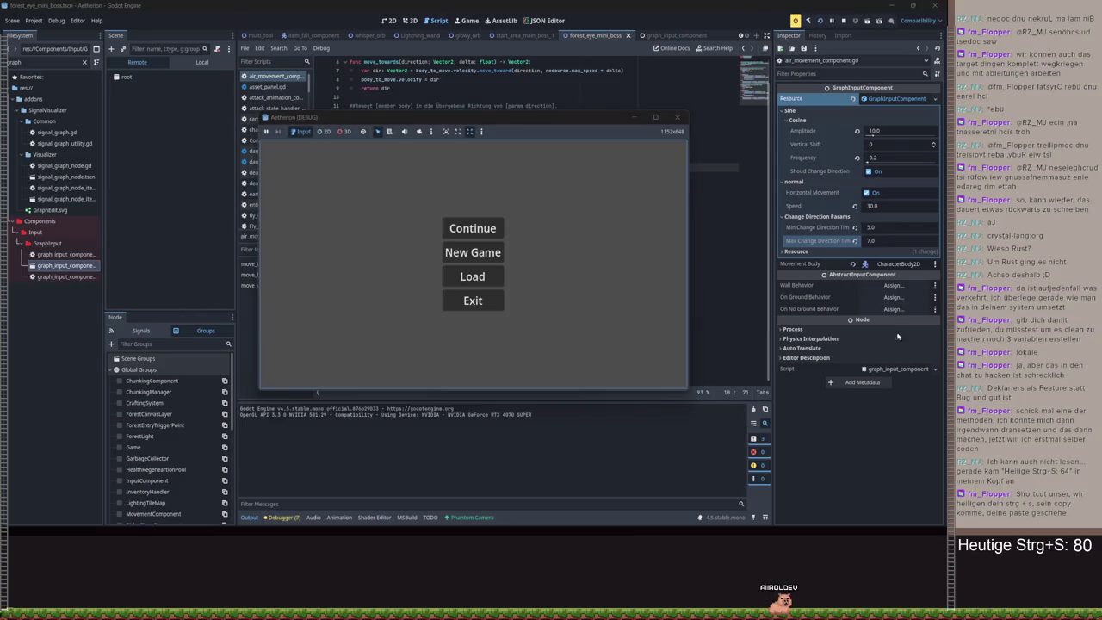
- Load Spielstand 3, walk right, then jump and move left beneath the flying winged eye
click(473, 253)
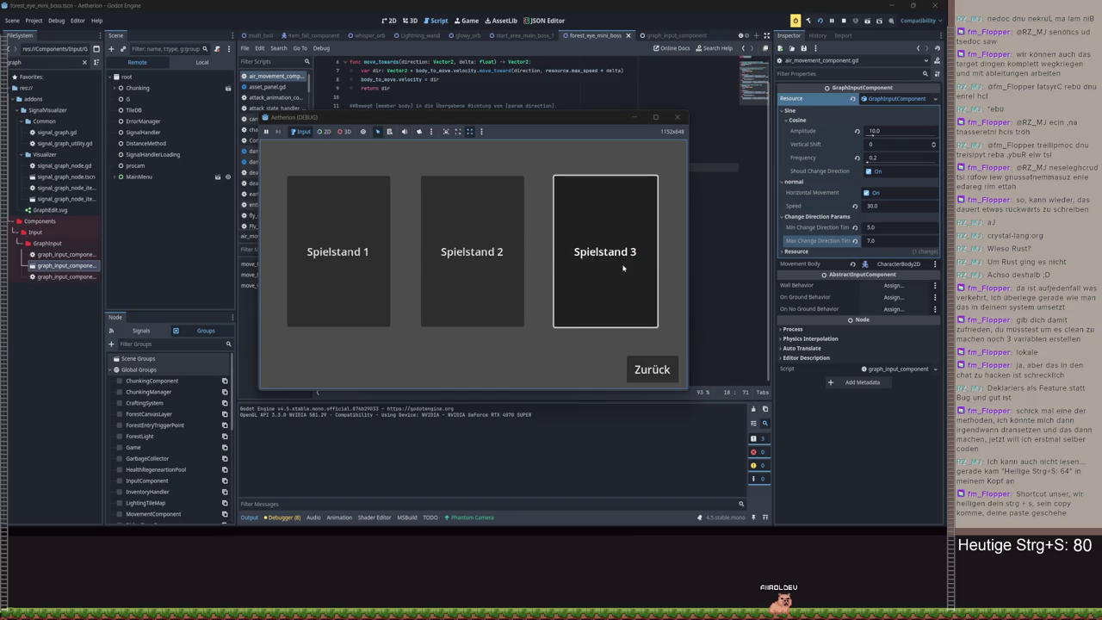
click(624, 270)
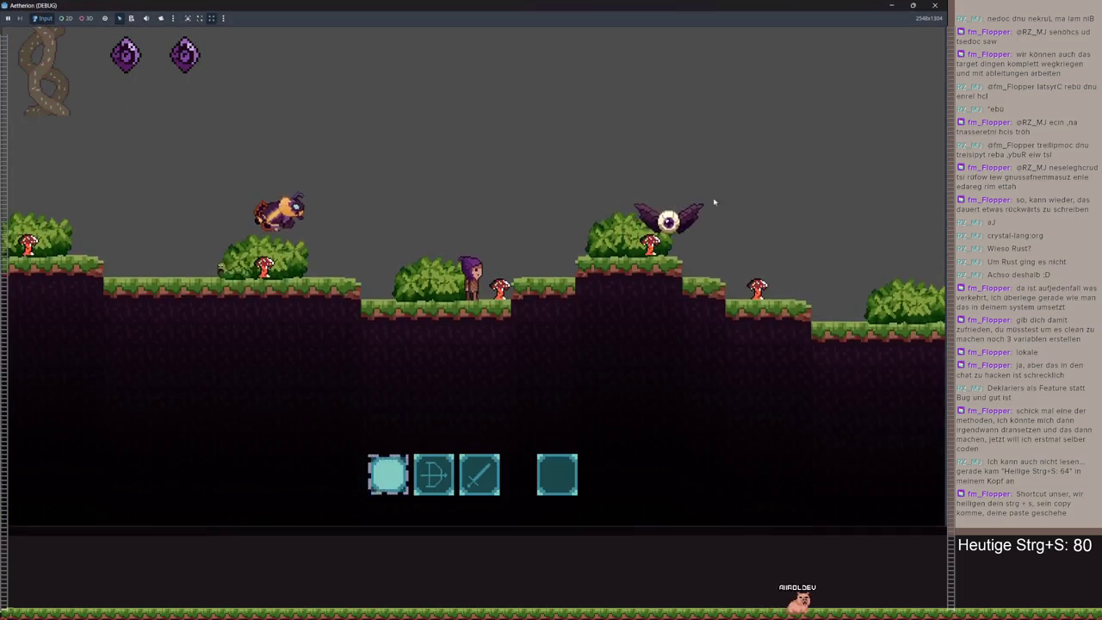
key(d)
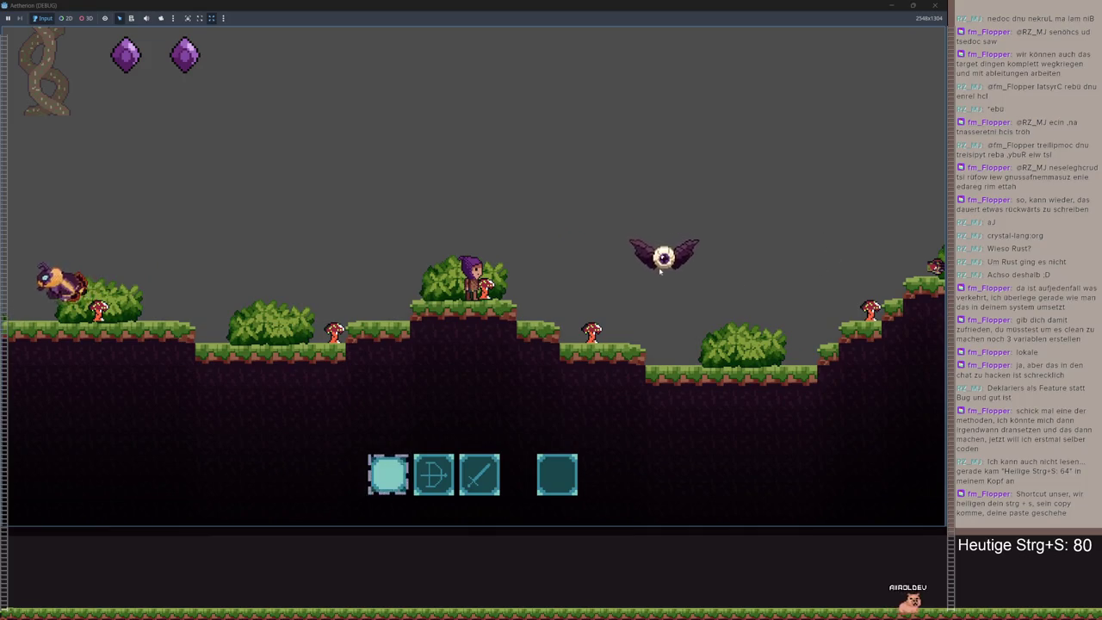
key(d)
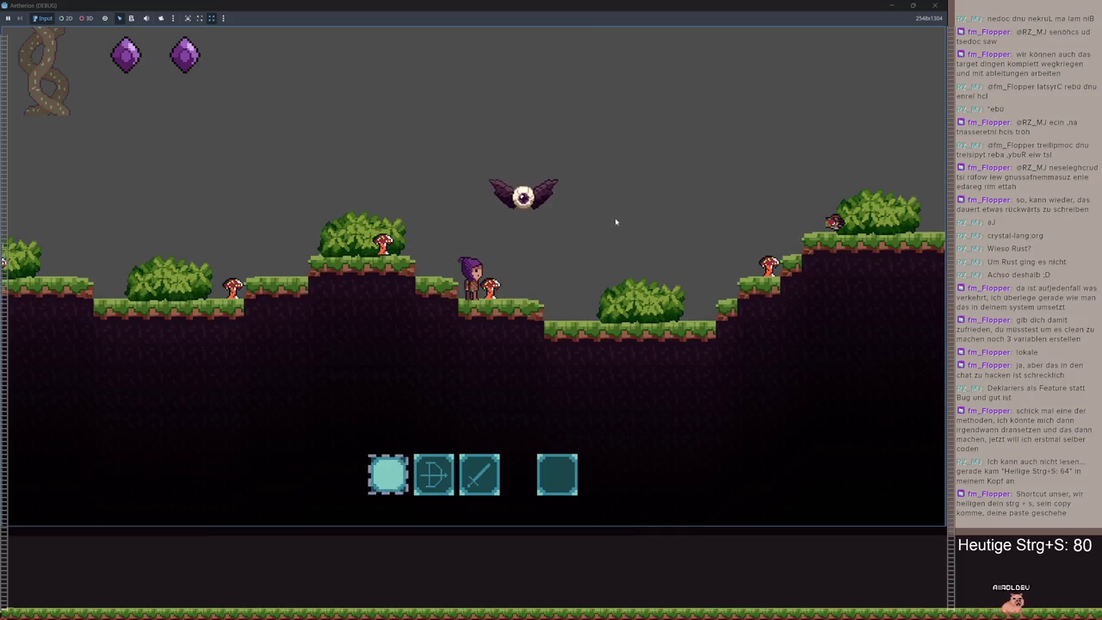
key(space)
key(a)
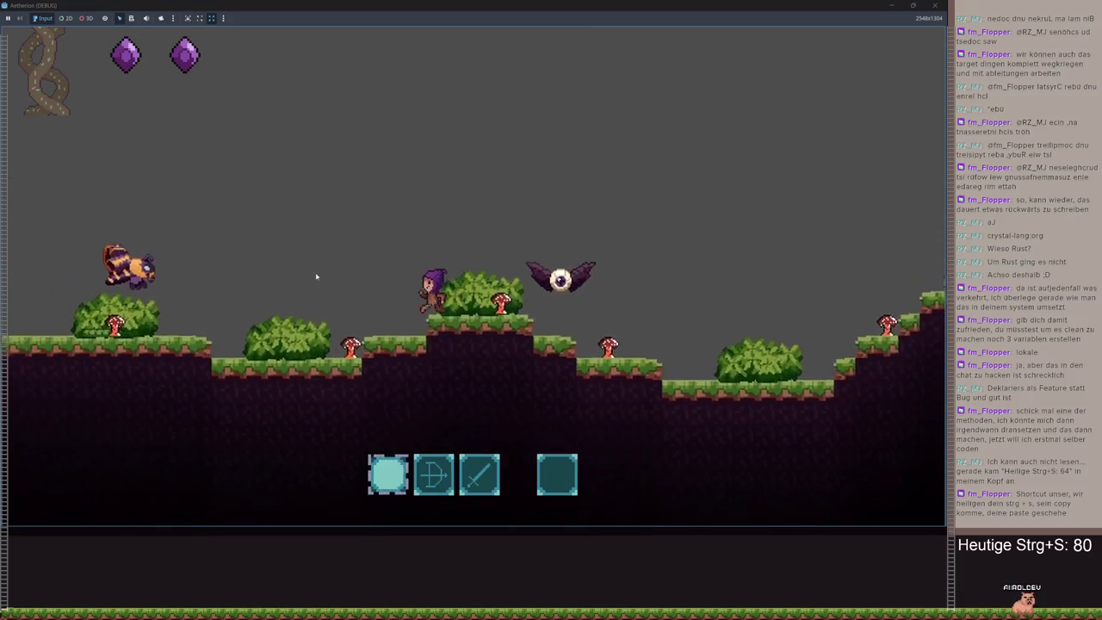